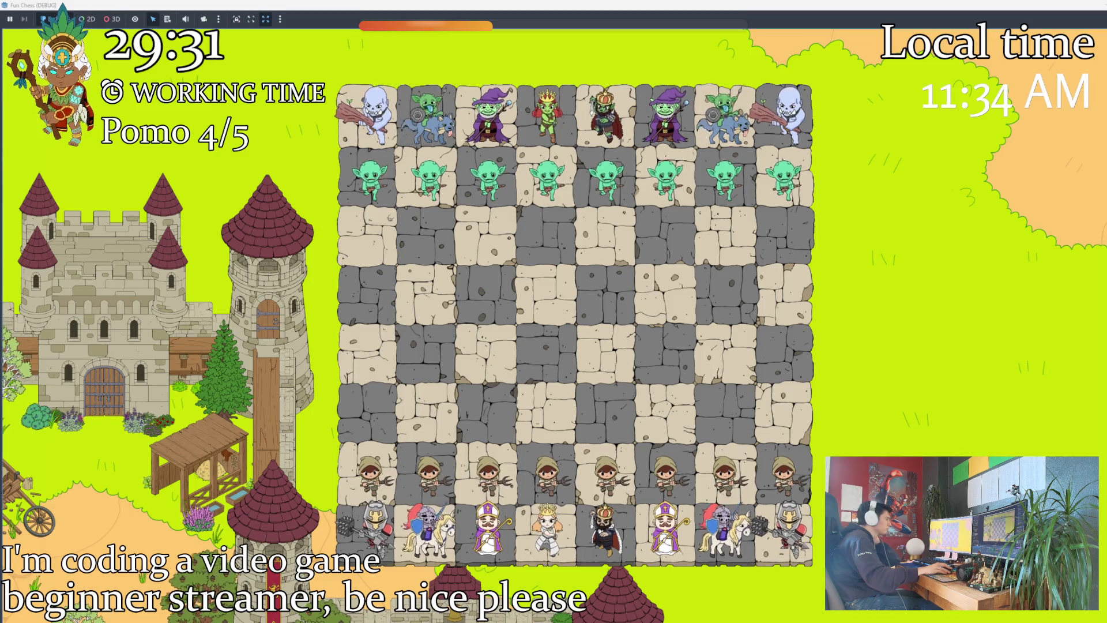
Stop the running chess game with F8 and return to the editor.
{"action": "key", "text": "F8"}
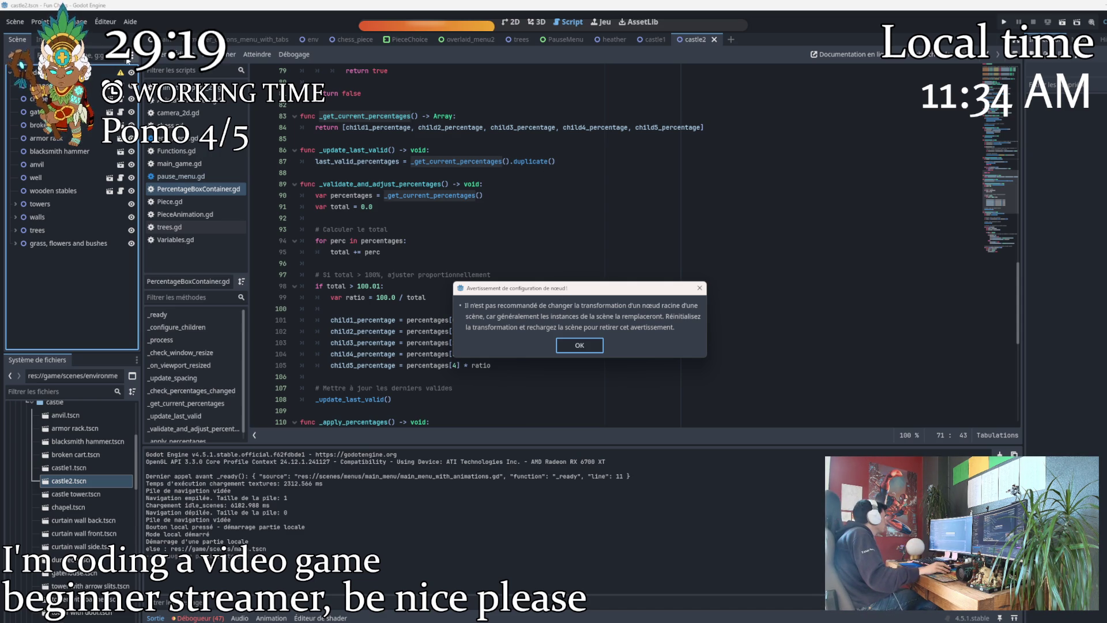
Dismiss the node configuration warning and close the castle2 tab's options menu without choosing anything.
{"action": "key", "text": "Return"}
{"action": "left_click", "coordinate": [205, 54]}
{"action": "left_click", "coordinate": [205, 54]}
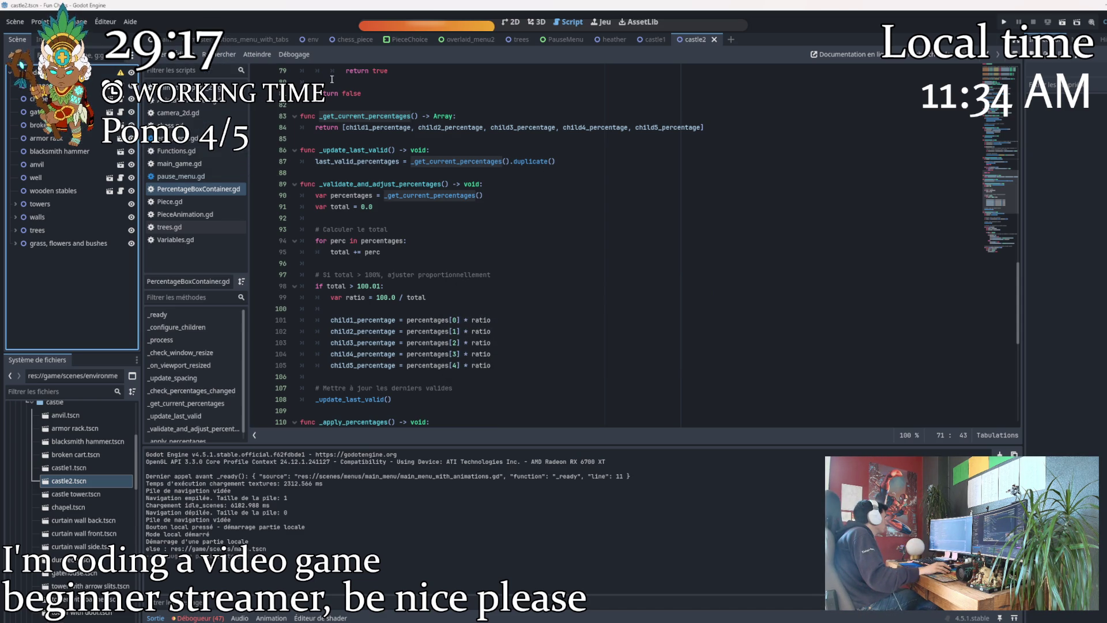
{"action": "right_click", "coordinate": [692, 40]}
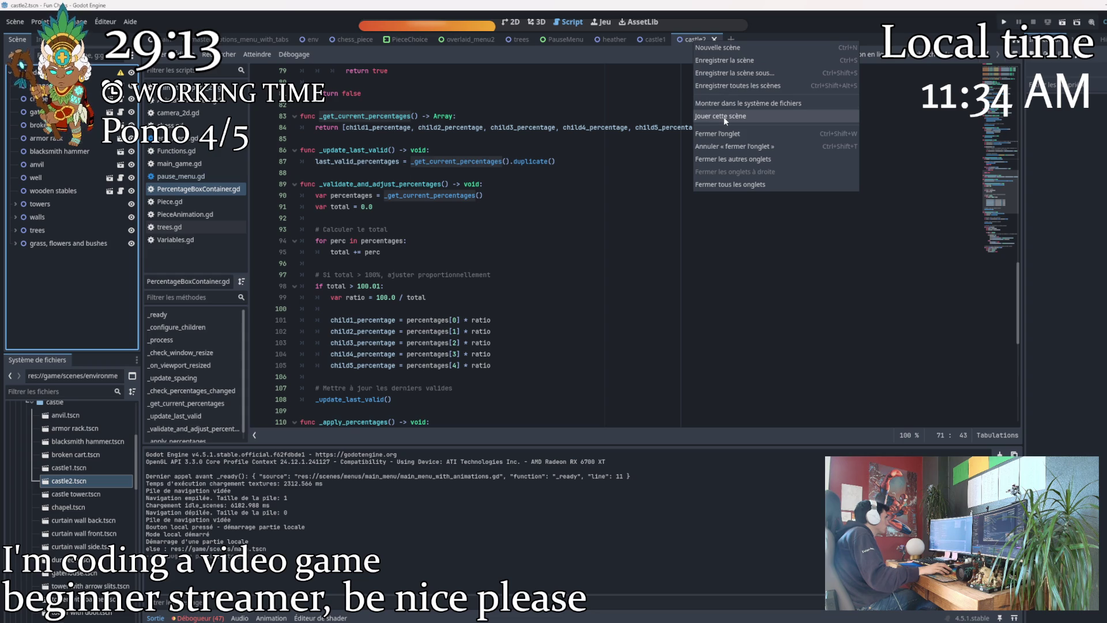
{"action": "key", "text": "Escape"}
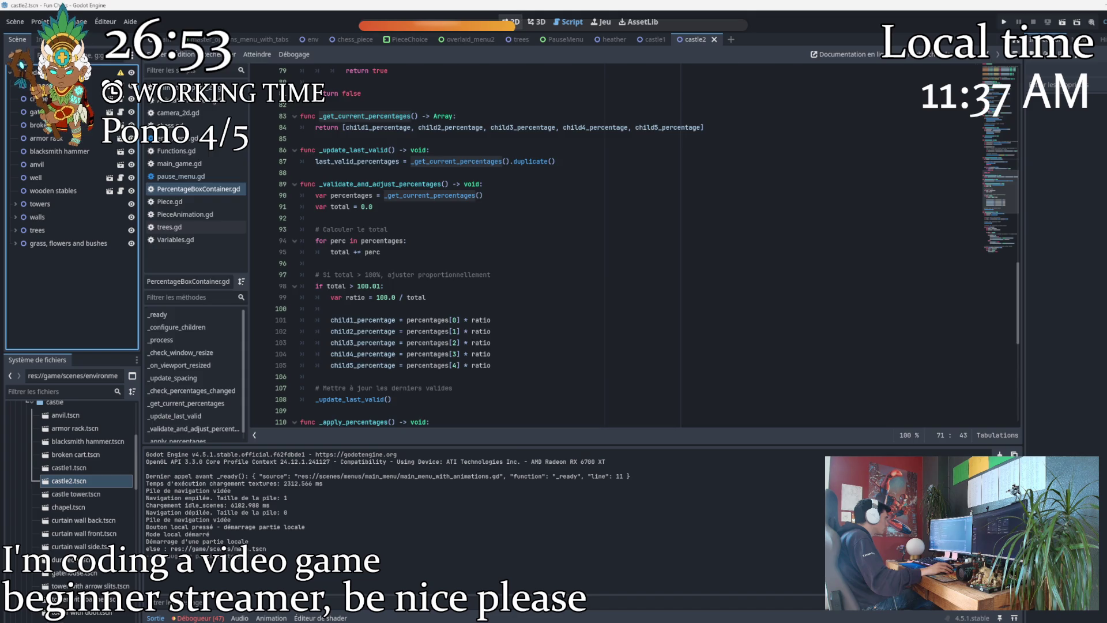
Switch to the 2D view of castle2 and select the castle2 root node.
{"action": "key", "text": "ctrl+F1"}
{"action": "scroll", "coordinate": [577, 243], "scroll_direction": "down", "scroll_amount": 1}
{"action": "scroll", "coordinate": [620, 289], "scroll_direction": "up", "scroll_amount": 2}
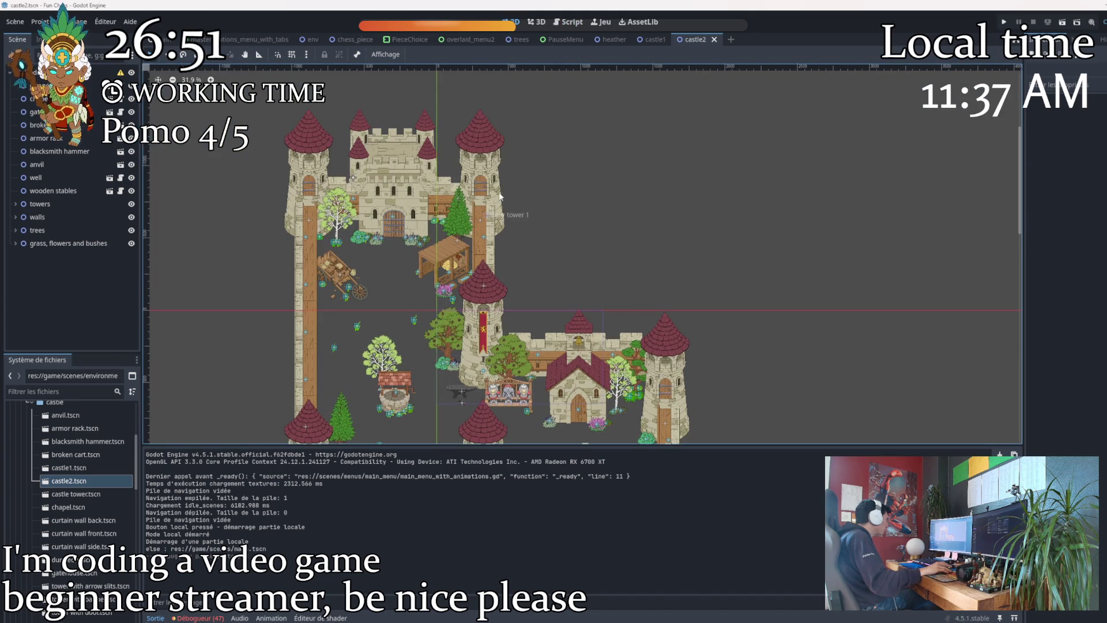
{"action": "left_click", "coordinate": [620, 375]}
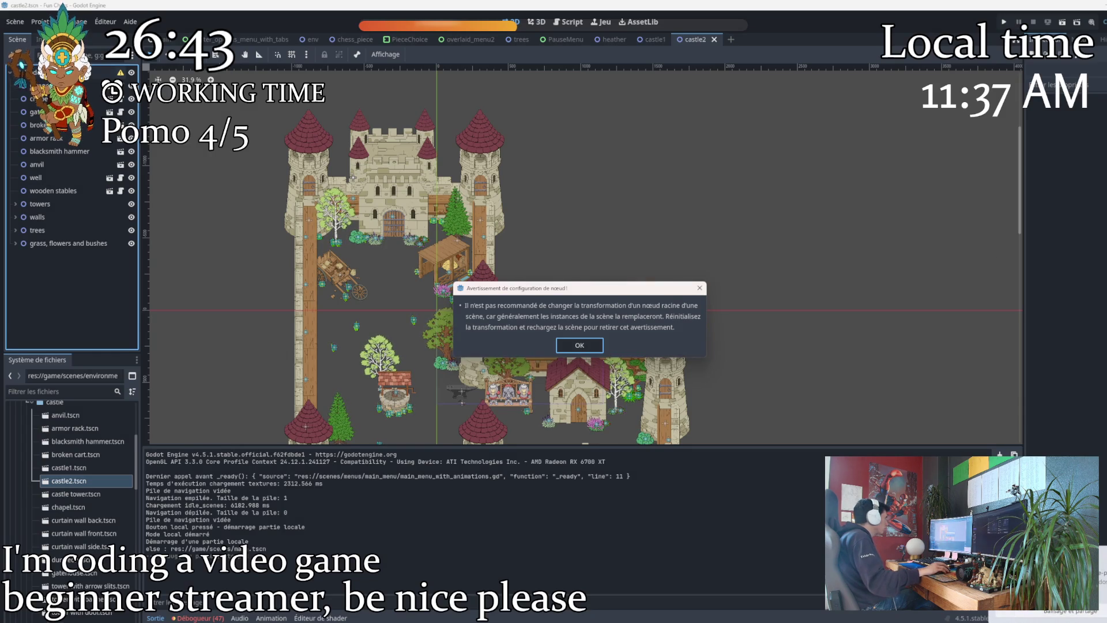
{"action": "key", "text": "Return"}
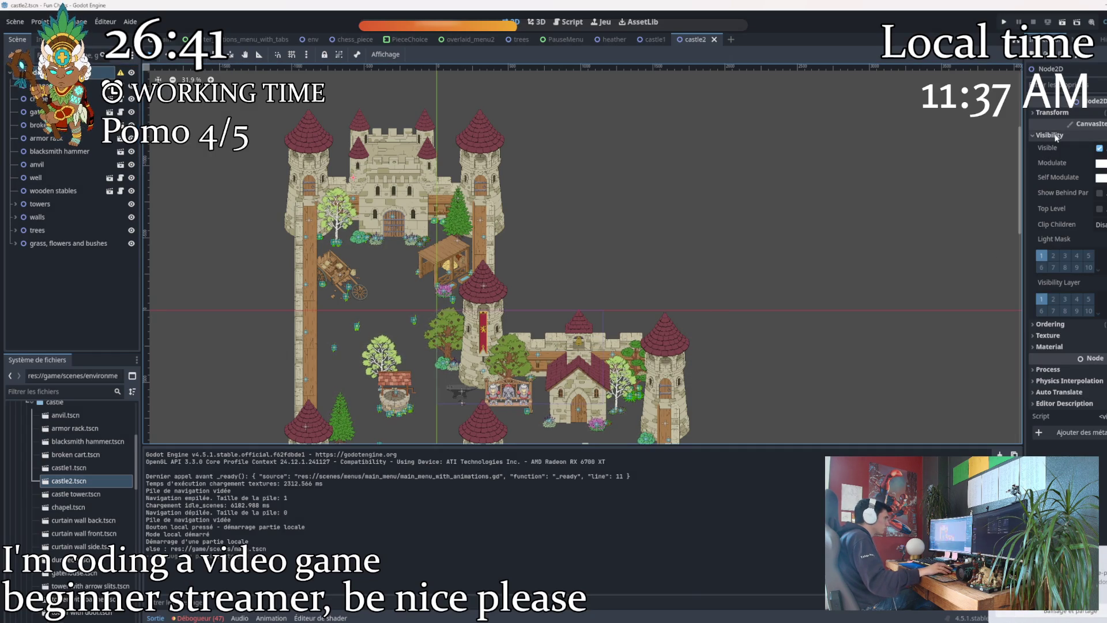
Reset the root's Position, then undo it so the root keeps its original position.
{"action": "left_click", "coordinate": [1057, 136]}
{"action": "left_click", "coordinate": [1051, 113]}
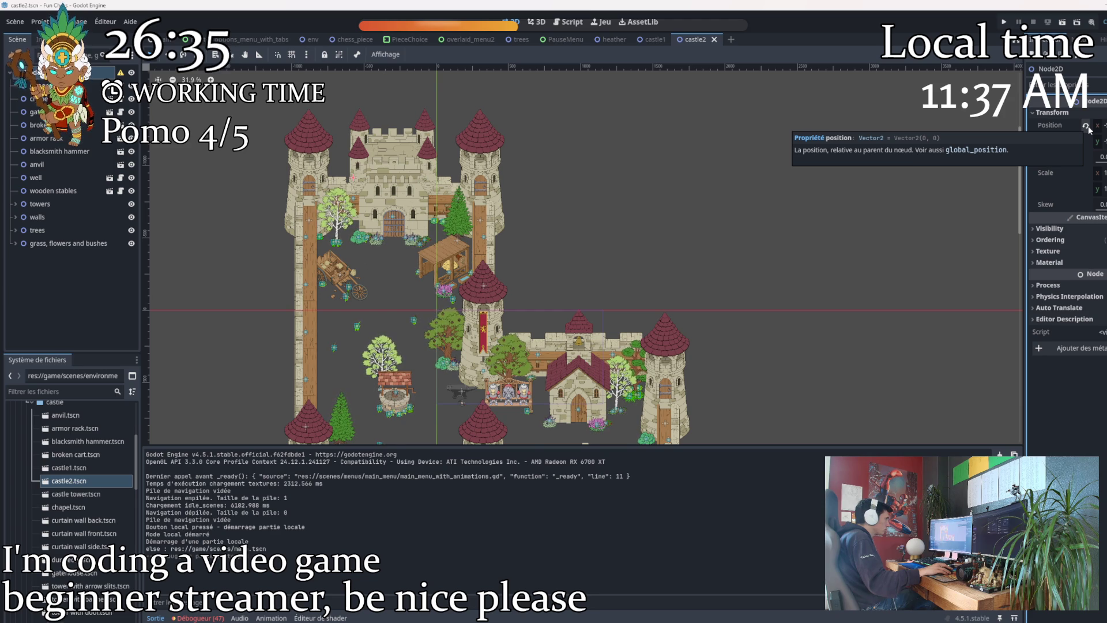
{"action": "left_click", "coordinate": [1087, 126]}
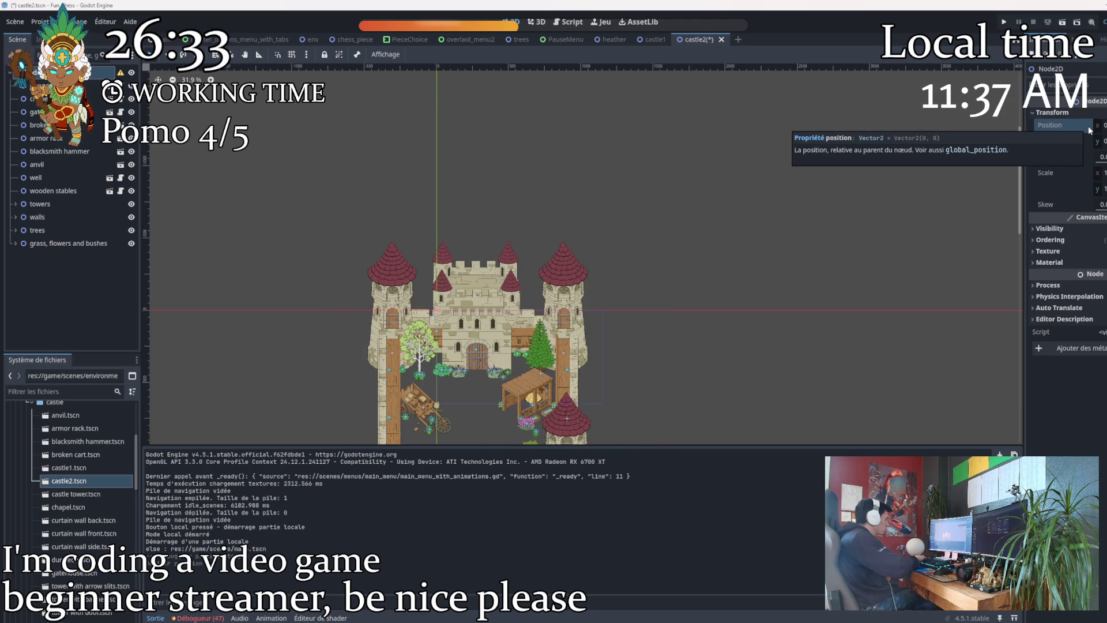
{"action": "key", "text": "ctrl+z"}
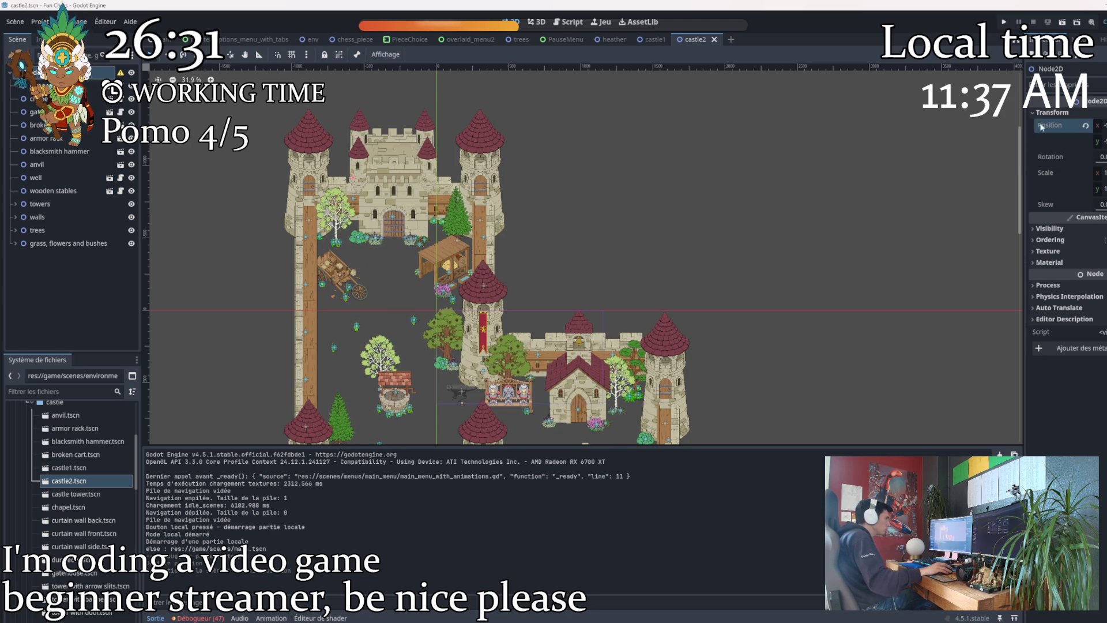
{"action": "left_click", "coordinate": [1043, 113]}
{"action": "scroll", "coordinate": [560, 234], "scroll_direction": "down", "scroll_amount": 5}
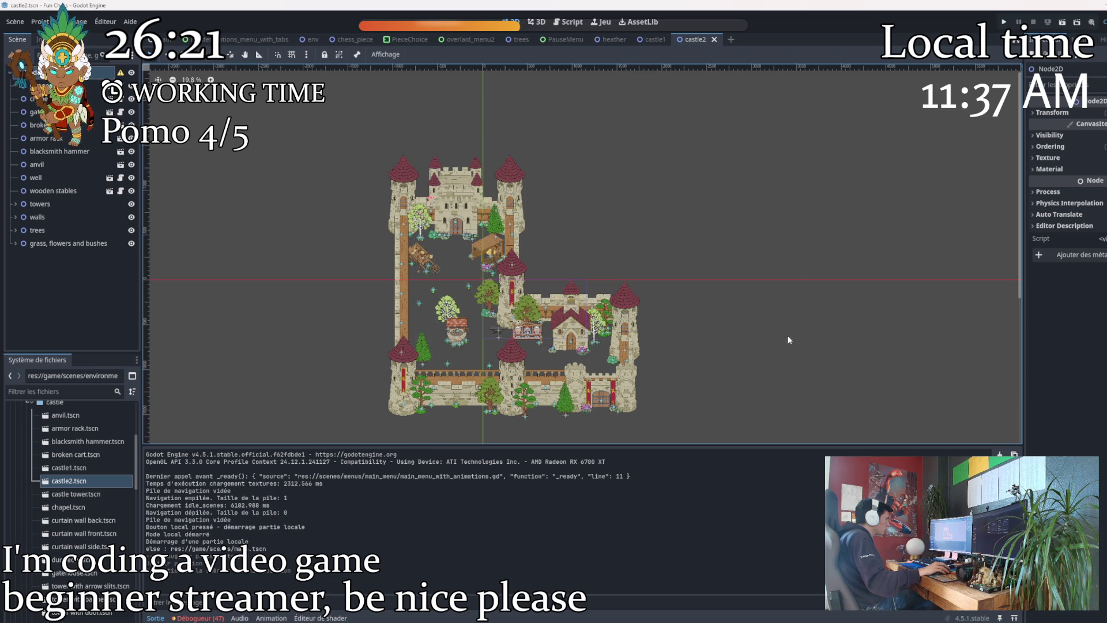
{"action": "scroll", "coordinate": [781, 295], "scroll_direction": "down", "scroll_amount": 5}
{"action": "scroll", "coordinate": [791, 298], "scroll_direction": "up", "scroll_amount": 6}
{"action": "scroll", "coordinate": [792, 298], "scroll_direction": "up", "scroll_amount": 2}
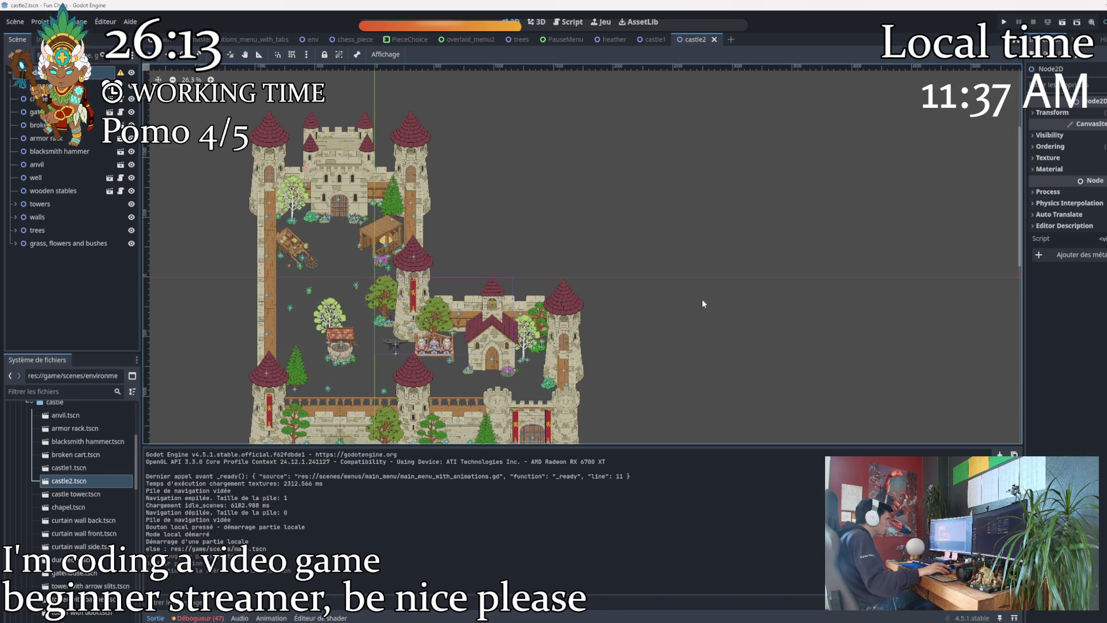
{"action": "scroll", "coordinate": [469, 198], "scroll_direction": "down", "scroll_amount": 3}
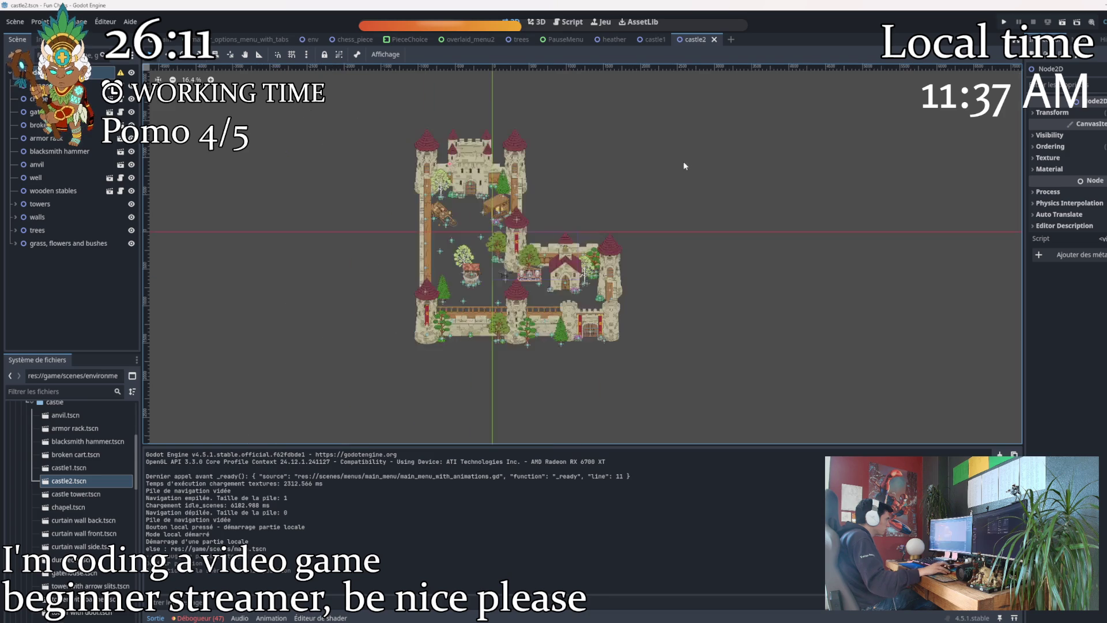
Box-select all 101 castle pieces and drag them up and to the left.
{"action": "mouse_move", "coordinate": [737, 106]}
{"action": "left_mouse_down"}
{"action": "mouse_move", "coordinate": [573, 172]}
{"action": "mouse_move", "coordinate": [372, 331]}
{"action": "mouse_move", "coordinate": [679, 217]}
{"action": "mouse_move", "coordinate": [615, 204]}
{"action": "left_mouse_up"}
{"action": "scroll", "coordinate": [485, 184], "scroll_direction": "up", "scroll_amount": 4}
{"action": "mouse_move", "coordinate": [329, 161]}
{"action": "left_mouse_down"}
{"action": "mouse_move", "coordinate": [608, 396]}
{"action": "mouse_move", "coordinate": [777, 438]}
{"action": "mouse_move", "coordinate": [798, 493]}
{"action": "left_mouse_up"}
{"action": "scroll", "coordinate": [778, 440], "scroll_direction": "down", "scroll_amount": 2}
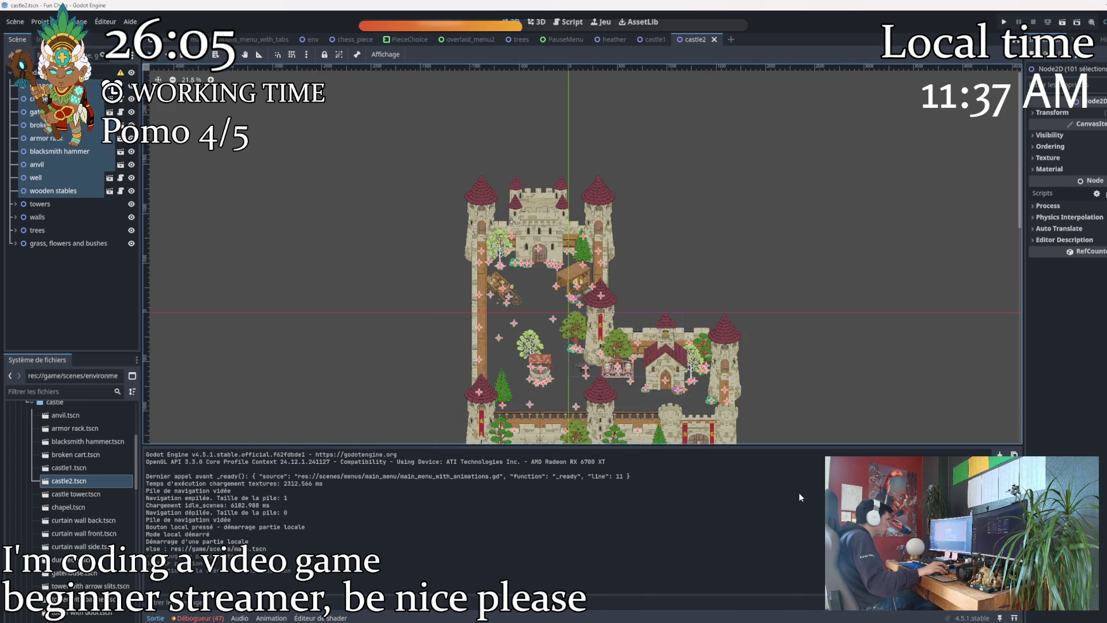
{"action": "mouse_move", "coordinate": [642, 367]}
{"action": "left_mouse_down"}
{"action": "mouse_move", "coordinate": [558, 321]}
{"action": "mouse_move", "coordinate": [702, 281]}
{"action": "mouse_move", "coordinate": [606, 282]}
{"action": "mouse_move", "coordinate": [551, 231]}
{"action": "left_mouse_up"}
Reset the root Node2D's position to 0,0 and save castle2.tscn.
{"action": "left_click", "coordinate": [349, 215]}
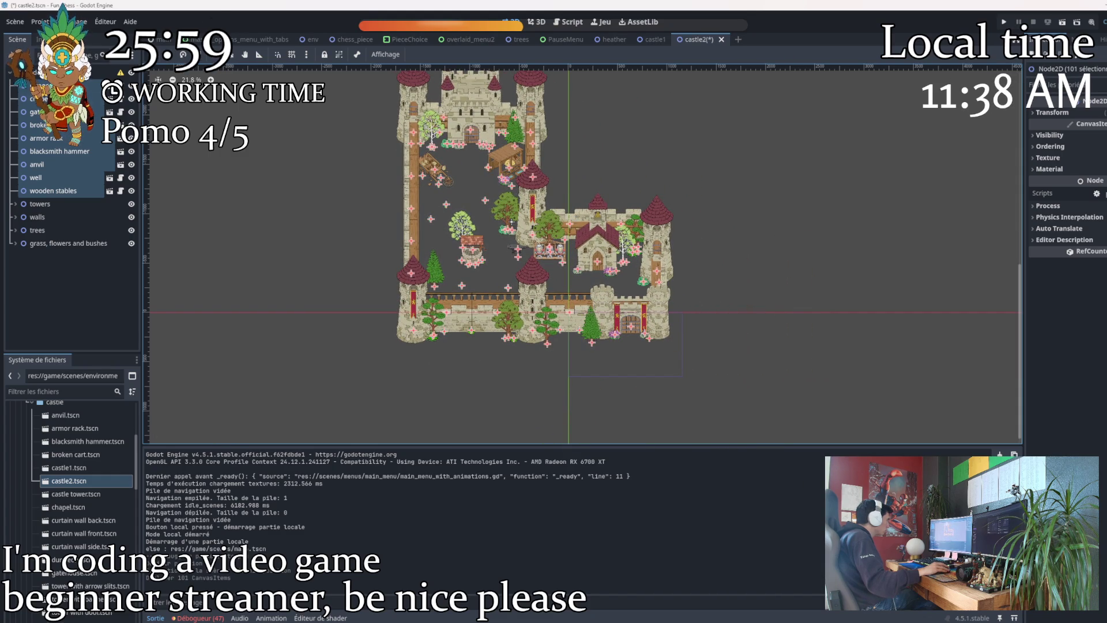
{"action": "left_click", "coordinate": [1041, 113]}
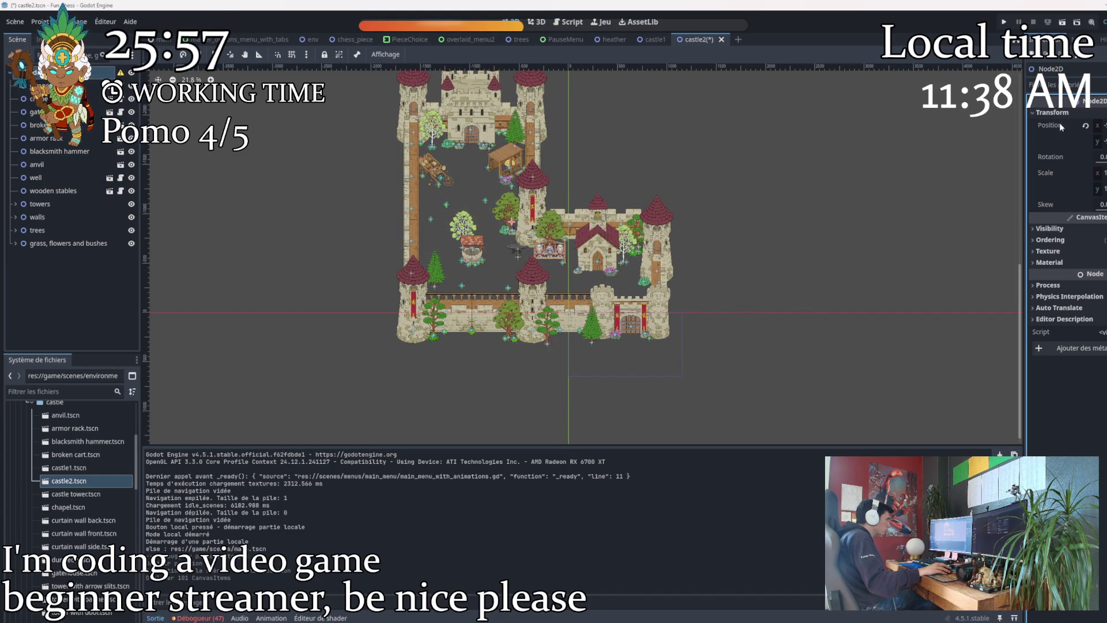
{"action": "left_click", "coordinate": [1085, 125]}
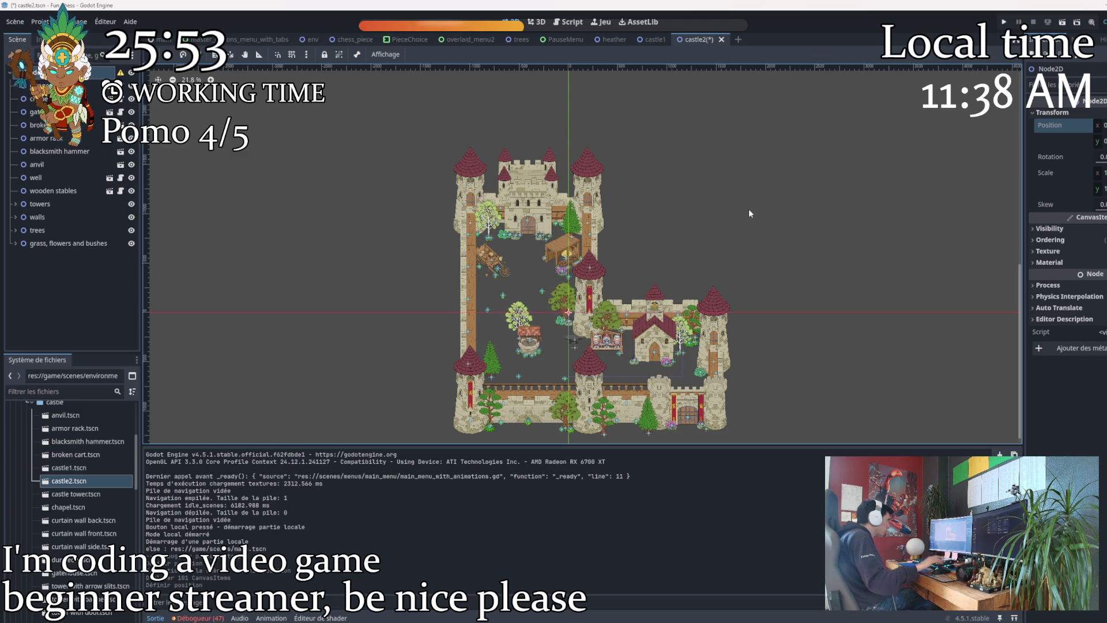
{"action": "key", "text": "ctrl+s"}
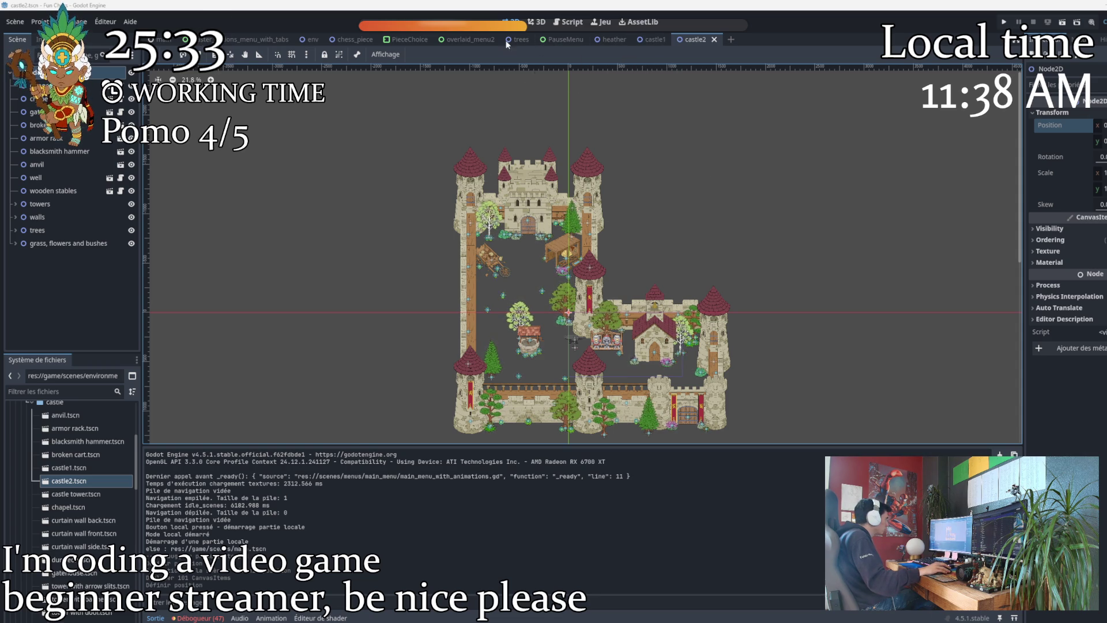
Open env.tscn from the game/assets/gothic/environment folder.
{"action": "scroll", "coordinate": [41, 479], "scroll_direction": "up", "scroll_amount": 3}
{"action": "left_click", "coordinate": [29, 485]}
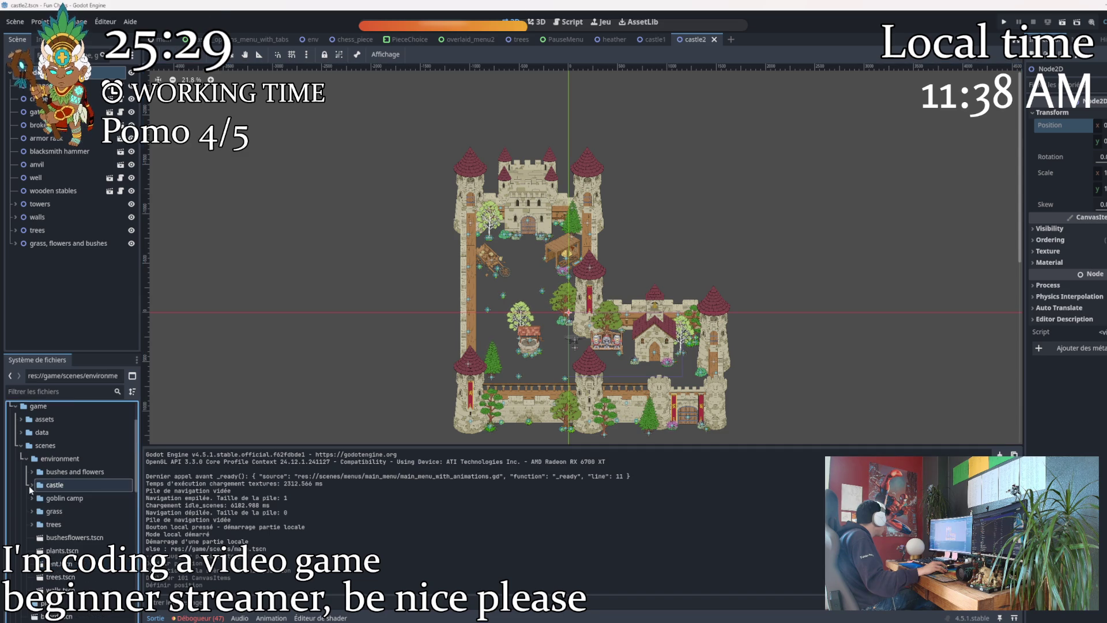
{"action": "scroll", "coordinate": [33, 494], "scroll_direction": "up", "scroll_amount": 5}
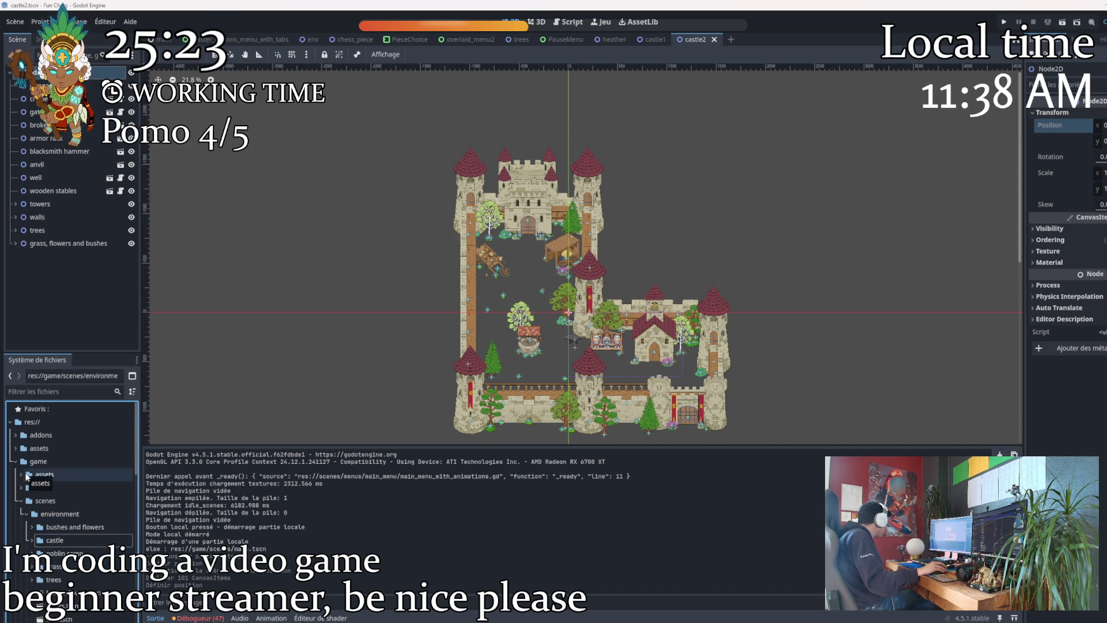
{"action": "left_click", "coordinate": [24, 475]}
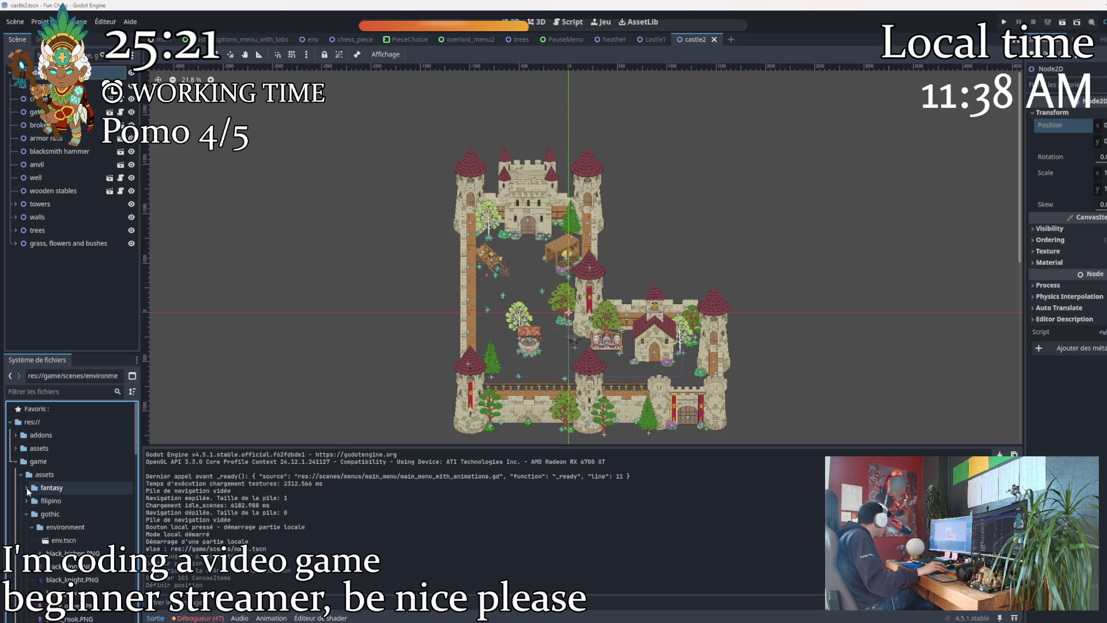
{"action": "scroll", "coordinate": [46, 508], "scroll_direction": "down", "scroll_amount": 2}
{"action": "double_click", "coordinate": [60, 512]}
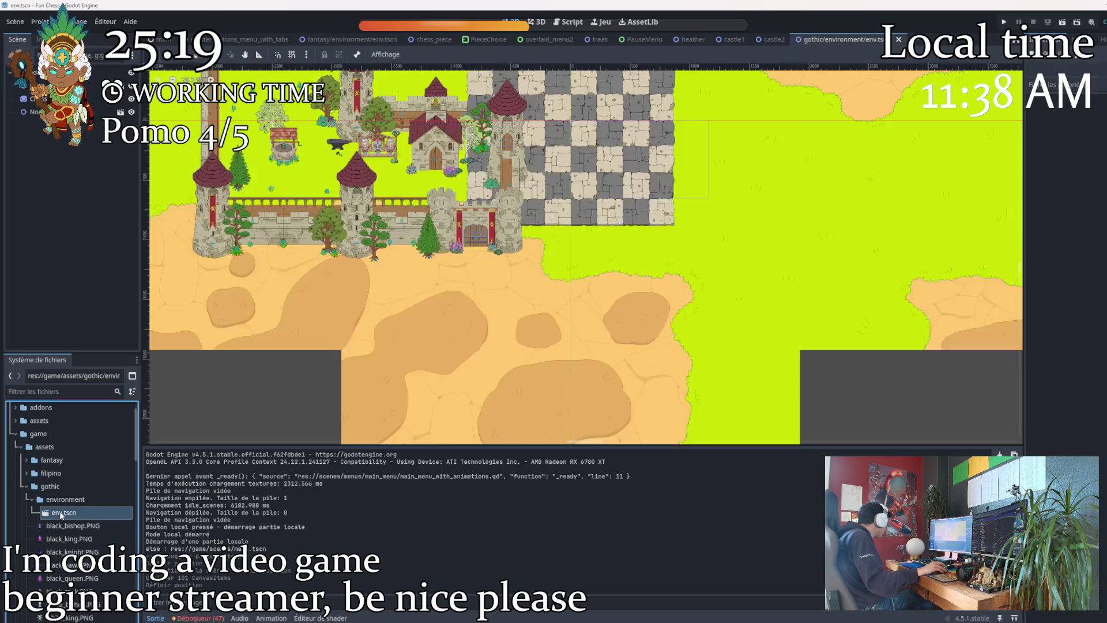
Move the Node2D castle group down and right, undoing an accidental floor-layer move.
{"action": "scroll", "coordinate": [346, 207], "scroll_direction": "down", "scroll_amount": 2}
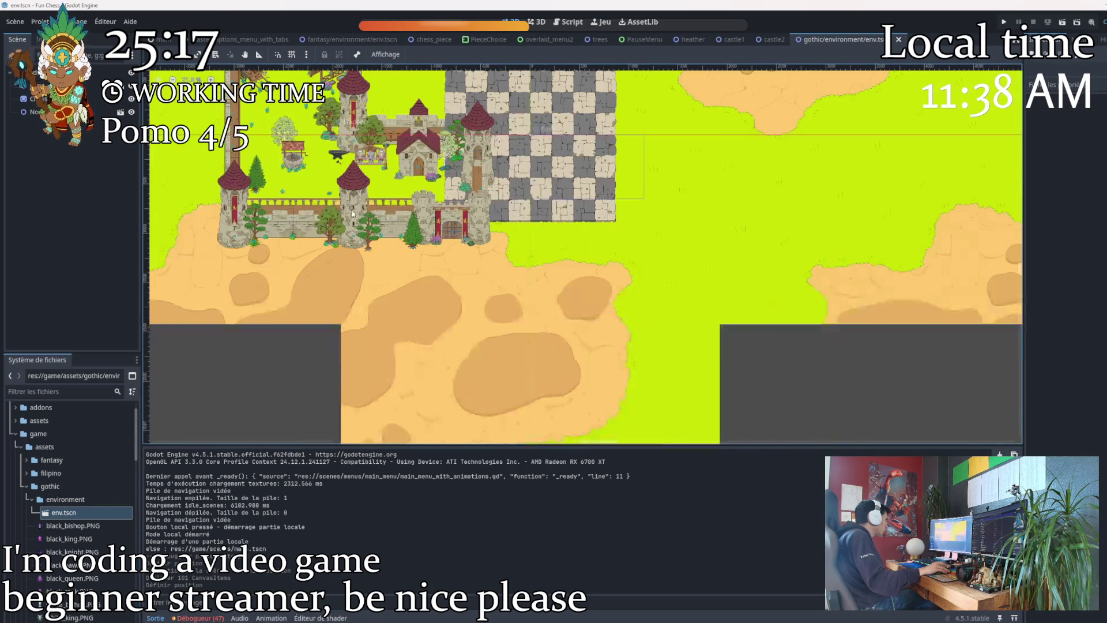
{"action": "scroll", "coordinate": [357, 214], "scroll_direction": "up", "scroll_amount": 3}
{"action": "left_click_drag", "start_coordinate": [351, 257], "coordinate": [350, 233]}
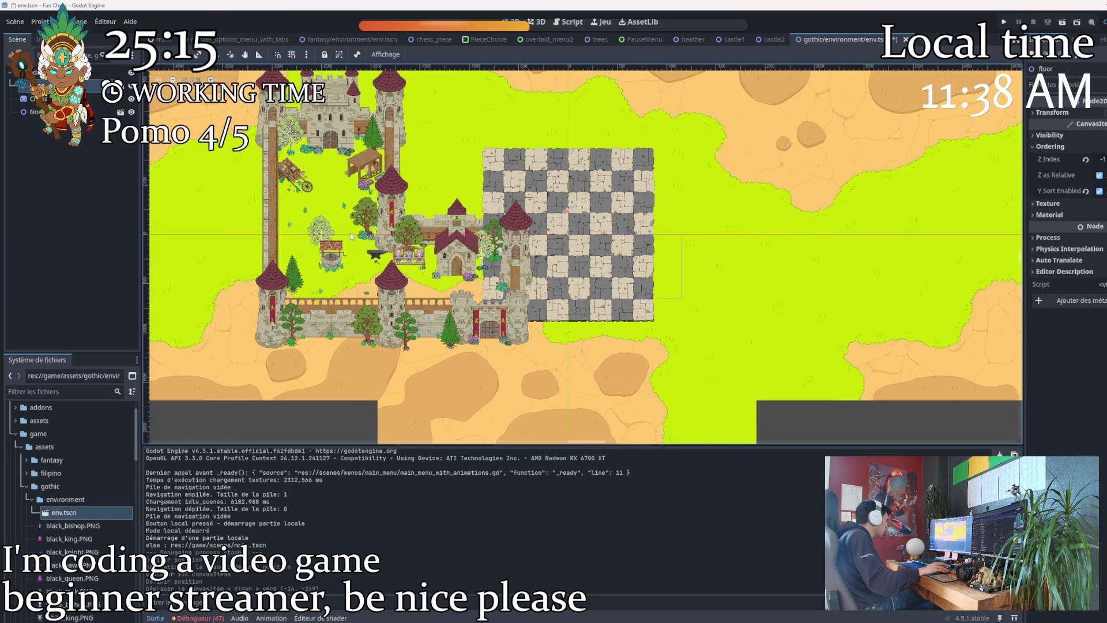
{"action": "key", "text": "ctrl+z"}
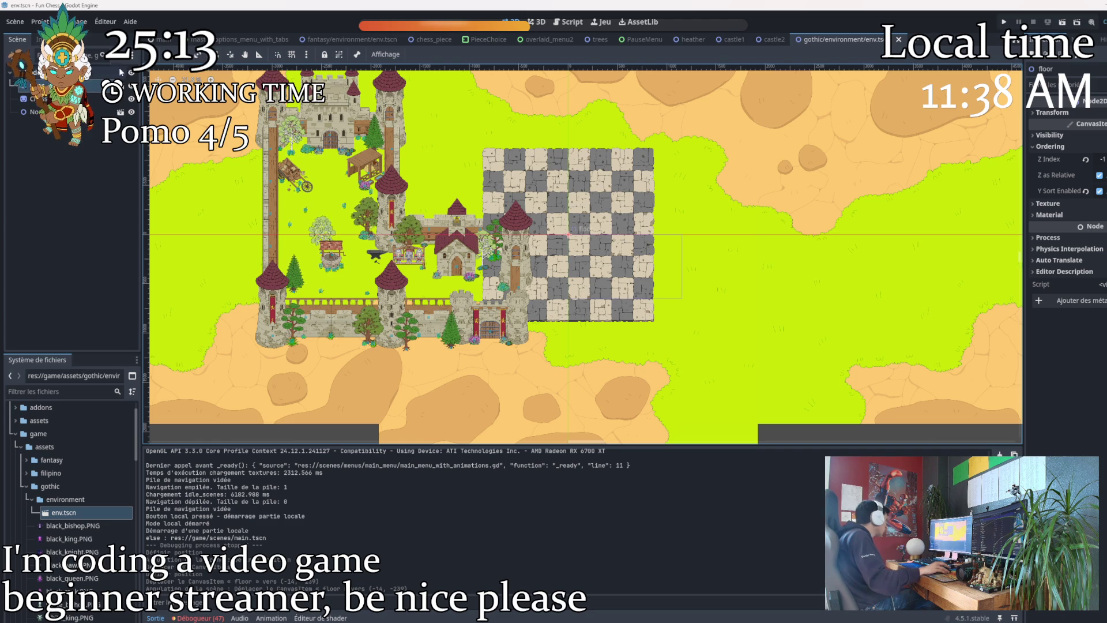
{"action": "left_click", "coordinate": [366, 237]}
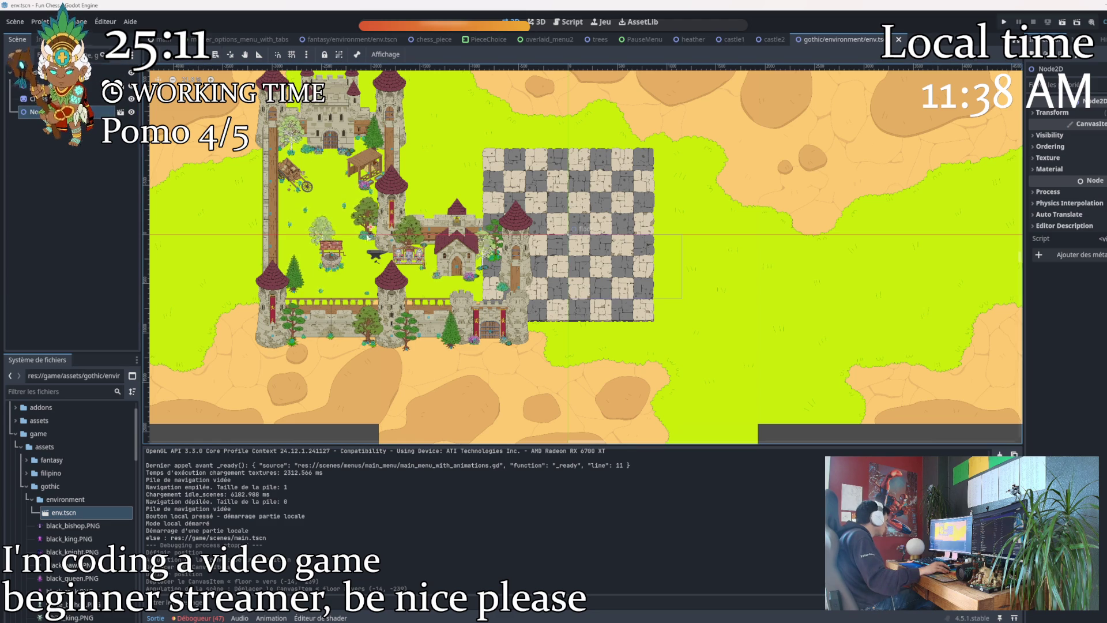
{"action": "left_click_drag", "start_coordinate": [367, 237], "coordinate": [438, 349]}
{"action": "scroll", "coordinate": [576, 322], "scroll_direction": "down", "scroll_amount": 3}
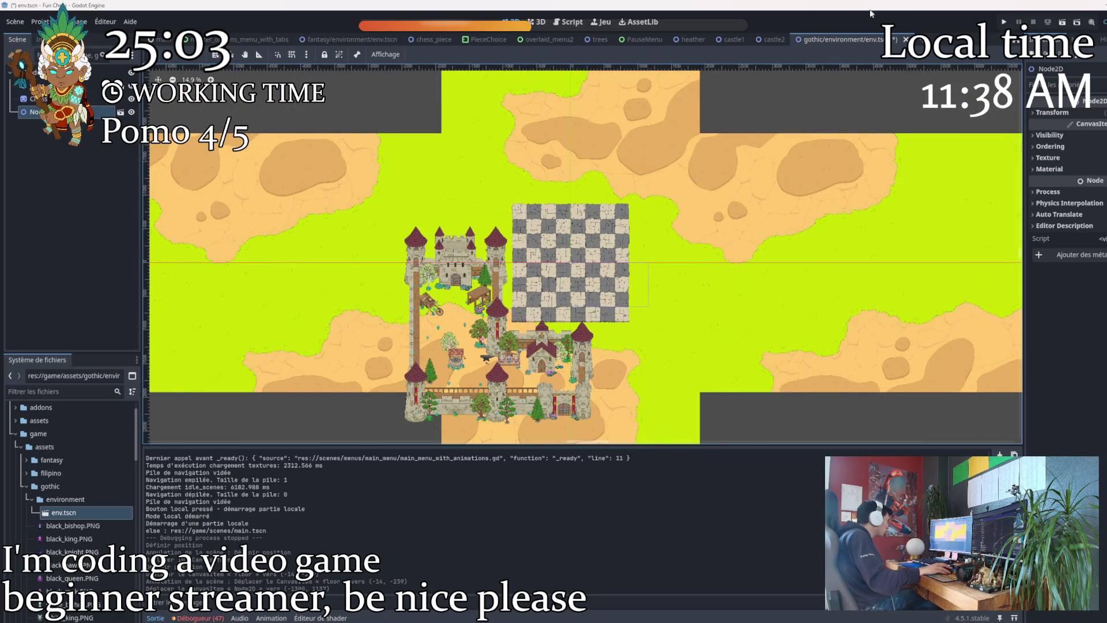
{"action": "left_click", "coordinate": [159, 39]}
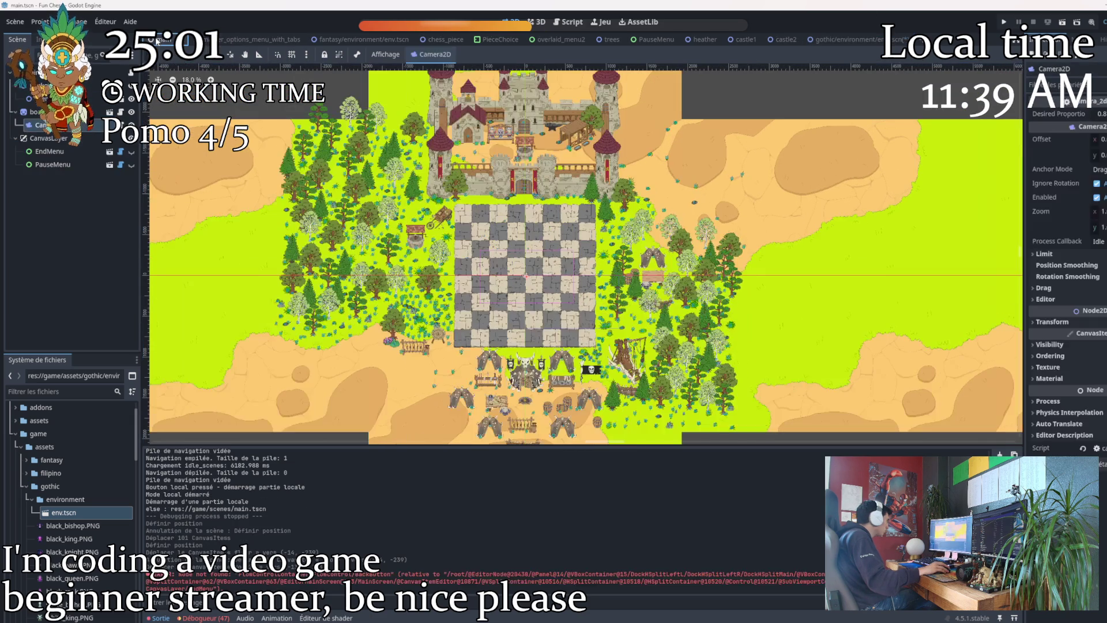
{"action": "left_click", "coordinate": [37, 74]}
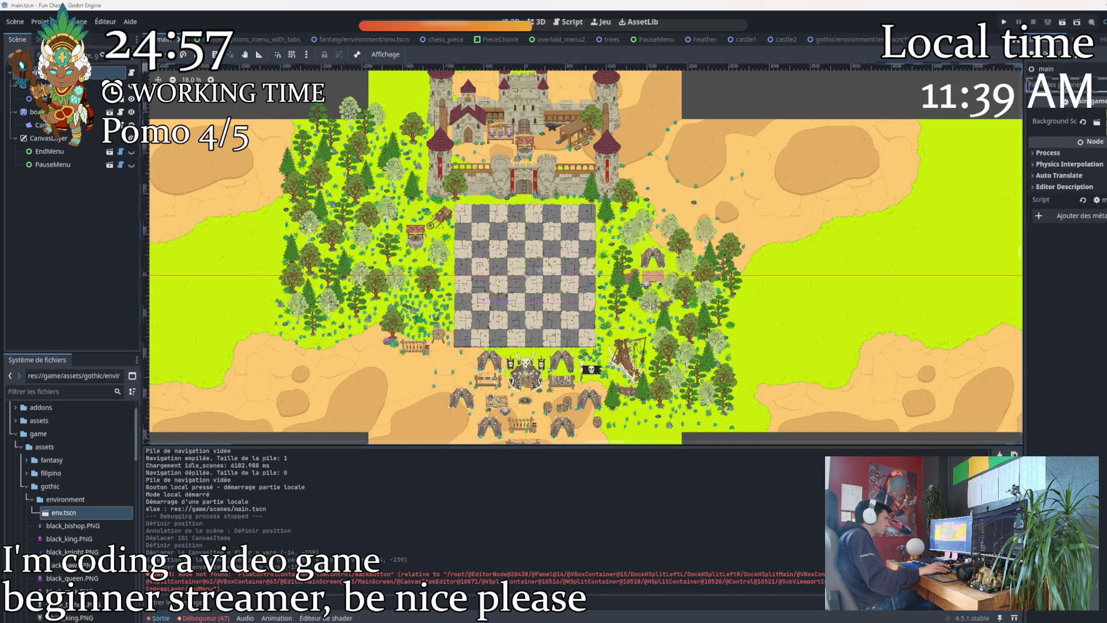
{"action": "type", "text": "y"}
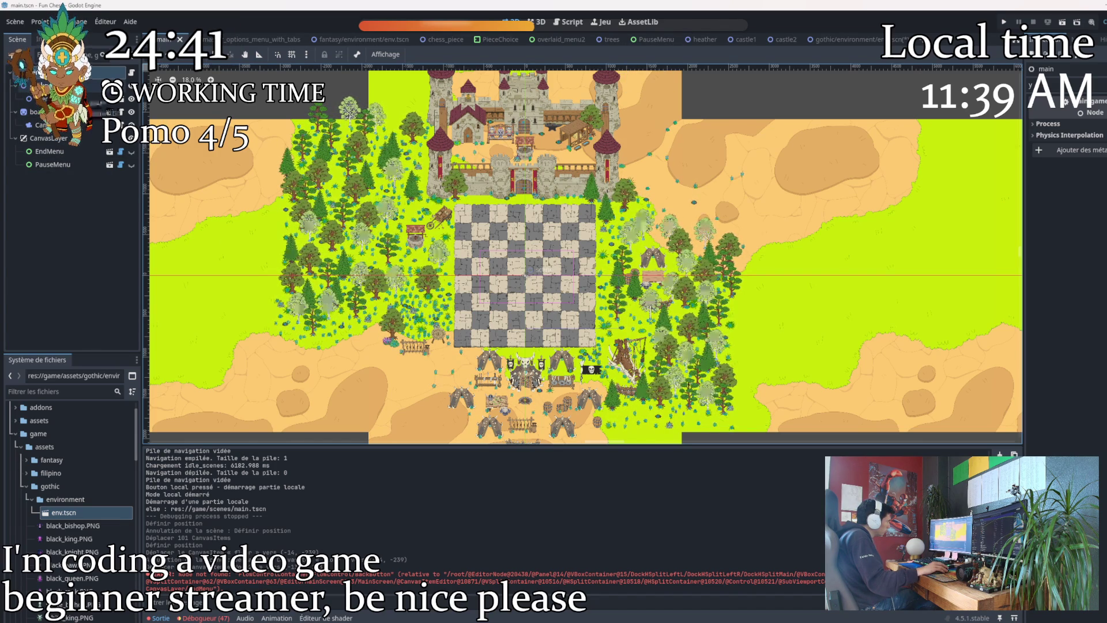
{"action": "left_click", "coordinate": [45, 98]}
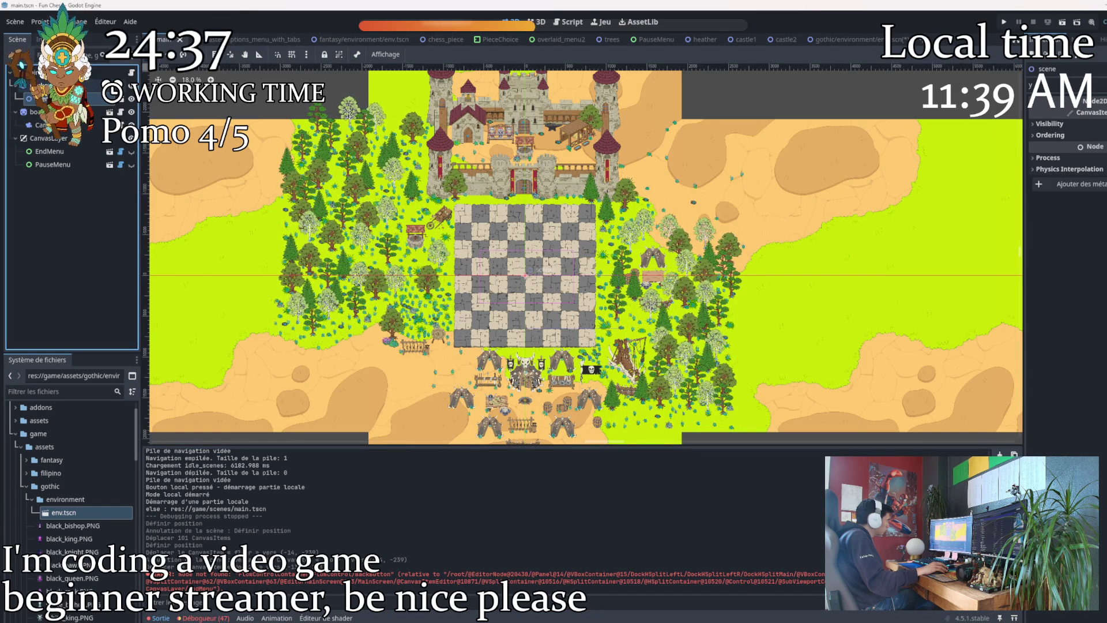
{"action": "left_click", "coordinate": [46, 85]}
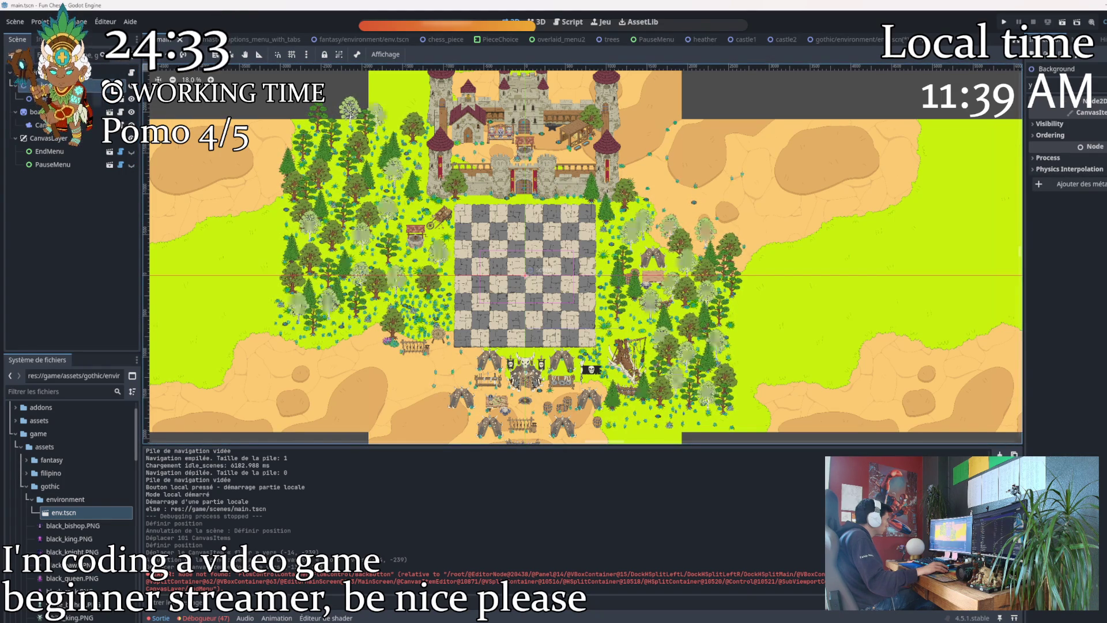
{"action": "left_click", "coordinate": [43, 98]}
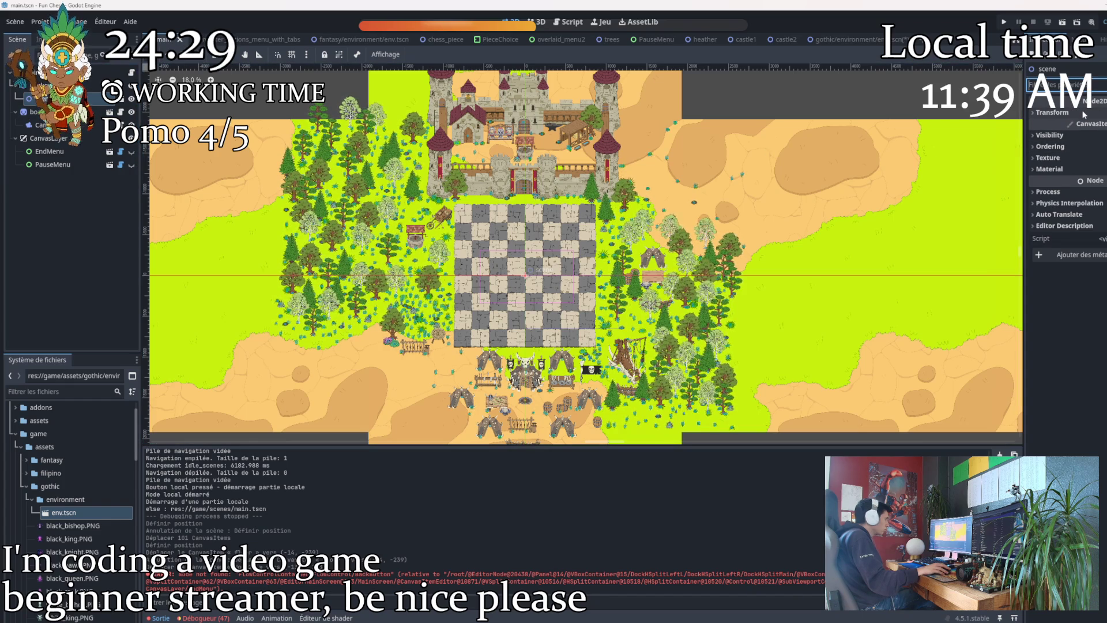
Try two moves of the environment scene and undo both.
{"action": "left_click_drag", "start_coordinate": [739, 247], "coordinate": [746, 286]}
{"action": "key", "text": "ctrl+z"}
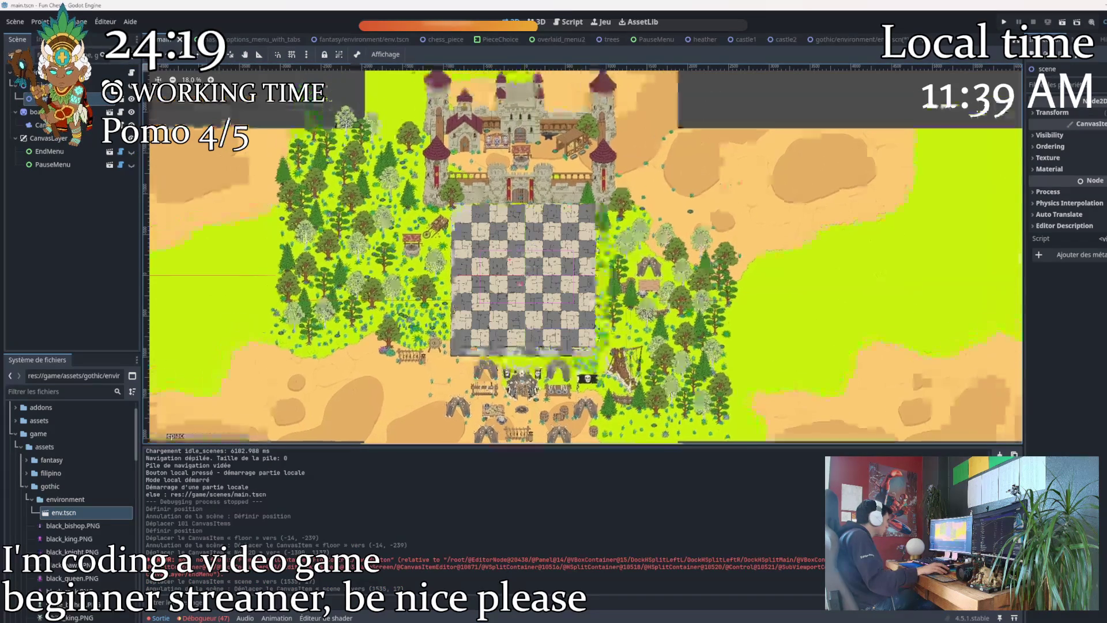
{"action": "left_click_drag", "start_coordinate": [721, 259], "coordinate": [728, 261]}
{"action": "key", "text": "ctrl+z"}
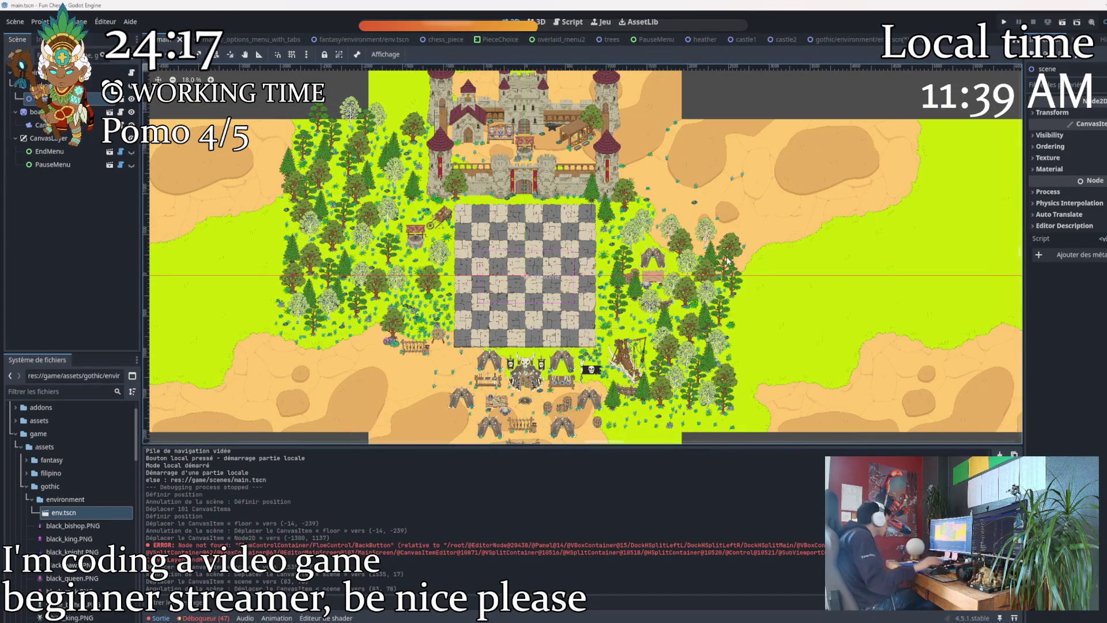
Enable Ordering > Y Sort Enabled on the Background node.
{"action": "left_click", "coordinate": [27, 112]}
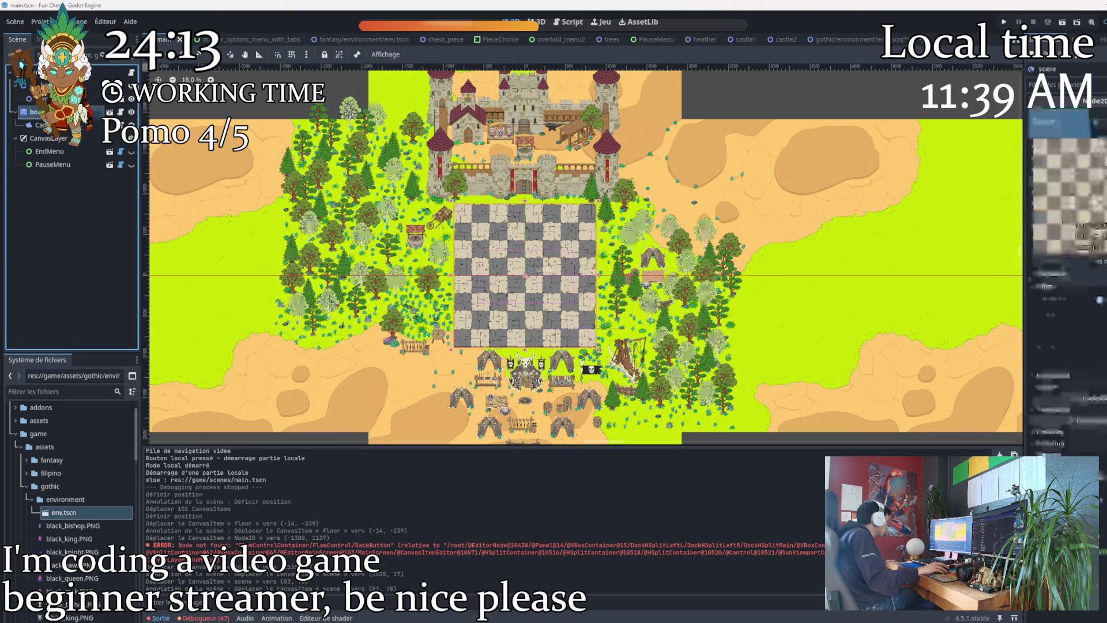
{"action": "left_click", "coordinate": [35, 86]}
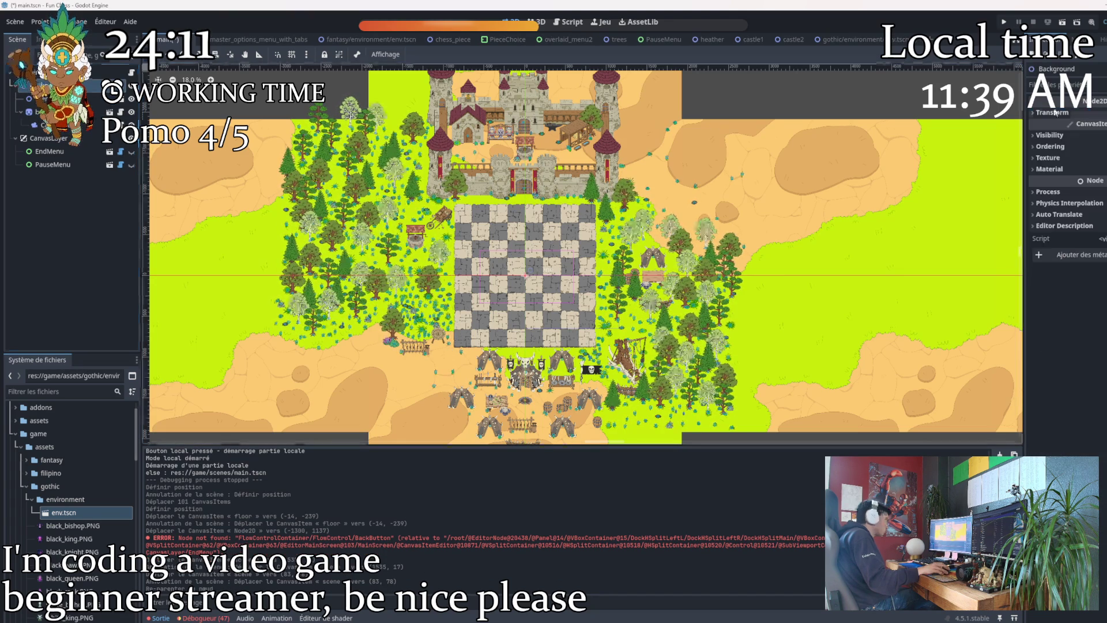
{"action": "type", "text": "y"}
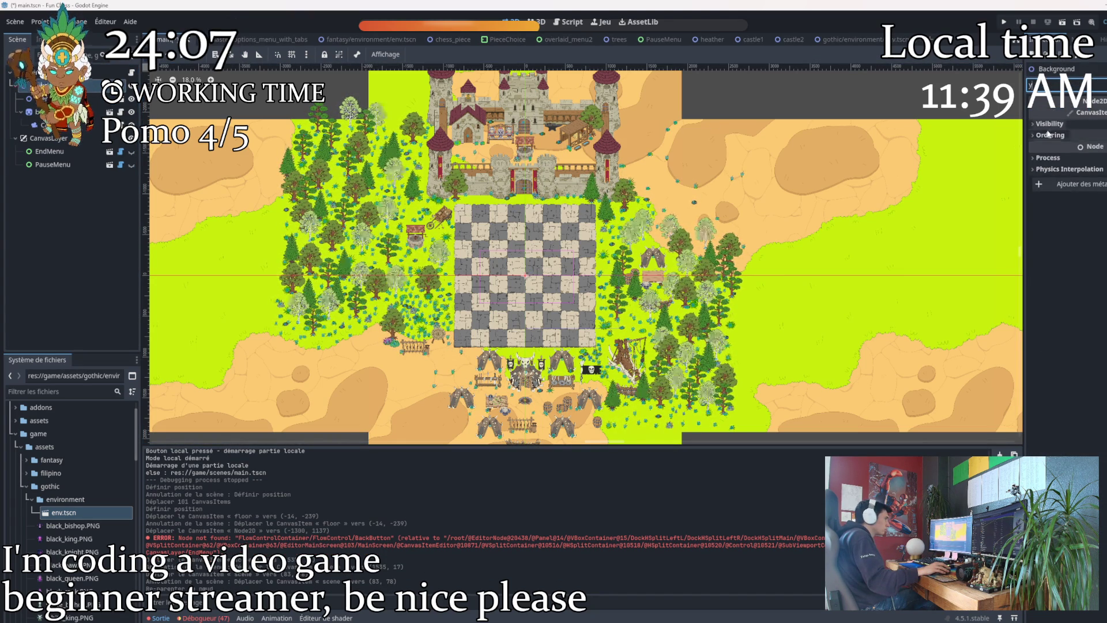
{"action": "left_click", "coordinate": [1049, 135]}
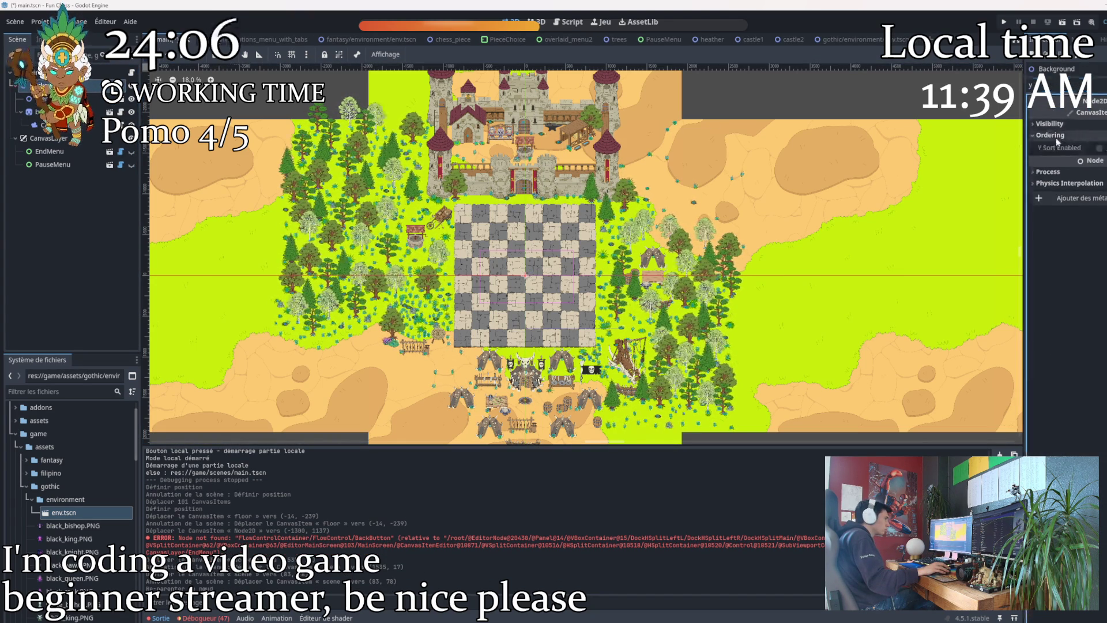
{"action": "left_click", "coordinate": [1100, 148]}
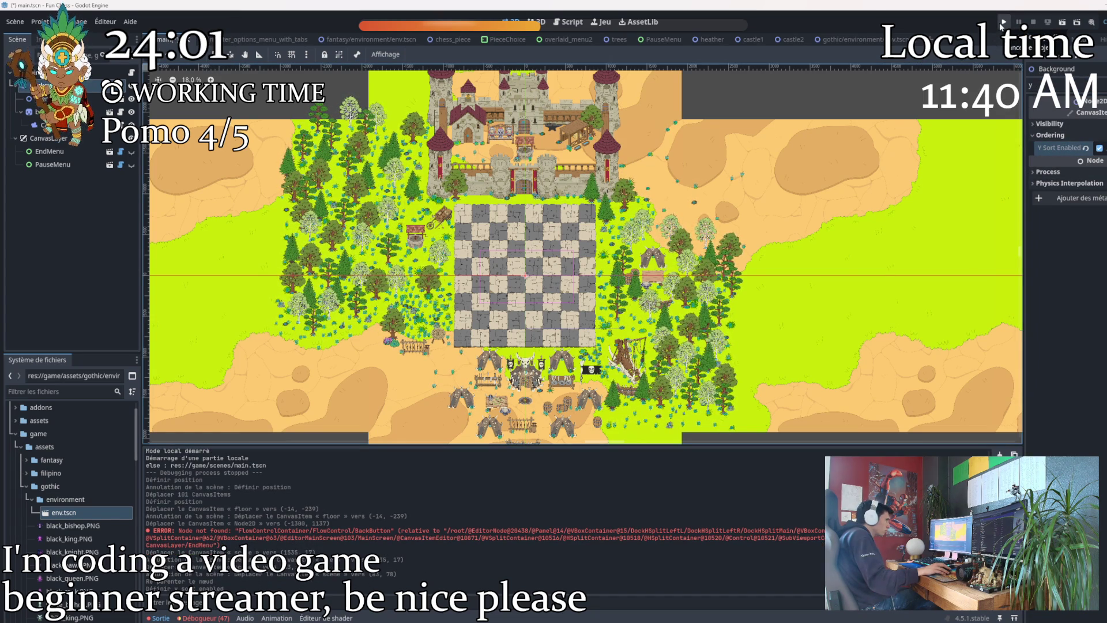
Run the project and start a New Game with the first game mode.
{"action": "left_click", "coordinate": [1003, 23]}
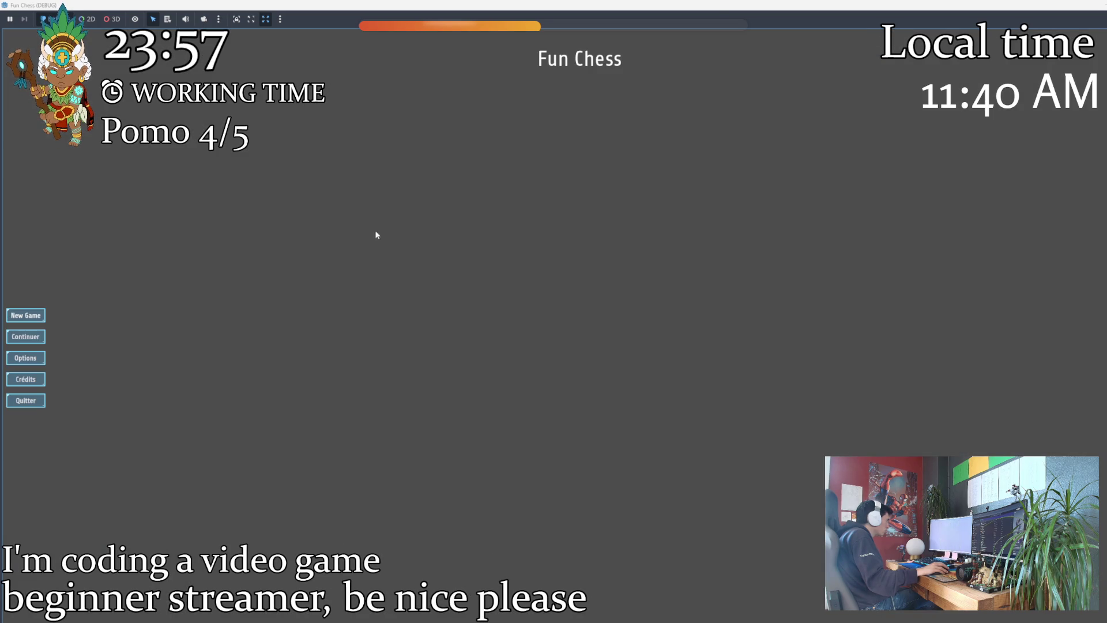
{"action": "left_click", "coordinate": [25, 315]}
{"action": "left_click", "coordinate": [583, 256]}
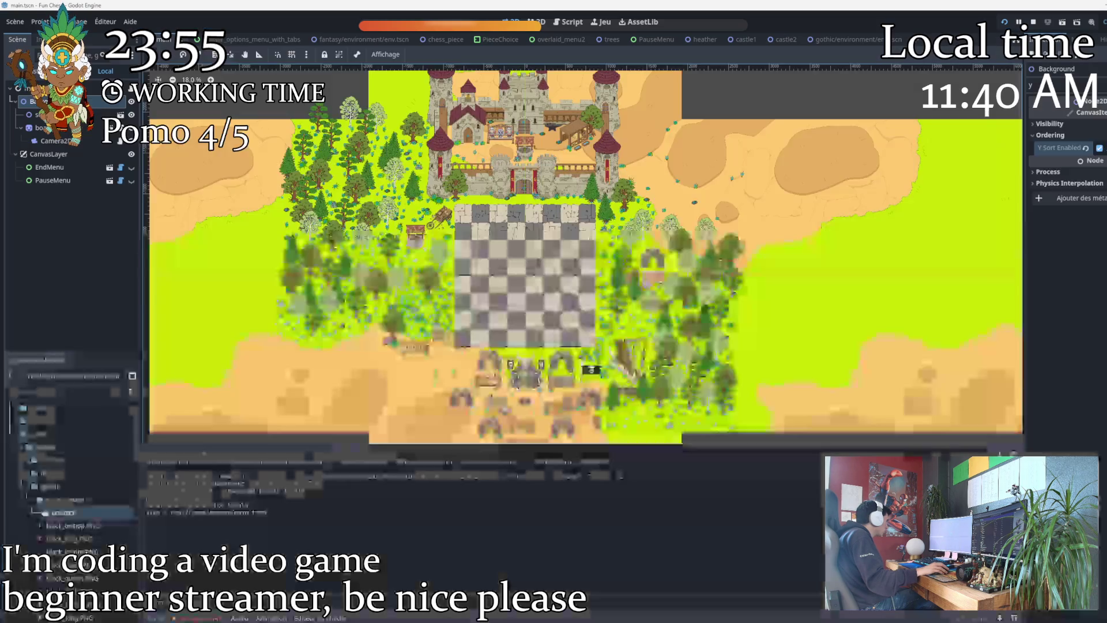
{"action": "scroll", "coordinate": [631, 216], "scroll_direction": "up", "scroll_amount": 7}
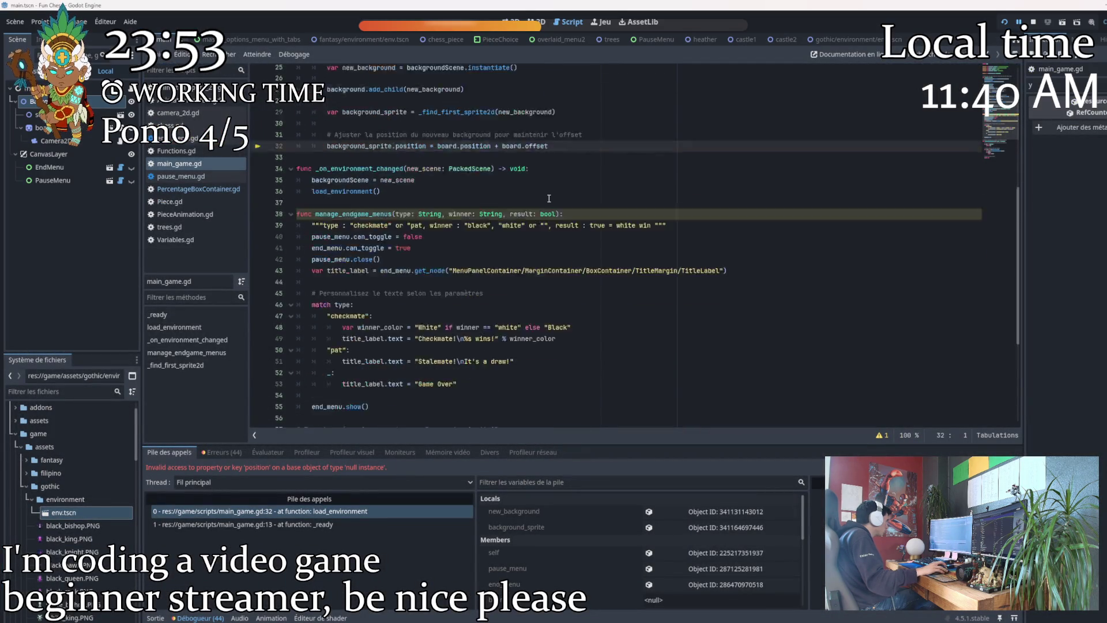
{"action": "double_click", "coordinate": [349, 310]}
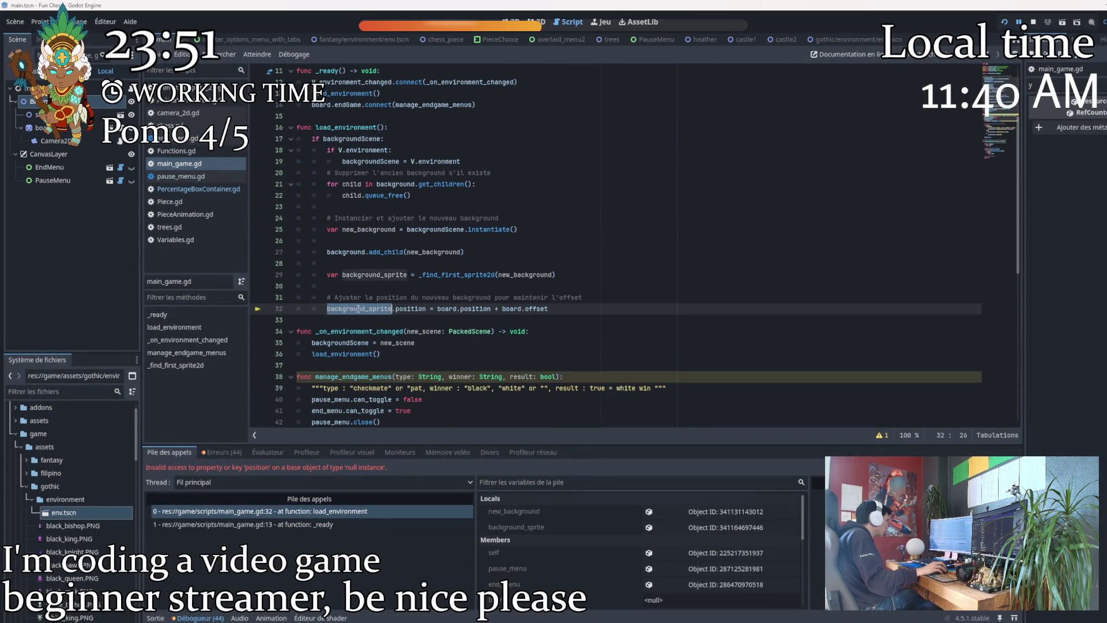
{"action": "scroll", "coordinate": [686, 306], "scroll_direction": "up", "scroll_amount": 3}
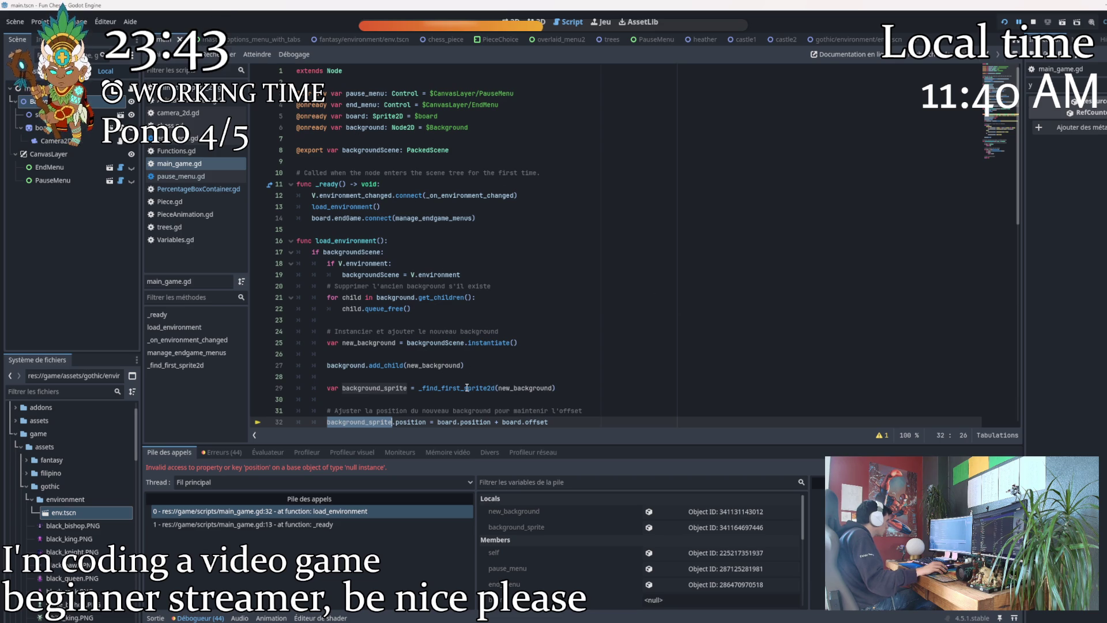
{"action": "mouse_move", "coordinate": [467, 388]}
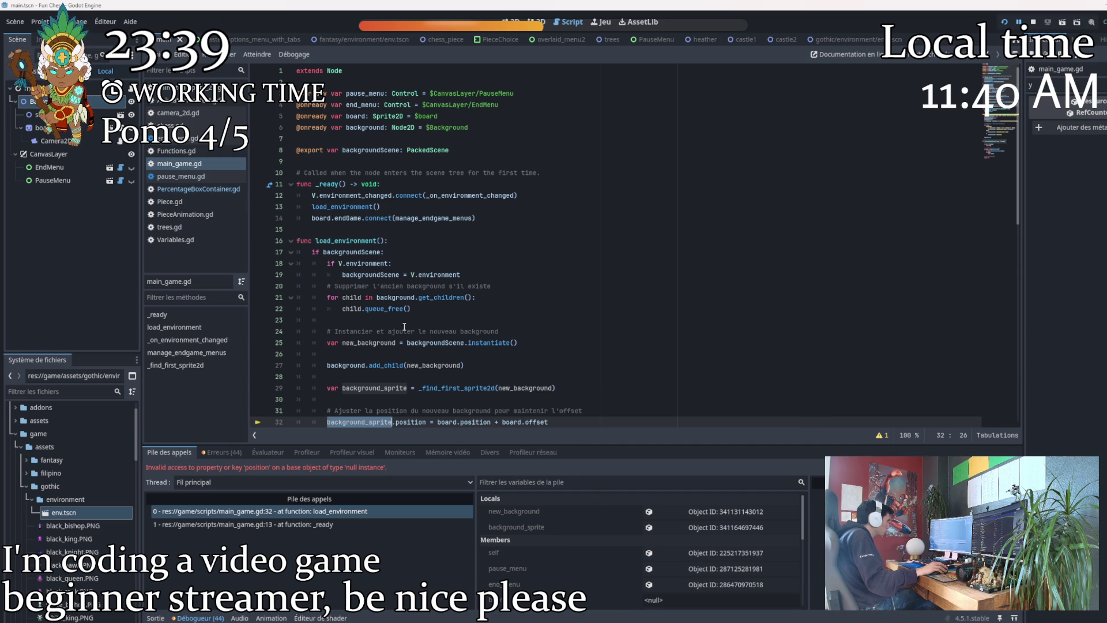
{"action": "scroll", "coordinate": [438, 289], "scroll_direction": "down", "scroll_amount": 3}
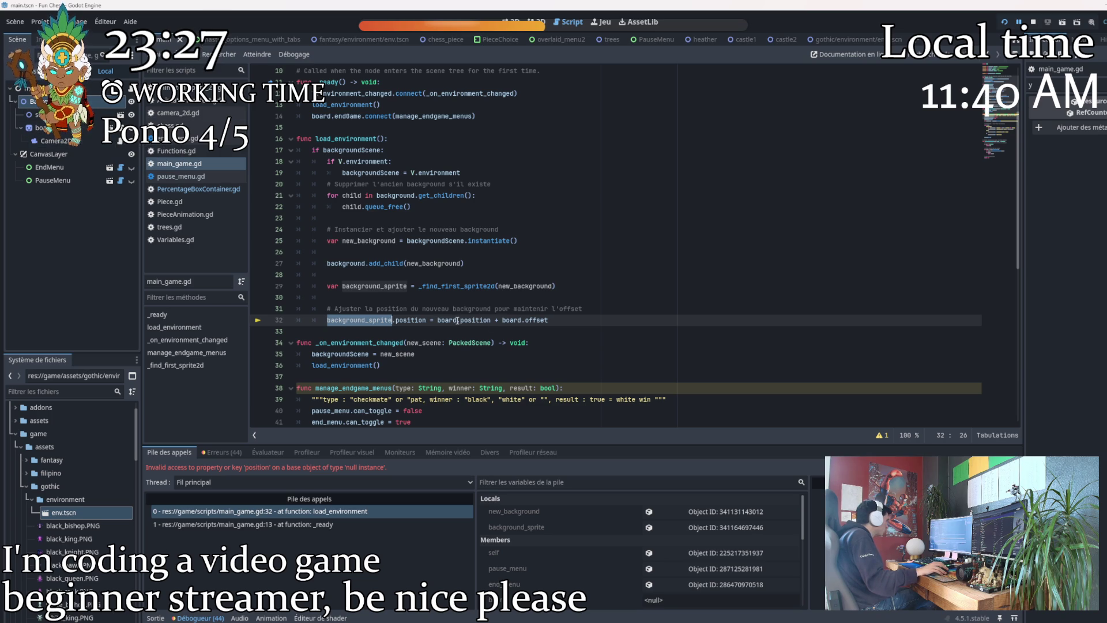
{"action": "mouse_move", "coordinate": [458, 321]}
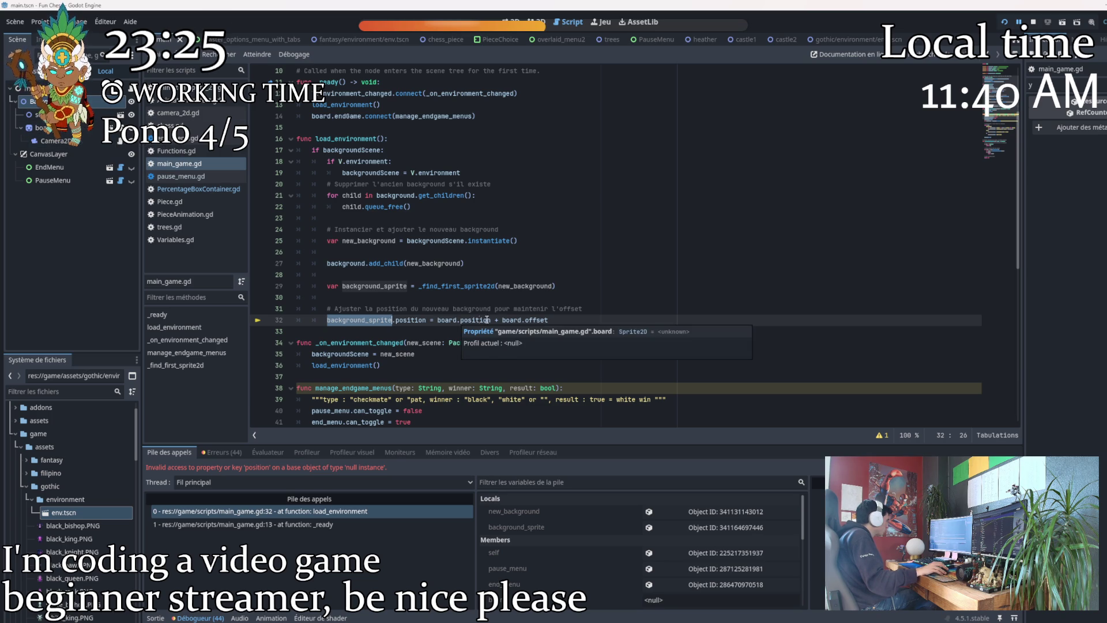
{"action": "mouse_move", "coordinate": [521, 318]}
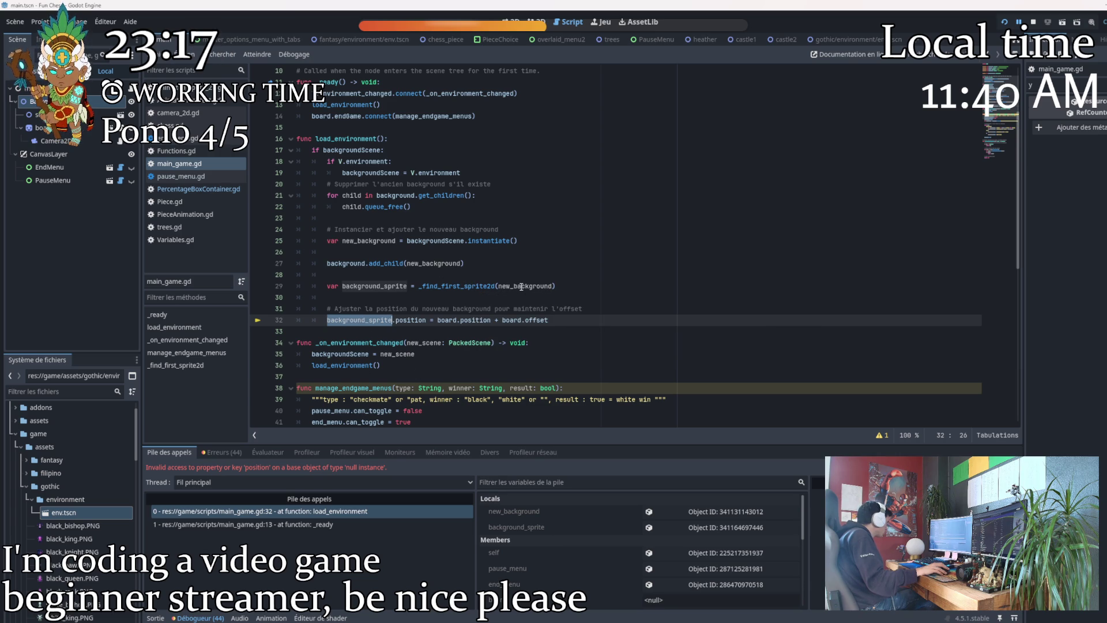
{"action": "double_click", "coordinate": [522, 287]}
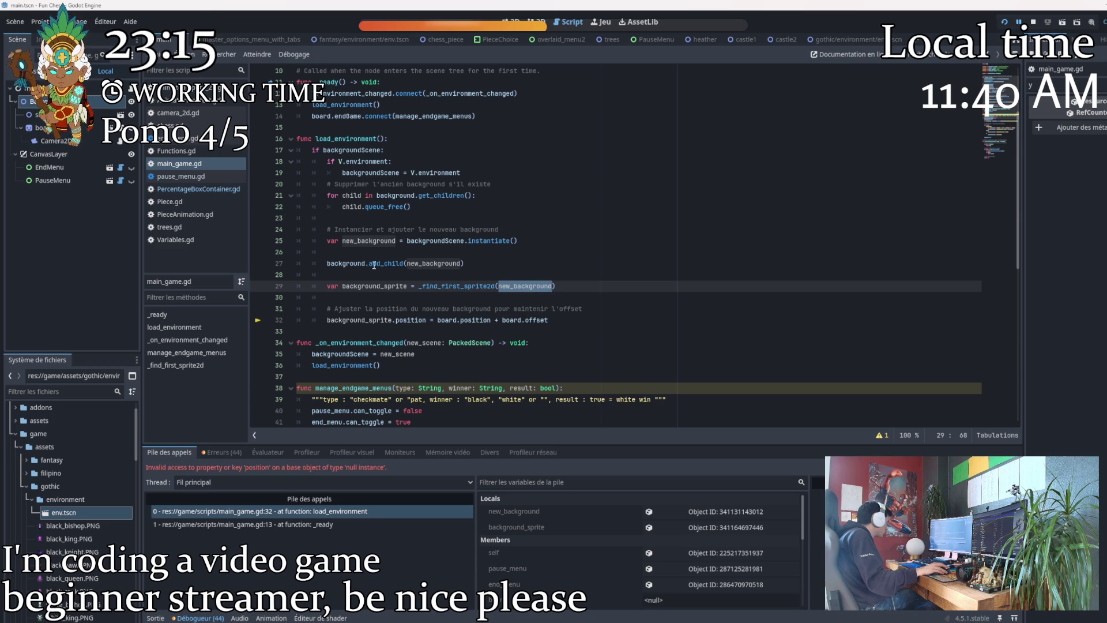
{"action": "scroll", "coordinate": [496, 315], "scroll_direction": "down", "scroll_amount": 10}
{"action": "scroll", "coordinate": [496, 315], "scroll_direction": "up", "scroll_amount": 13}
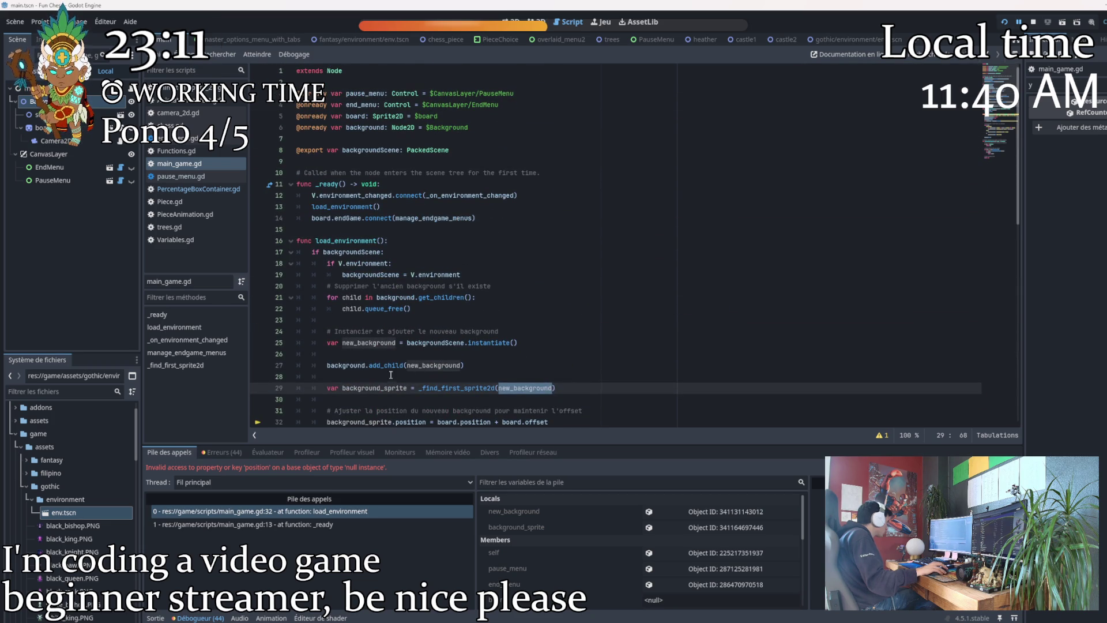
{"action": "double_click", "coordinate": [362, 388]}
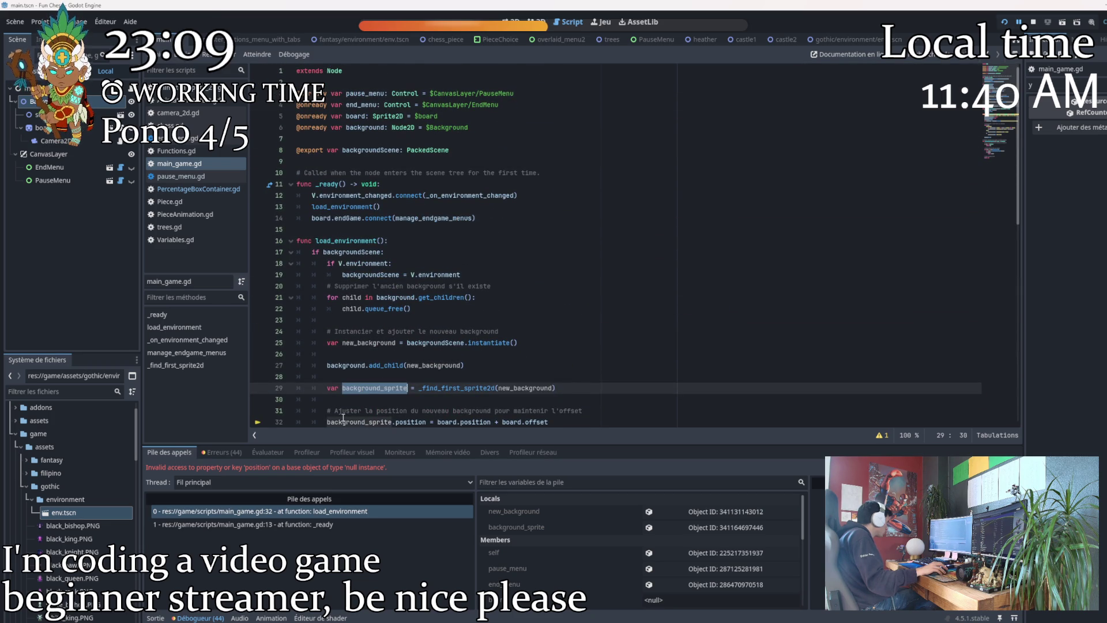
{"action": "double_click", "coordinate": [343, 419]}
{"action": "scroll", "coordinate": [541, 352], "scroll_direction": "down", "scroll_amount": 3}
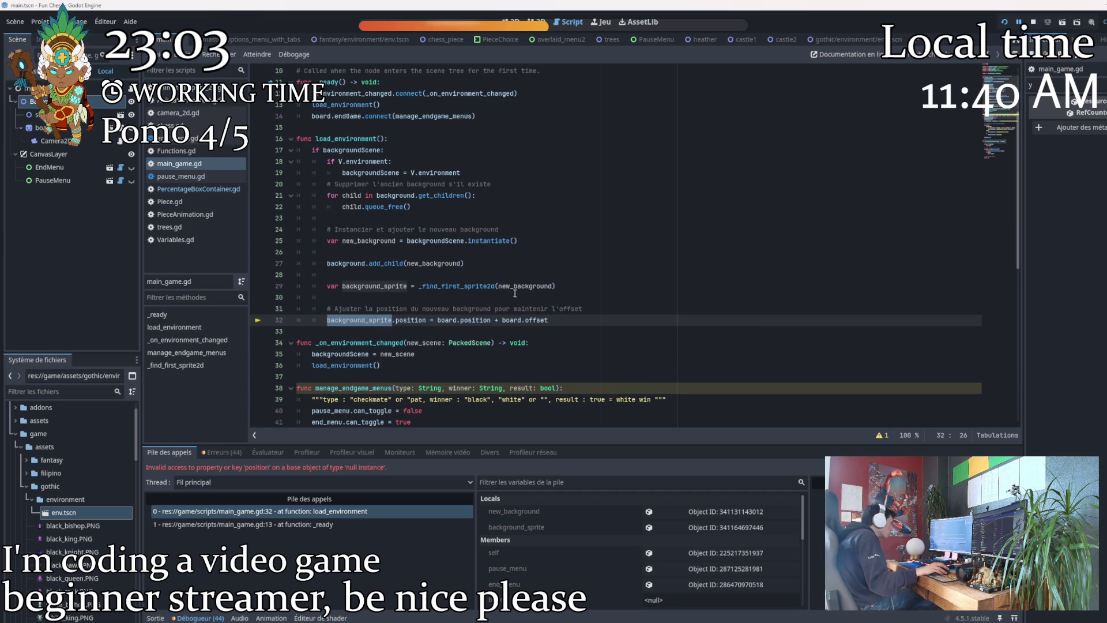
{"action": "left_click", "coordinate": [502, 287]}
{"action": "scroll", "coordinate": [503, 286], "scroll_direction": "down", "scroll_amount": 10}
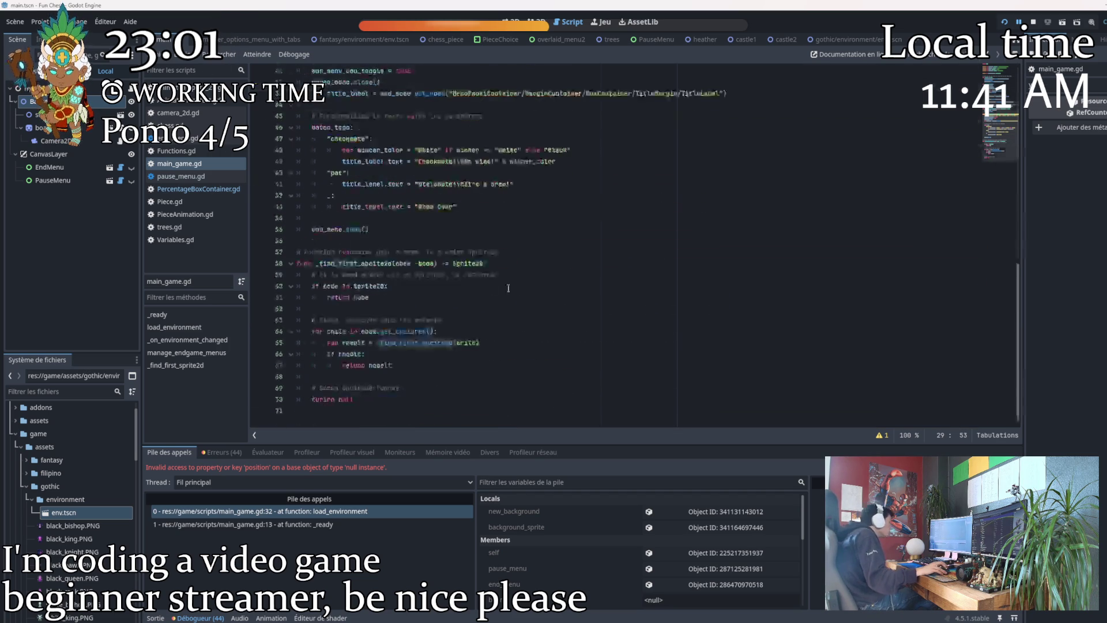
{"action": "left_click", "coordinate": [402, 261]}
{"action": "scroll", "coordinate": [438, 277], "scroll_direction": "up", "scroll_amount": 10}
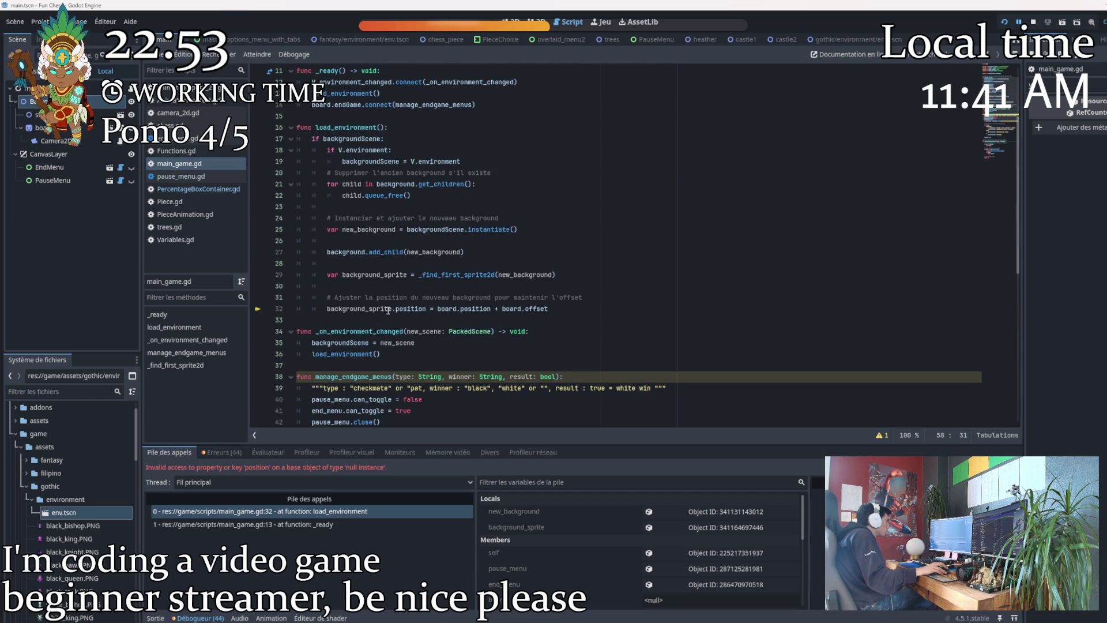
{"action": "scroll", "coordinate": [514, 274], "scroll_direction": "up", "scroll_amount": 4}
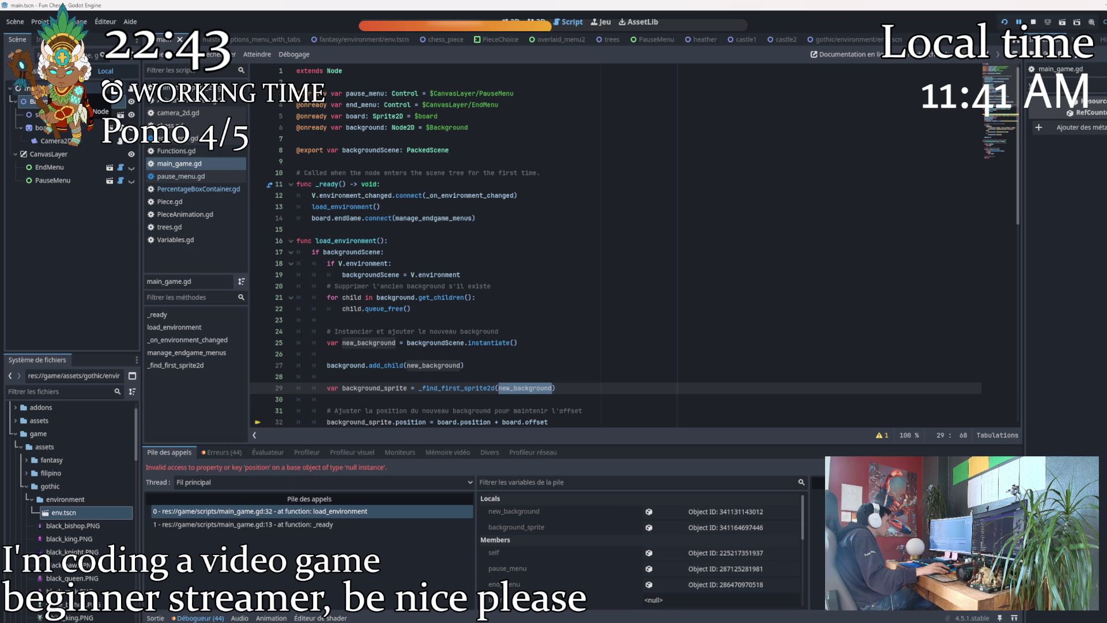
{"action": "left_click", "coordinate": [29, 88]}
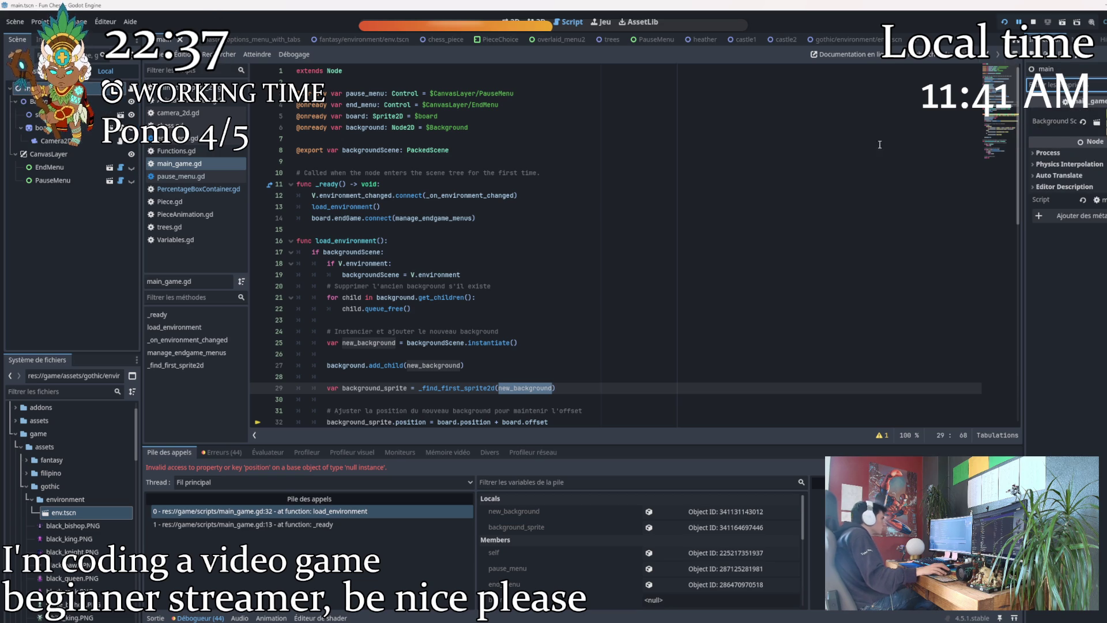
{"action": "scroll", "coordinate": [608, 258], "scroll_direction": "down", "scroll_amount": 3}
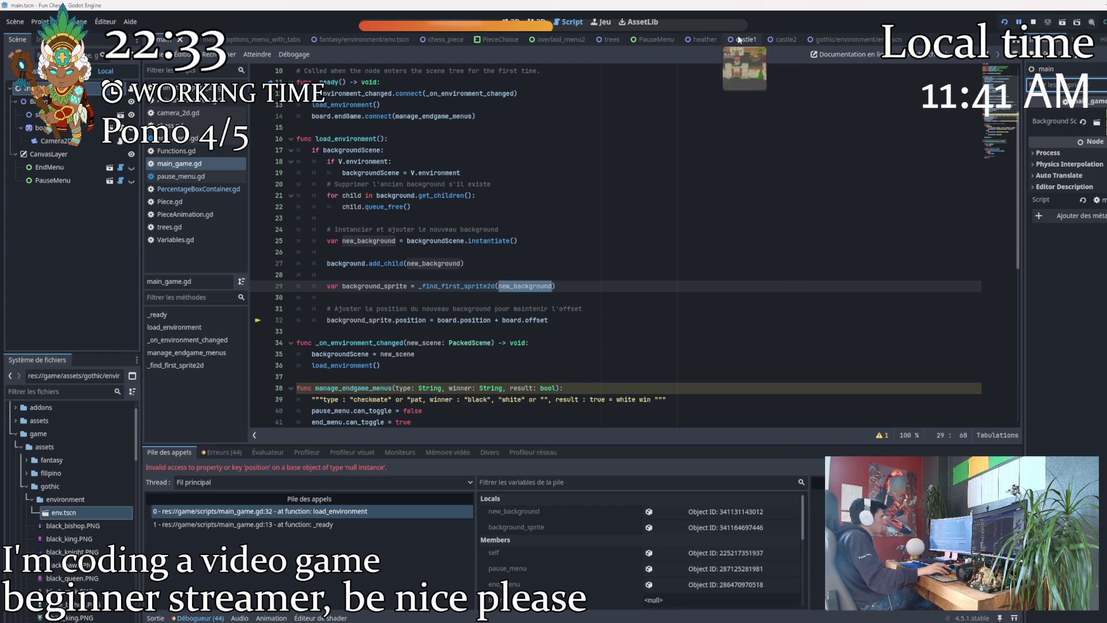
Inspect line 32's background_sprite, board and position references in main_game.gd, then open main.tscn.
{"action": "left_click", "coordinate": [341, 39]}
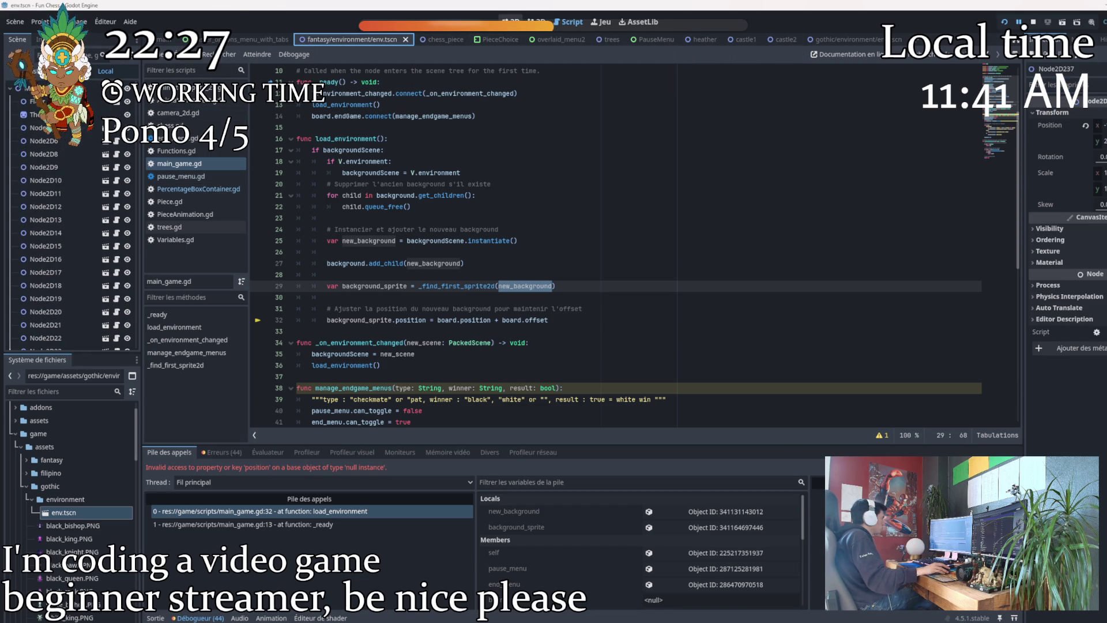
{"action": "left_click", "coordinate": [549, 272]}
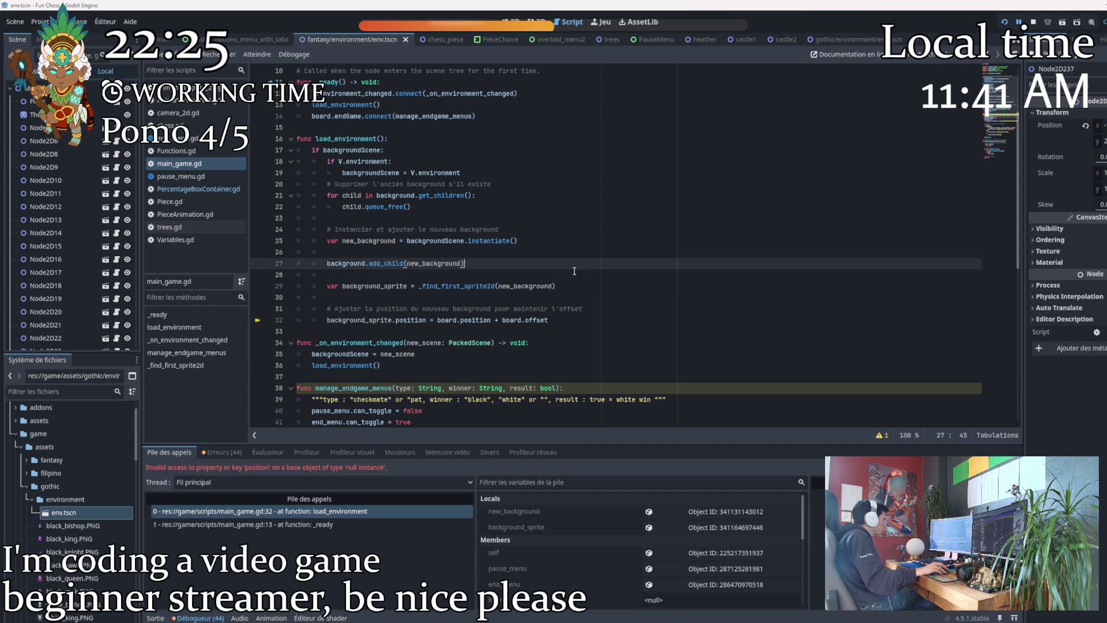
{"action": "left_click", "coordinate": [515, 266]}
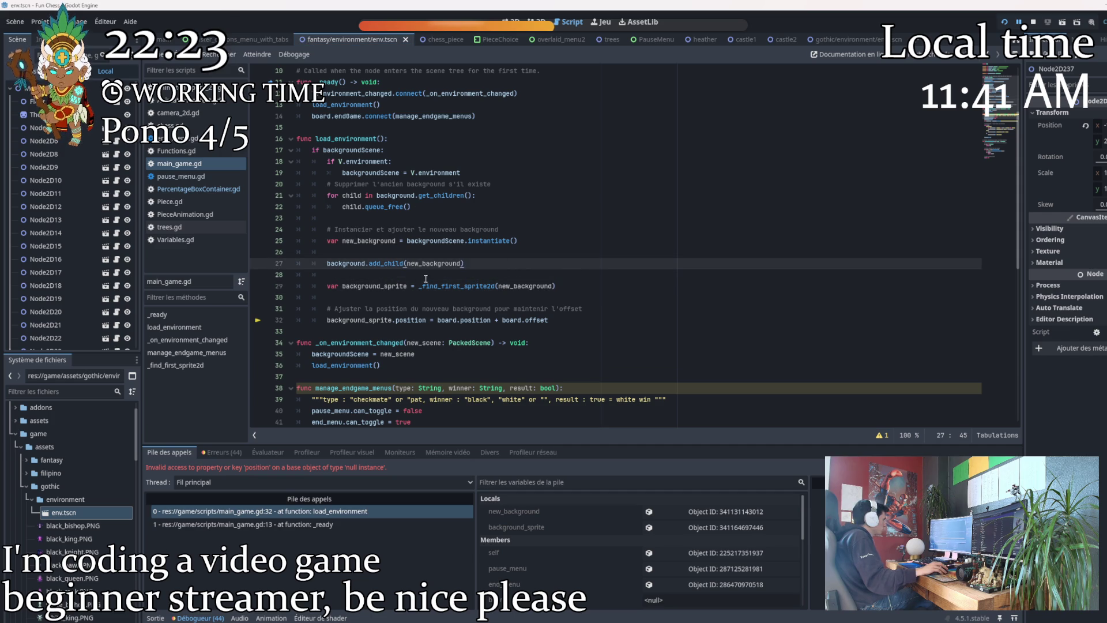
{"action": "left_click", "coordinate": [434, 301]}
{"action": "double_click", "coordinate": [407, 320]}
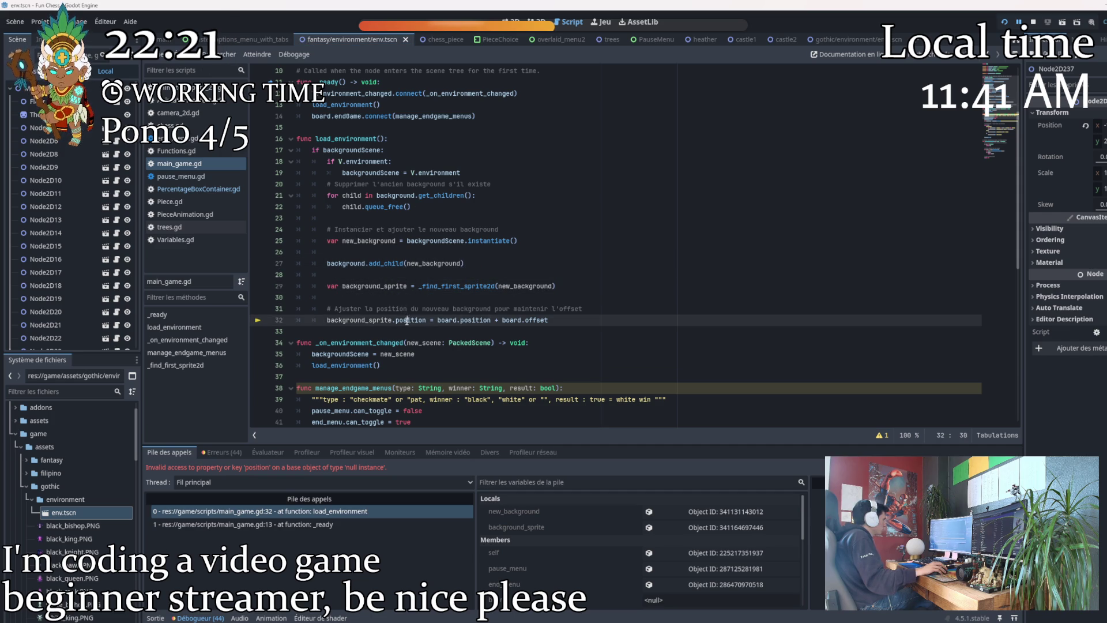
{"action": "double_click", "coordinate": [452, 320]}
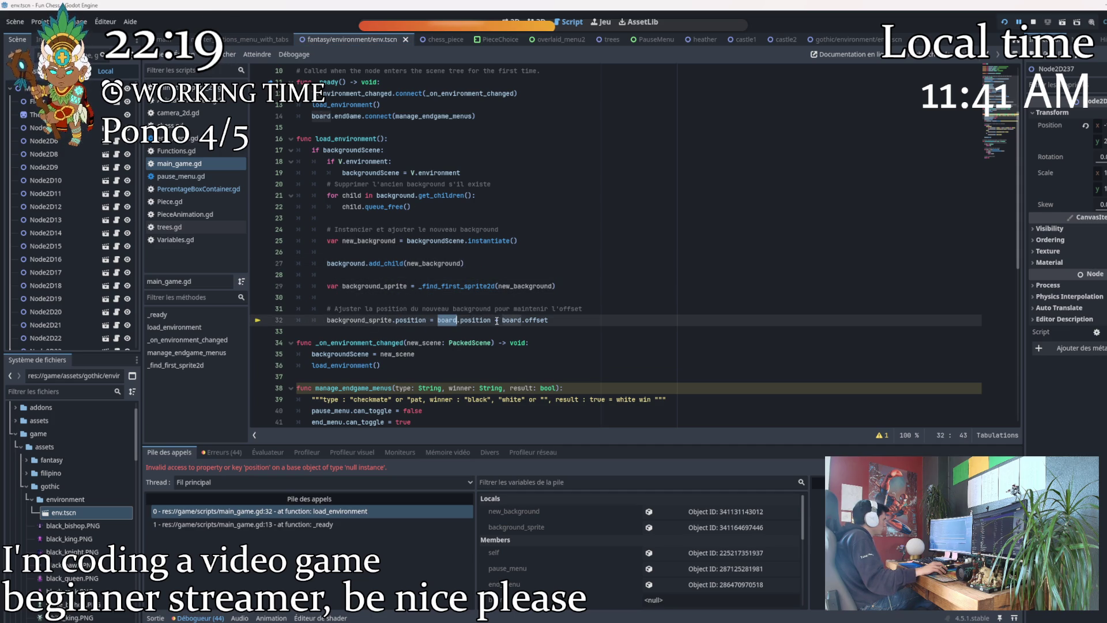
{"action": "double_click", "coordinate": [358, 320]}
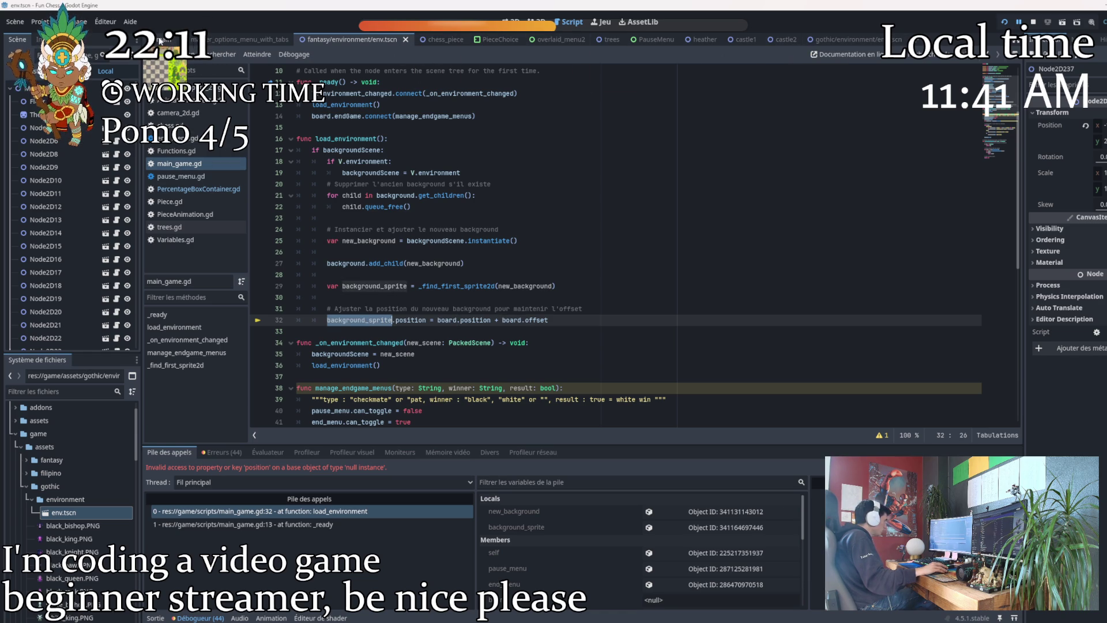
{"action": "left_click", "coordinate": [160, 40]}
Move board and its Camera2D out of CanvasLayer to the scene root, then run with F5.
{"action": "left_click_drag", "start_coordinate": [41, 128], "coordinate": [58, 190]}
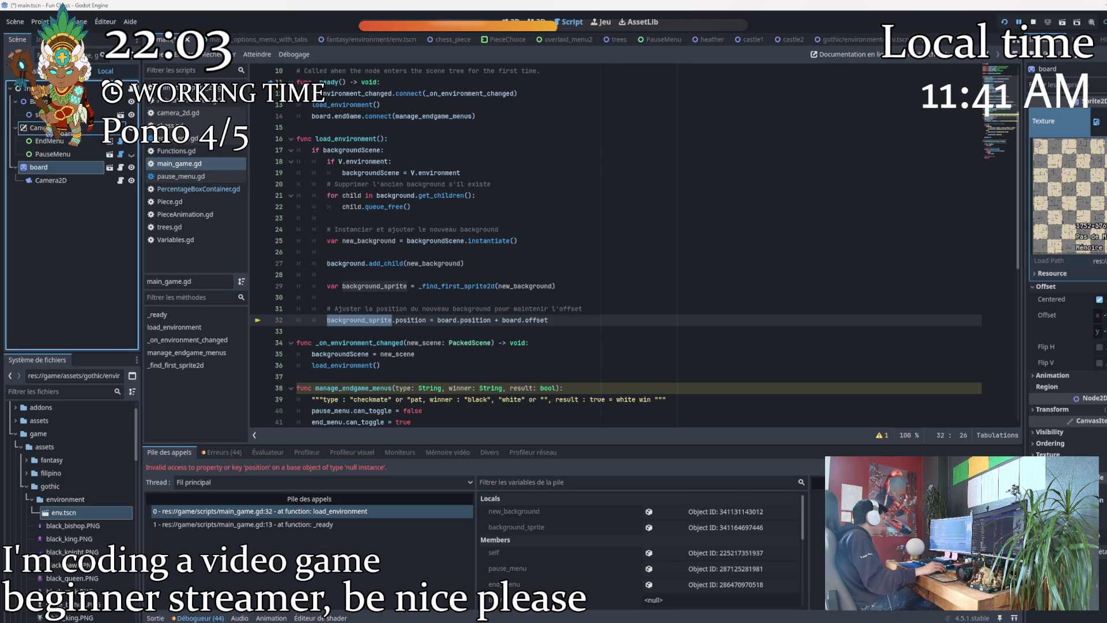
{"action": "left_click_drag", "start_coordinate": [49, 135], "coordinate": [46, 123]}
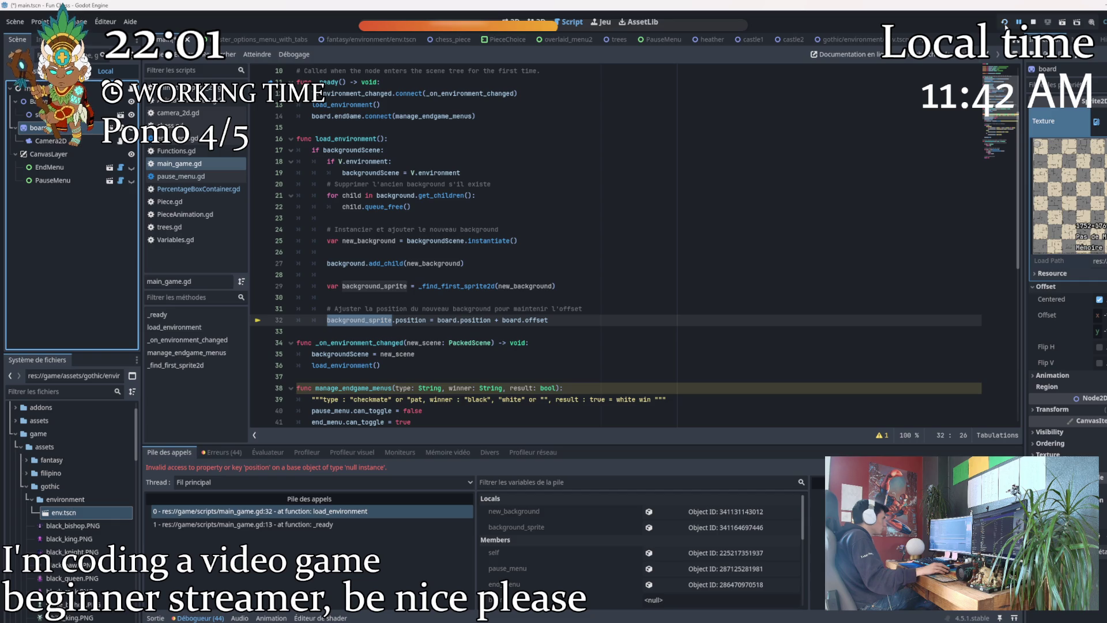
{"action": "key", "text": "F5"}
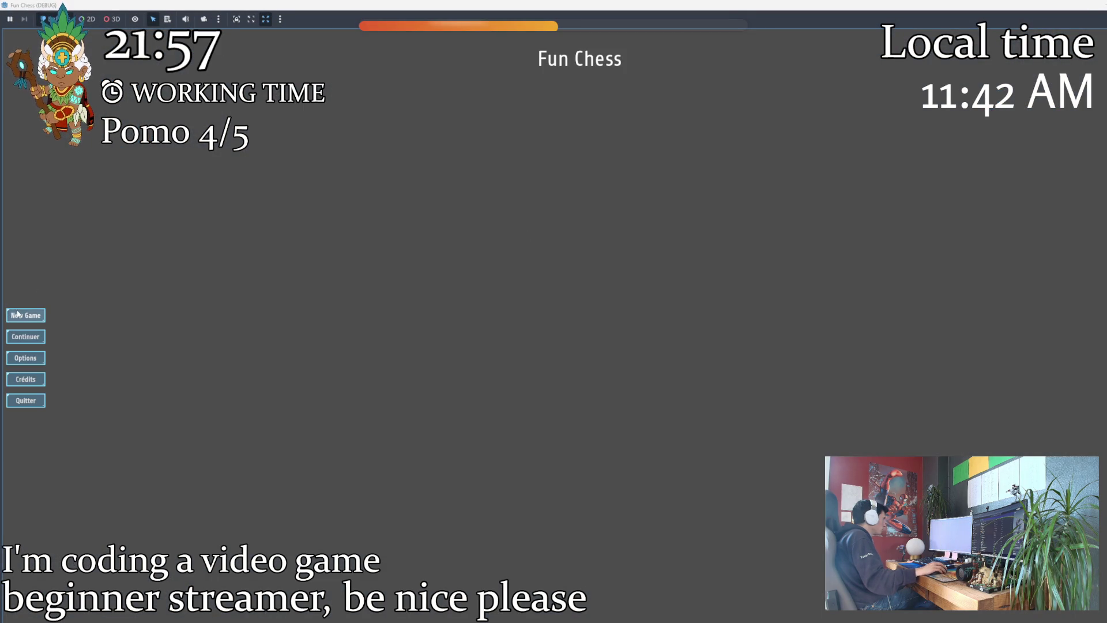
Start a local New Game, check the board over the goblin camp, then stop with F8.
{"action": "left_click", "coordinate": [18, 315]}
{"action": "left_click", "coordinate": [569, 253]}
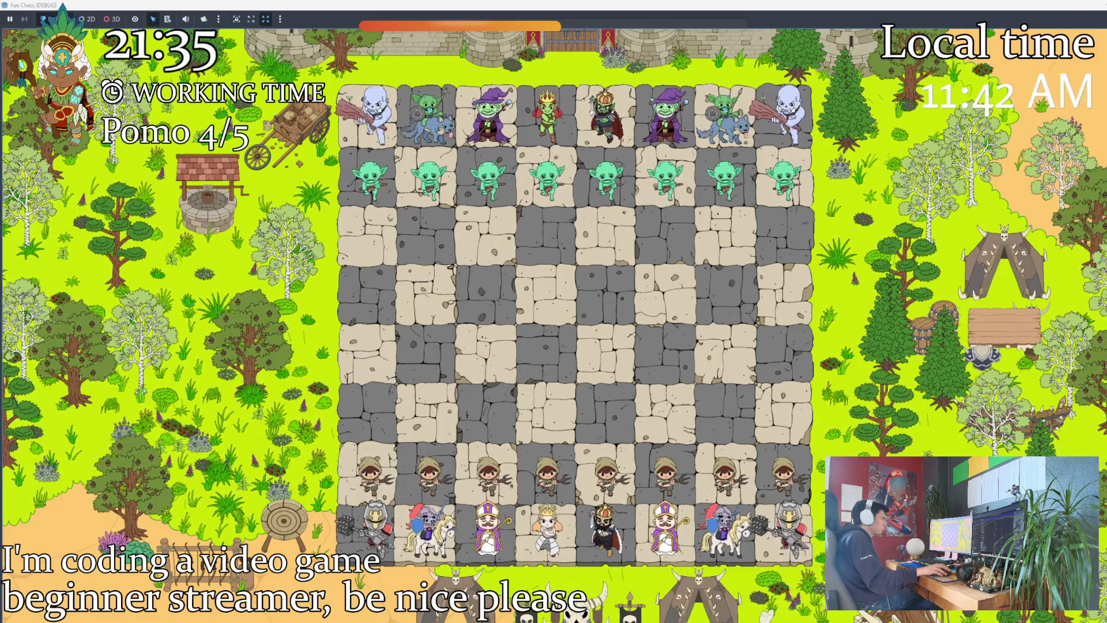
{"action": "key", "text": "F8"}
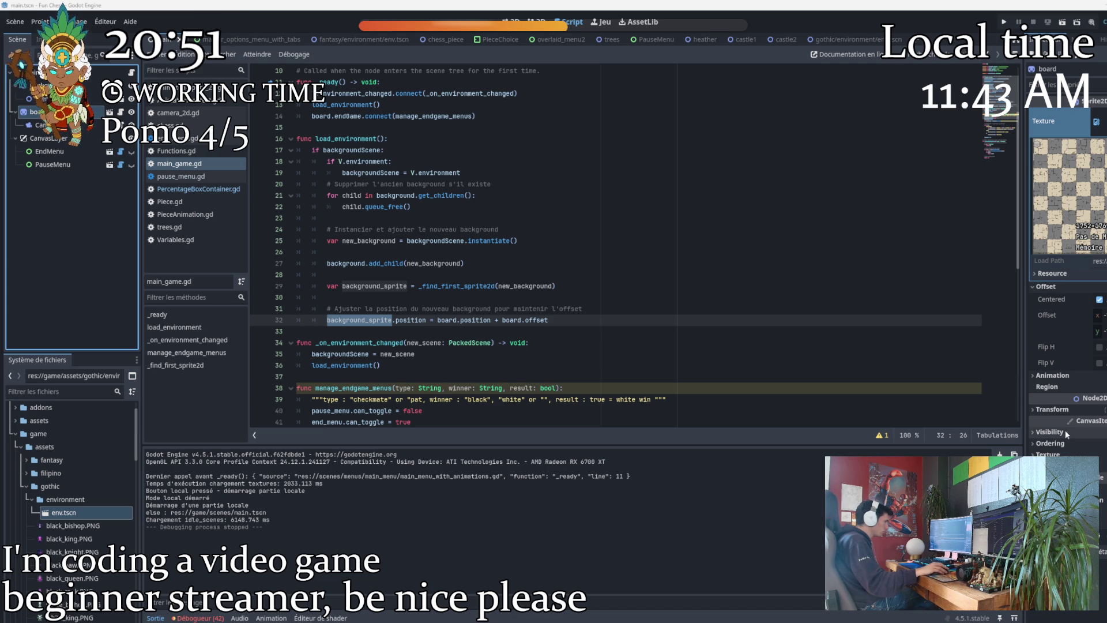
{"action": "left_click", "coordinate": [744, 388]}
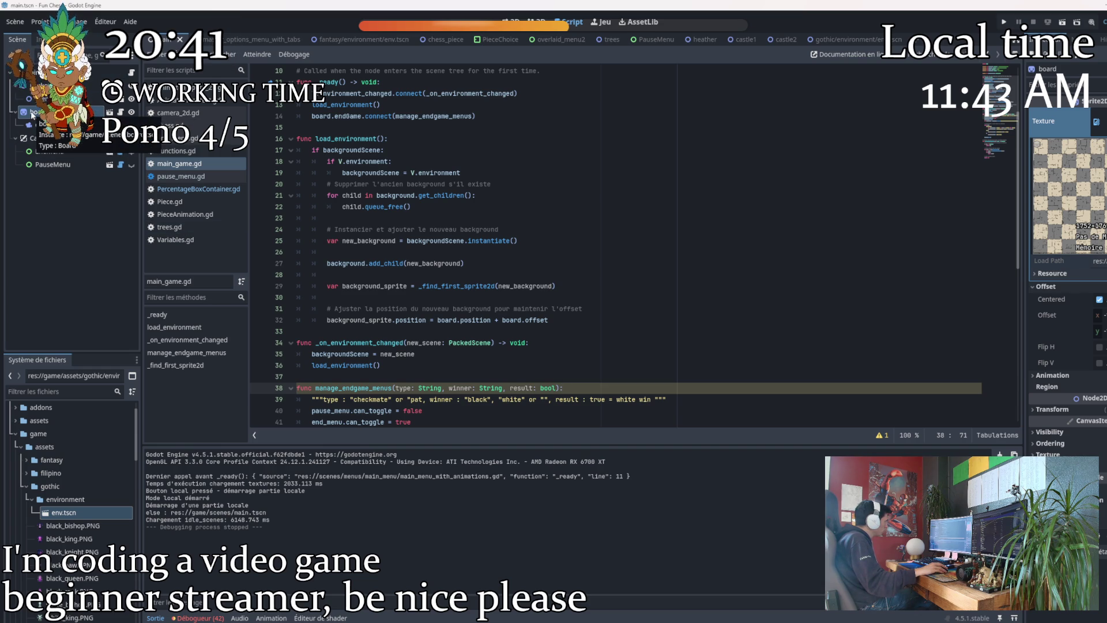
{"action": "scroll", "coordinate": [336, 253], "scroll_direction": "down", "scroll_amount": 4}
{"action": "left_click", "coordinate": [336, 253]}
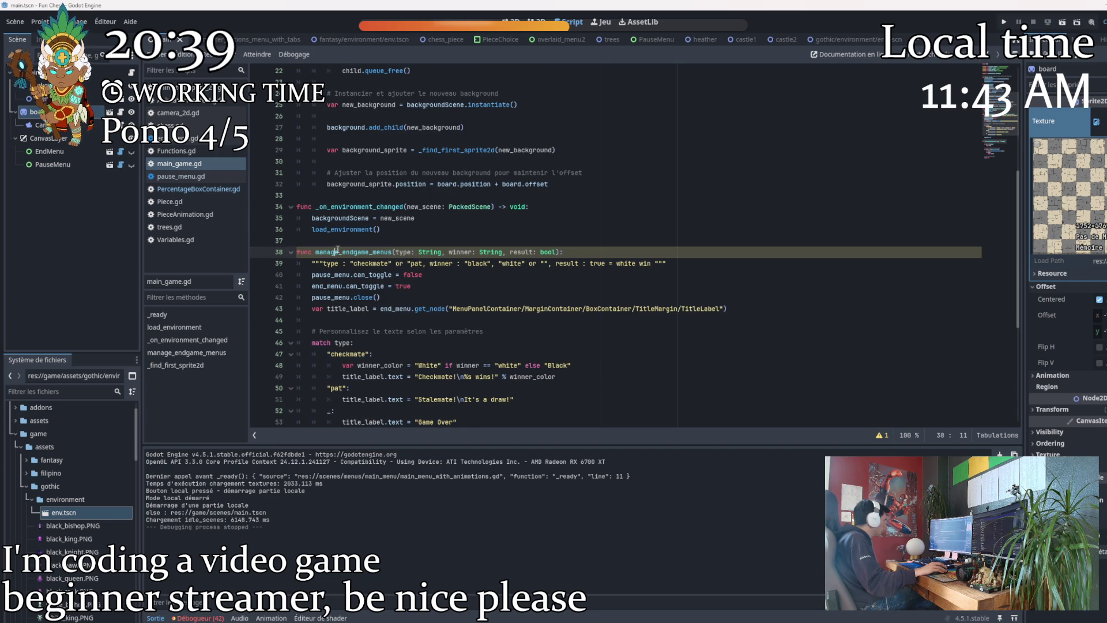
{"action": "double_click", "coordinate": [352, 206]}
{"action": "double_click", "coordinate": [352, 252]}
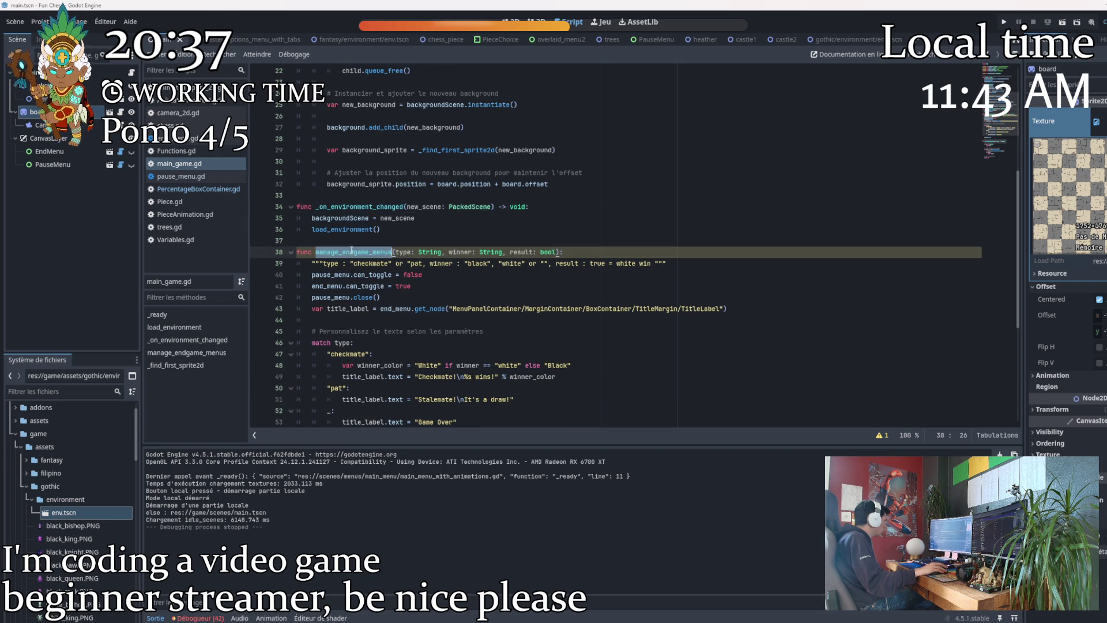
{"action": "scroll", "coordinate": [351, 252], "scroll_direction": "down", "scroll_amount": 7}
{"action": "double_click", "coordinate": [352, 264]}
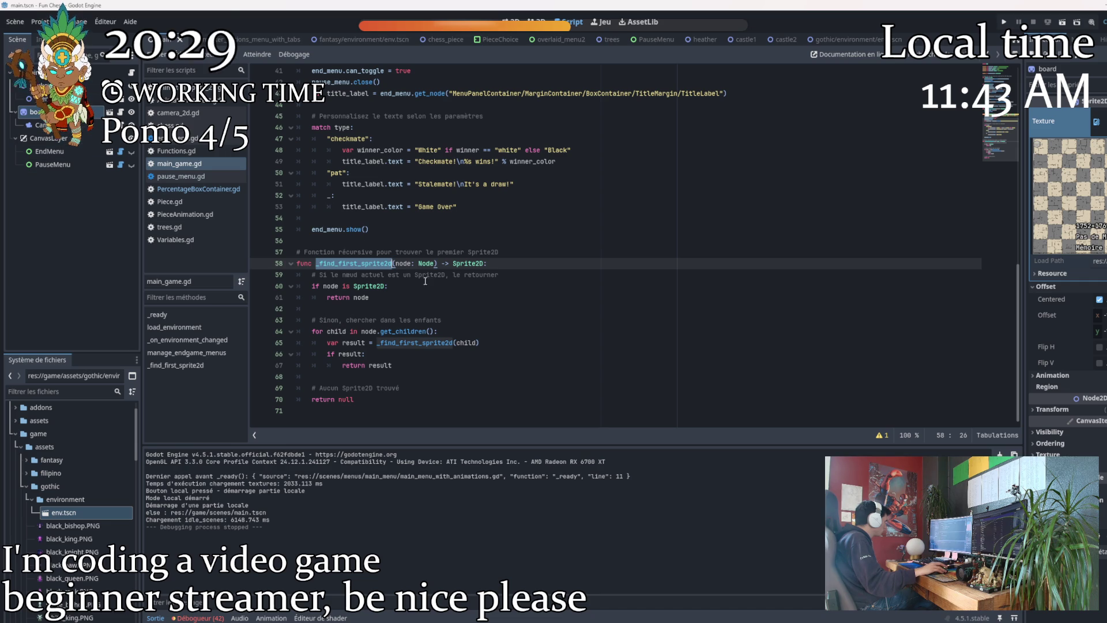
{"action": "scroll", "coordinate": [411, 269], "scroll_direction": "up", "scroll_amount": 13}
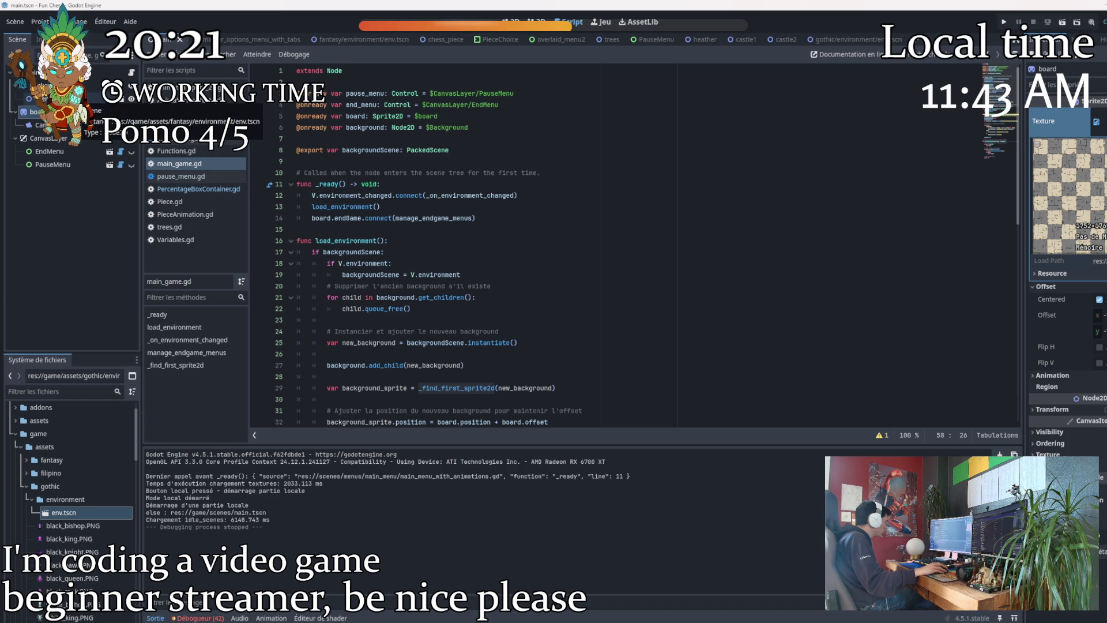
{"action": "scroll", "coordinate": [445, 237], "scroll_direction": "down", "scroll_amount": 4}
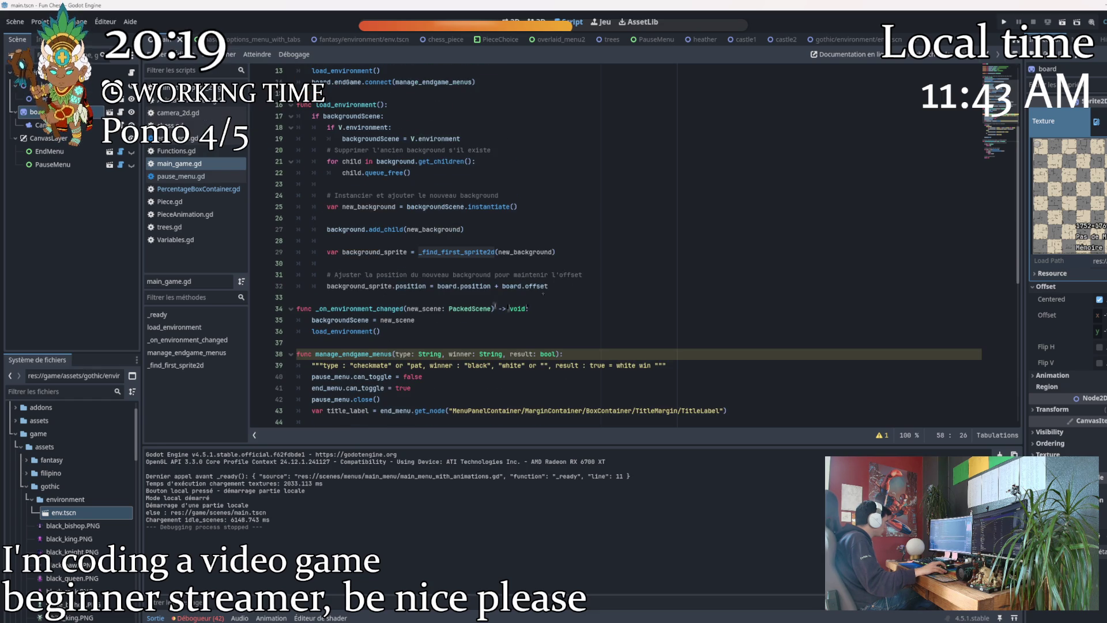
{"action": "scroll", "coordinate": [509, 308], "scroll_direction": "up", "scroll_amount": 4}
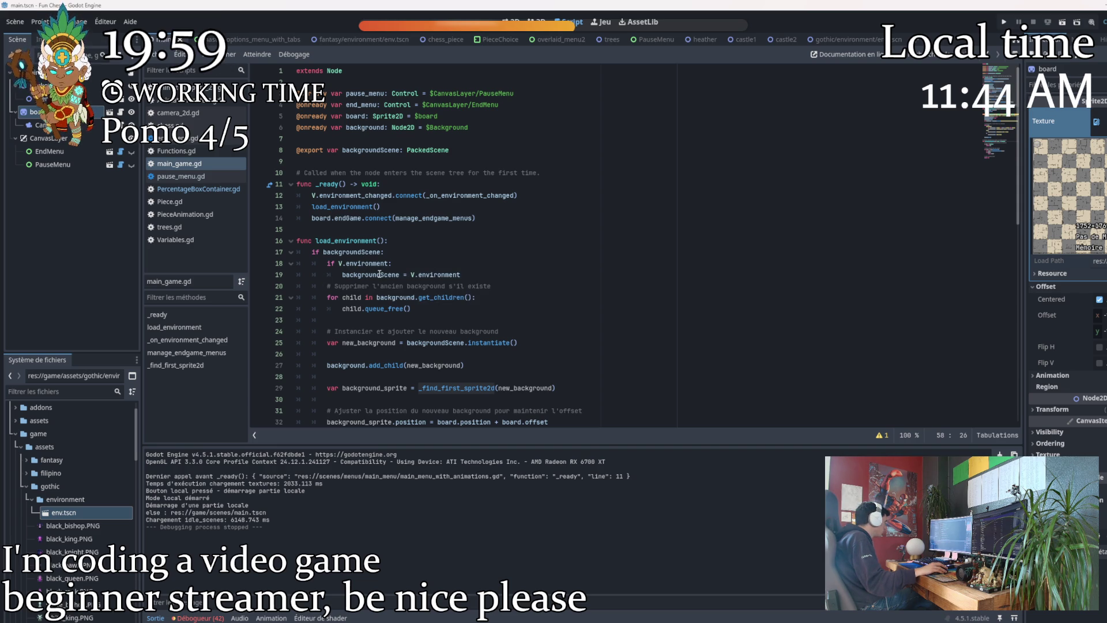
{"action": "double_click", "coordinate": [381, 275]}
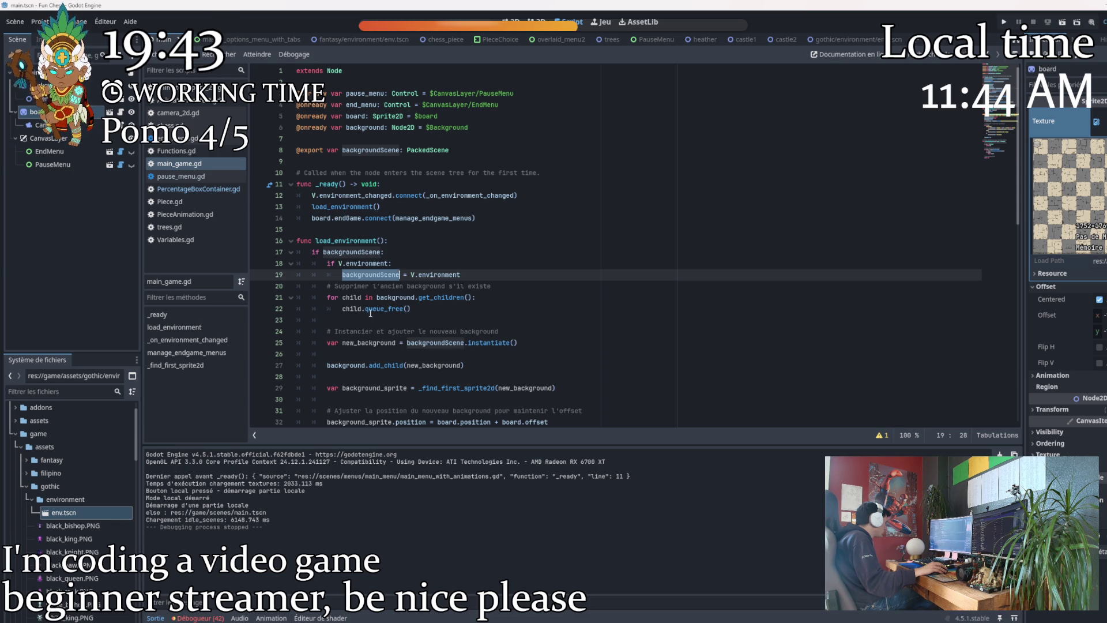
{"action": "mouse_move", "coordinate": [395, 297]}
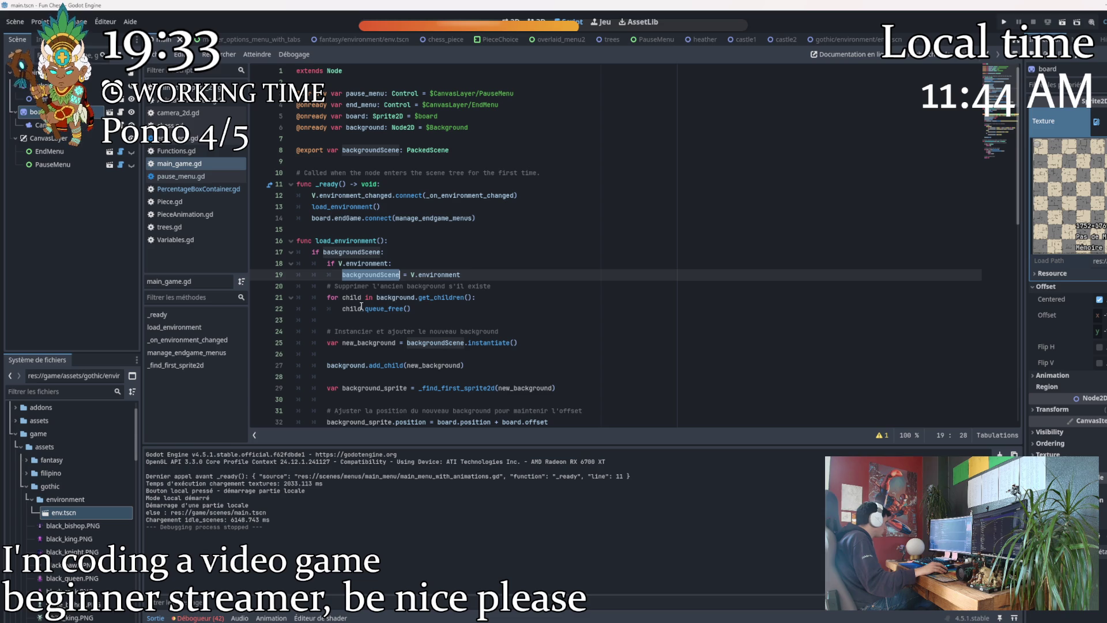
{"action": "scroll", "coordinate": [551, 307], "scroll_direction": "down", "scroll_amount": 9}
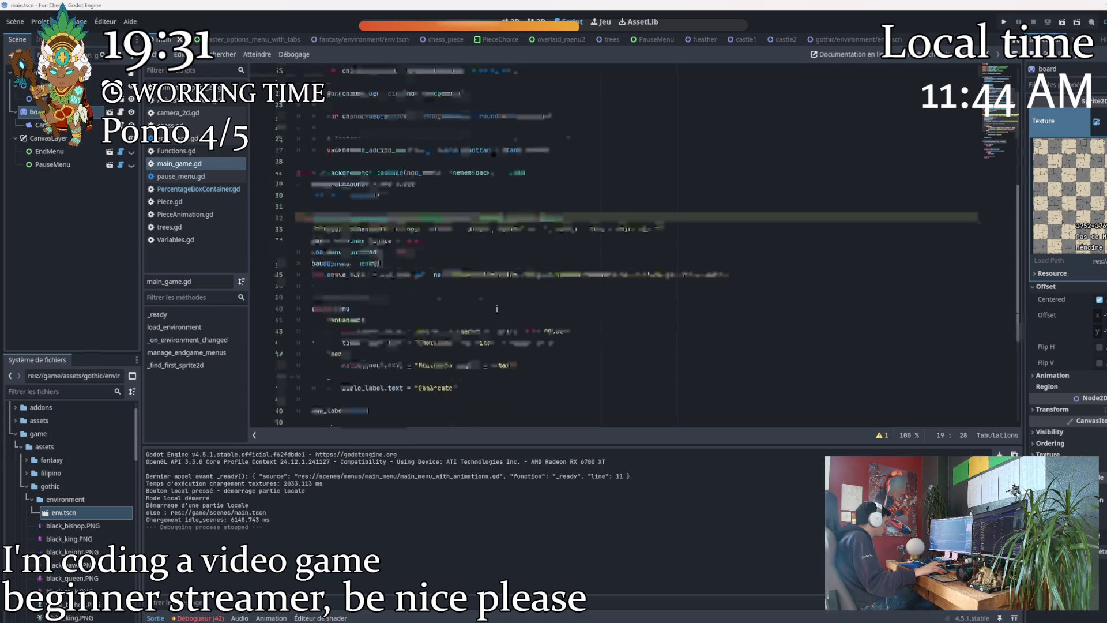
Select all of main_game.gd, snip a screenshot of the code, then select Background.
{"action": "mouse_move", "coordinate": [383, 413]}
{"action": "left_mouse_down"}
{"action": "mouse_move", "coordinate": [369, 401]}
{"action": "mouse_move", "coordinate": [289, 2]}
{"action": "left_mouse_up"}
{"action": "right_click", "coordinate": [361, 117]}
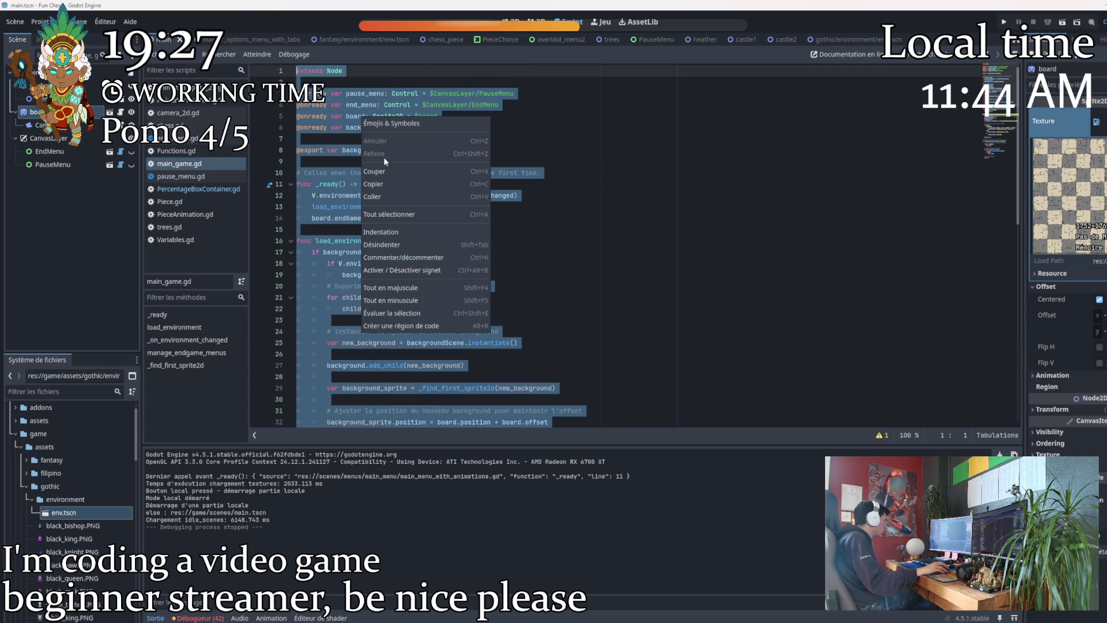
{"action": "left_click", "coordinate": [383, 185]}
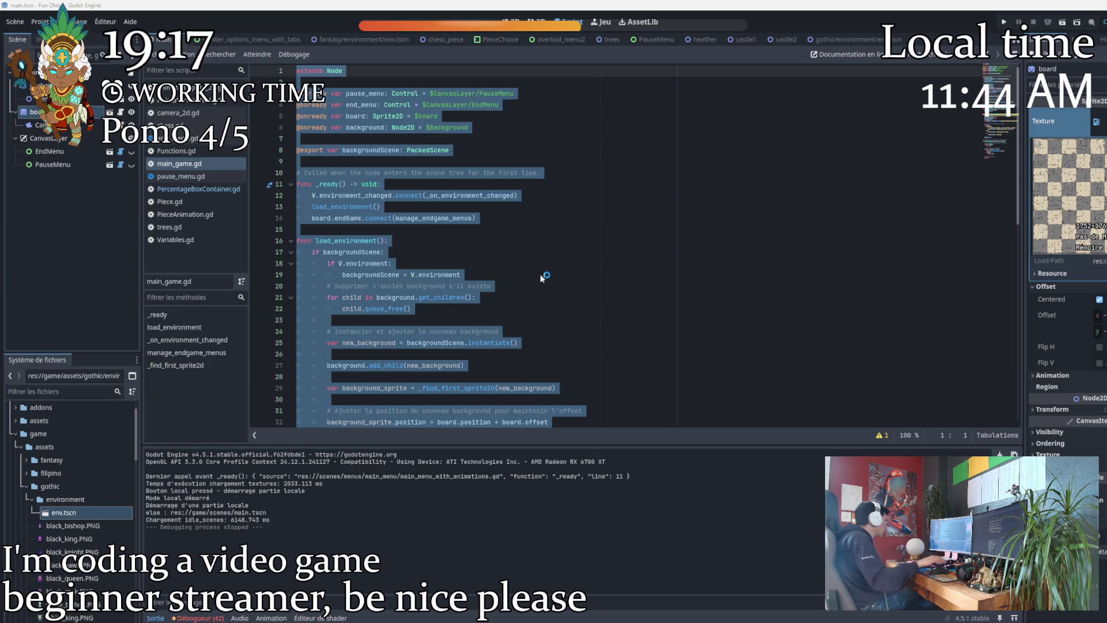
{"action": "key", "text": "shift+super+s"}
{"action": "mouse_move", "coordinate": [138, 200]}
{"action": "left_mouse_down"}
{"action": "mouse_move", "coordinate": [41, 116]}
{"action": "mouse_move", "coordinate": [7, 66]}
{"action": "left_mouse_up"}
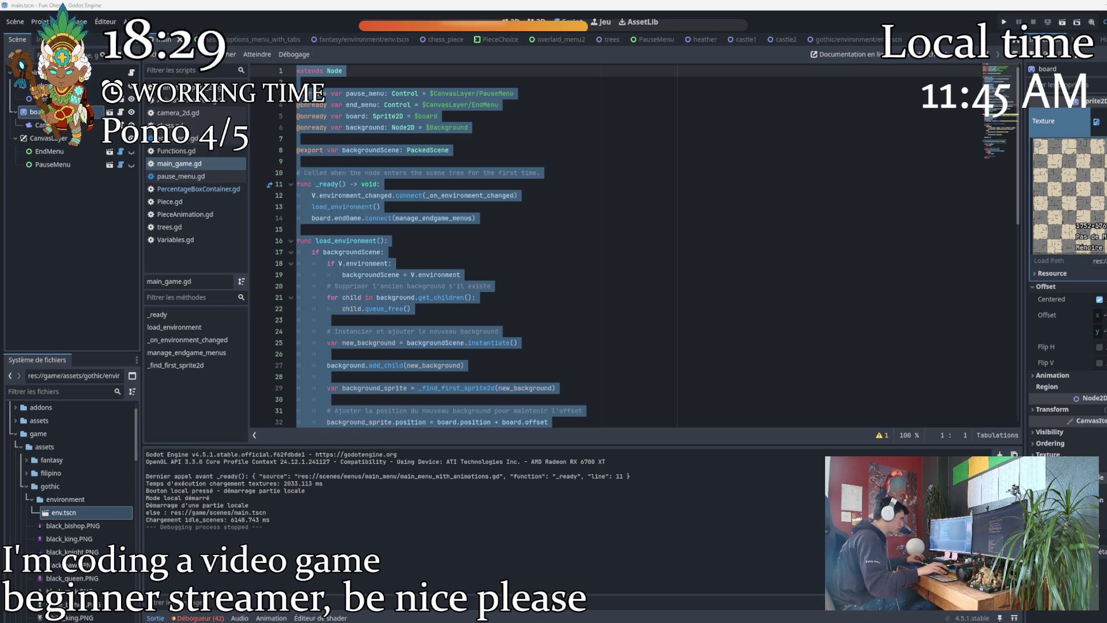
{"action": "left_click", "coordinate": [35, 86]}
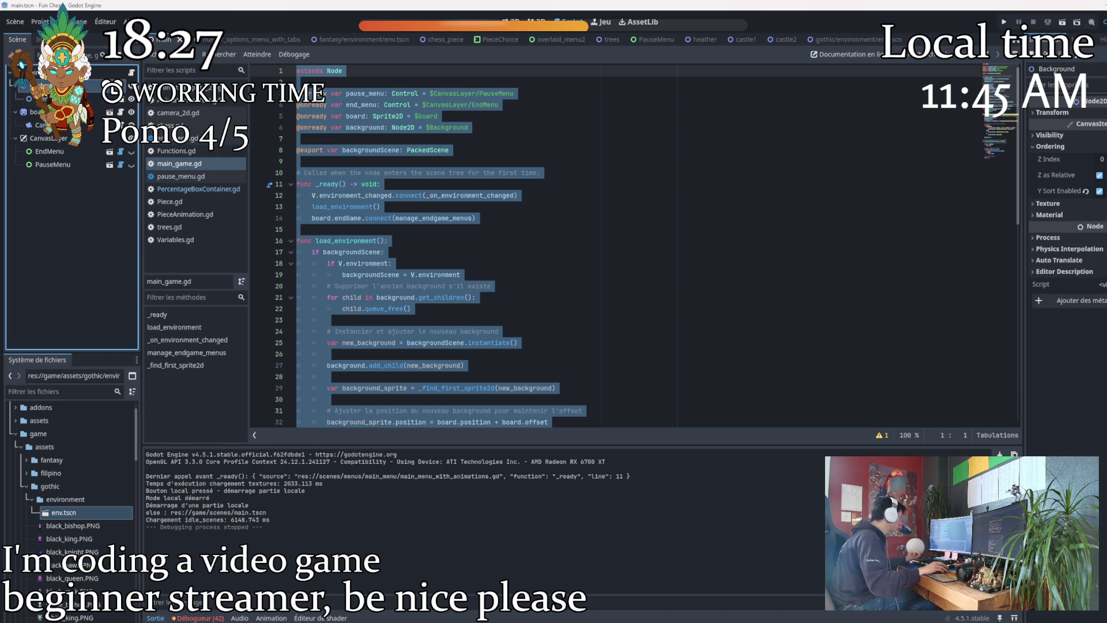
{"action": "left_click", "coordinate": [1063, 240]}
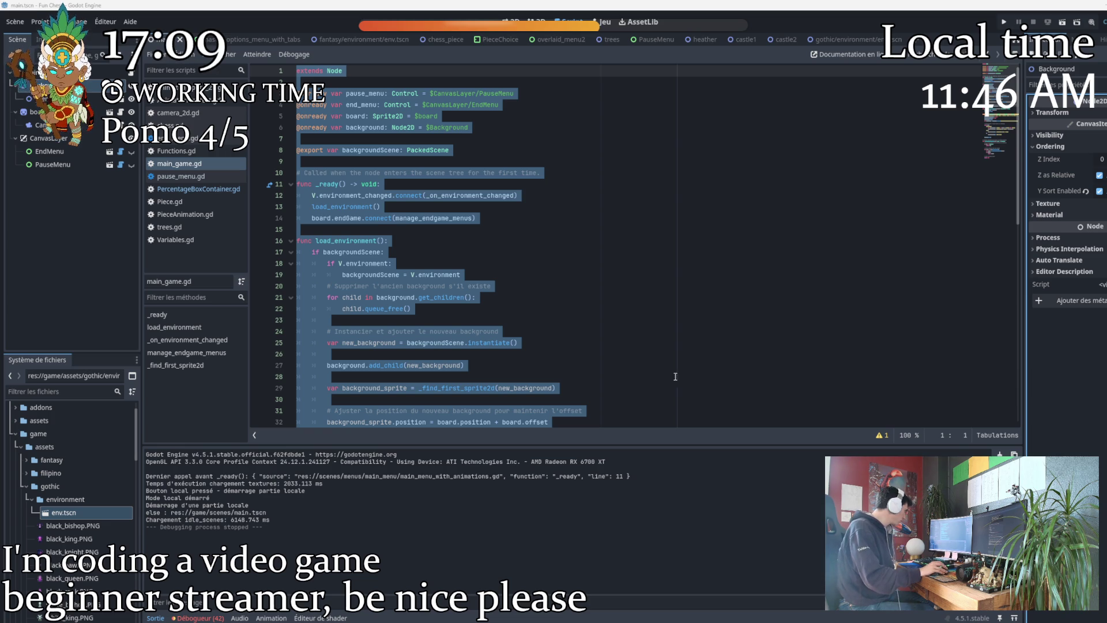
Reparent the board node under Background and reference it in main_game.gd as $Background/board.
{"action": "left_click", "coordinate": [704, 380]}
{"action": "scroll", "coordinate": [704, 381], "scroll_direction": "down", "scroll_amount": 4}
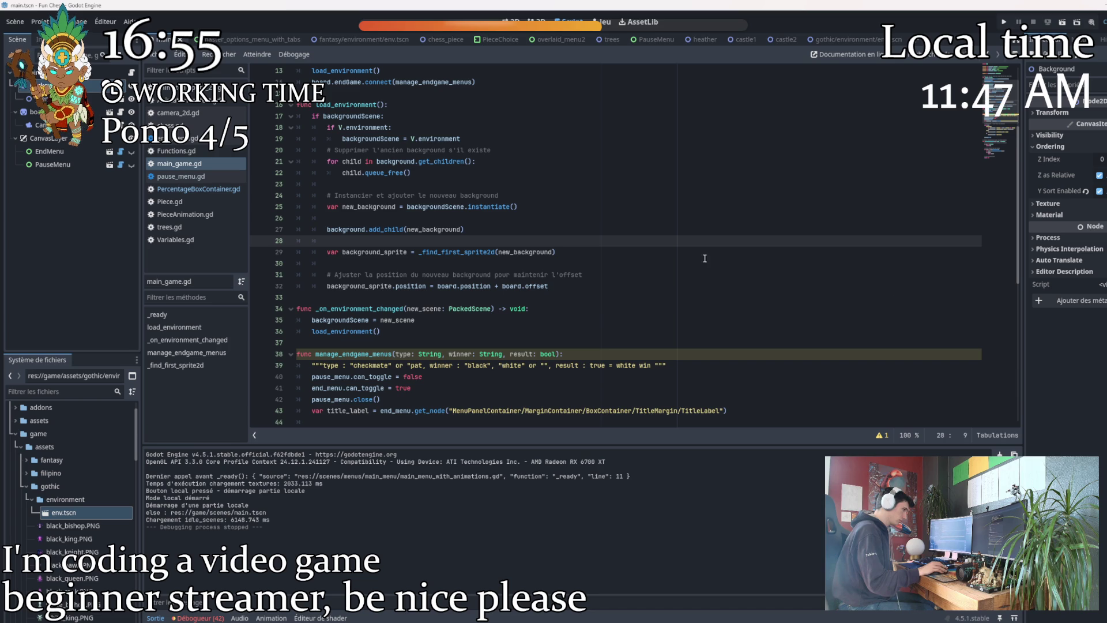
{"action": "scroll", "coordinate": [719, 261], "scroll_direction": "up", "scroll_amount": 4}
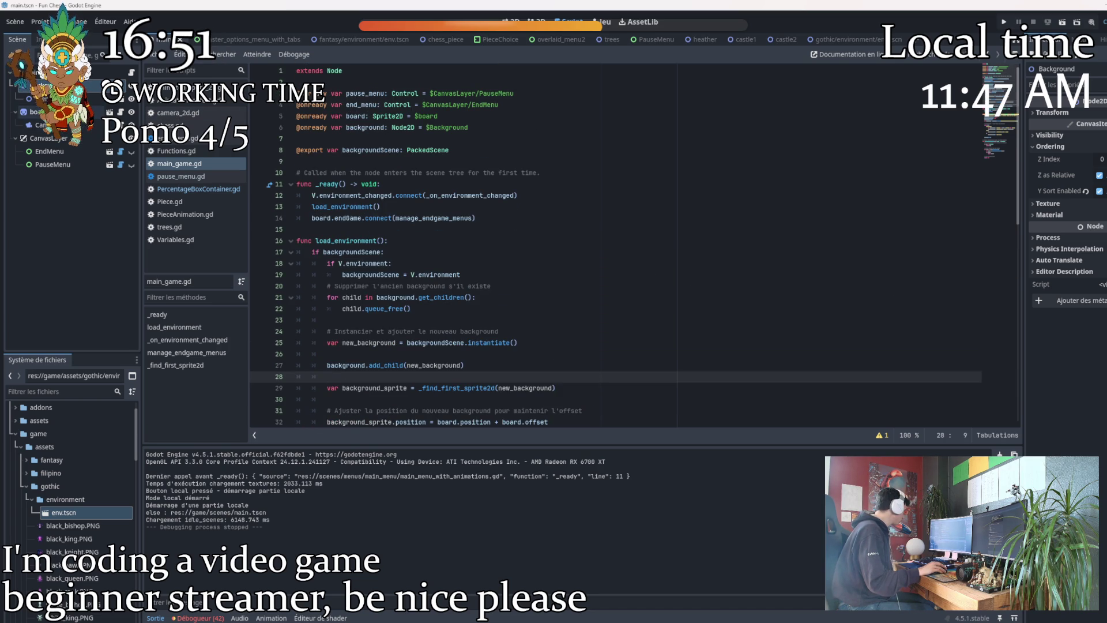
{"action": "left_click_drag", "start_coordinate": [40, 112], "coordinate": [35, 99]}
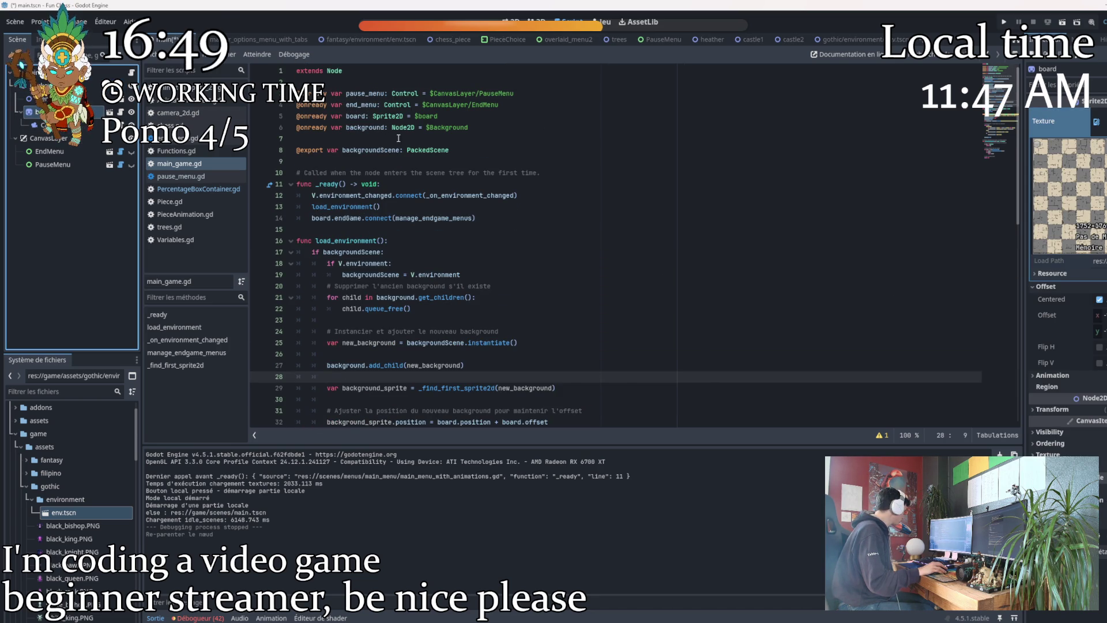
{"action": "mouse_move", "coordinate": [38, 112]}
{"action": "left_mouse_down"}
{"action": "mouse_move", "coordinate": [272, 115]}
{"action": "mouse_move", "coordinate": [288, 128]}
{"action": "mouse_move", "coordinate": [293, 117]}
{"action": "left_mouse_up"}
{"action": "type", "text": "@onready var board: Board = $Background/board"}
{"action": "left_click_drag", "start_coordinate": [438, 128], "coordinate": [514, 121]}
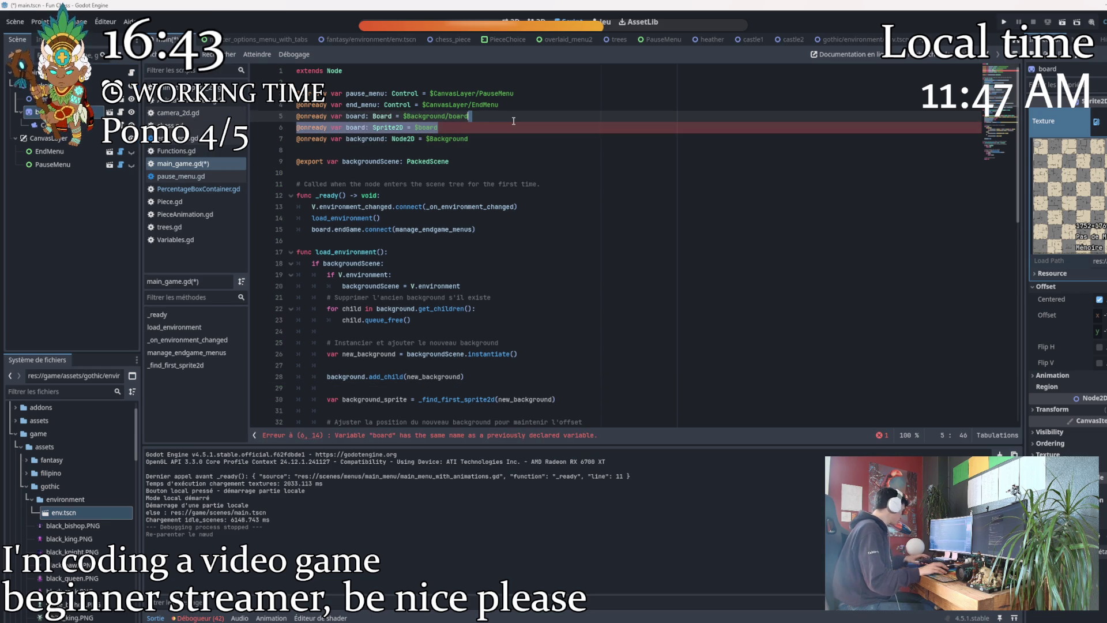
{"action": "key", "text": "BackSpace"}
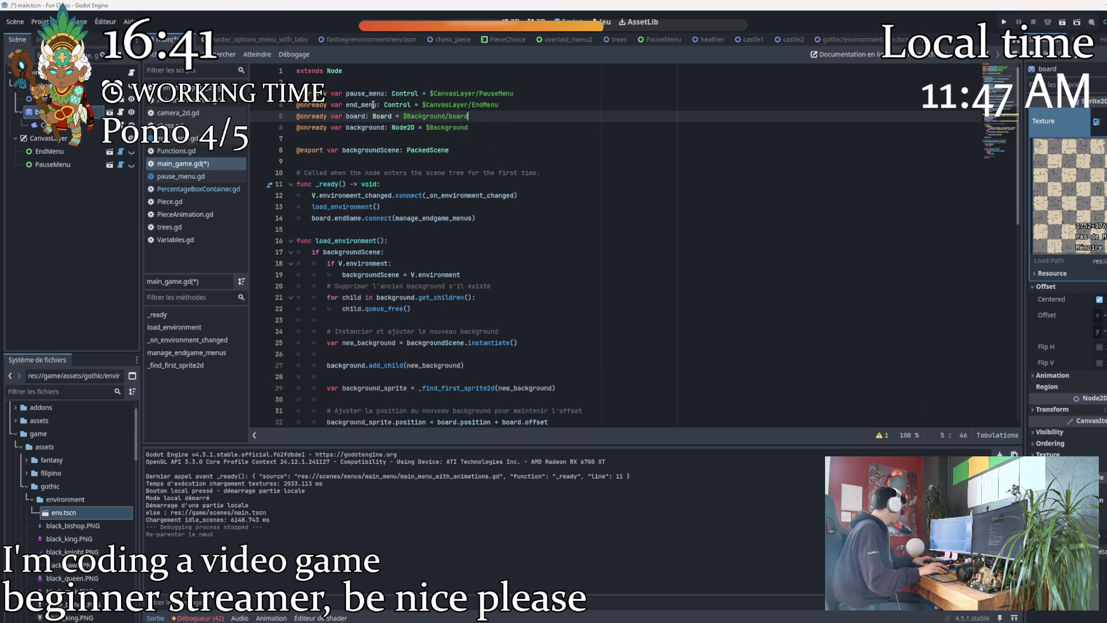
Review where background_sprite and background are used, then run the Fun Chess project.
{"action": "scroll", "coordinate": [370, 104], "scroll_direction": "down", "scroll_amount": 9}
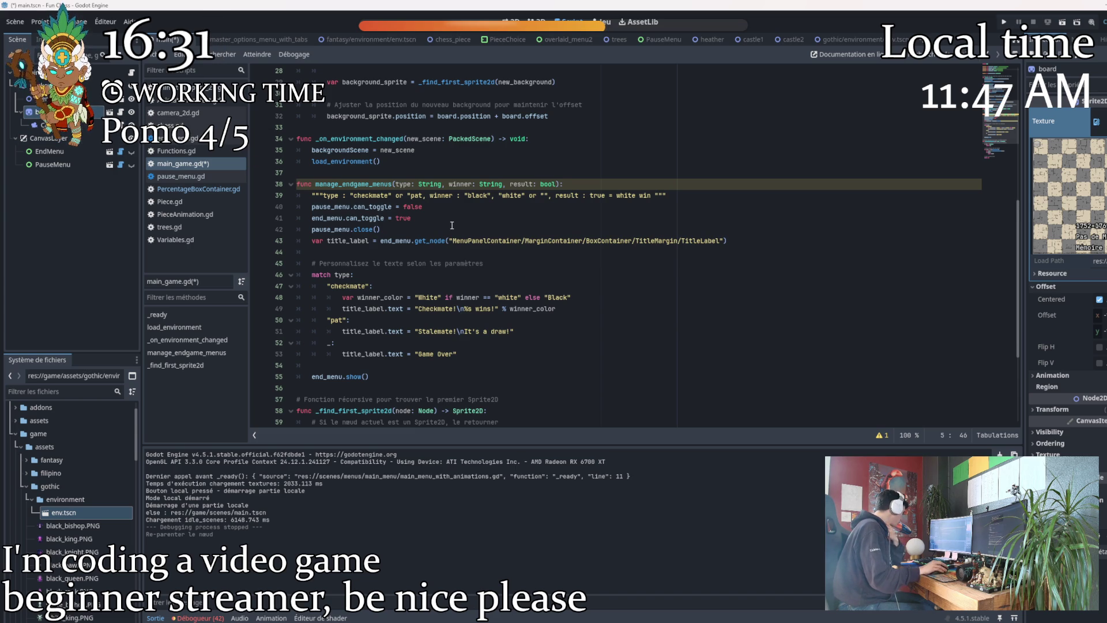
{"action": "scroll", "coordinate": [451, 225], "scroll_direction": "up", "scroll_amount": 9}
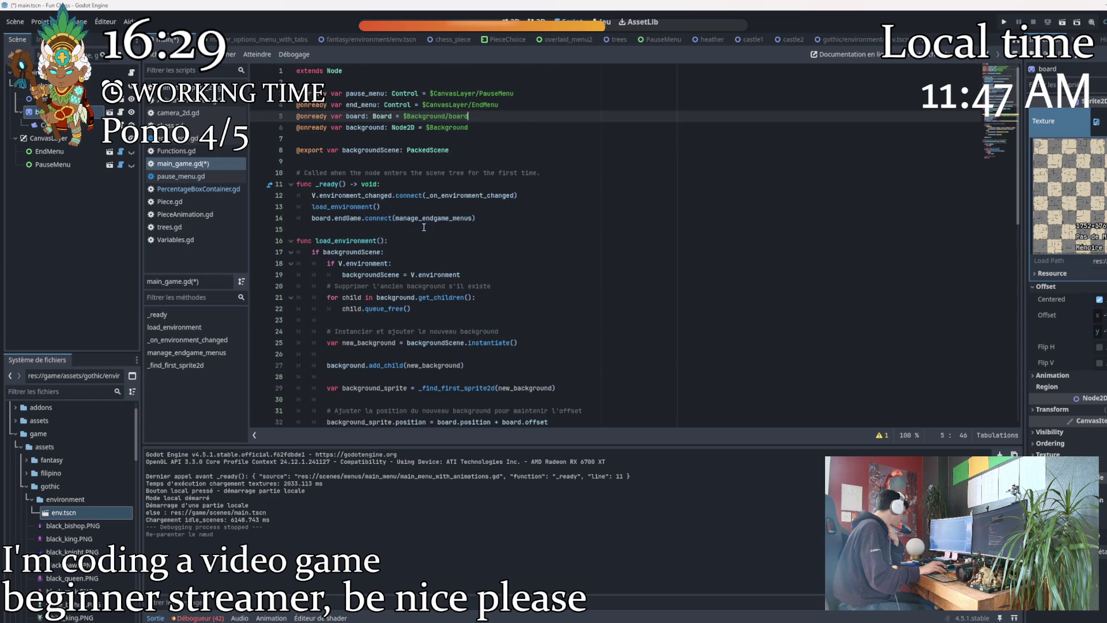
{"action": "scroll", "coordinate": [419, 228], "scroll_direction": "down", "scroll_amount": 4}
{"action": "double_click", "coordinate": [370, 287]}
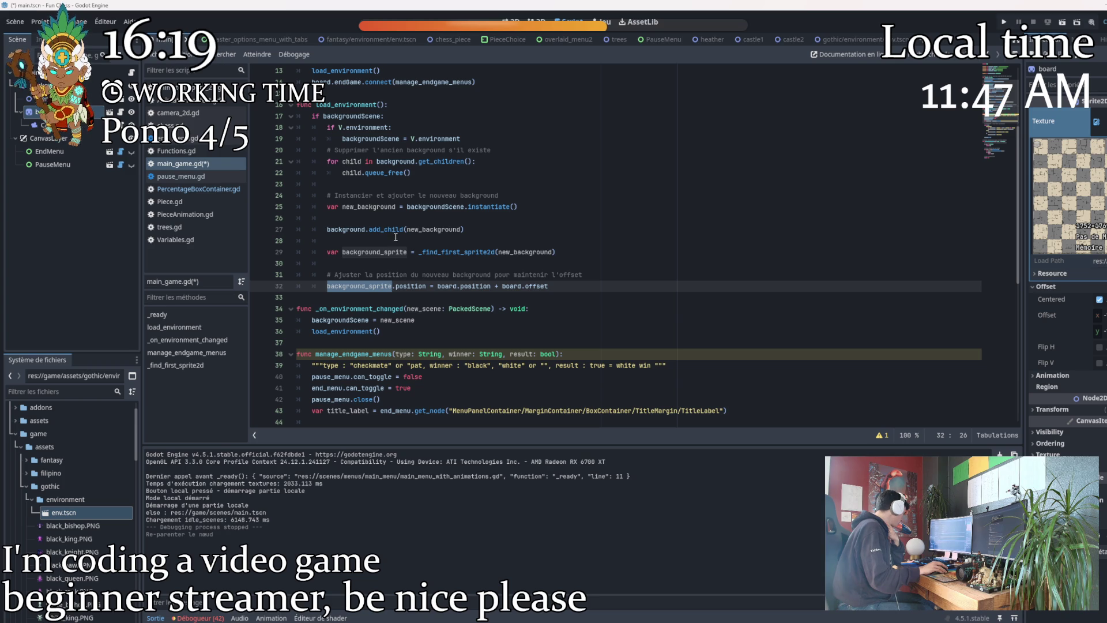
{"action": "double_click", "coordinate": [408, 161]}
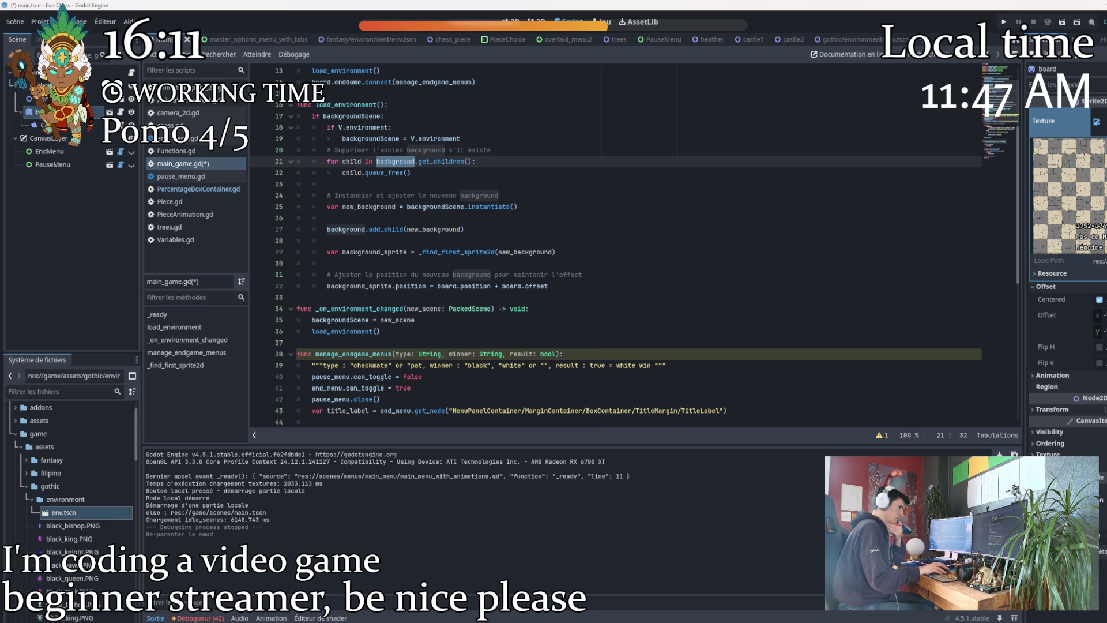
{"action": "left_click", "coordinate": [1005, 22]}
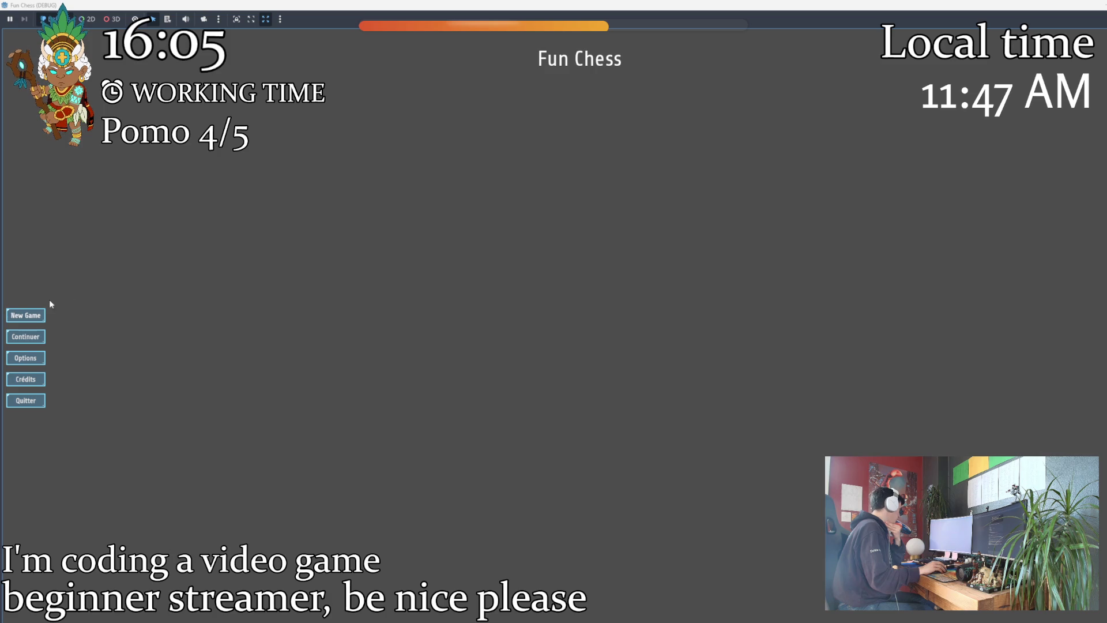
{"action": "left_click", "coordinate": [25, 315]}
{"action": "left_click", "coordinate": [537, 252]}
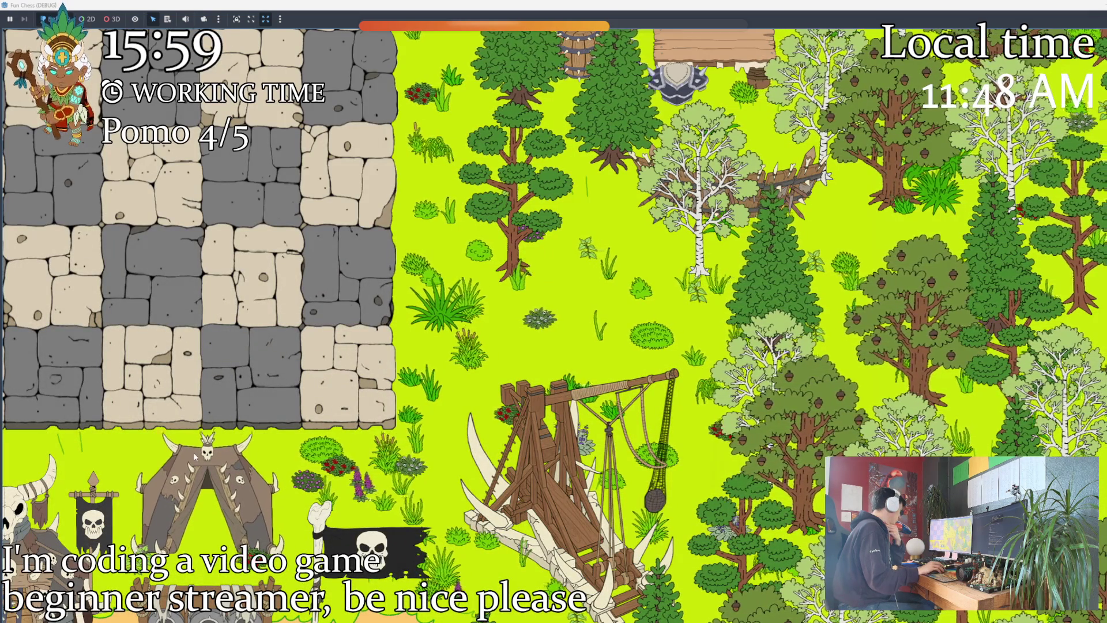
{"action": "key", "text": "F8"}
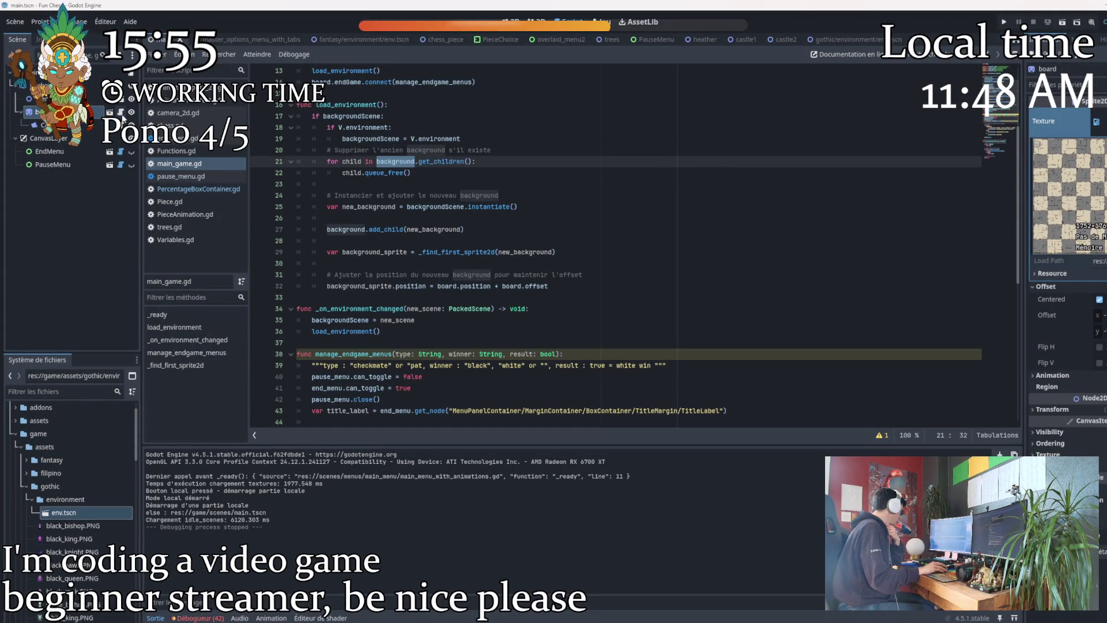
Look over the chess.gd and camera_2d.gd scripts.
{"action": "left_click", "coordinate": [173, 125]}
{"action": "scroll", "coordinate": [453, 138], "scroll_direction": "up", "scroll_amount": 20}
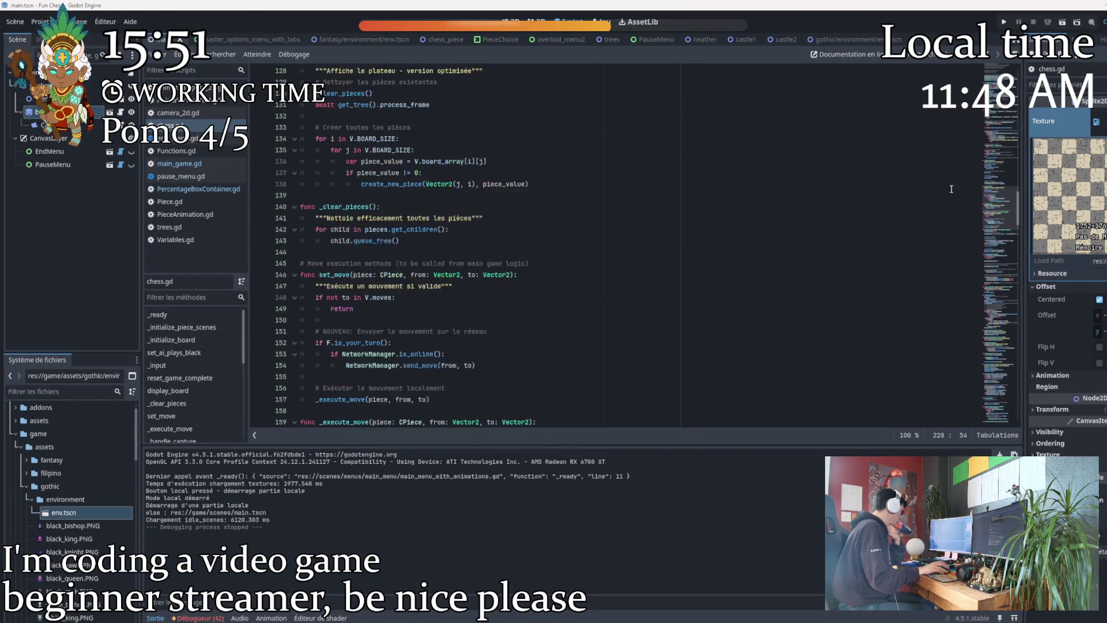
{"action": "scroll", "coordinate": [935, 178], "scroll_direction": "up", "scroll_amount": 20}
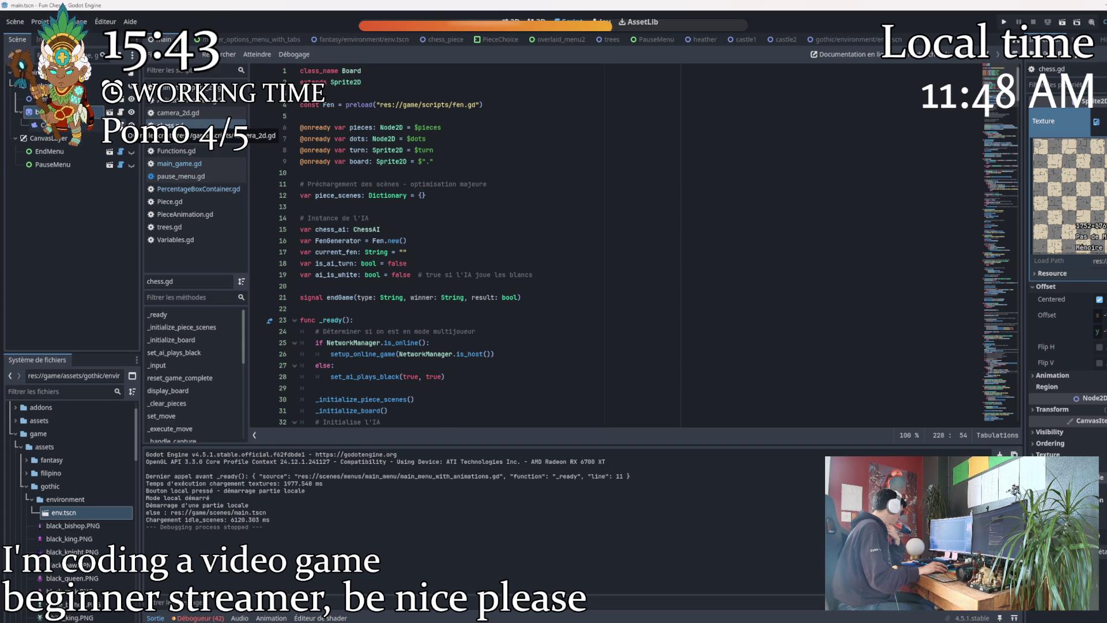
{"action": "left_click", "coordinate": [179, 112]}
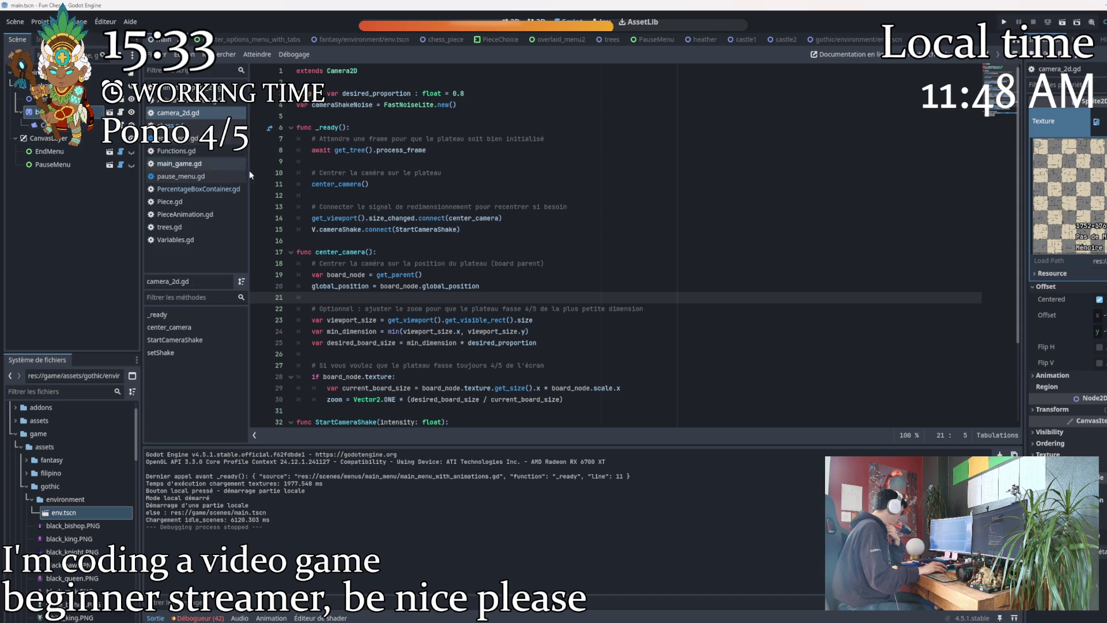
{"action": "scroll", "coordinate": [552, 276], "scroll_direction": "down", "scroll_amount": 2}
{"action": "scroll", "coordinate": [552, 276], "scroll_direction": "up", "scroll_amount": 2}
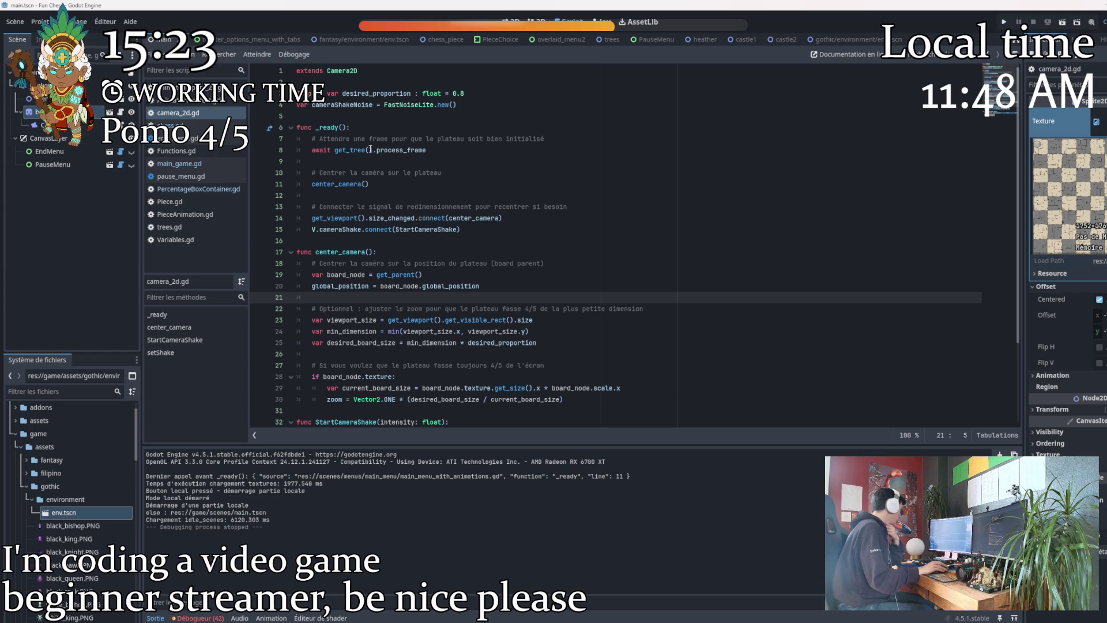
Check where board_node is used in camera_2d.gd, then run the game.
{"action": "double_click", "coordinate": [337, 275]}
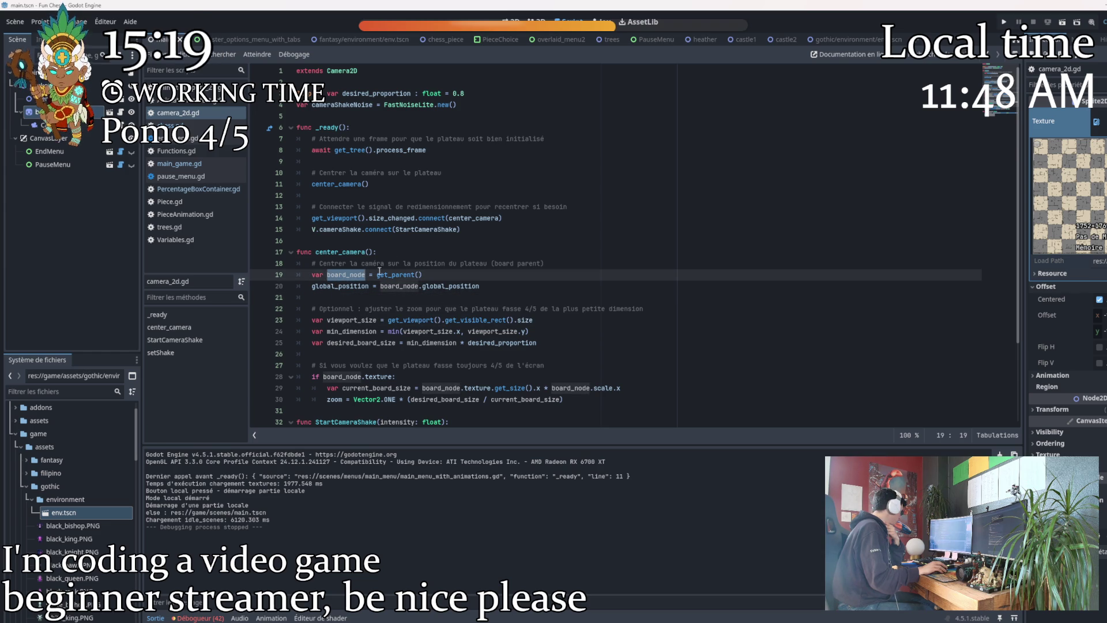
{"action": "left_click", "coordinate": [568, 263]}
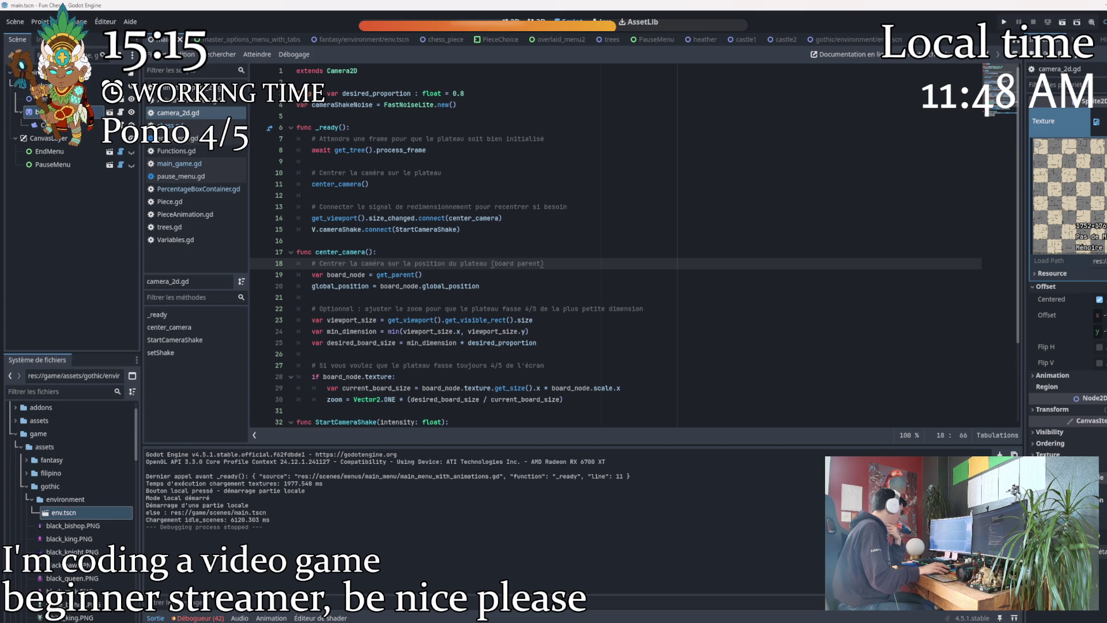
{"action": "left_click", "coordinate": [1005, 21]}
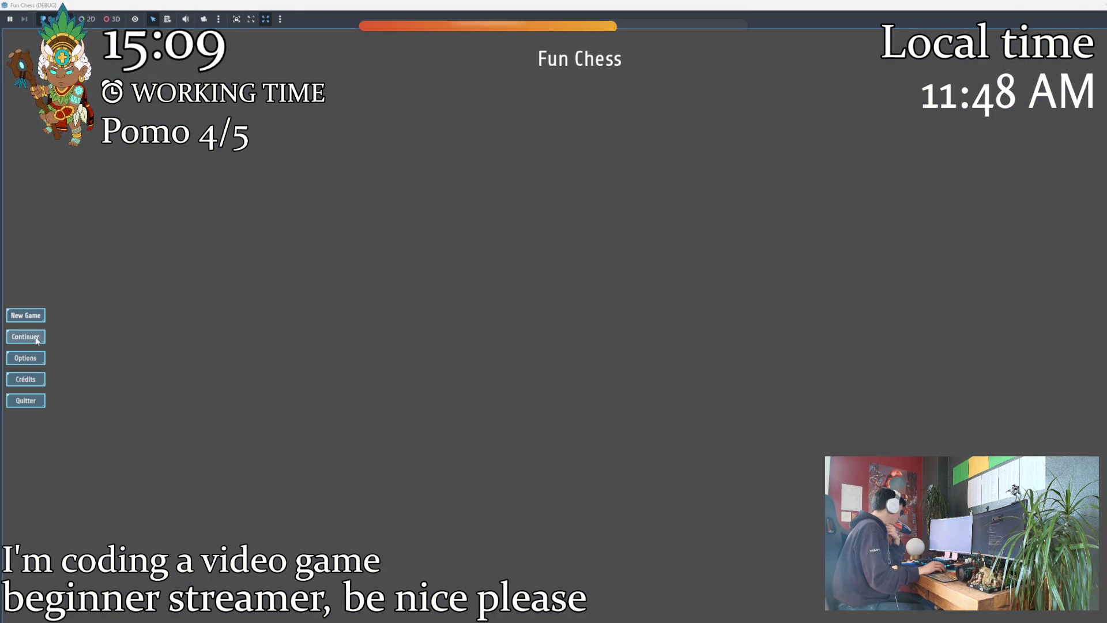
Start a local game (Partie Locale) on the forest map, then stop the running game.
{"action": "left_click", "coordinate": [43, 320]}
{"action": "left_click", "coordinate": [549, 255]}
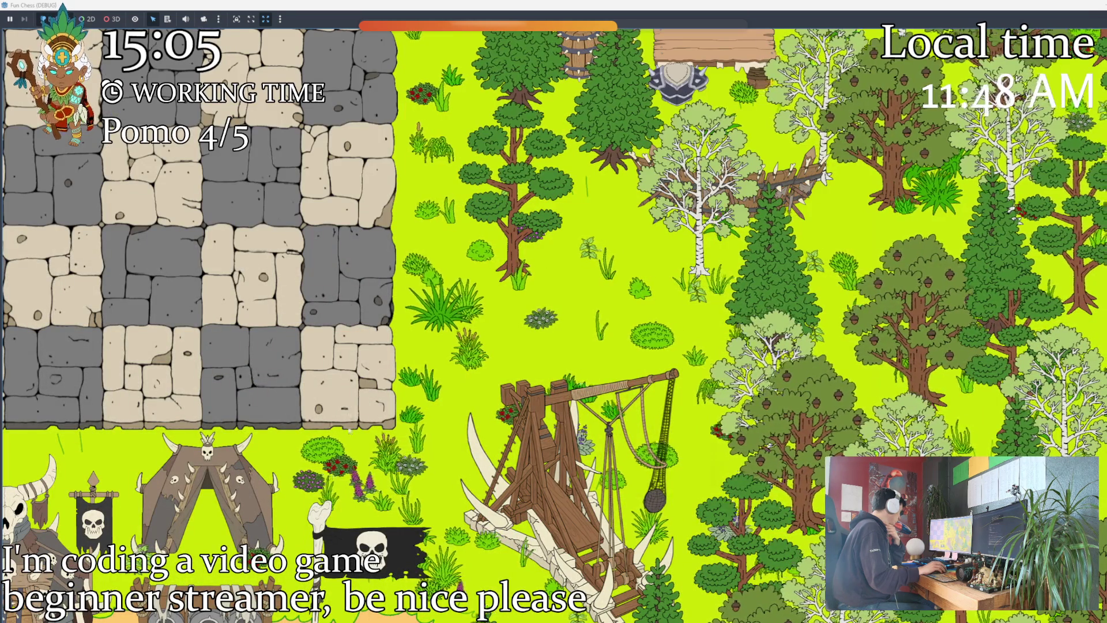
{"action": "key", "text": "alt+F4"}
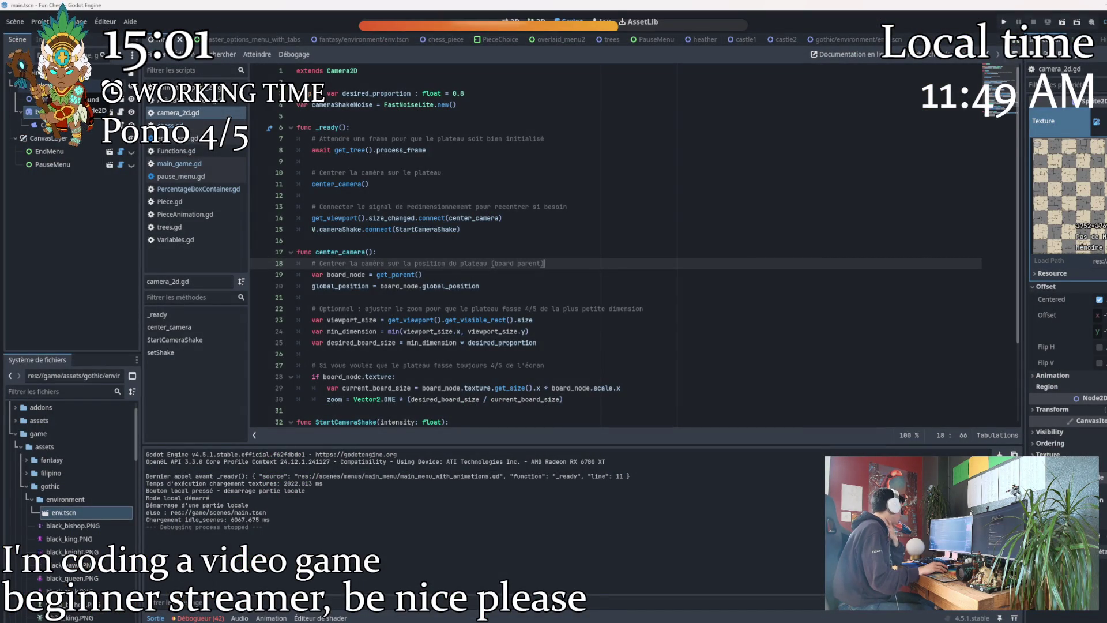
Open main_game.gd, select all of its code and bring up the context menu.
{"action": "scroll", "coordinate": [487, 312], "scroll_direction": "down", "scroll_amount": 3}
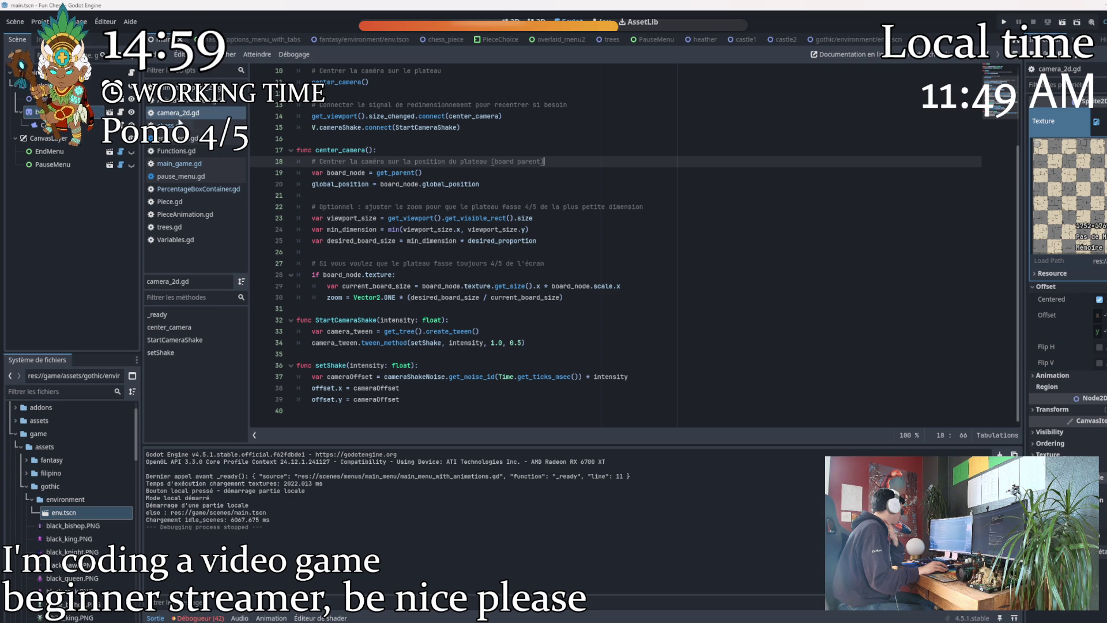
{"action": "left_click", "coordinate": [179, 163]}
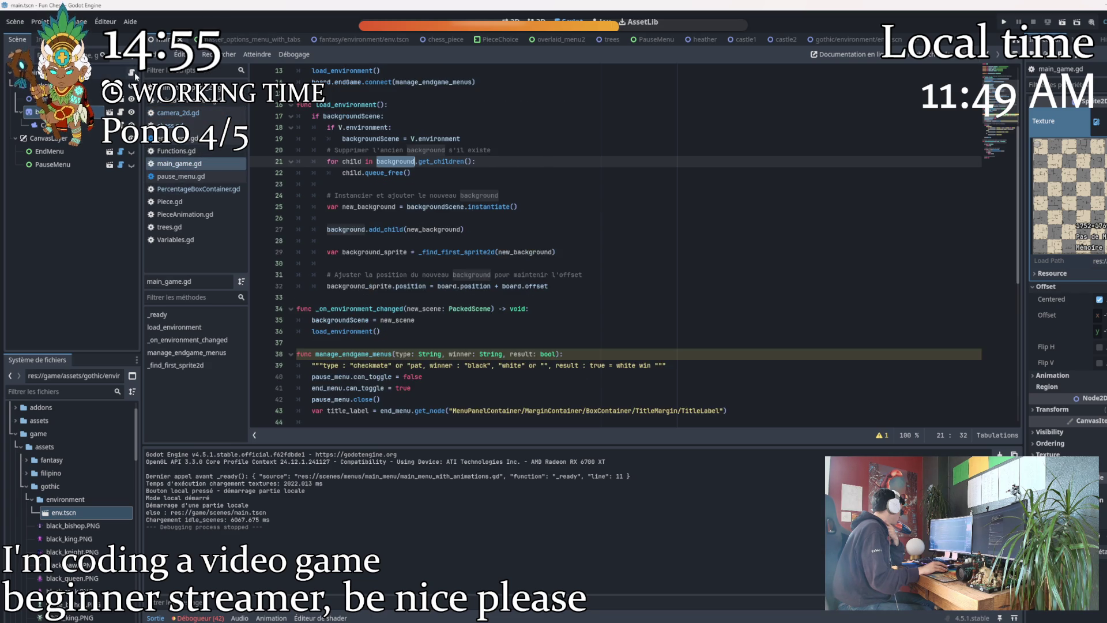
{"action": "scroll", "coordinate": [523, 306], "scroll_direction": "down", "scroll_amount": 8}
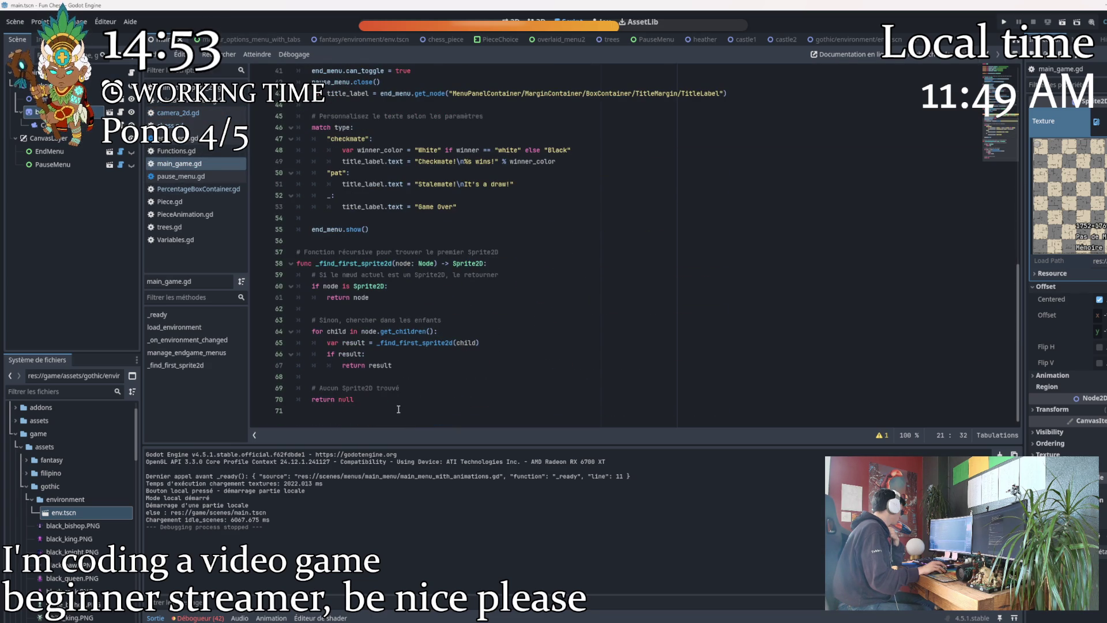
{"action": "scroll", "coordinate": [519, 282], "scroll_direction": "up", "scroll_amount": 8}
{"action": "scroll", "coordinate": [519, 282], "scroll_direction": "down", "scroll_amount": 8}
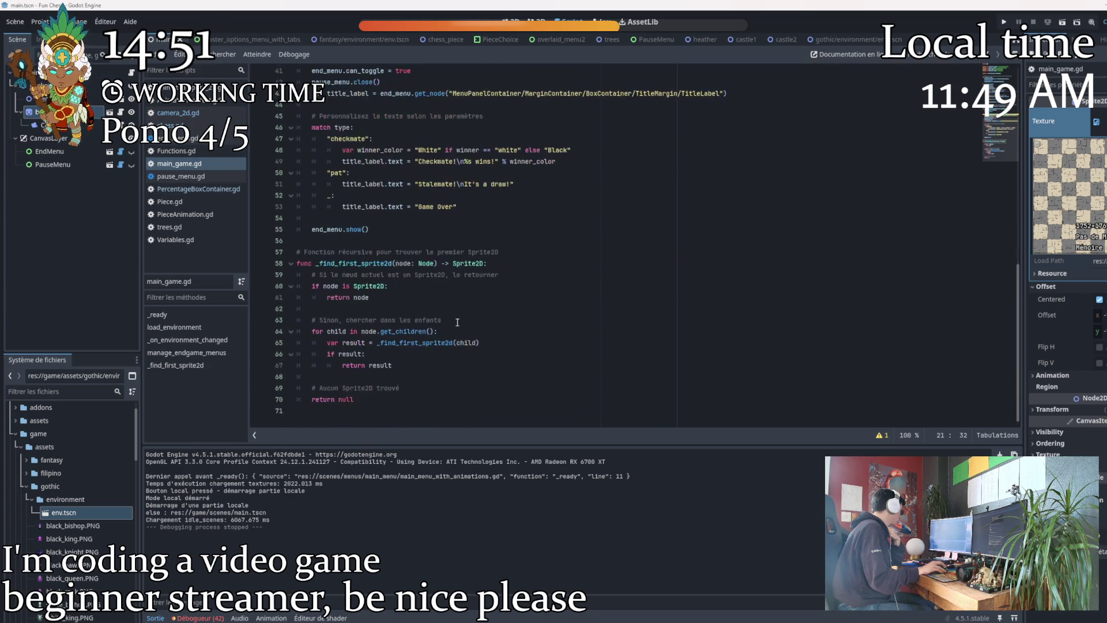
{"action": "left_click", "coordinate": [358, 411]}
{"action": "key", "text": "ctrl+shift+Home"}
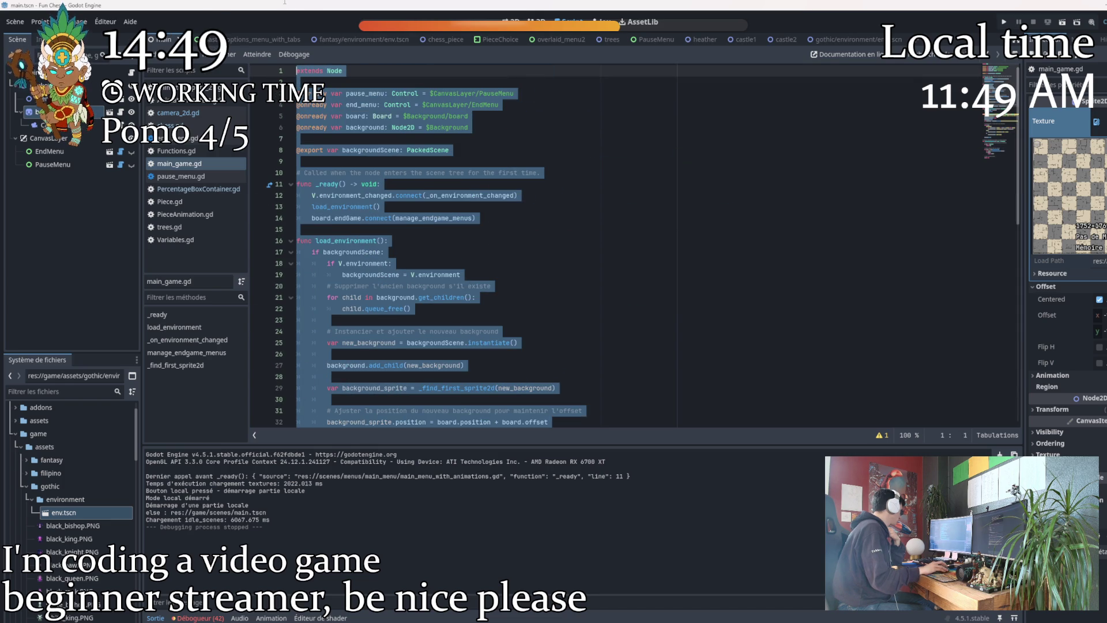
{"action": "right_click", "coordinate": [366, 112]}
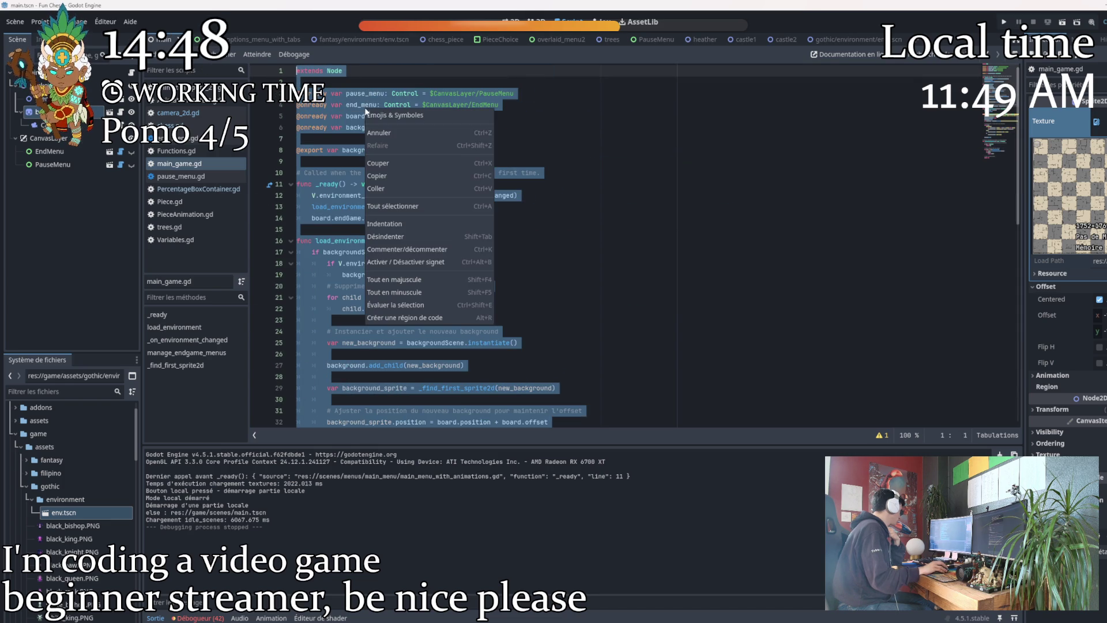
Copy the selected main_game.gd code with the Copier menu entry.
{"action": "left_click", "coordinate": [380, 176]}
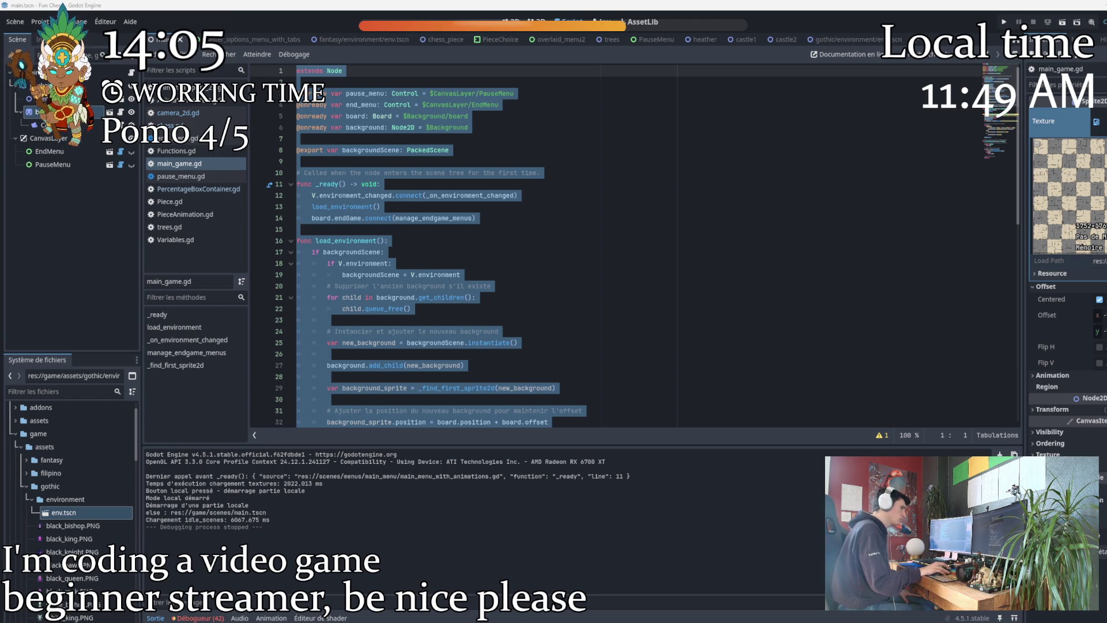
Replace lines 16–32 of main_game.gd with the pasted load_environment code that keeps board and Camera2D.
{"action": "left_click", "coordinate": [532, 277]}
{"action": "scroll", "coordinate": [533, 397], "scroll_direction": "down", "scroll_amount": 2}
{"action": "mouse_move", "coordinate": [549, 349]}
{"action": "left_mouse_down"}
{"action": "mouse_move", "coordinate": [346, 263]}
{"action": "mouse_move", "coordinate": [294, 175]}
{"action": "left_mouse_up"}
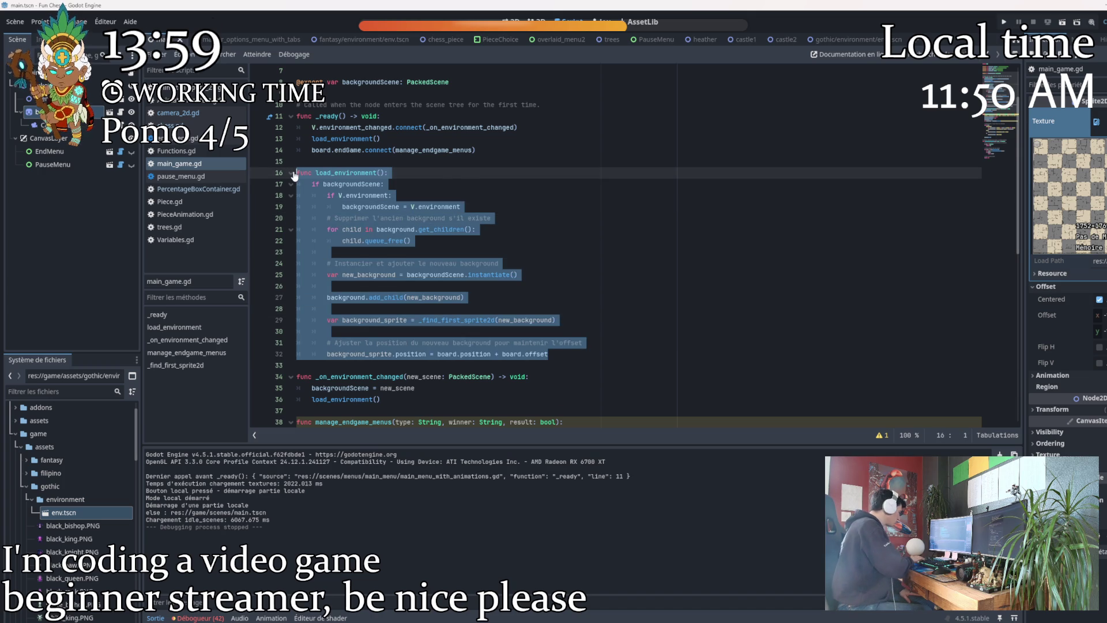
{"action": "key", "text": "ctrl+v"}
{"action": "left_click", "coordinate": [588, 296]}
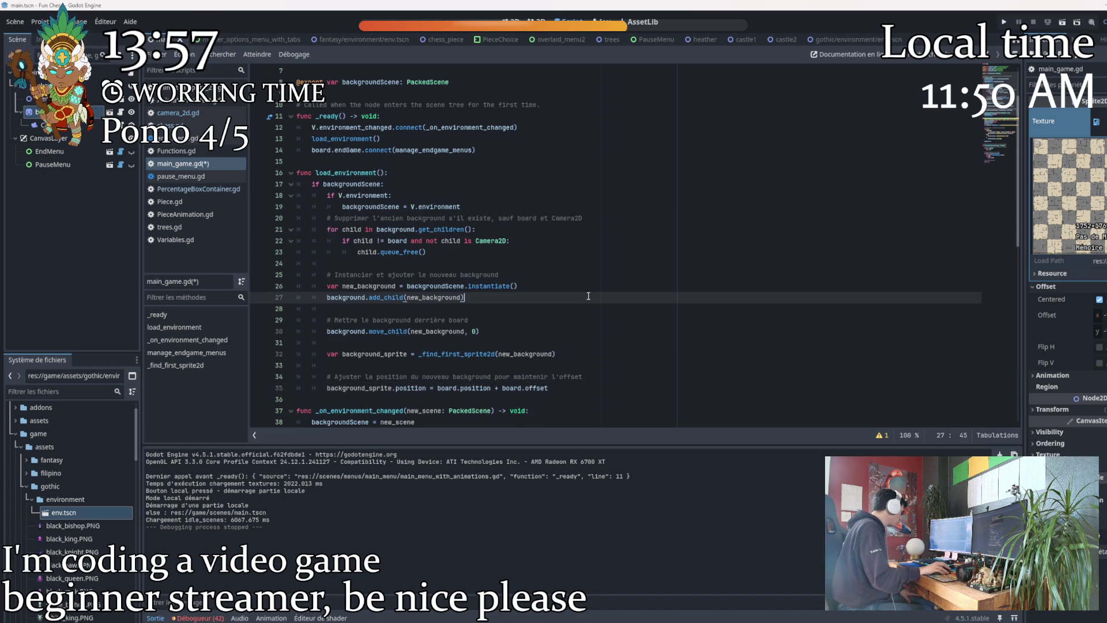
{"action": "left_click", "coordinate": [399, 241]}
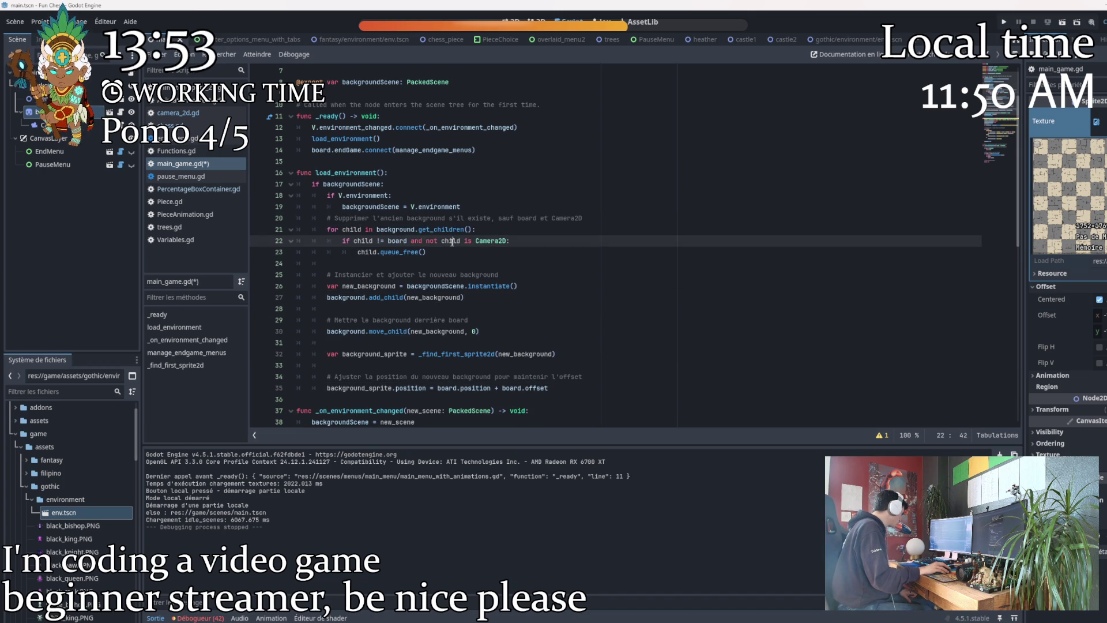
{"action": "left_click", "coordinate": [431, 252]}
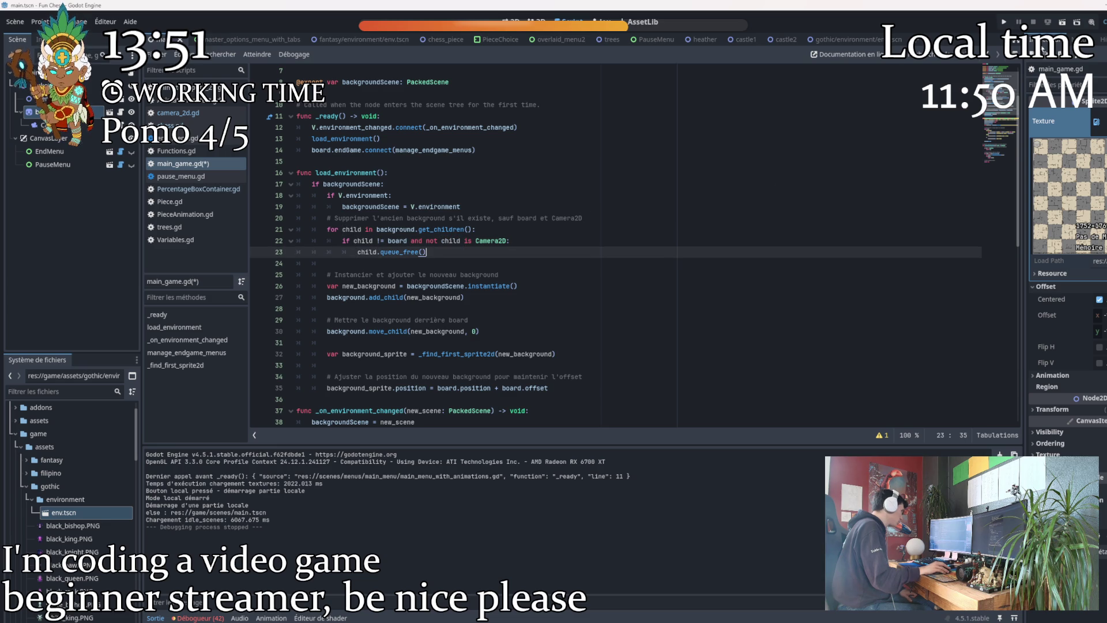
Run the project and start a local game (Partie Locale).
{"action": "left_click", "coordinate": [1007, 22]}
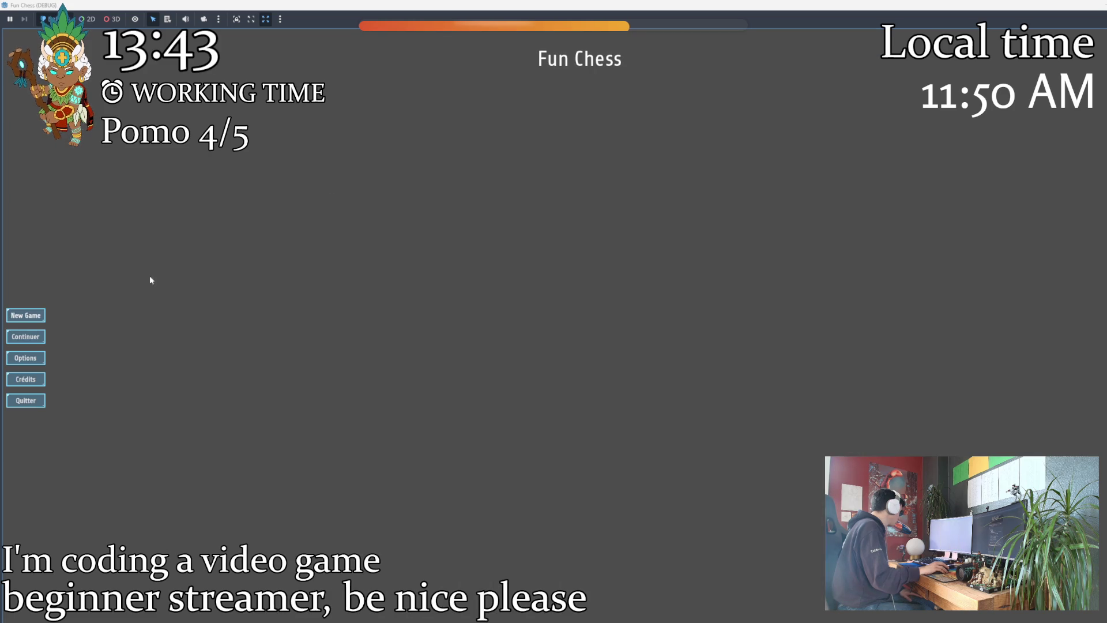
{"action": "left_click", "coordinate": [26, 319]}
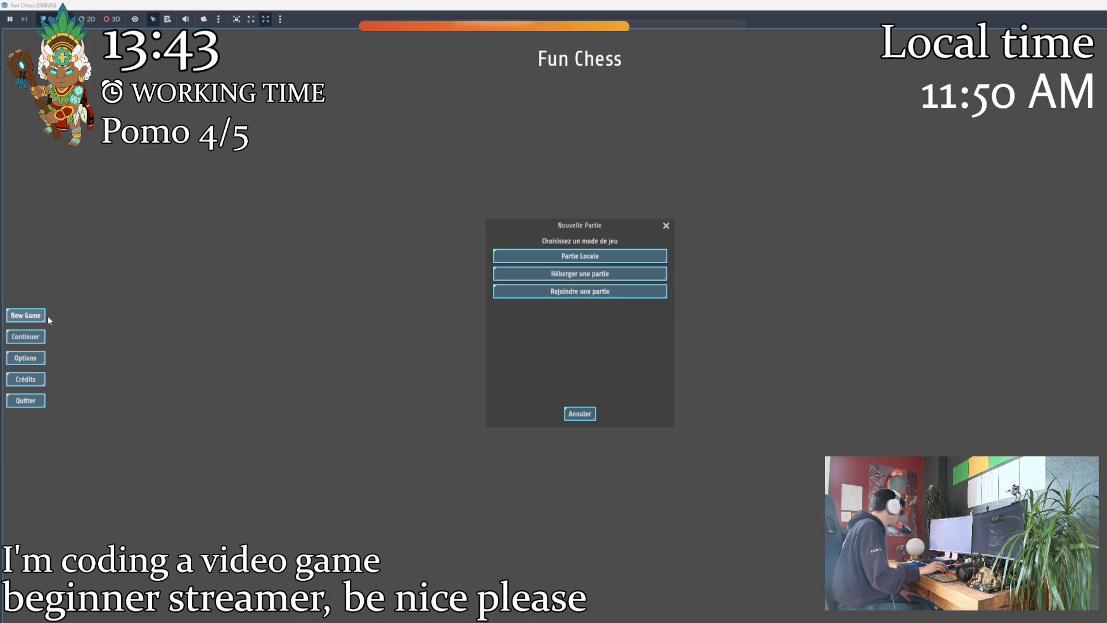
{"action": "left_click", "coordinate": [529, 259]}
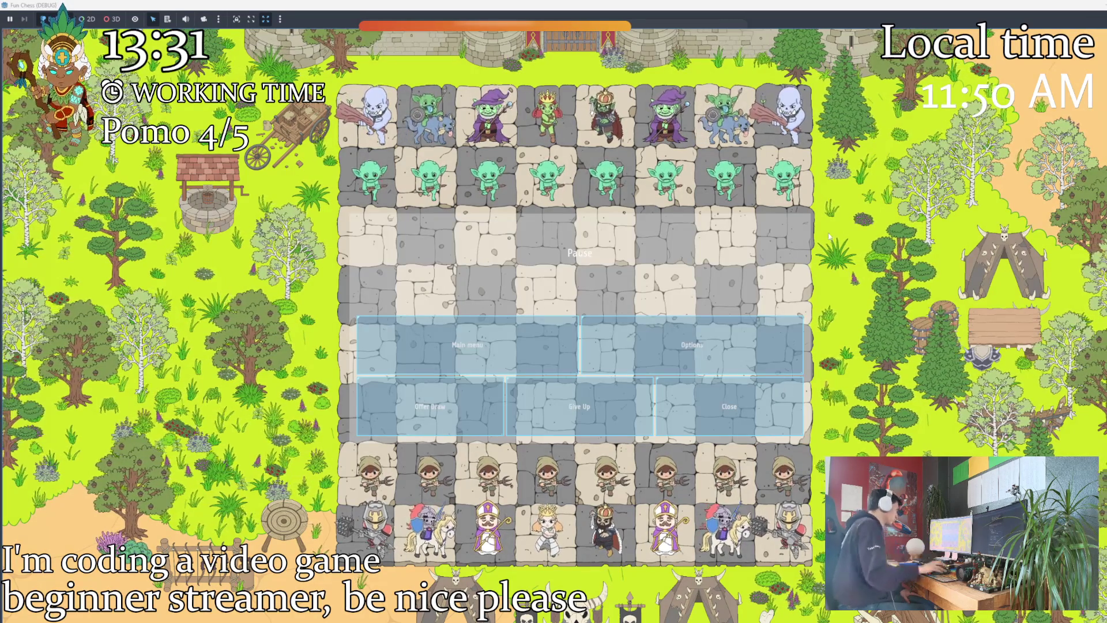
Switch the environment to gothic under Options > Customization, check the board, then close the game.
{"action": "key", "text": "Escape"}
{"action": "left_click", "coordinate": [648, 37]}
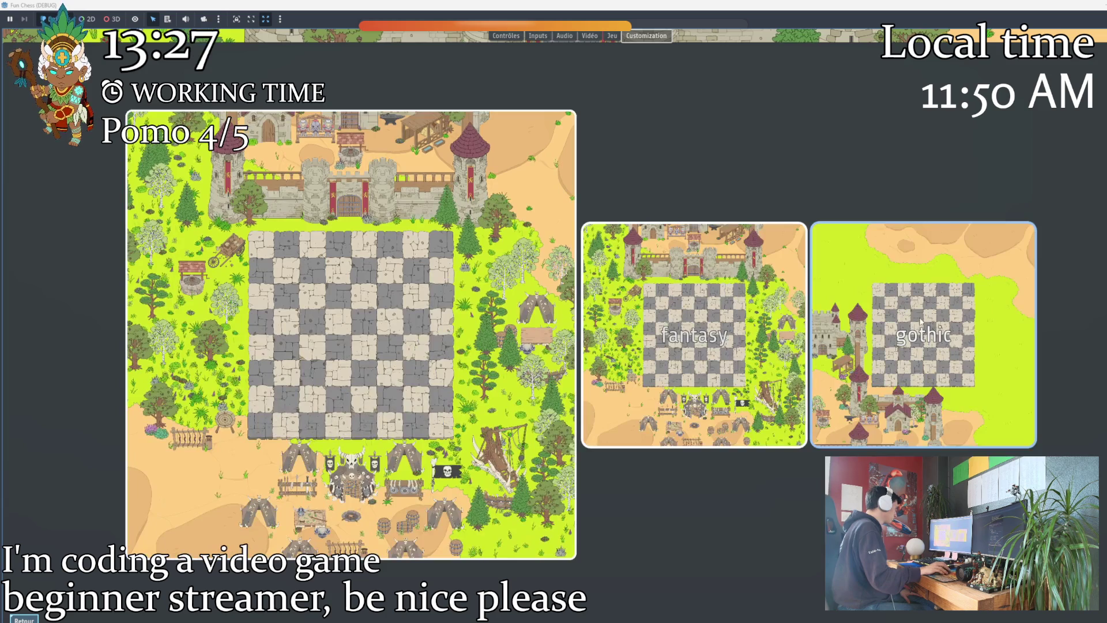
{"action": "left_click", "coordinate": [923, 334]}
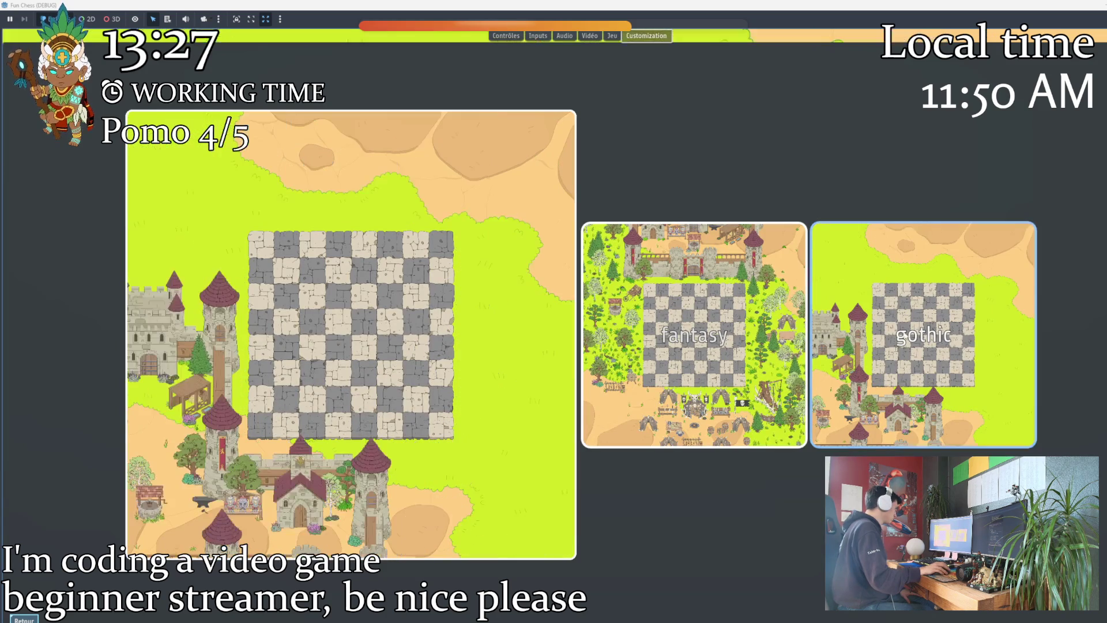
{"action": "left_click", "coordinate": [39, 620]}
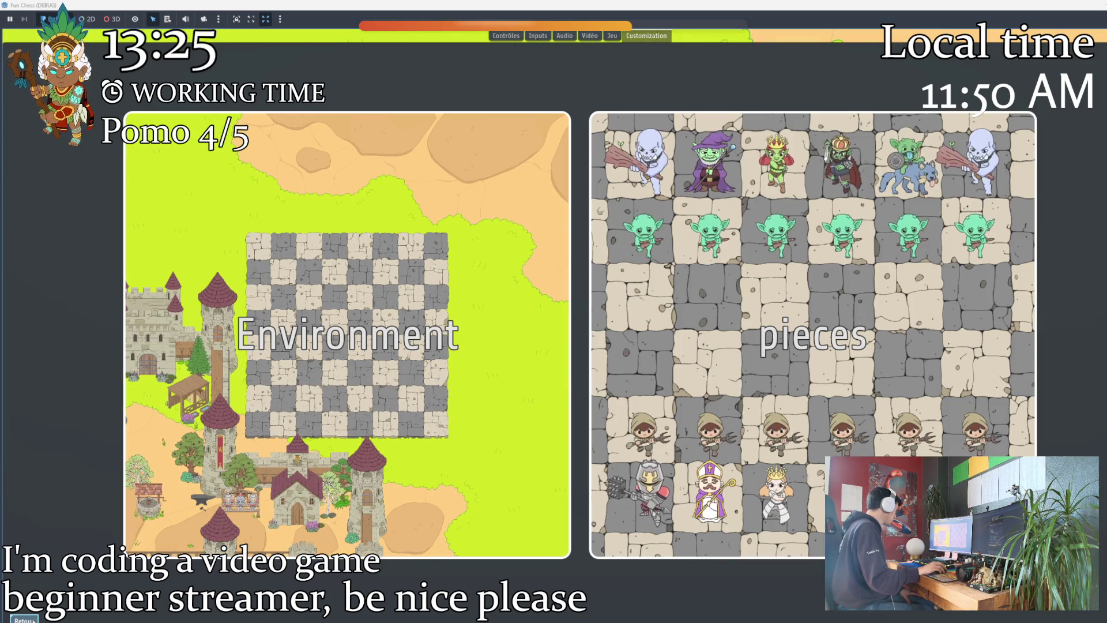
{"action": "left_click", "coordinate": [38, 620]}
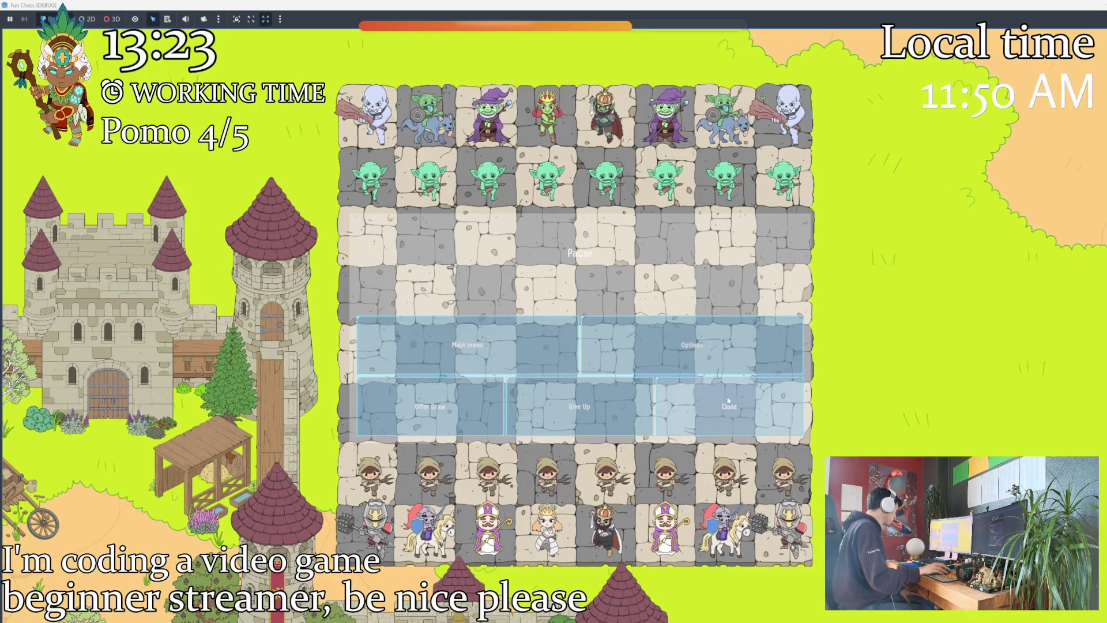
{"action": "left_click", "coordinate": [729, 406]}
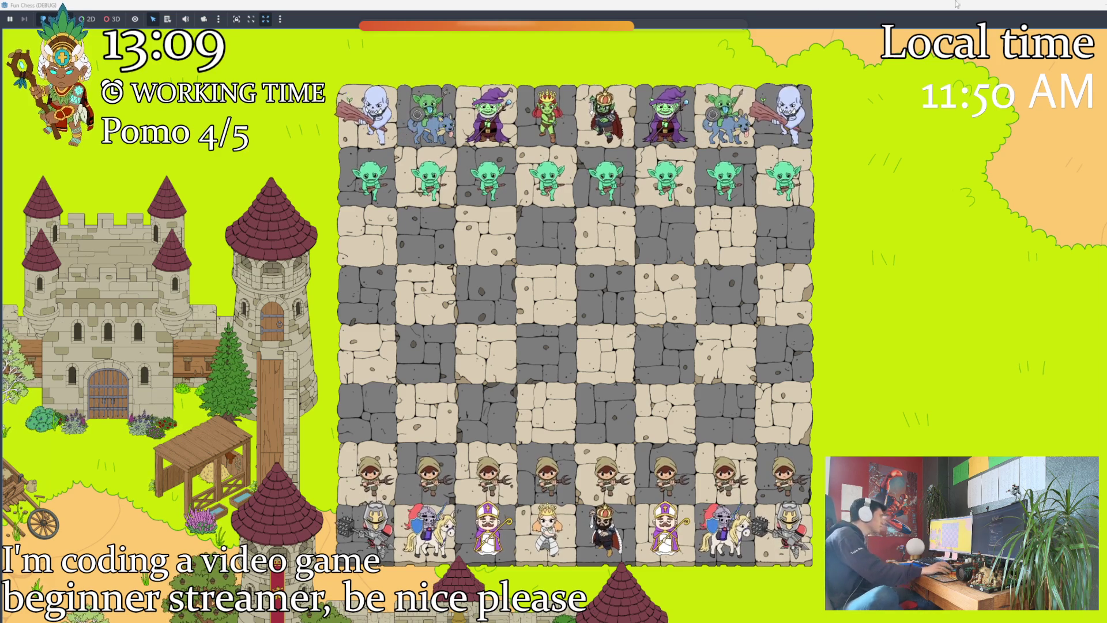
{"action": "left_click", "coordinate": [1103, 4]}
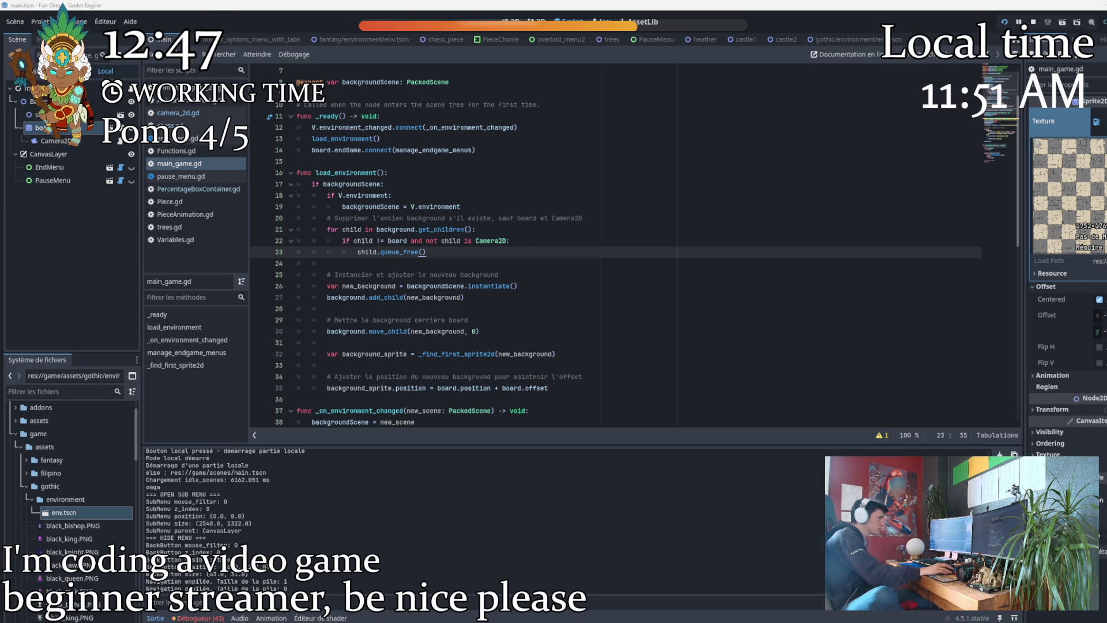
View the gothic env.tscn scene, create a new empty scene, and switch to castle2.
{"action": "left_click", "coordinate": [840, 40]}
{"action": "left_click", "coordinate": [508, 23]}
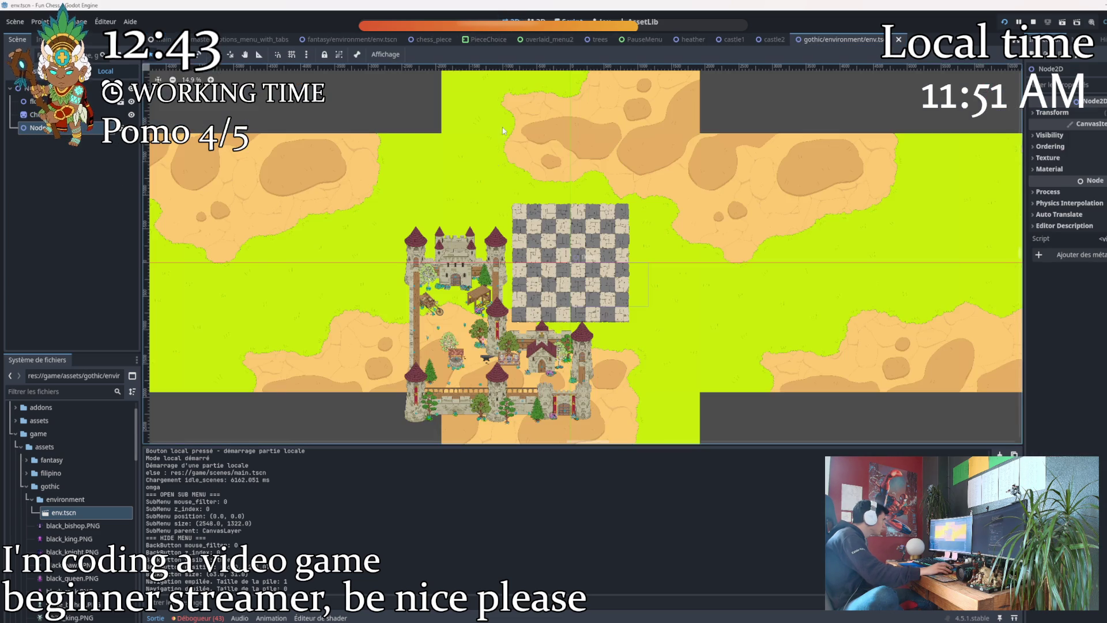
{"action": "scroll", "coordinate": [509, 336], "scroll_direction": "down", "scroll_amount": 5}
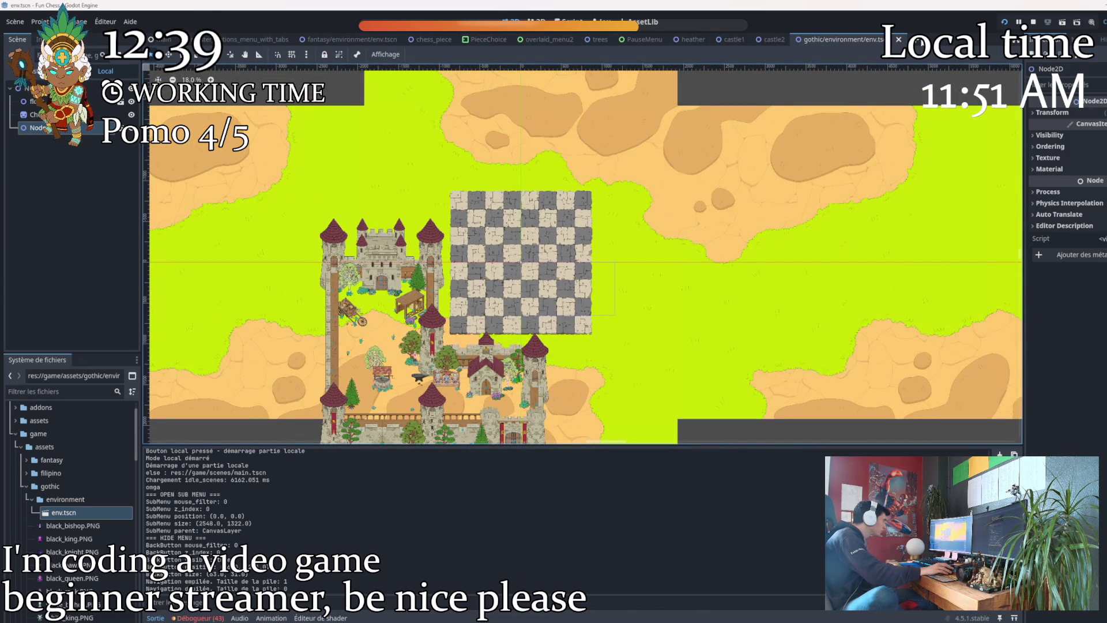
{"action": "key", "text": "ctrl+n"}
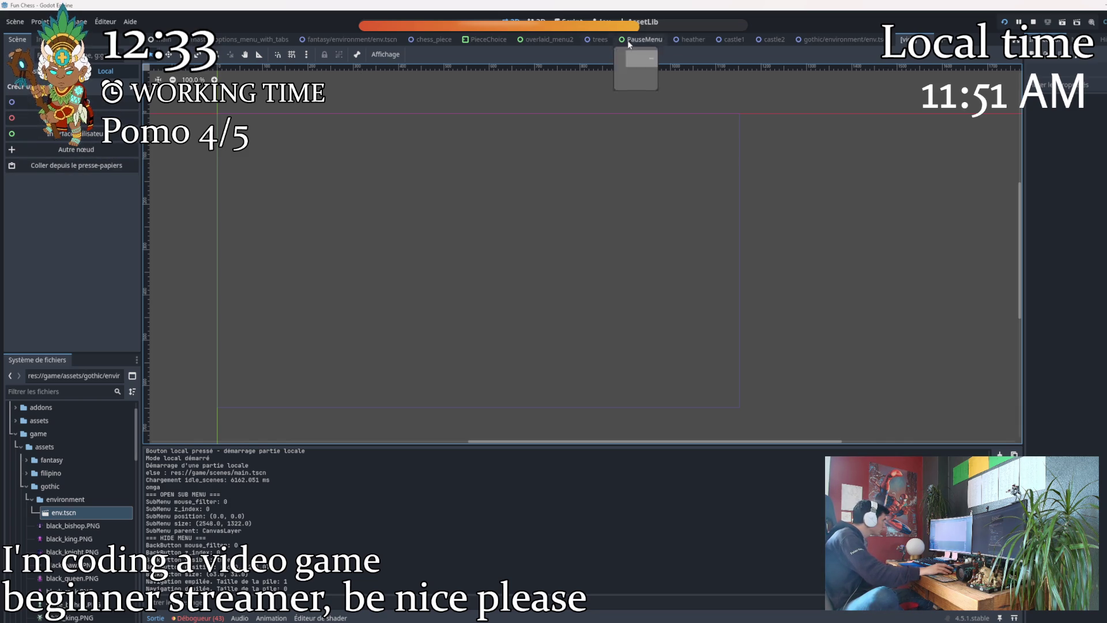
{"action": "left_click", "coordinate": [768, 37]}
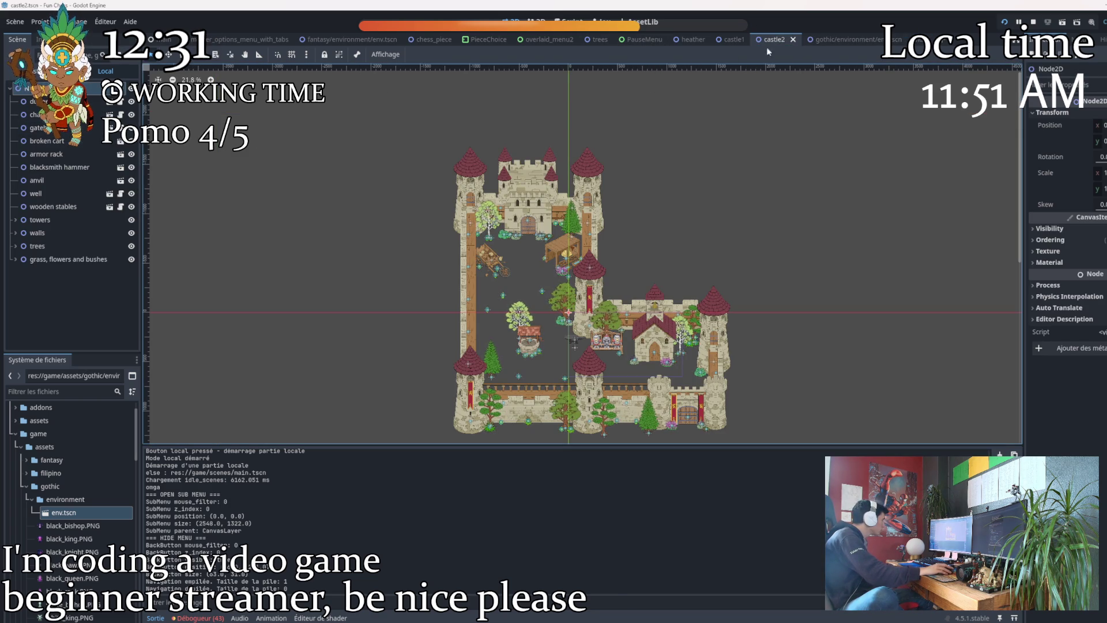
Give the new empty scene a Node2D root using 2D Scene.
{"action": "left_click", "coordinate": [908, 40]}
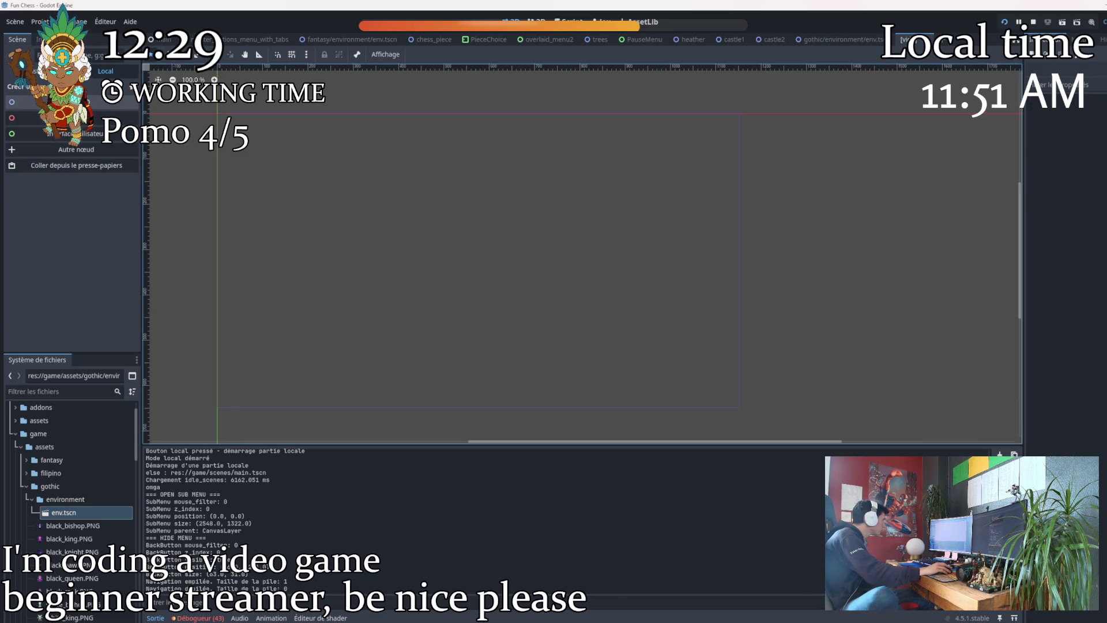
{"action": "left_click", "coordinate": [52, 102]}
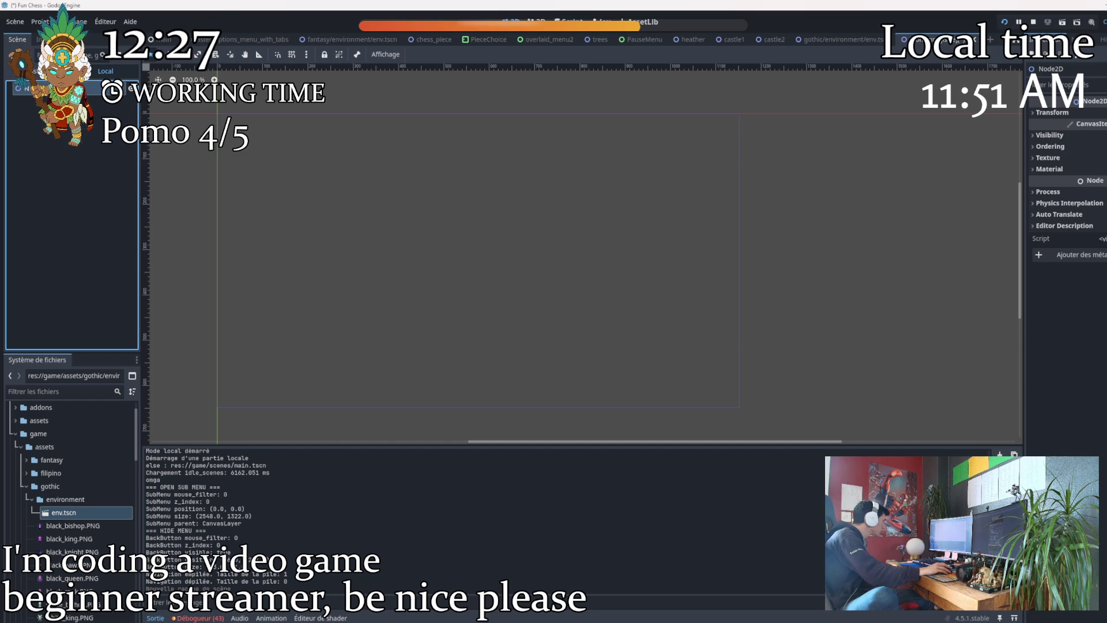
{"action": "left_click", "coordinate": [401, 106]}
{"action": "left_click", "coordinate": [767, 39]}
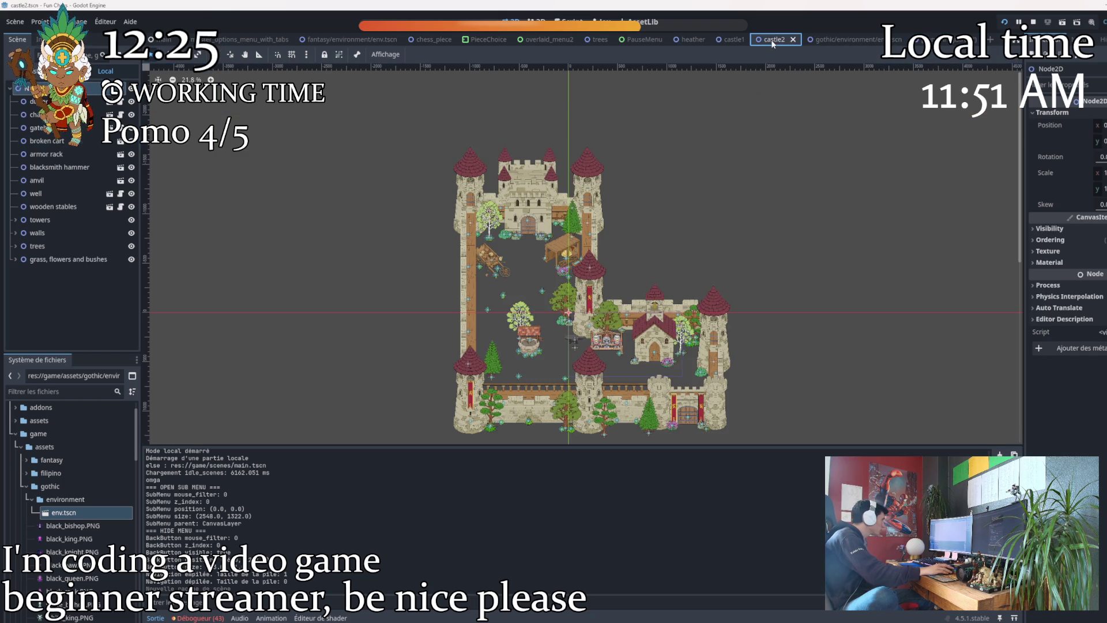
{"action": "left_click", "coordinate": [908, 39]}
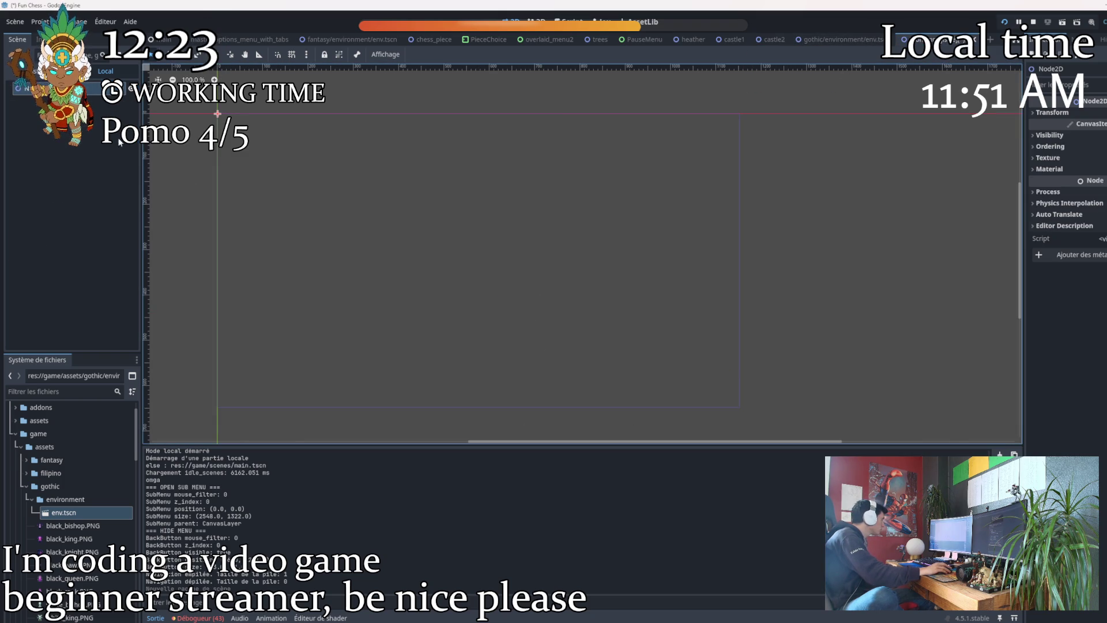
Save the scene as goblin camp1.tscn in the environment/goblin camp folder.
{"action": "key", "text": "ctrl+s"}
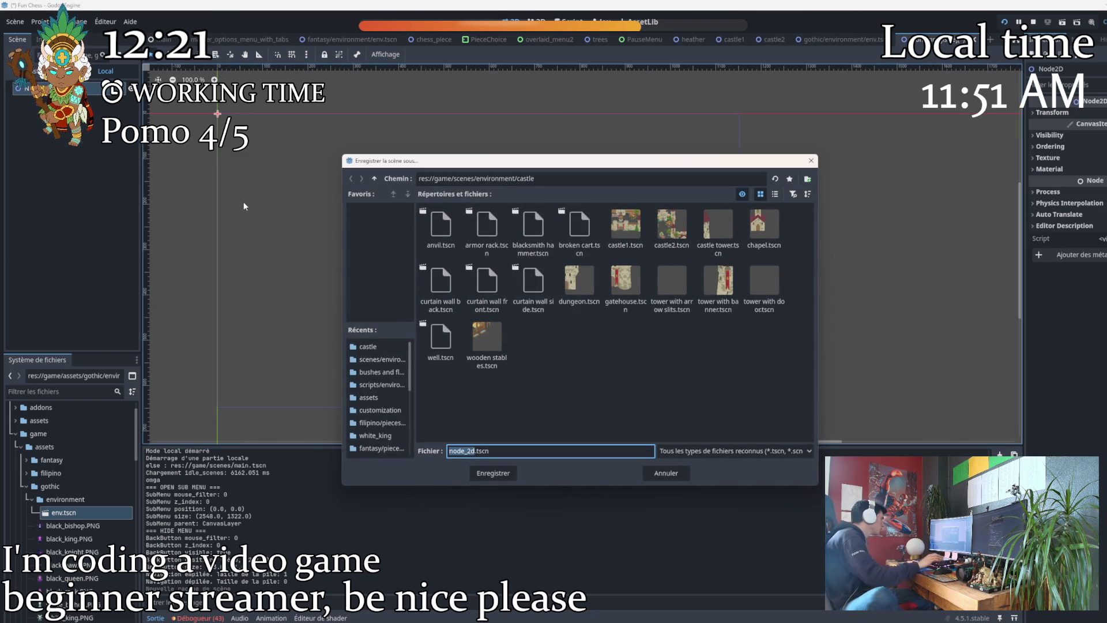
{"action": "left_click", "coordinate": [375, 179]}
{"action": "double_click", "coordinate": [534, 226]}
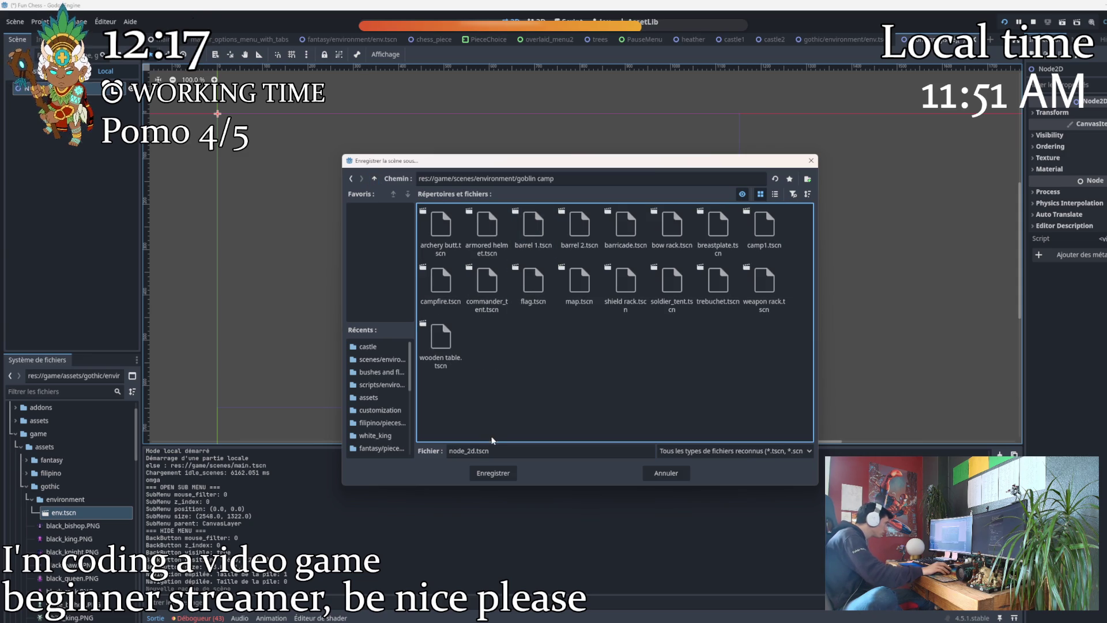
{"action": "double_click", "coordinate": [467, 451]}
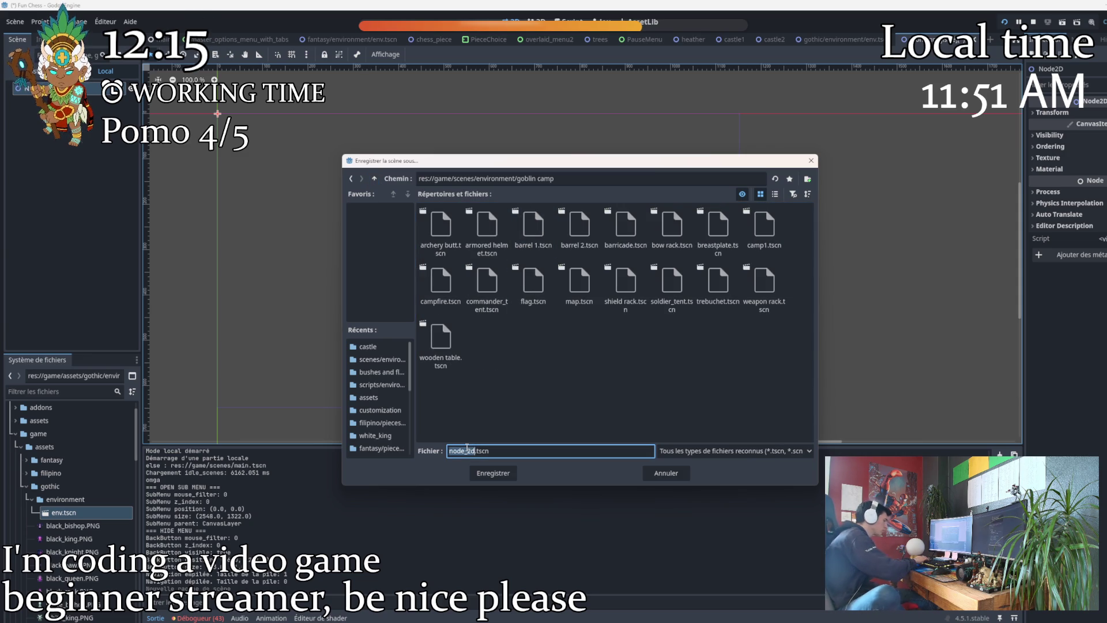
{"action": "type", "text": "goblin"}
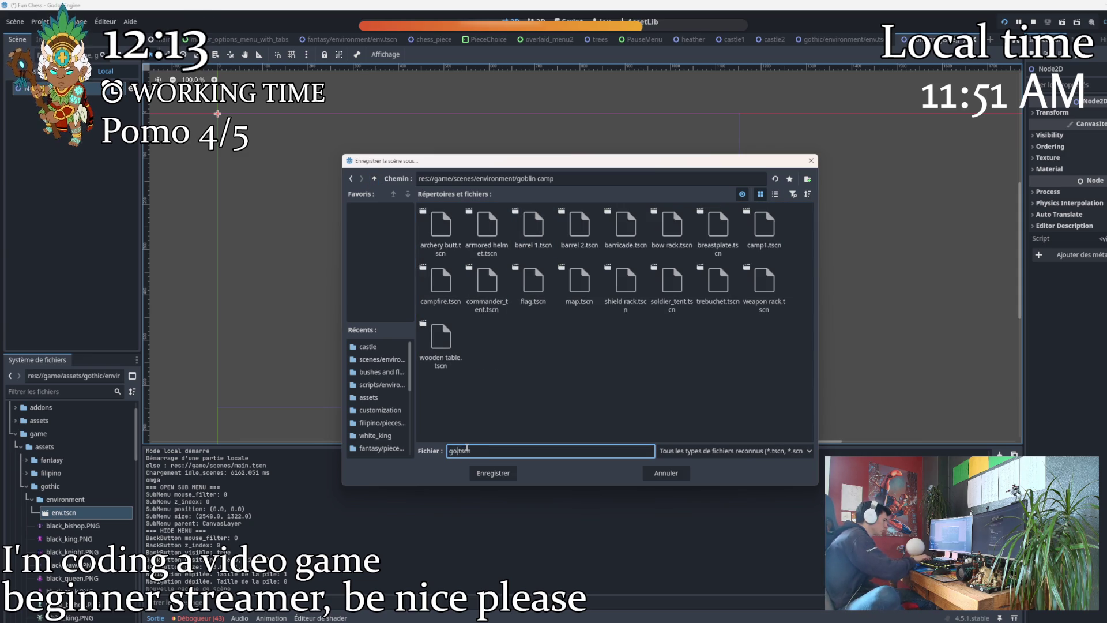
{"action": "type", "text": " camp1"}
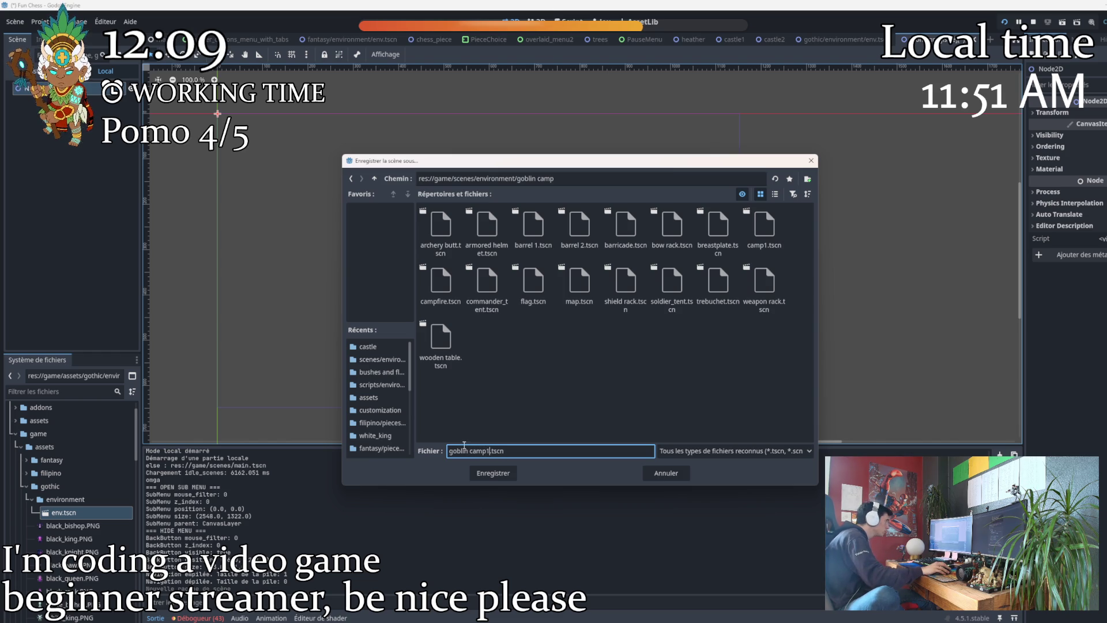
{"action": "left_click", "coordinate": [486, 476]}
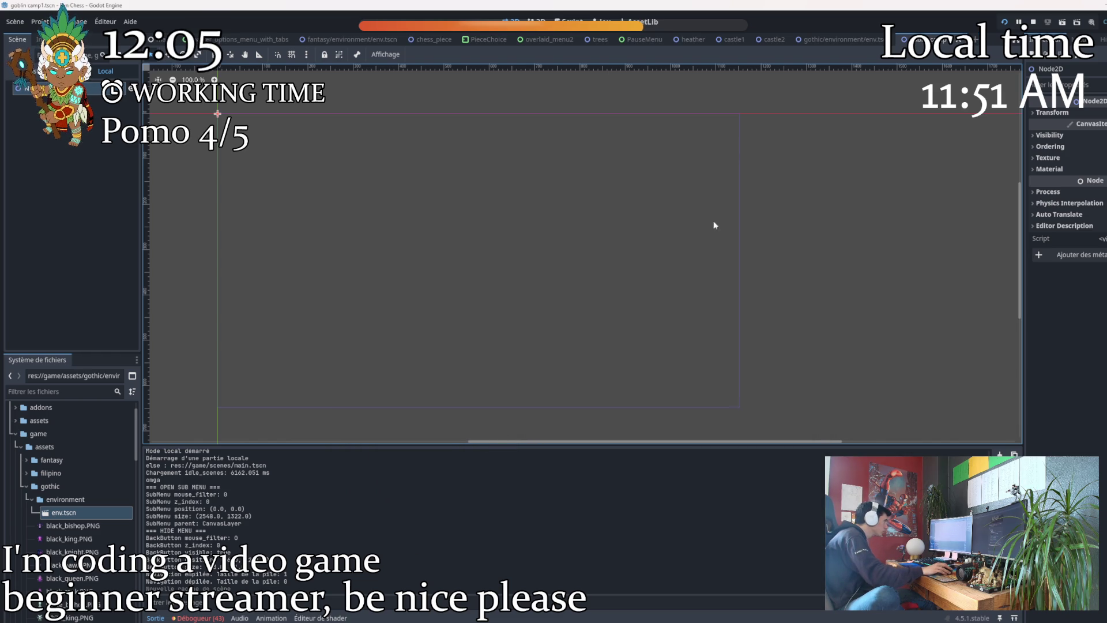
Collapse the environment, gothic and assets folders, expand goblin camp, and open camp1.tscn.
{"action": "scroll", "coordinate": [230, 195], "scroll_direction": "down", "scroll_amount": 3}
{"action": "left_click_drag", "start_coordinate": [230, 196], "coordinate": [512, 227]}
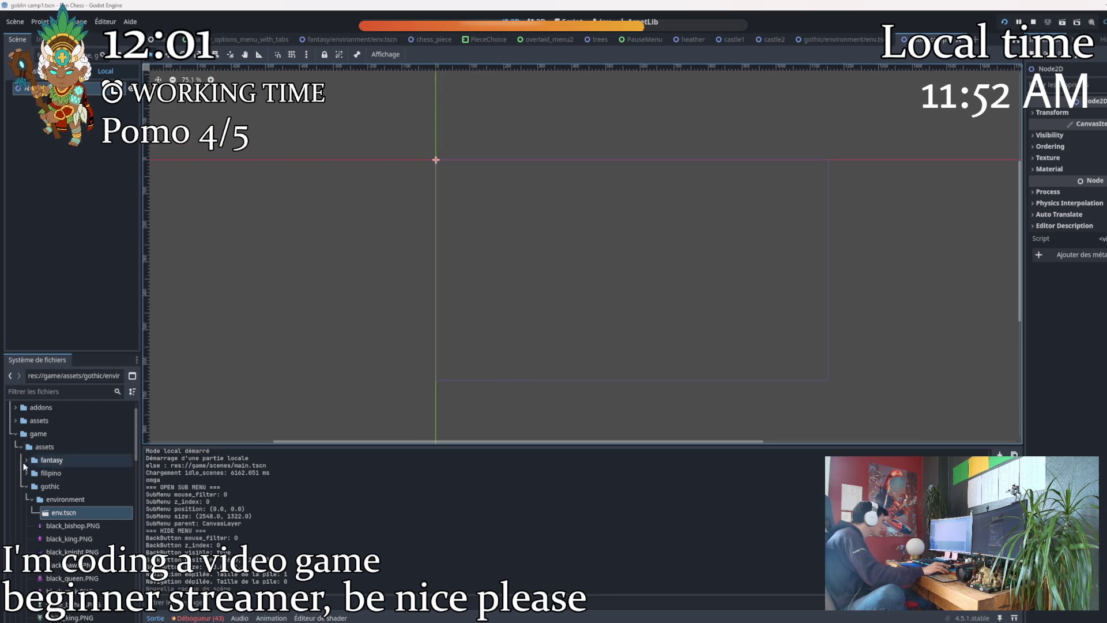
{"action": "left_click", "coordinate": [32, 500]}
{"action": "left_click", "coordinate": [27, 486]}
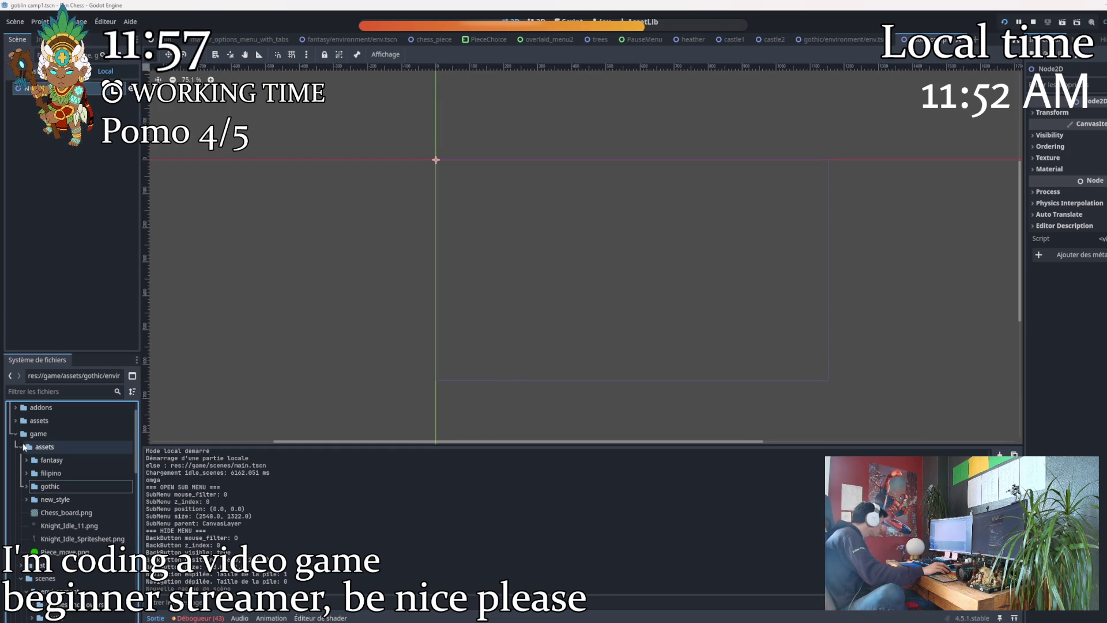
{"action": "left_click", "coordinate": [20, 449]}
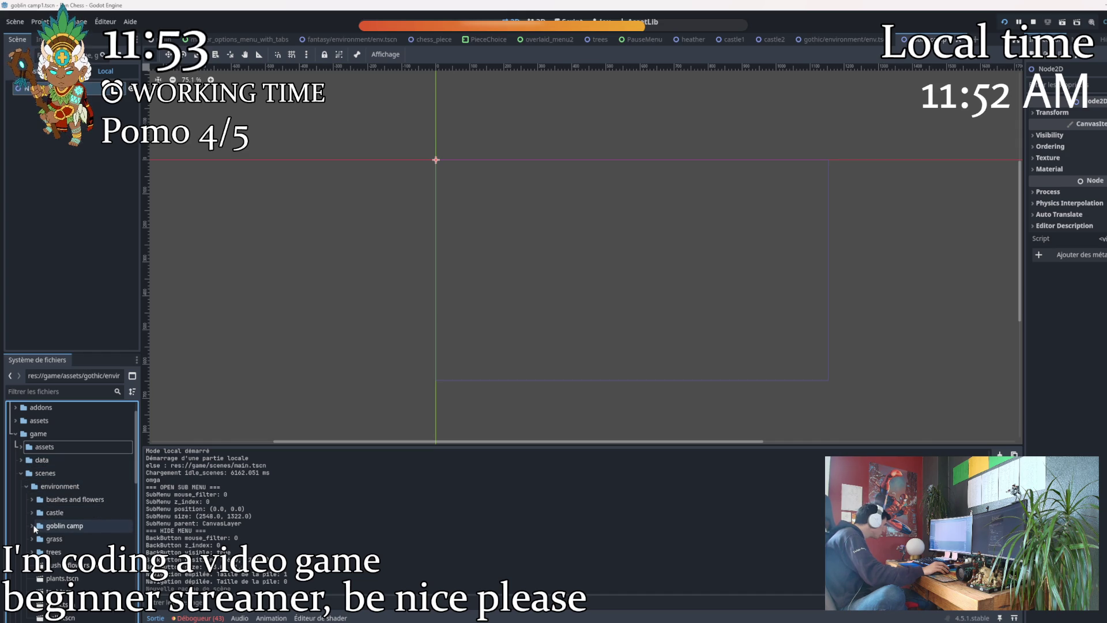
{"action": "left_click", "coordinate": [32, 526]}
{"action": "scroll", "coordinate": [86, 504], "scroll_direction": "down", "scroll_amount": 5}
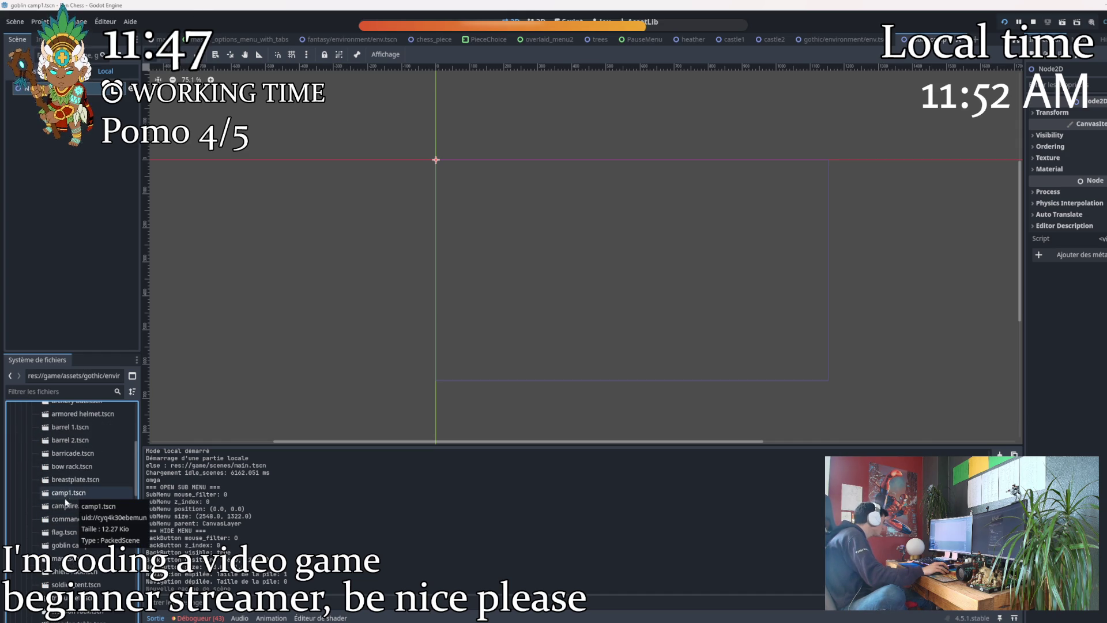
{"action": "left_click", "coordinate": [70, 495]}
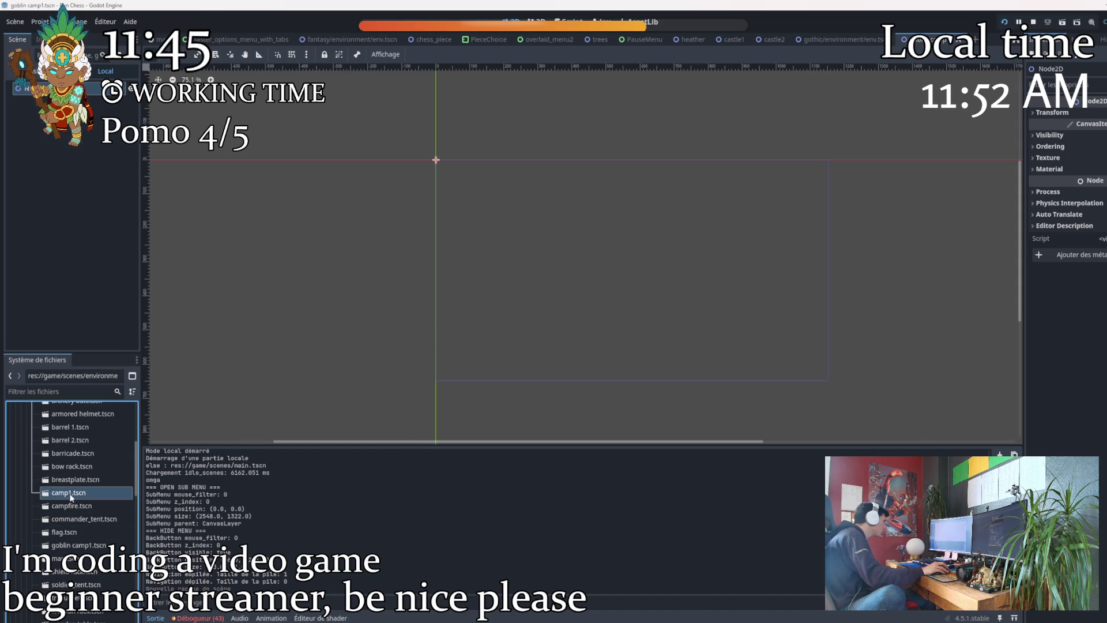
{"action": "double_click", "coordinate": [72, 495]}
Return to the empty goblin camp1 scene and select its file in FileSystem.
{"action": "scroll", "coordinate": [402, 223], "scroll_direction": "down", "scroll_amount": 3}
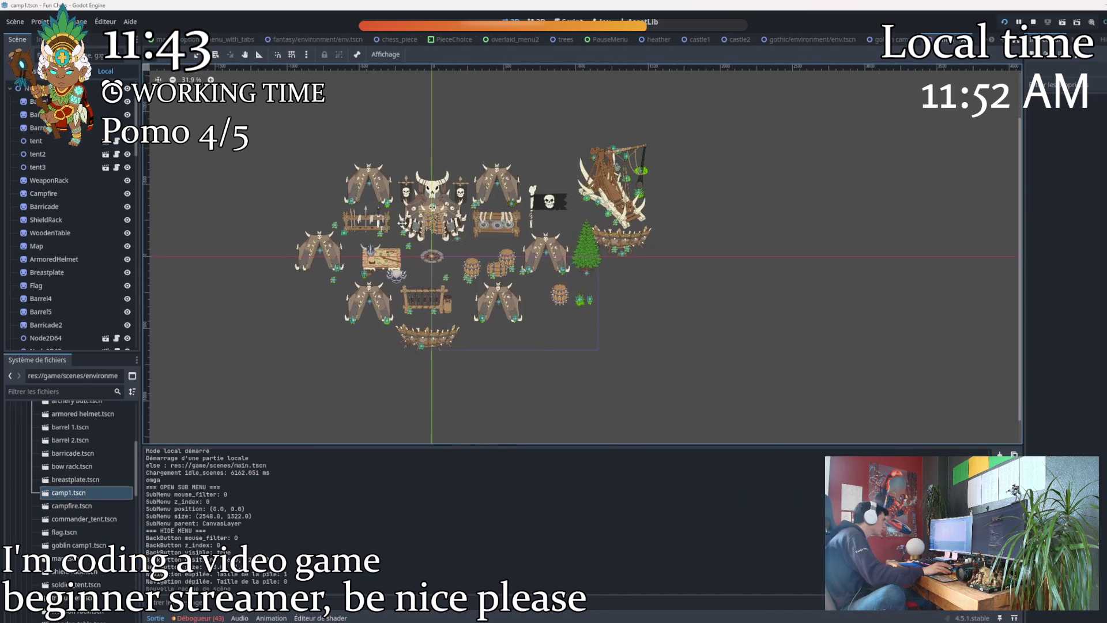
{"action": "scroll", "coordinate": [402, 223], "scroll_direction": "down", "scroll_amount": 2}
{"action": "double_click", "coordinate": [77, 545]}
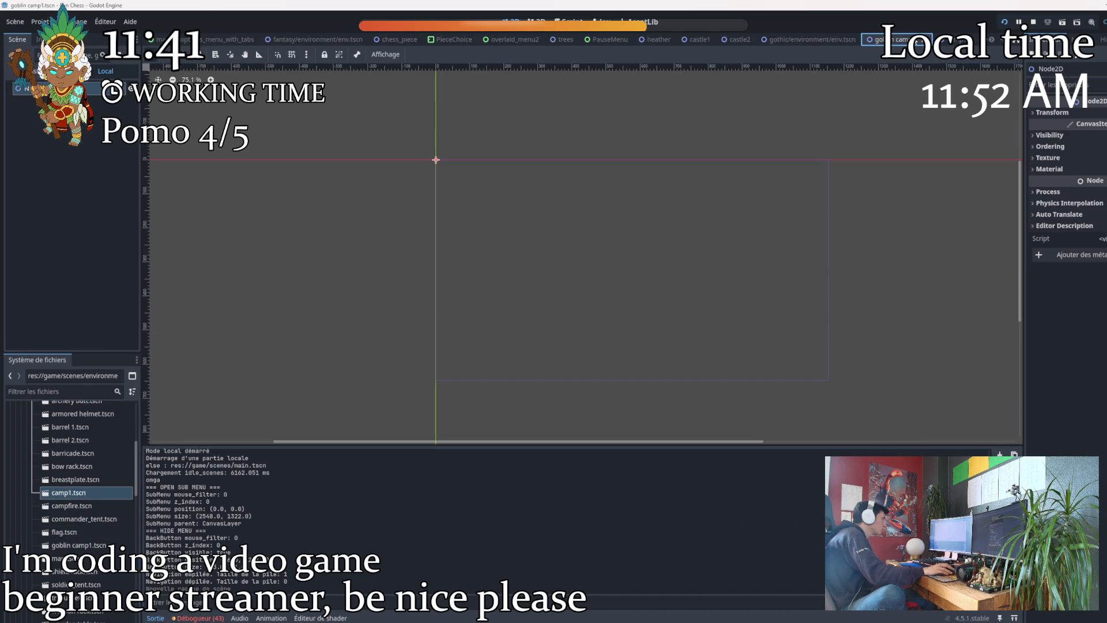
{"action": "key", "text": "ctrl+w"}
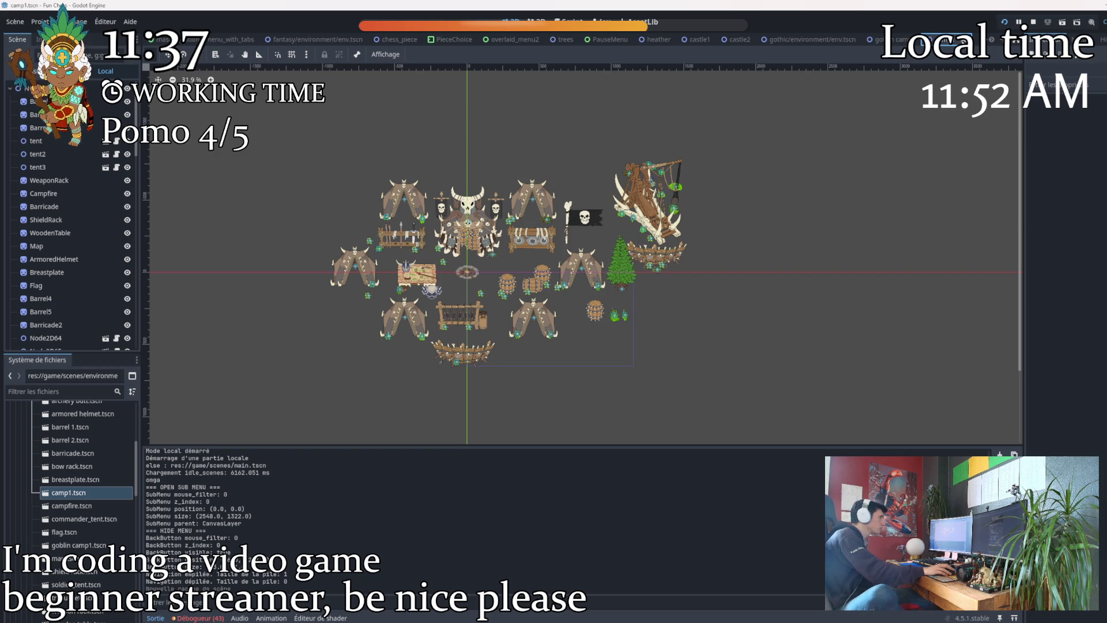
{"action": "key", "text": "ctrl+shift+Tab"}
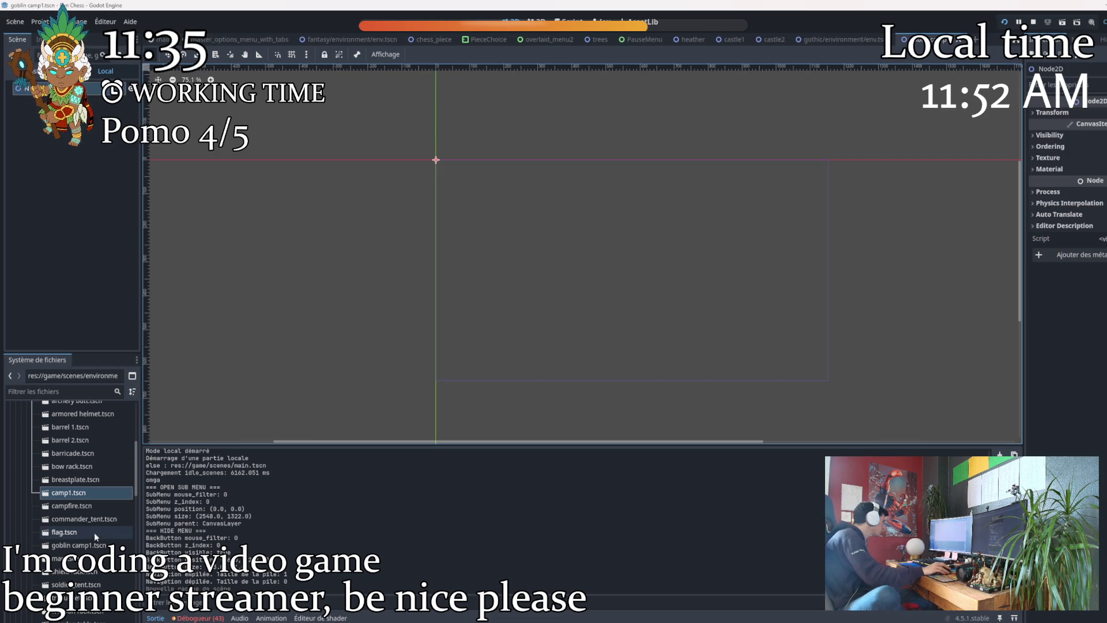
{"action": "scroll", "coordinate": [58, 496], "scroll_direction": "down", "scroll_amount": 2}
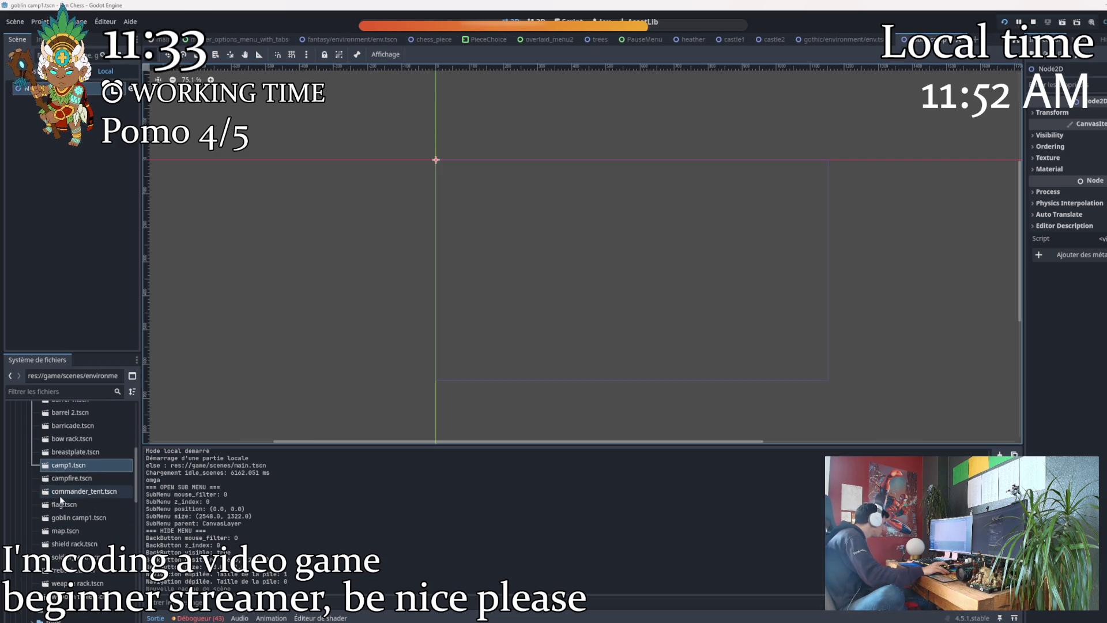
{"action": "left_click", "coordinate": [67, 517]}
Rename goblin camp1.tscn to camp2.tscn in the FileSystem dock.
{"action": "right_click", "coordinate": [67, 518]}
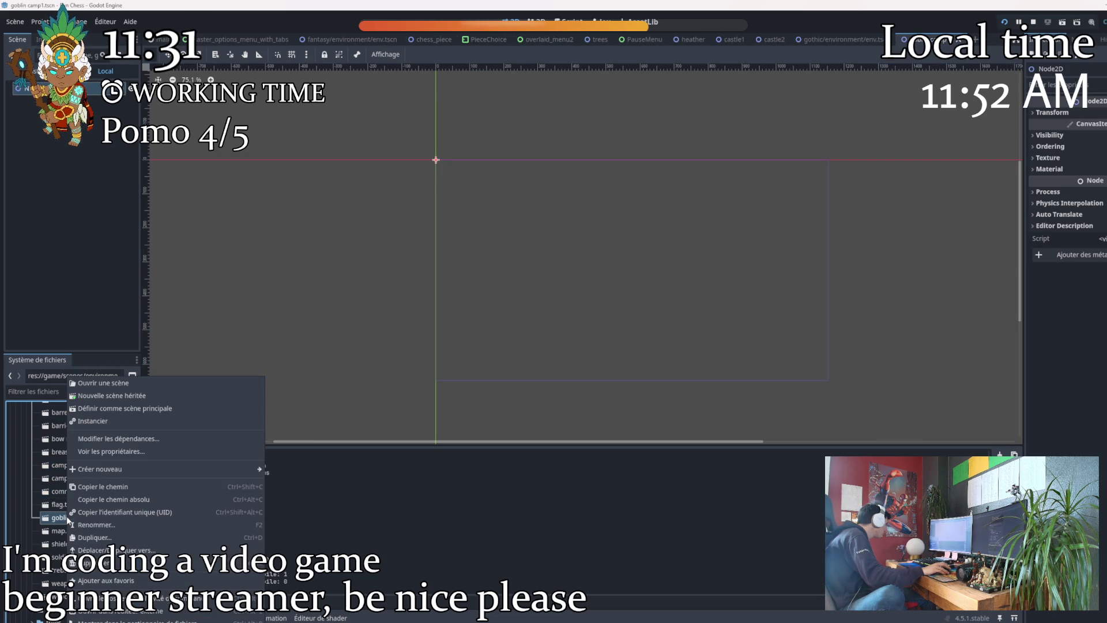
{"action": "left_click", "coordinate": [117, 525]}
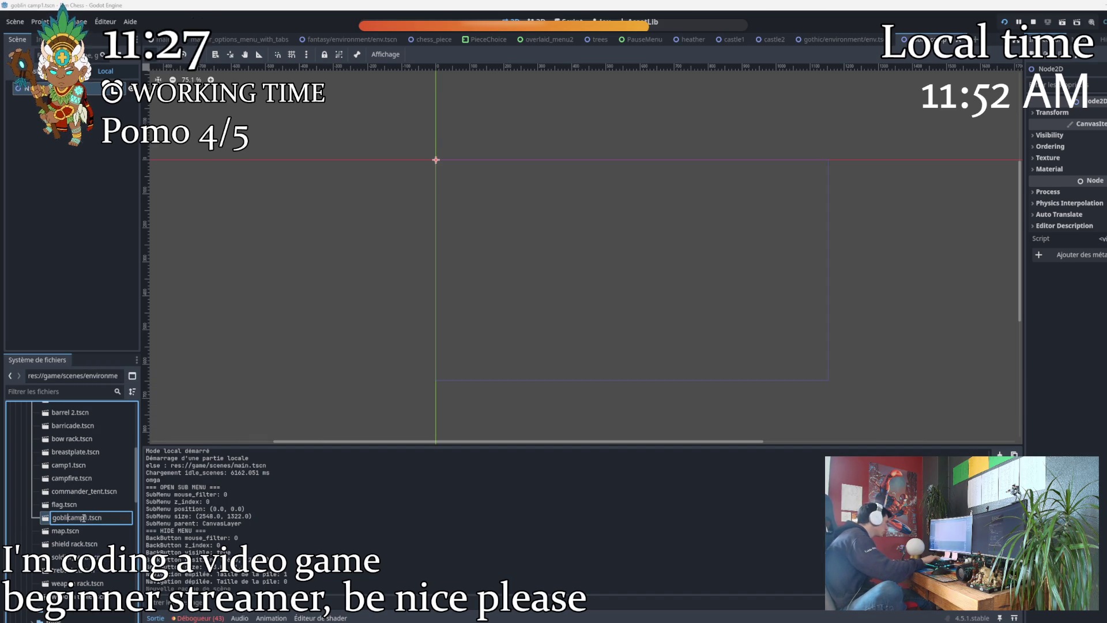
{"action": "key", "text": "BackSpace"}
{"action": "key", "text": "BackSpace"}
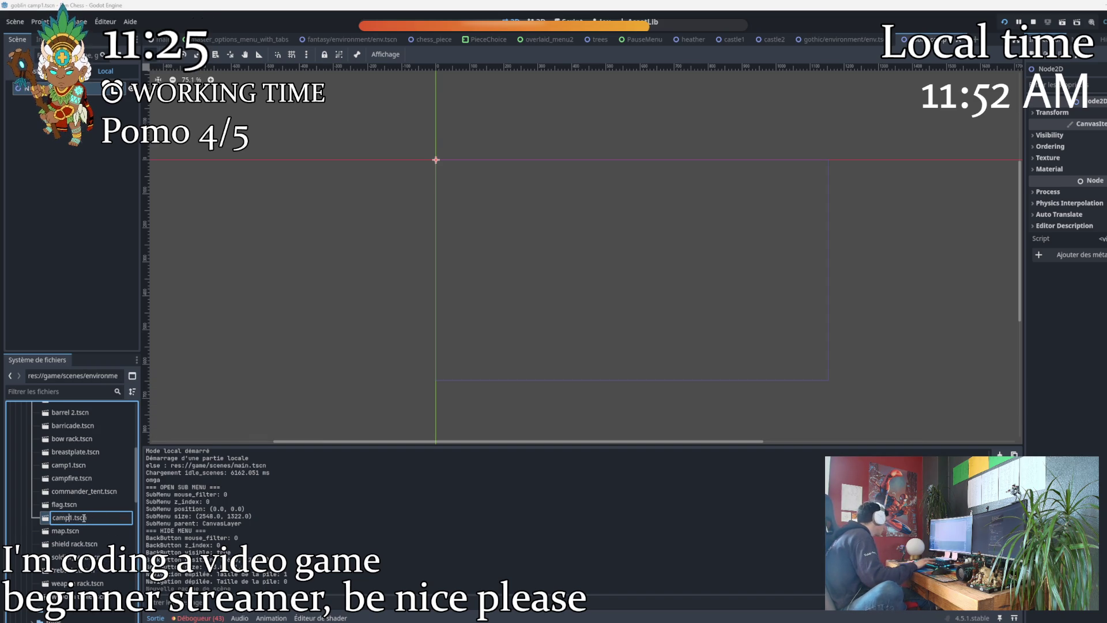
{"action": "key", "text": "Right"}
{"action": "key", "text": "BackSpace"}
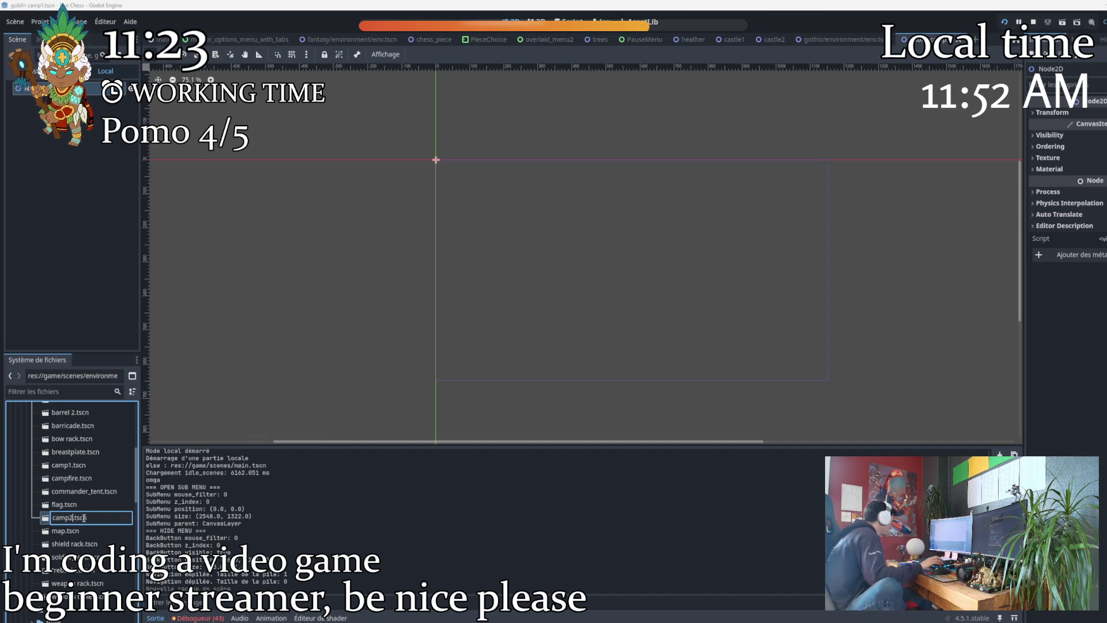
{"action": "key", "text": "Return"}
Run the game briefly and close its window.
{"action": "key", "text": "F5"}
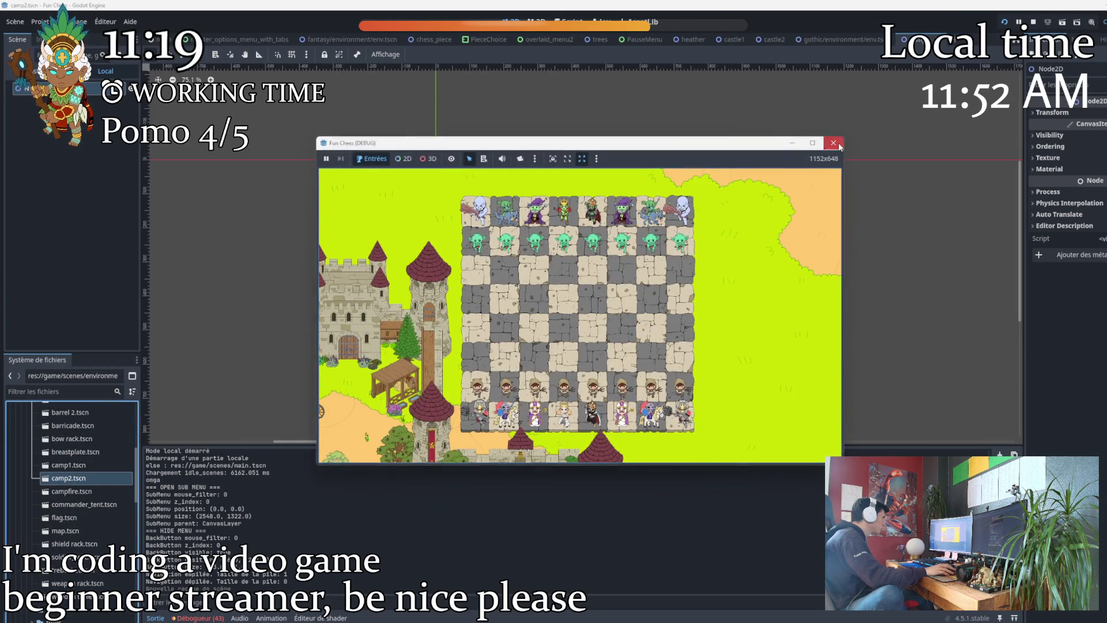
{"action": "left_click", "coordinate": [834, 142]}
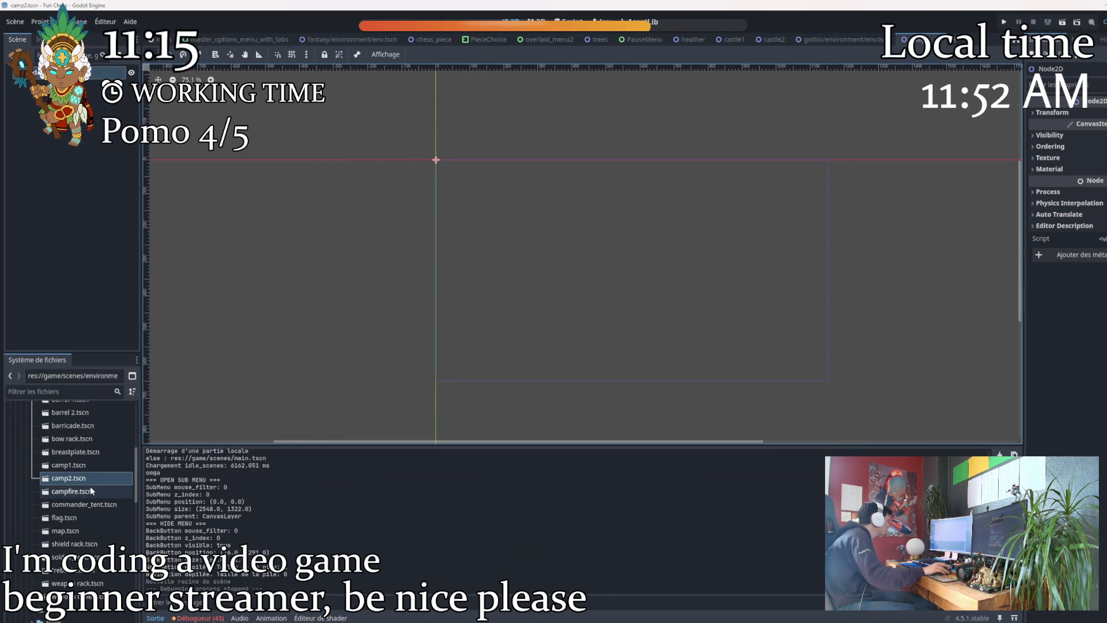
{"action": "scroll", "coordinate": [91, 487], "scroll_direction": "up", "scroll_amount": 3}
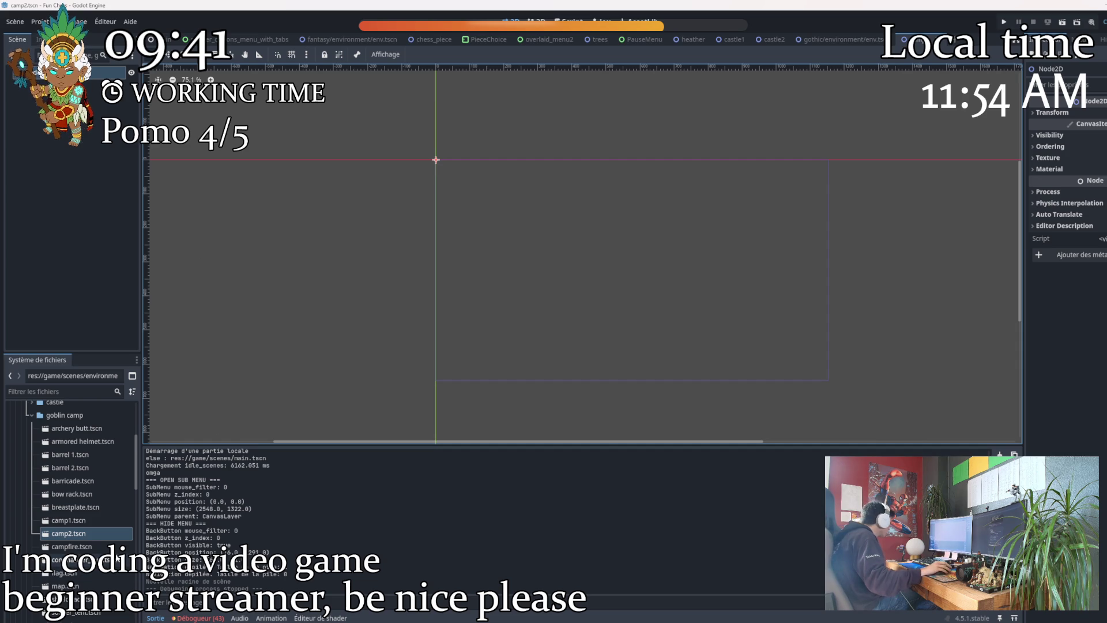
Place an archery butt and a barrel in the scene, and rename Node2D2 to barrel.
{"action": "mouse_move", "coordinate": [71, 428]}
{"action": "left_mouse_down"}
{"action": "mouse_move", "coordinate": [63, 436]}
{"action": "mouse_move", "coordinate": [435, 305]}
{"action": "mouse_move", "coordinate": [417, 304]}
{"action": "mouse_move", "coordinate": [432, 318]}
{"action": "mouse_move", "coordinate": [319, 368]}
{"action": "mouse_move", "coordinate": [439, 239]}
{"action": "left_mouse_up"}
{"action": "mouse_move", "coordinate": [59, 457]}
{"action": "left_mouse_down"}
{"action": "mouse_move", "coordinate": [358, 282]}
{"action": "mouse_move", "coordinate": [366, 266]}
{"action": "left_mouse_up"}
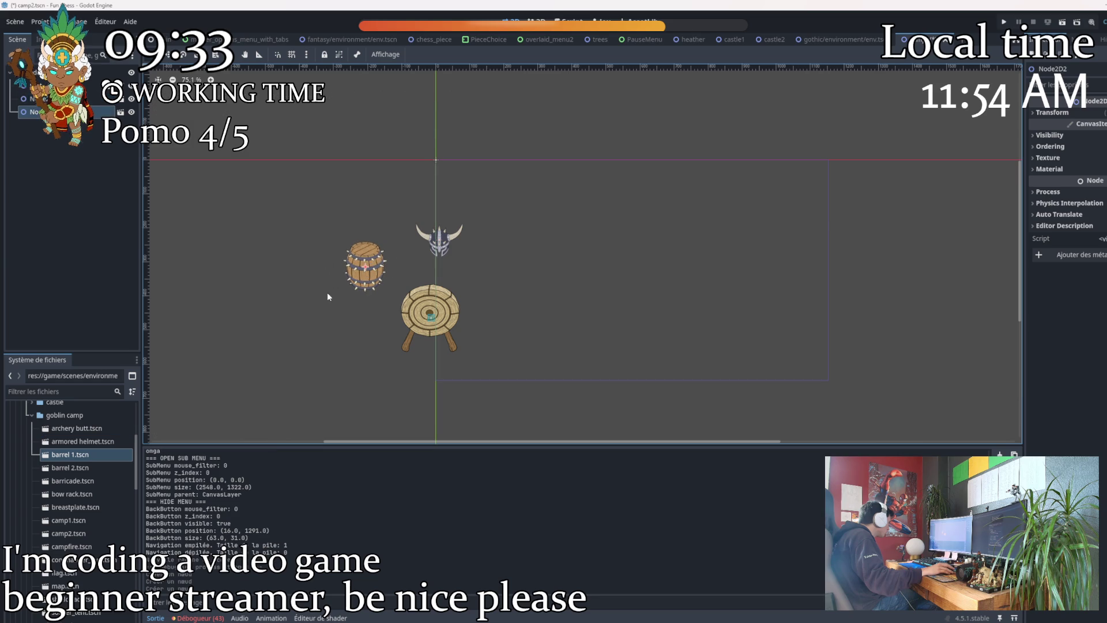
{"action": "left_click", "coordinate": [34, 84]}
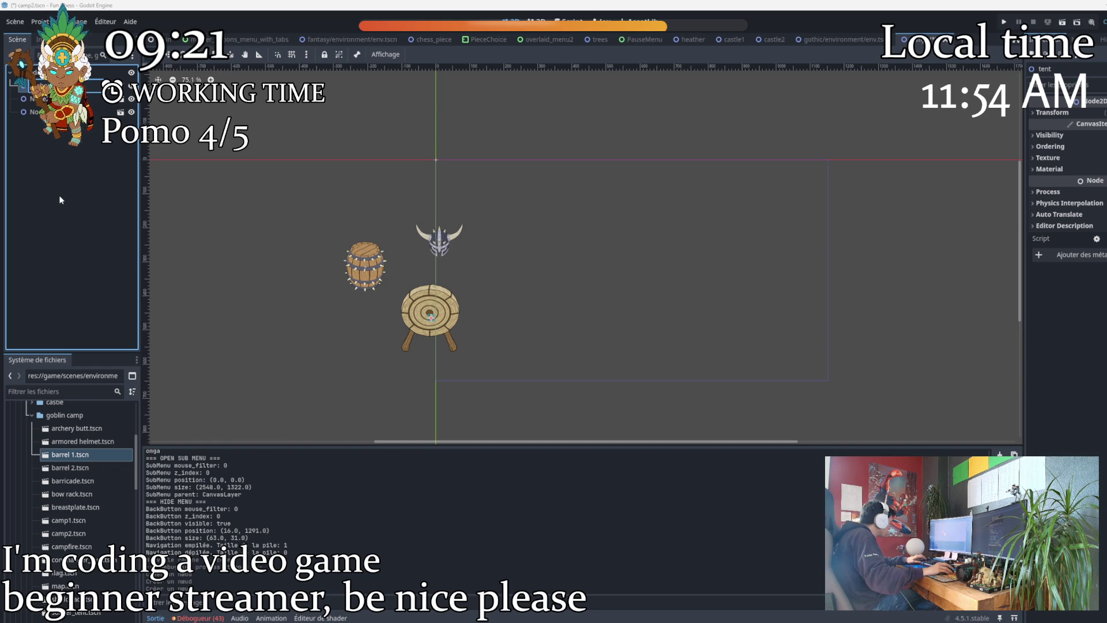
{"action": "key", "text": "Return"}
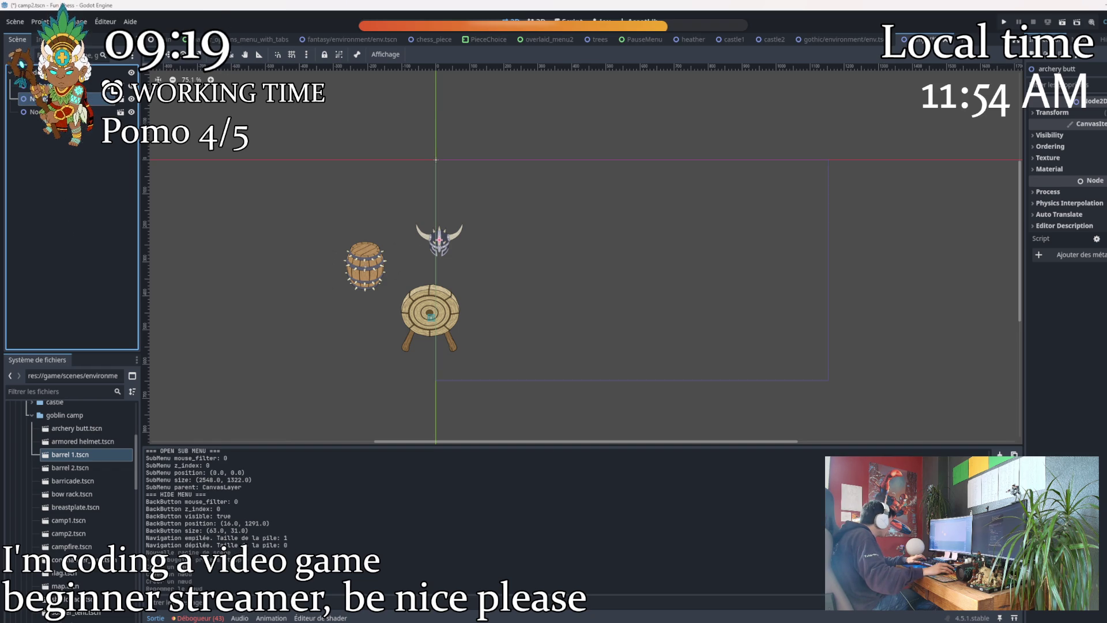
{"action": "left_click", "coordinate": [29, 98]}
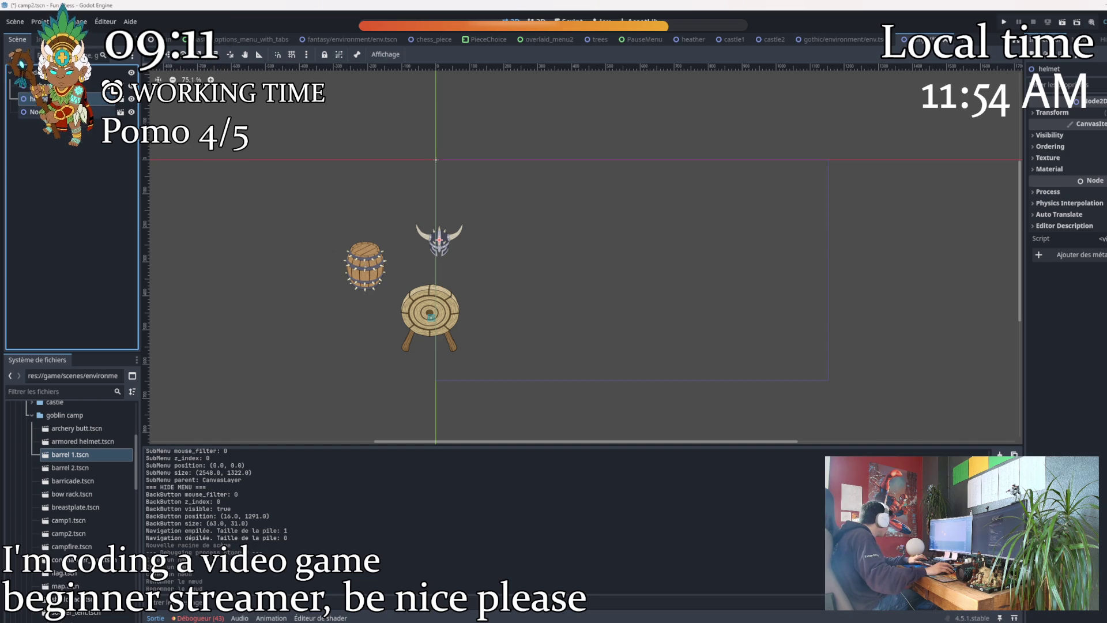
{"action": "left_click", "coordinate": [35, 112]}
{"action": "type", "text": "ba"}
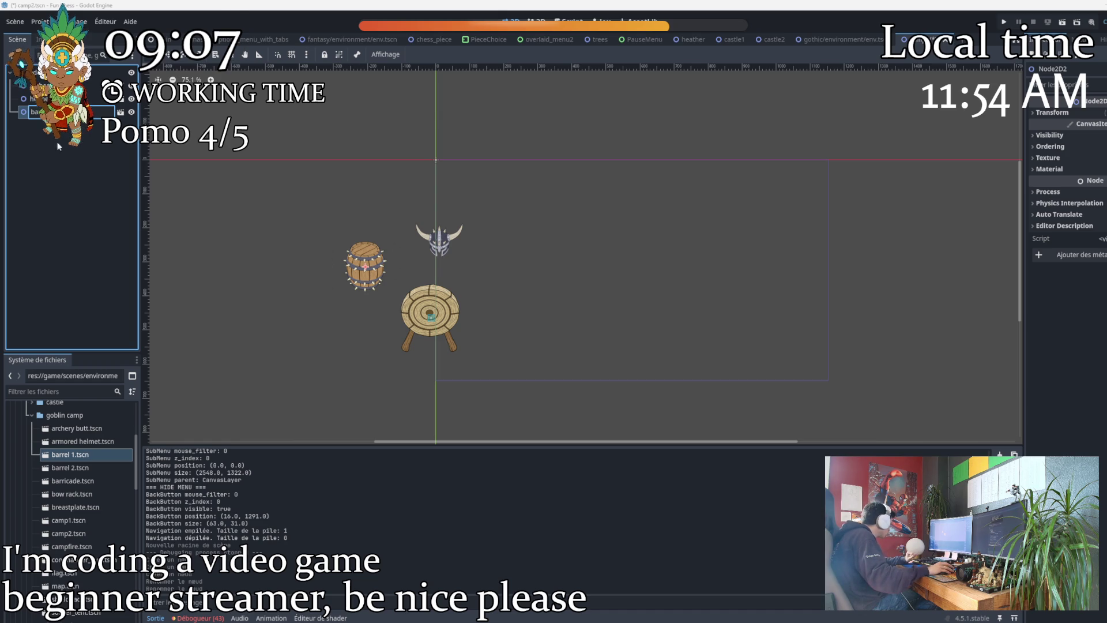
{"action": "key", "text": "Return"}
Add a barrel 2 instance lying on its side; name the barrels horizontal barrel1 and vertical barrel1.
{"action": "mouse_move", "coordinate": [69, 467]}
{"action": "left_mouse_down"}
{"action": "mouse_move", "coordinate": [245, 409]}
{"action": "mouse_move", "coordinate": [320, 284]}
{"action": "left_mouse_up"}
{"action": "left_click", "coordinate": [33, 126]}
{"action": "left_click", "coordinate": [33, 125]}
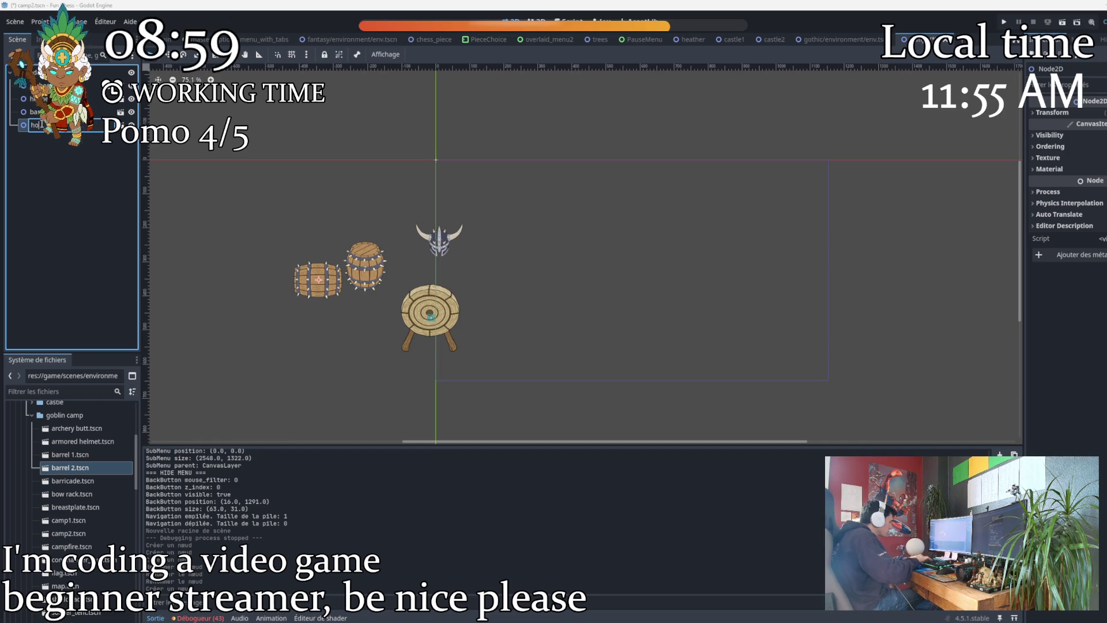
{"action": "type", "text": "o"}
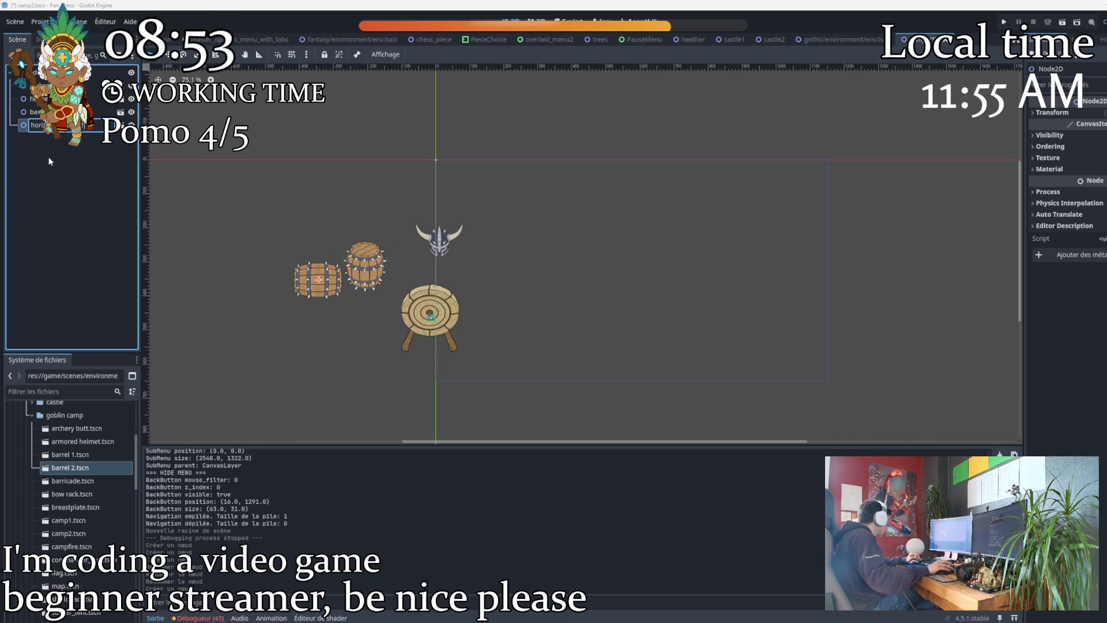
{"action": "left_click", "coordinate": [36, 111]}
{"action": "key", "text": "F2"}
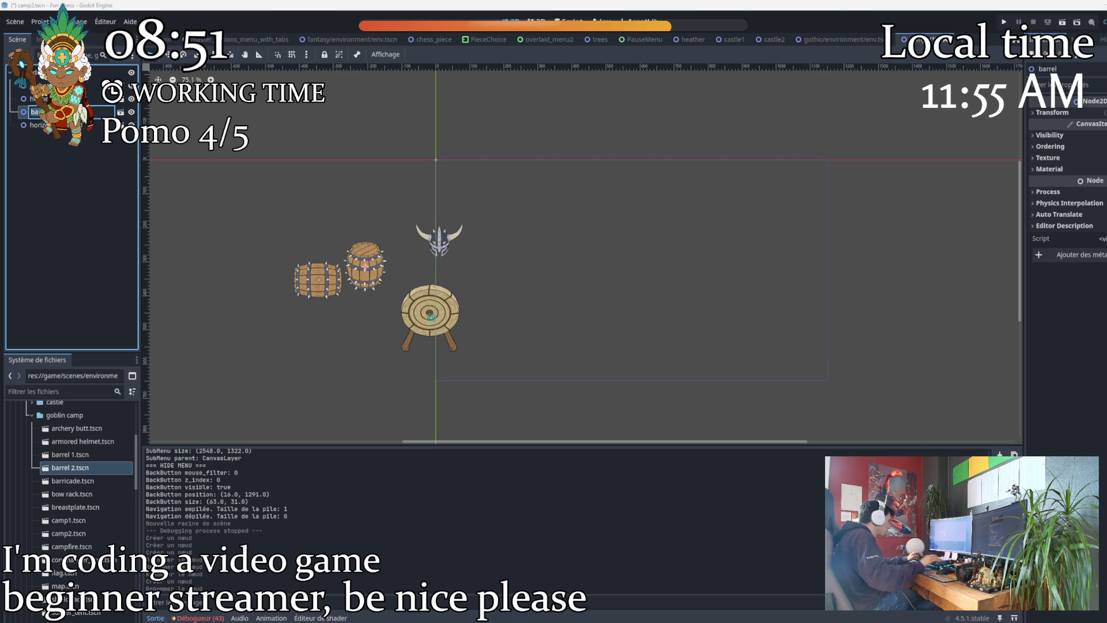
{"action": "type", "text": "ve"}
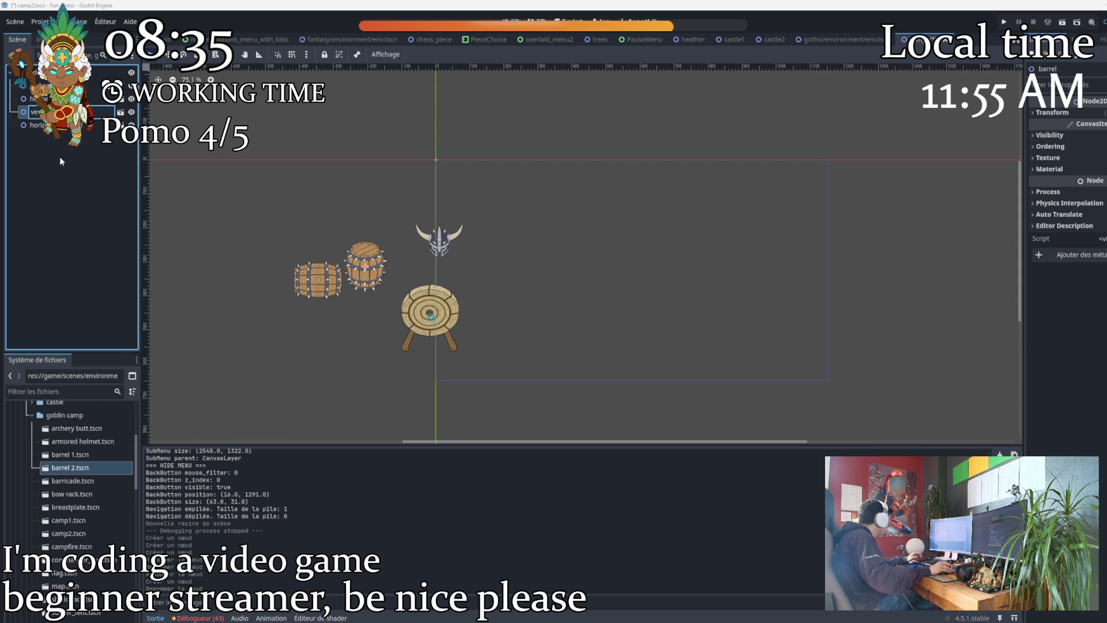
{"action": "key", "text": "Return"}
Filter the root node's Inspector for Y sort and expand Ordering.
{"action": "right_click", "coordinate": [41, 72]}
{"action": "key", "text": "Escape"}
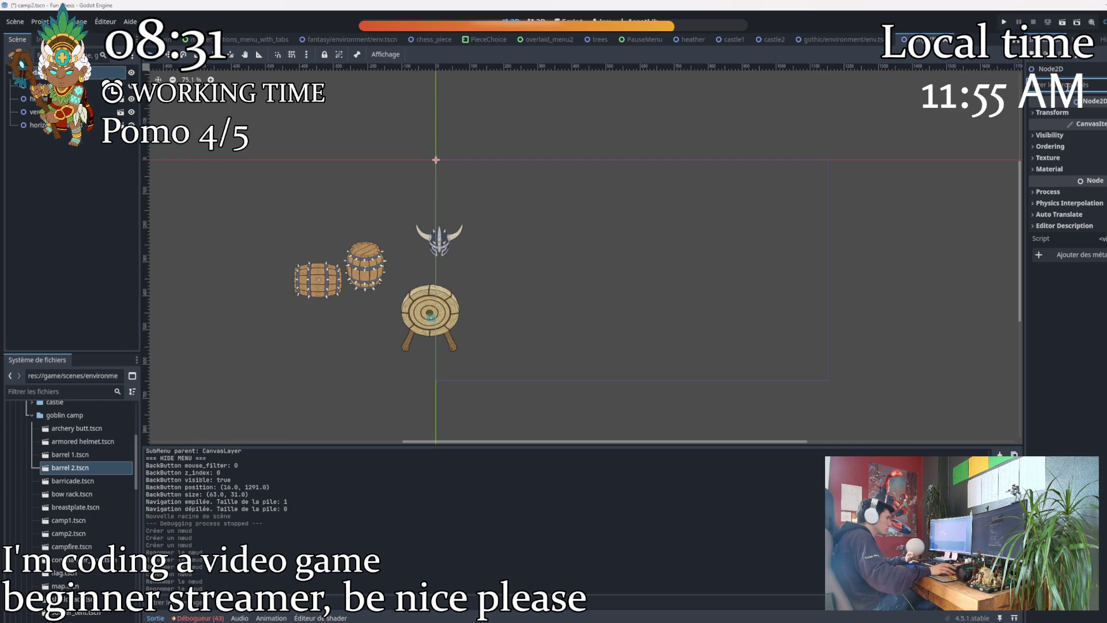
{"action": "type", "text": "y"}
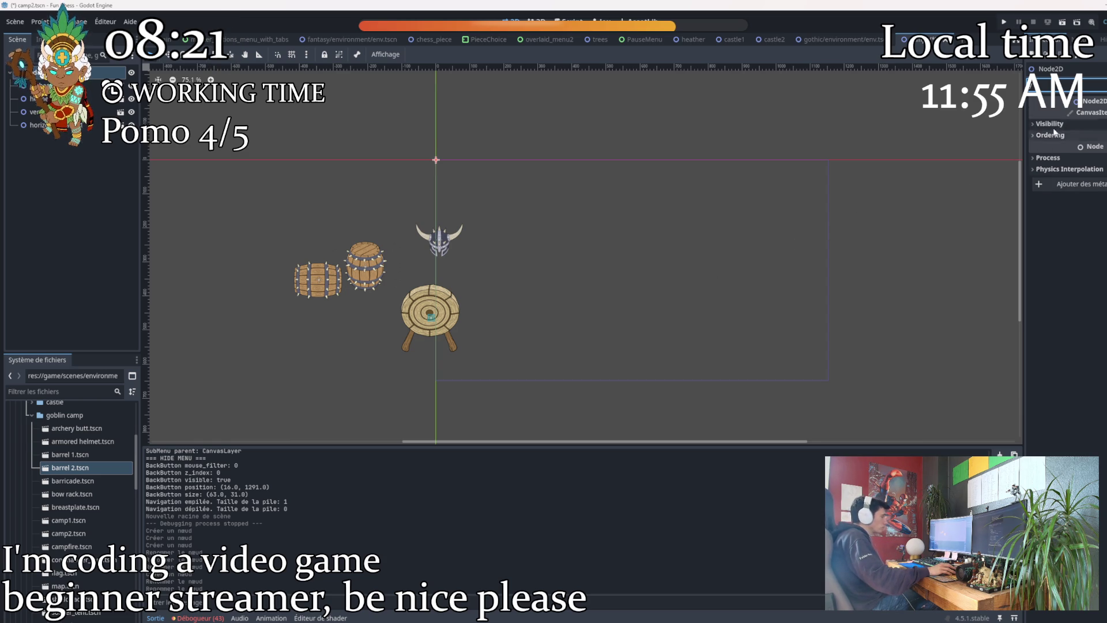
{"action": "left_click", "coordinate": [1050, 135]}
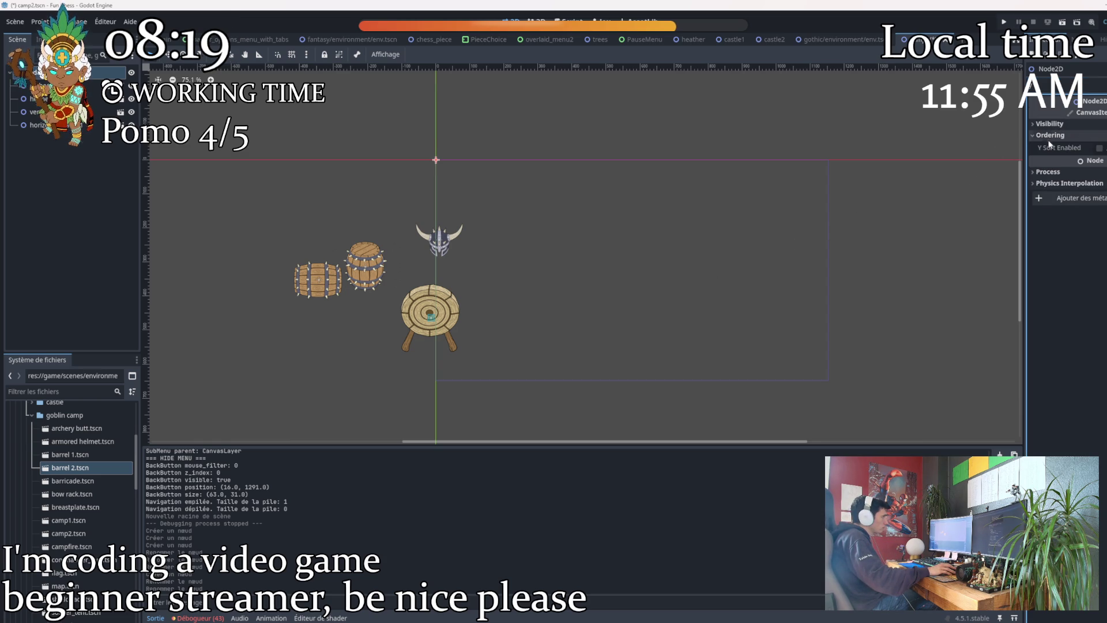
Enable Y Sort Enabled on the root Node2D.
{"action": "left_click", "coordinate": [1100, 148]}
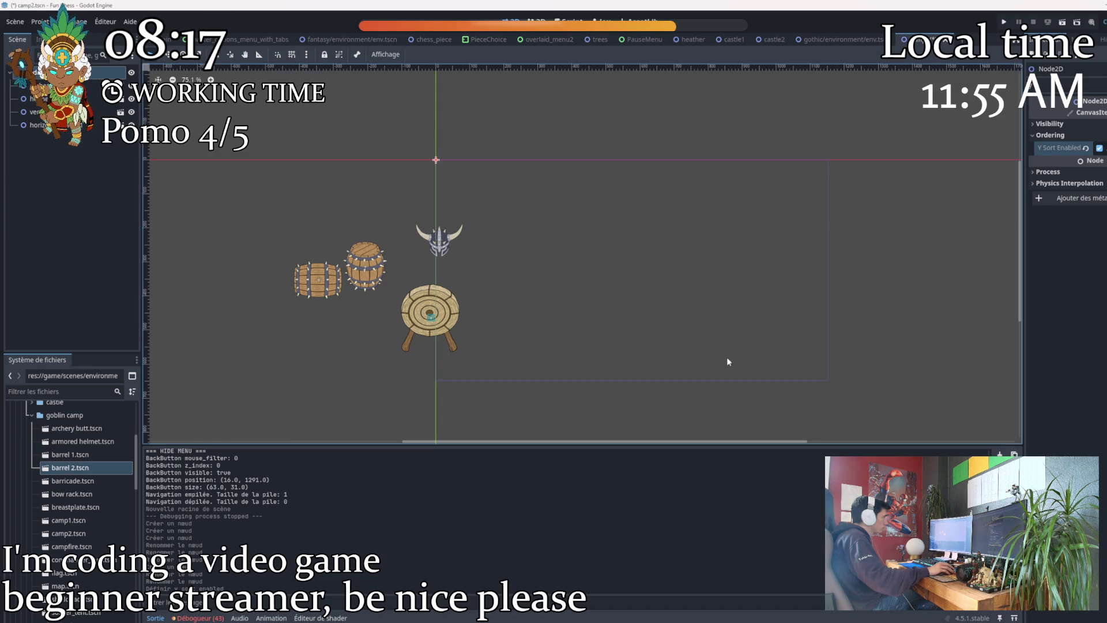
{"action": "left_click", "coordinate": [886, 361]}
{"action": "scroll", "coordinate": [491, 356], "scroll_direction": "down", "scroll_amount": 3}
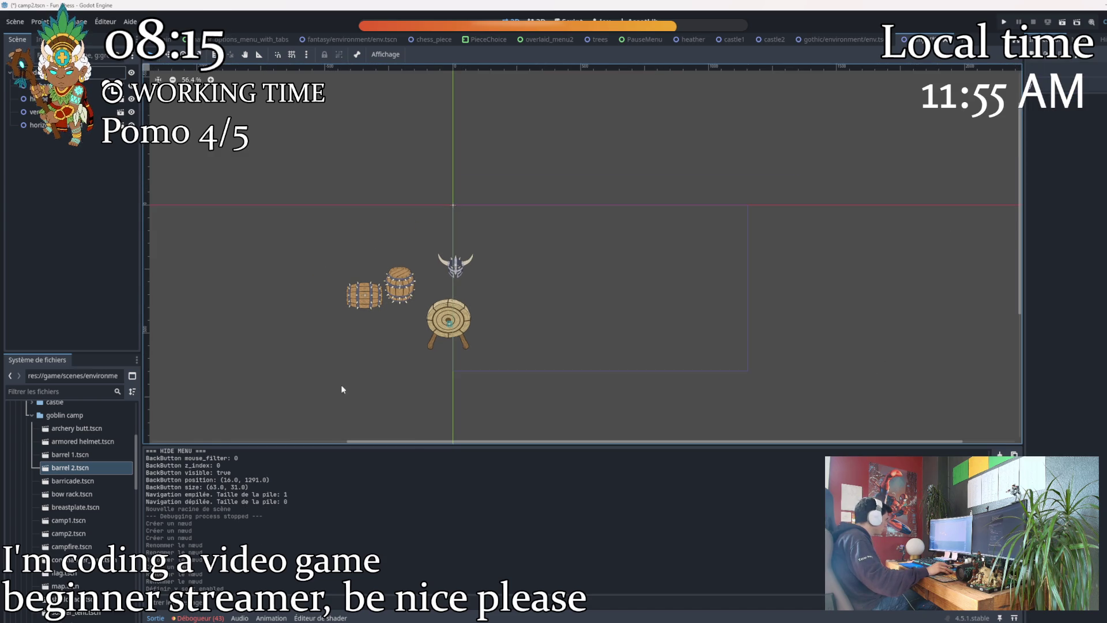
{"action": "left_click_drag", "start_coordinate": [340, 385], "coordinate": [400, 264]}
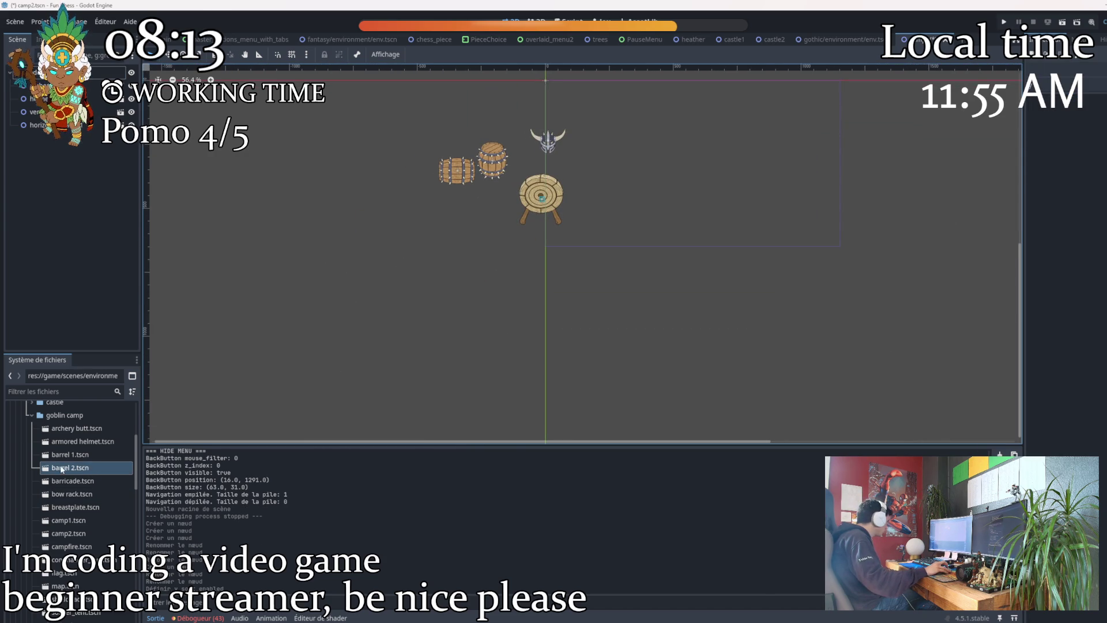
{"action": "scroll", "coordinate": [67, 469], "scroll_direction": "up", "scroll_amount": 5}
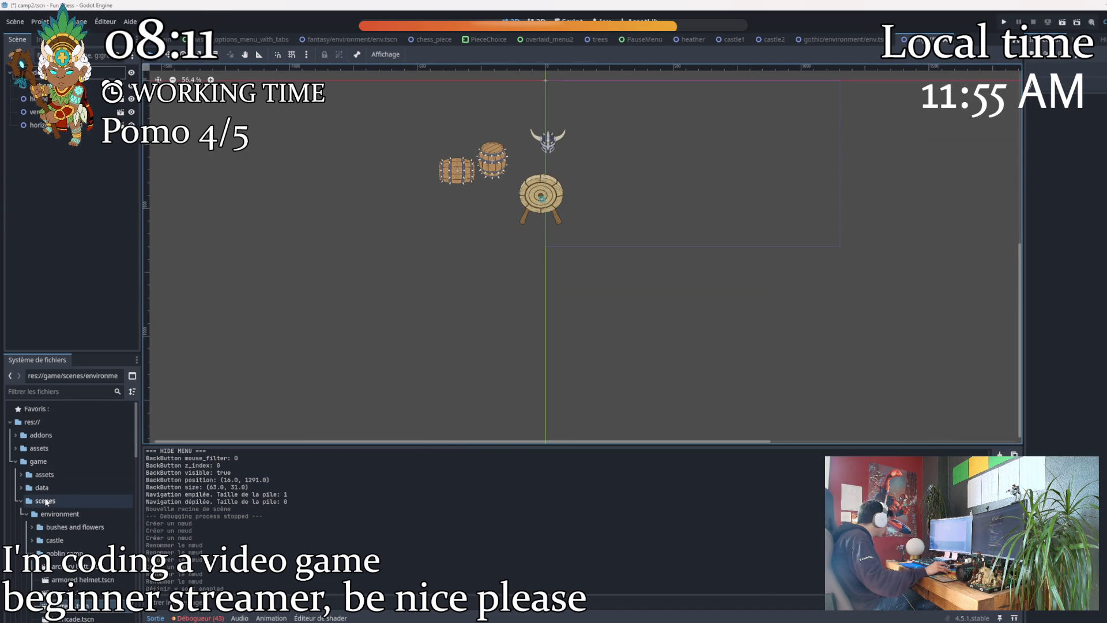
Add chessboard.png from assets/fantasy as a sprite, placed down-left of the camp props.
{"action": "left_click", "coordinate": [20, 474]}
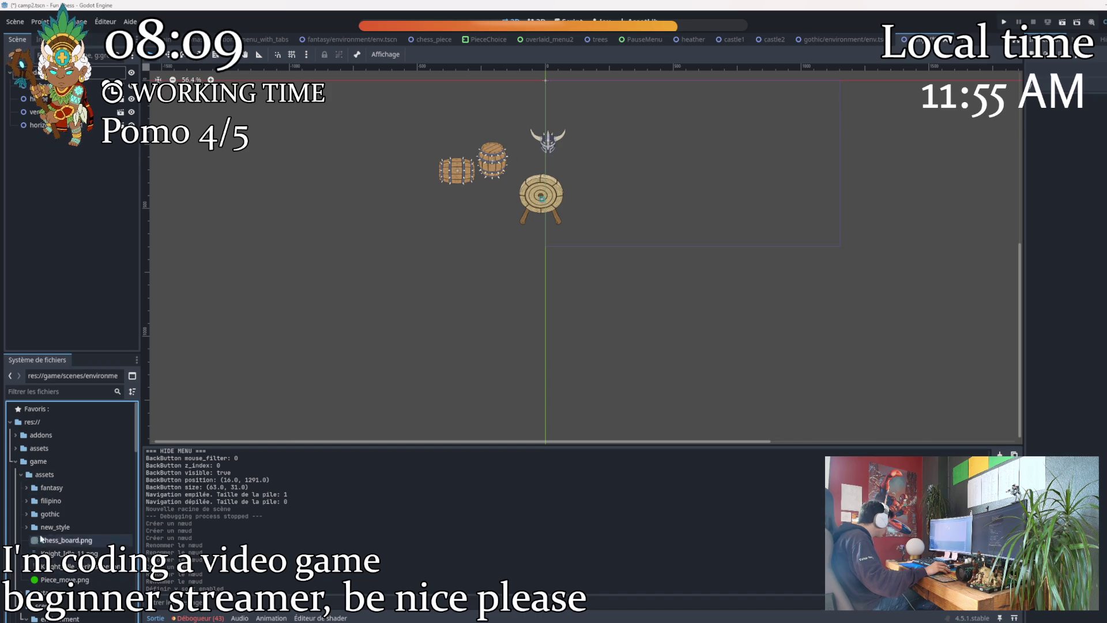
{"action": "left_click", "coordinate": [27, 488]}
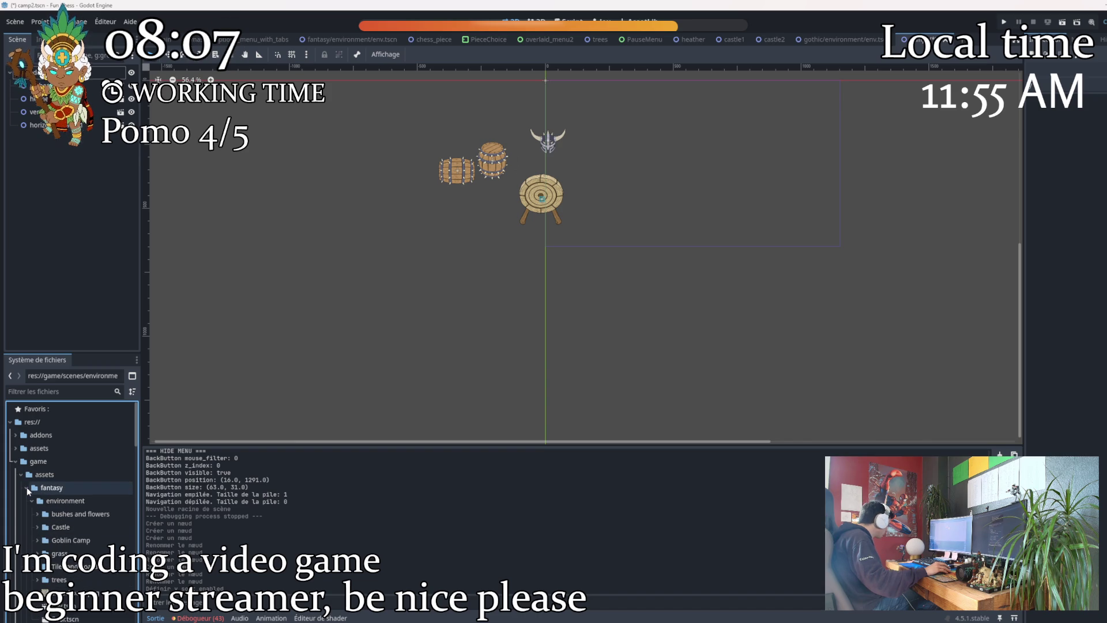
{"action": "scroll", "coordinate": [77, 525], "scroll_direction": "down", "scroll_amount": 2}
{"action": "mouse_move", "coordinate": [72, 537]}
{"action": "left_mouse_down"}
{"action": "mouse_move", "coordinate": [101, 505]}
{"action": "mouse_move", "coordinate": [248, 453]}
{"action": "mouse_move", "coordinate": [251, 462]}
{"action": "mouse_move", "coordinate": [254, 435]}
{"action": "left_mouse_up"}
{"action": "scroll", "coordinate": [386, 300], "scroll_direction": "down", "scroll_amount": 4}
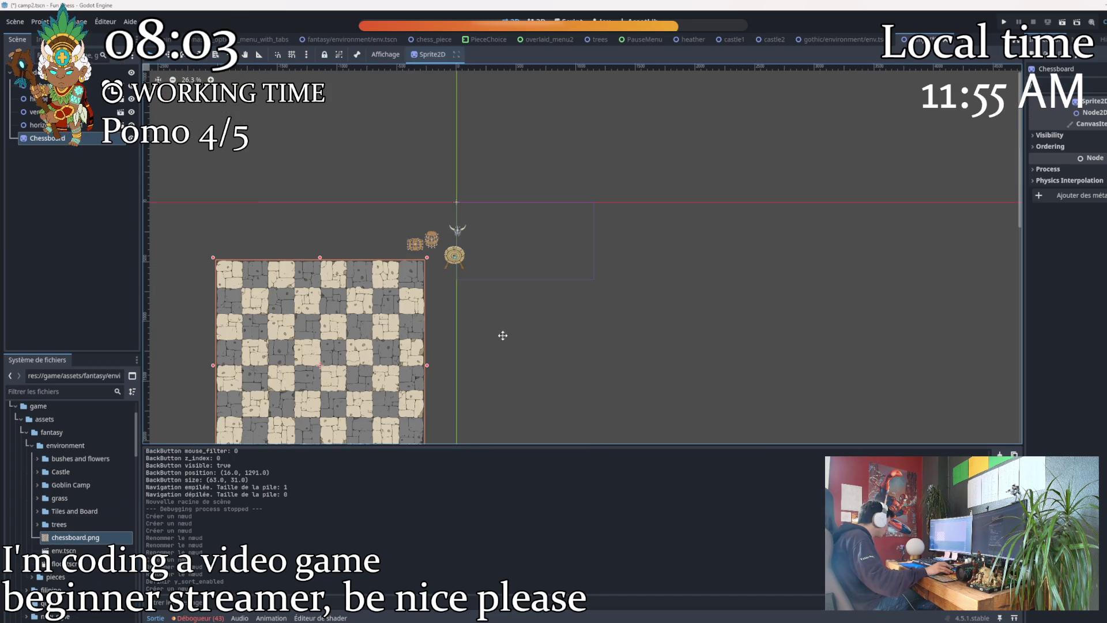
{"action": "left_click_drag", "start_coordinate": [503, 339], "coordinate": [560, 225]}
{"action": "mouse_move", "coordinate": [403, 231]}
{"action": "left_mouse_down"}
{"action": "mouse_move", "coordinate": [370, 258]}
{"action": "mouse_move", "coordinate": [378, 308]}
{"action": "mouse_move", "coordinate": [357, 311]}
{"action": "left_mouse_up"}
{"action": "left_click", "coordinate": [667, 282]}
{"action": "scroll", "coordinate": [391, 139], "scroll_direction": "up", "scroll_amount": 4}
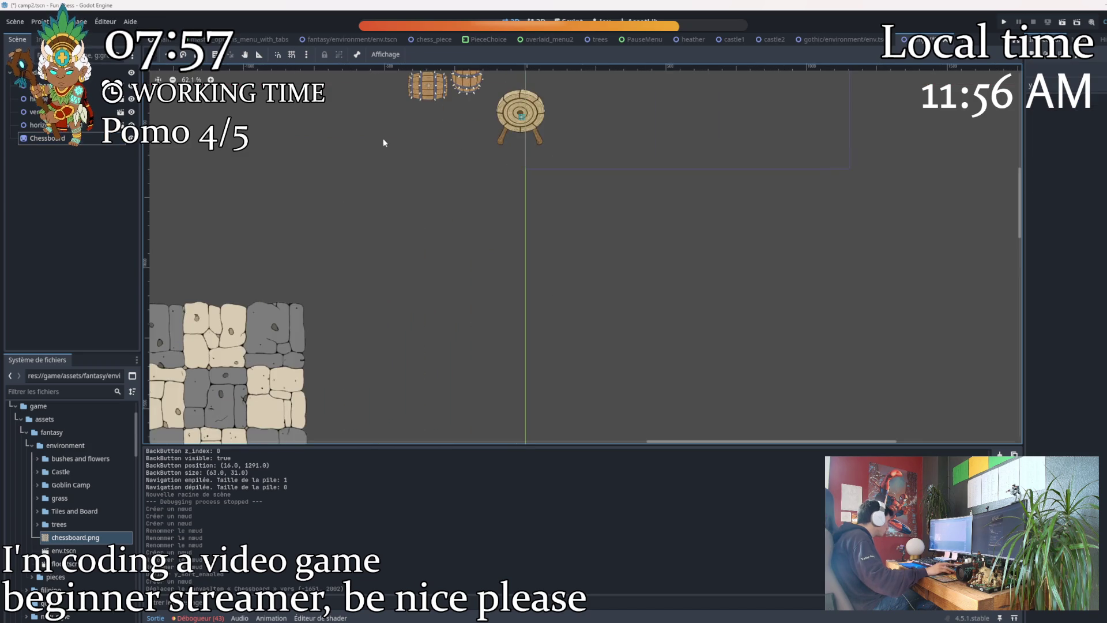
{"action": "scroll", "coordinate": [387, 185], "scroll_direction": "up", "scroll_amount": 3}
{"action": "scroll", "coordinate": [363, 248], "scroll_direction": "left", "scroll_amount": 1}
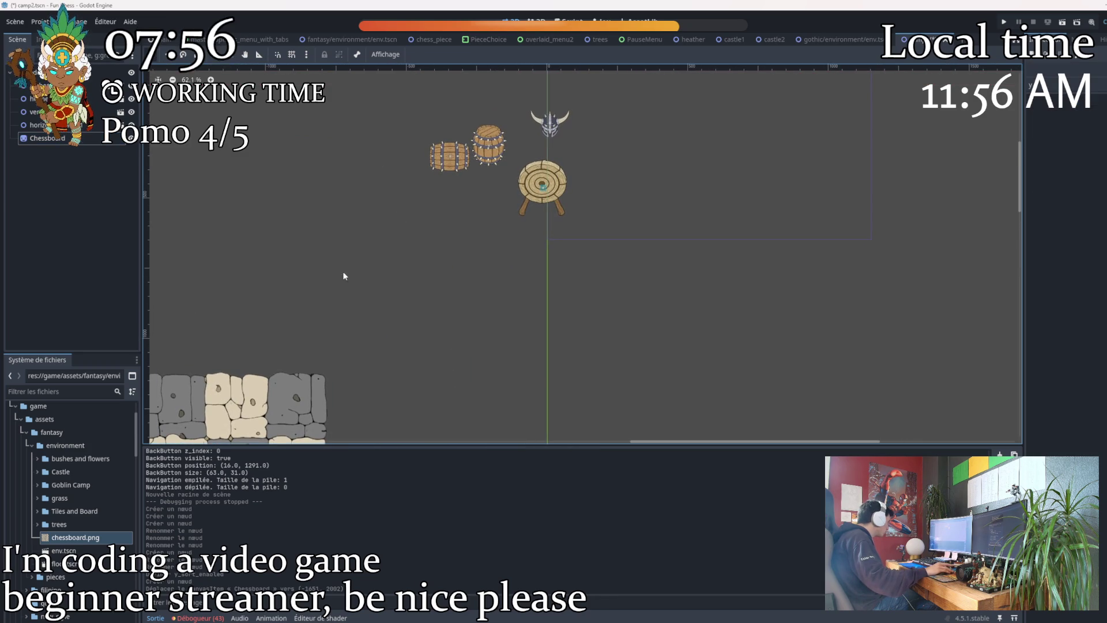
Drag a barricade instance from the goblin camp files into the viewport.
{"action": "left_click", "coordinate": [31, 444]}
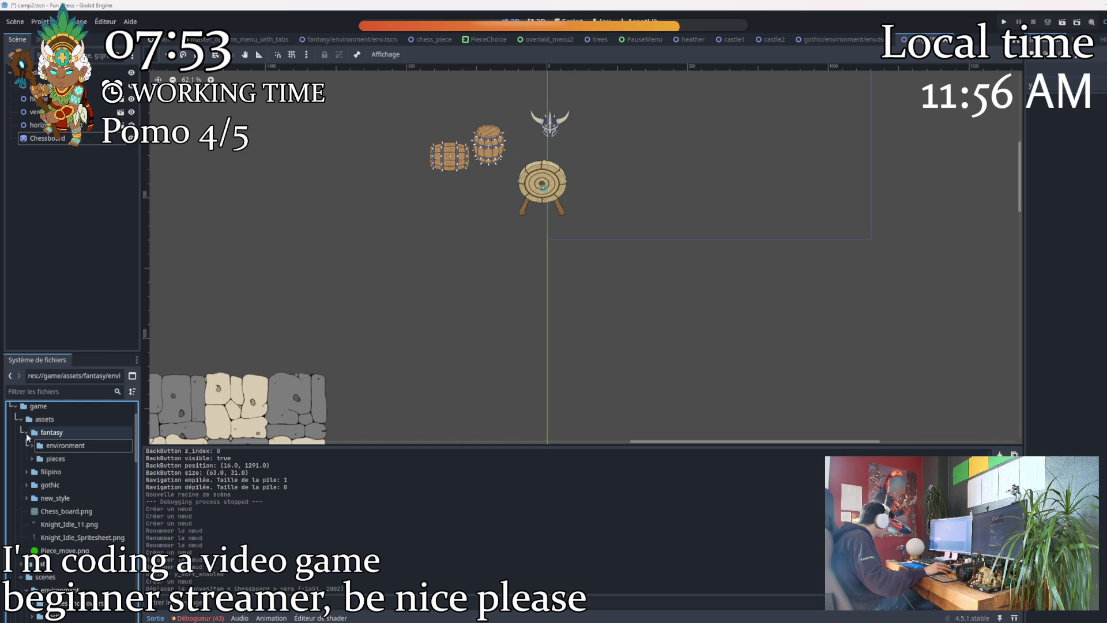
{"action": "left_click", "coordinate": [30, 445]}
{"action": "scroll", "coordinate": [69, 496], "scroll_direction": "down", "scroll_amount": 2}
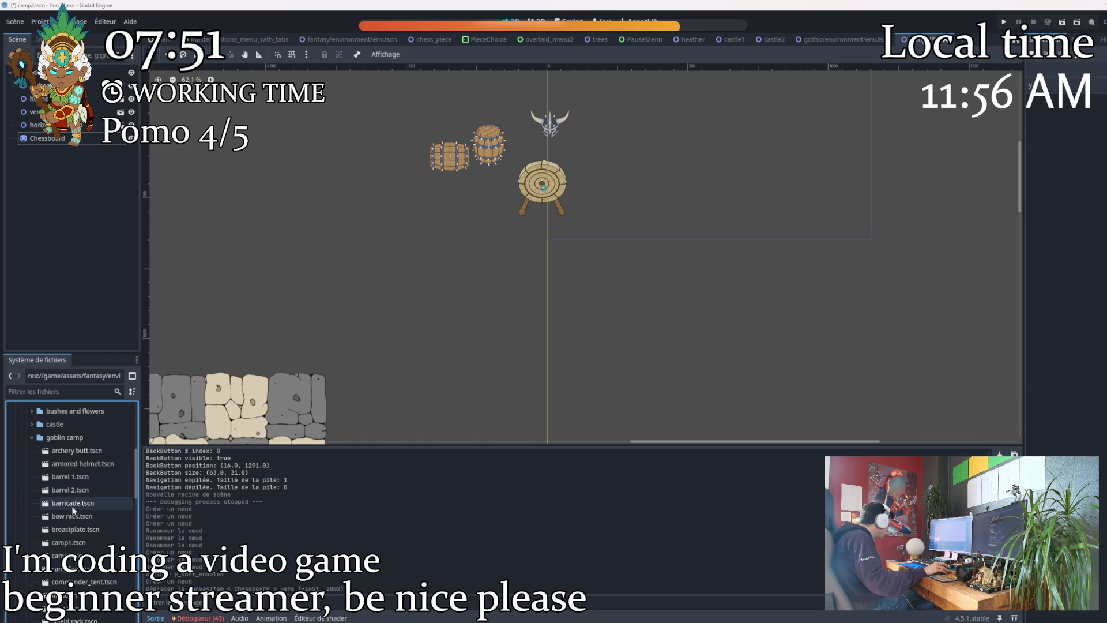
{"action": "mouse_move", "coordinate": [72, 503]}
{"action": "left_mouse_down"}
{"action": "mouse_move", "coordinate": [92, 473]}
{"action": "mouse_move", "coordinate": [523, 289]}
{"action": "left_mouse_up"}
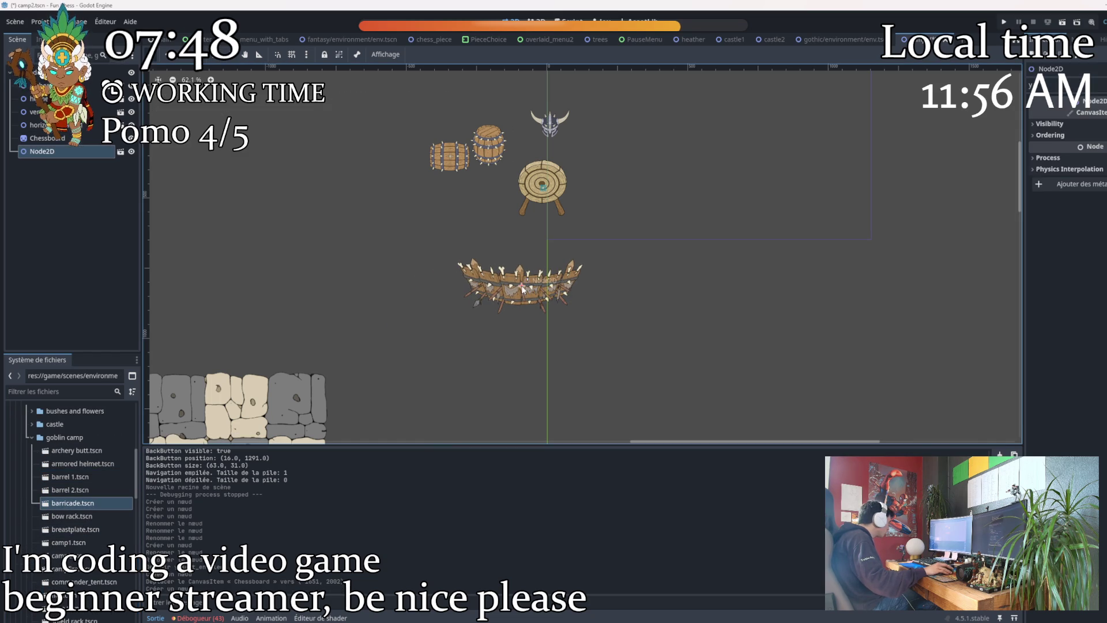
Move Chessboard up the scene tree, then rename the new node barricade and place it below the archery target.
{"action": "left_click", "coordinate": [44, 138]}
{"action": "left_click_drag", "start_coordinate": [44, 138], "coordinate": [43, 86]}
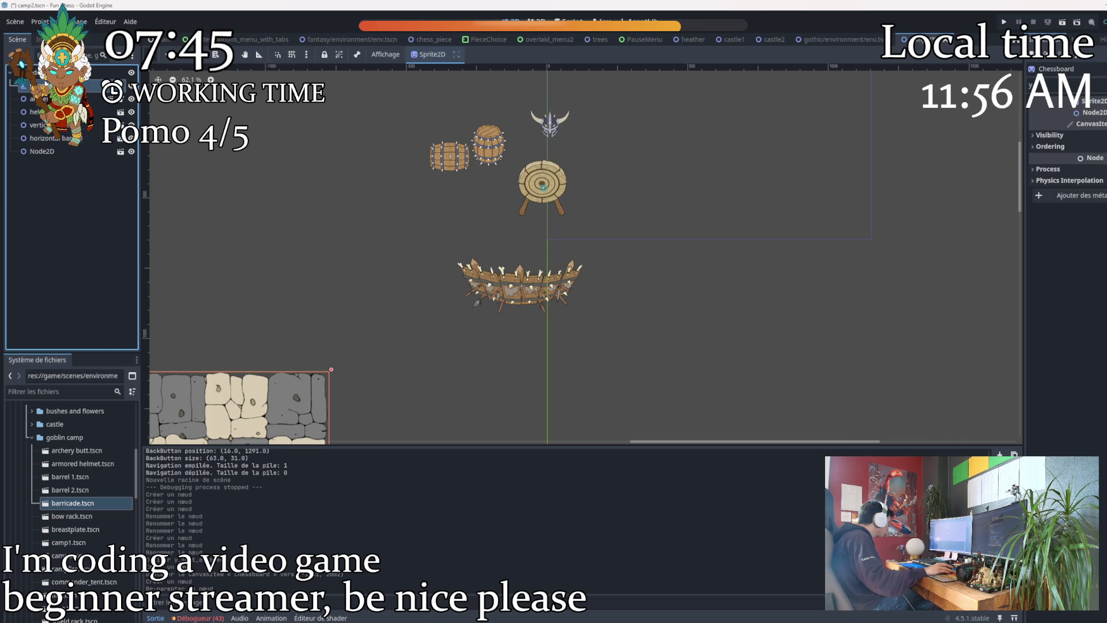
{"action": "left_click", "coordinate": [47, 152]}
{"action": "left_click", "coordinate": [47, 152]}
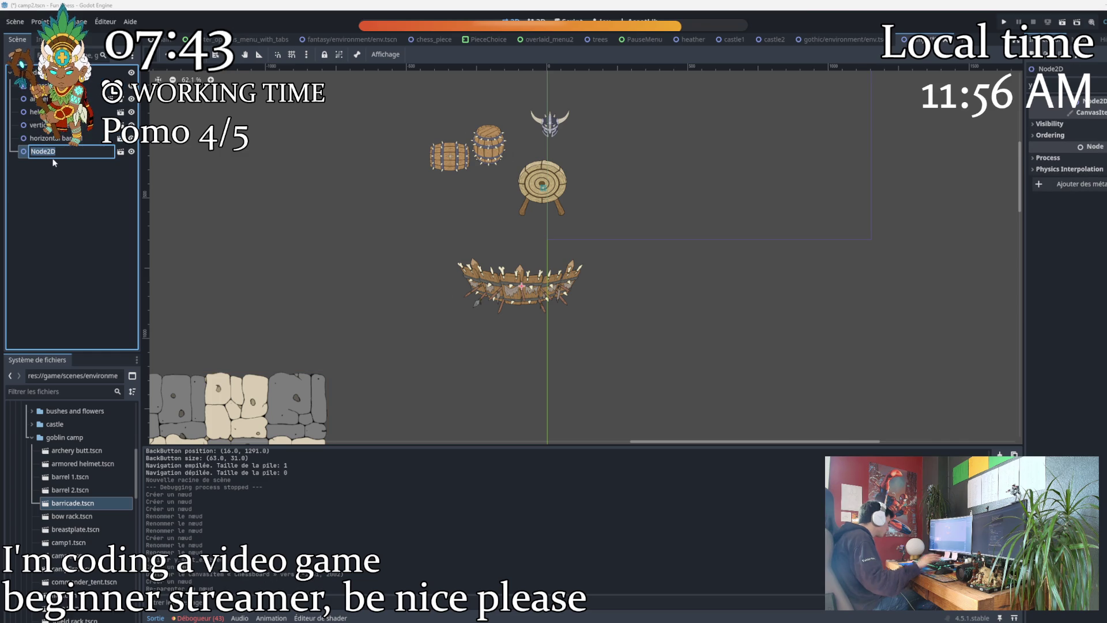
{"action": "type", "text": "barr"}
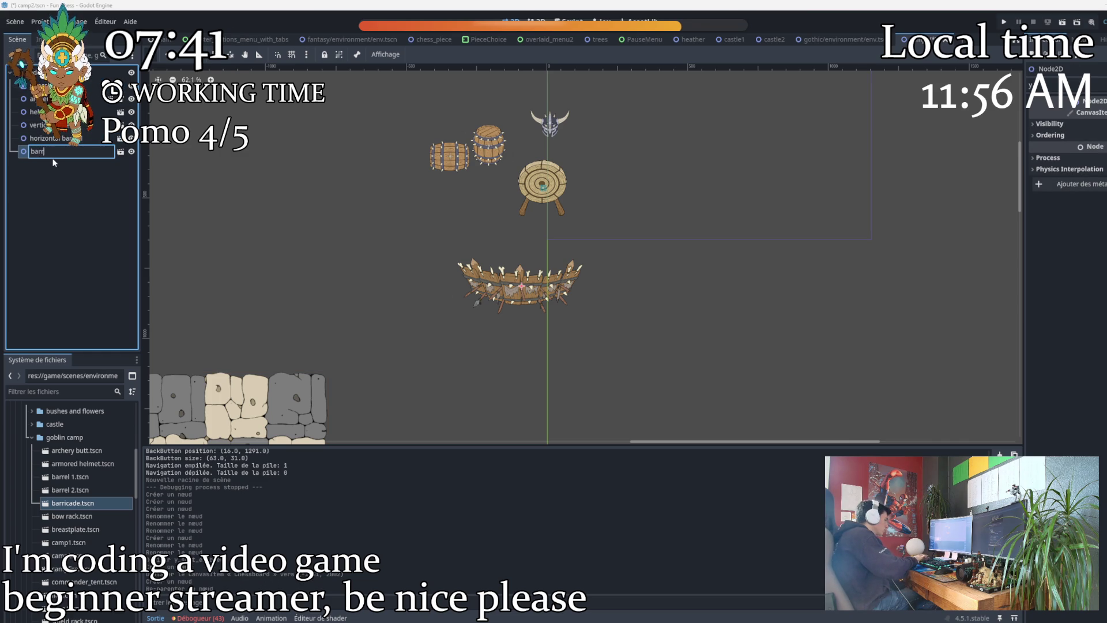
{"action": "type", "text": "icade"}
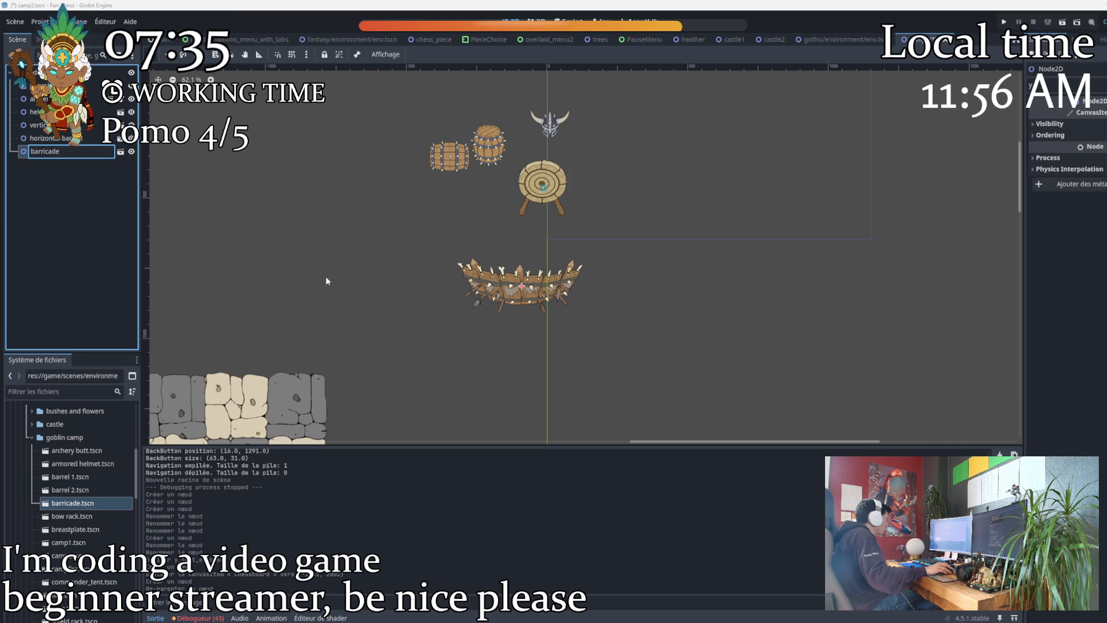
{"action": "left_click", "coordinate": [320, 293]}
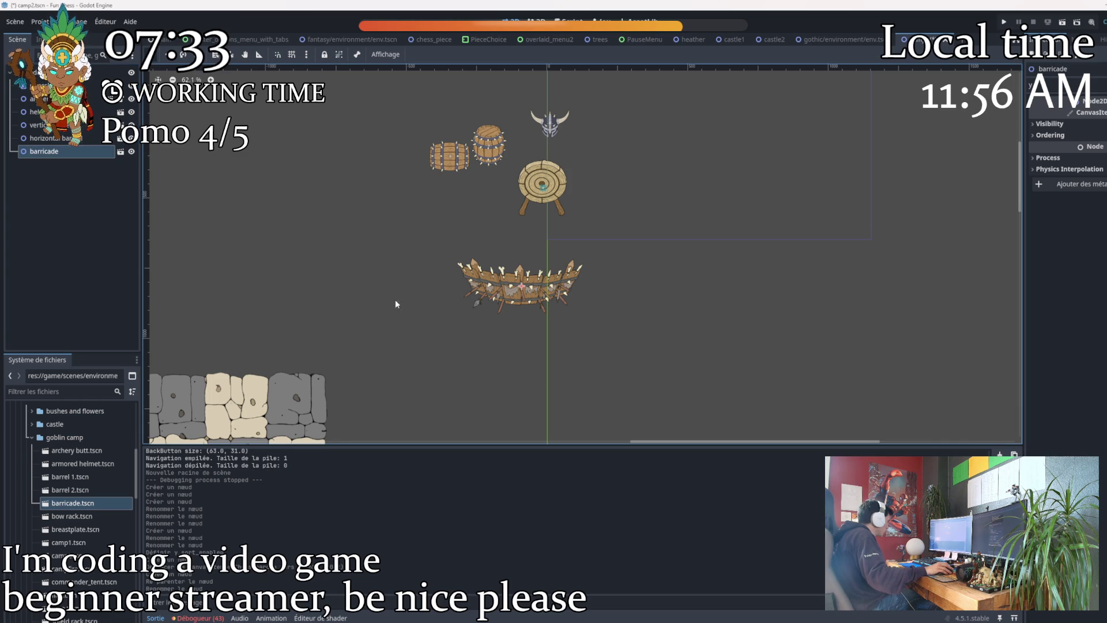
{"action": "mouse_move", "coordinate": [515, 289]}
{"action": "left_mouse_down"}
{"action": "mouse_move", "coordinate": [273, 385]}
{"action": "mouse_move", "coordinate": [545, 268]}
{"action": "mouse_move", "coordinate": [555, 248]}
{"action": "left_mouse_up"}
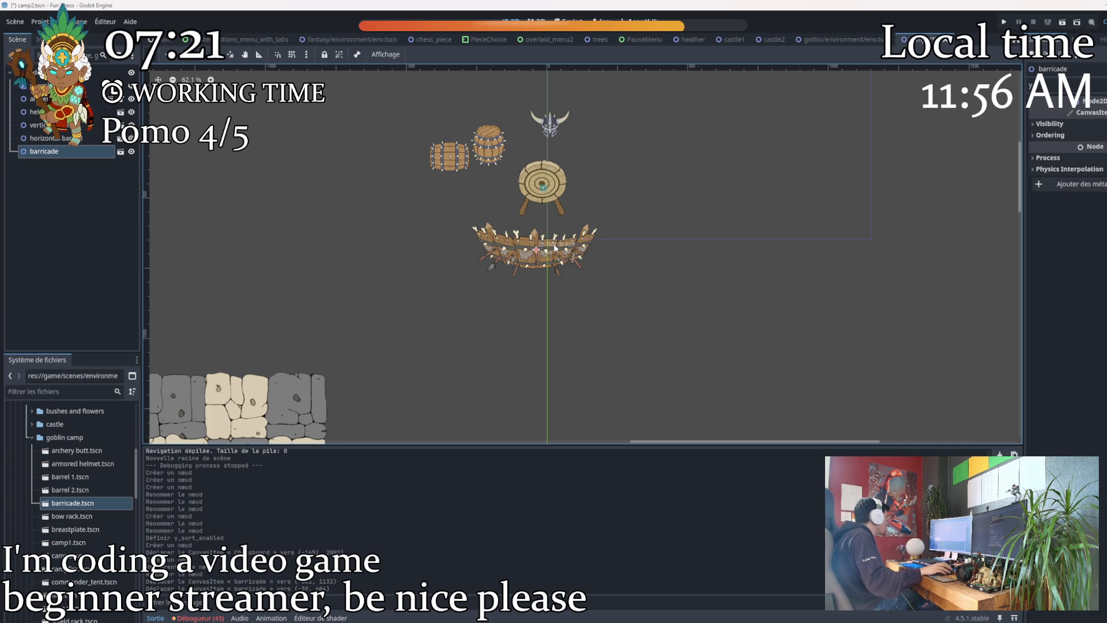
Add a bow rack instance to the scene.
{"action": "mouse_move", "coordinate": [840, 46]}
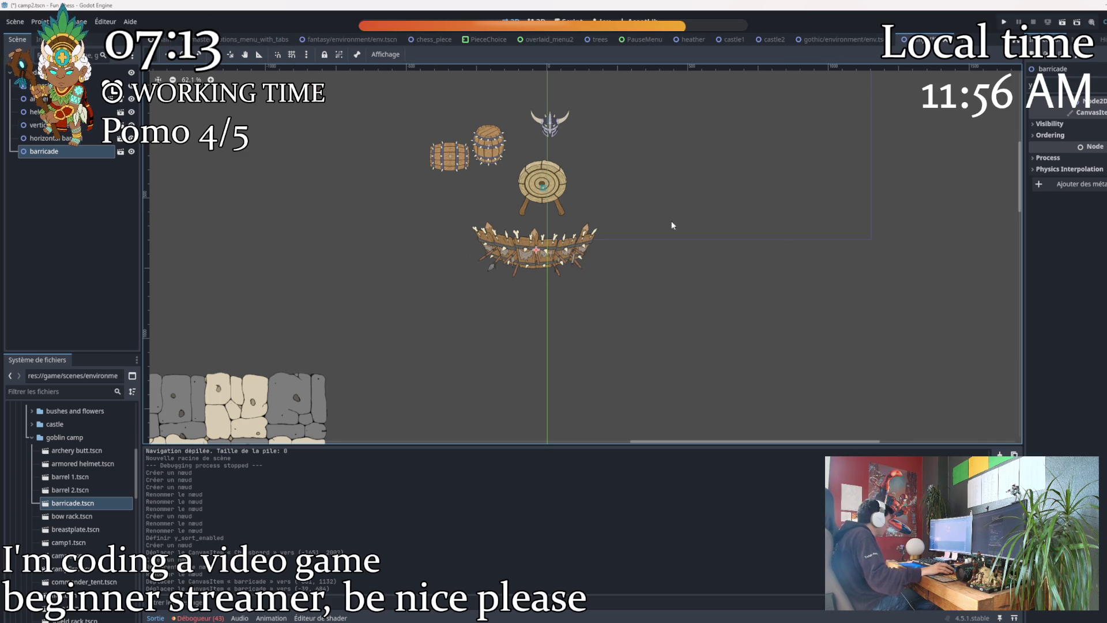
{"action": "scroll", "coordinate": [78, 459], "scroll_direction": "down", "scroll_amount": 3}
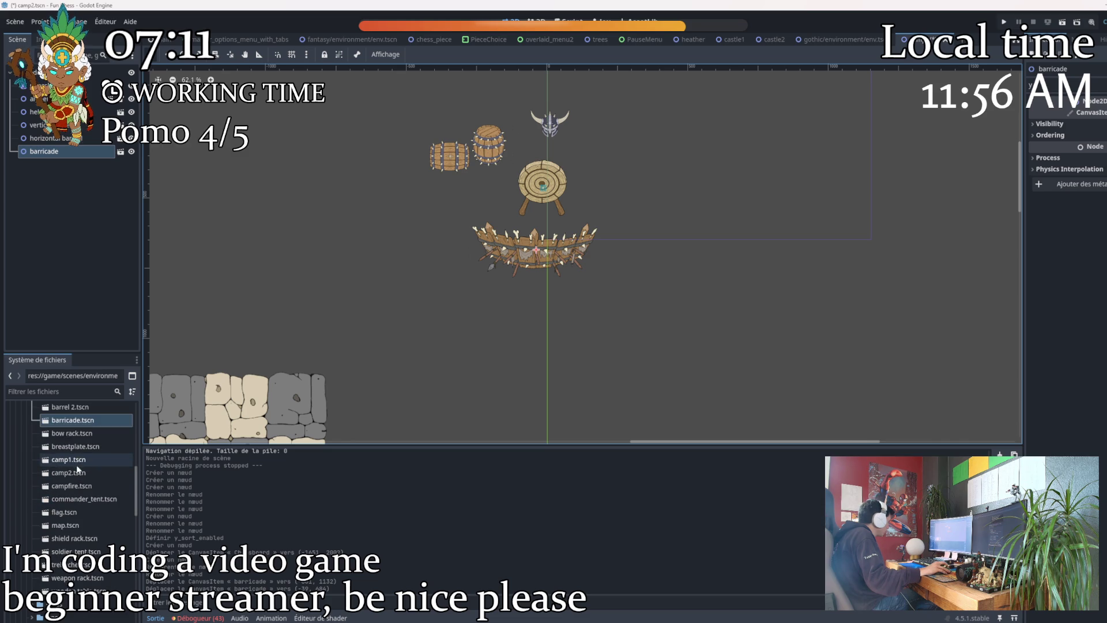
{"action": "mouse_move", "coordinate": [69, 433]}
{"action": "left_mouse_down"}
{"action": "mouse_move", "coordinate": [185, 323]}
{"action": "mouse_move", "coordinate": [379, 245]}
{"action": "left_mouse_up"}
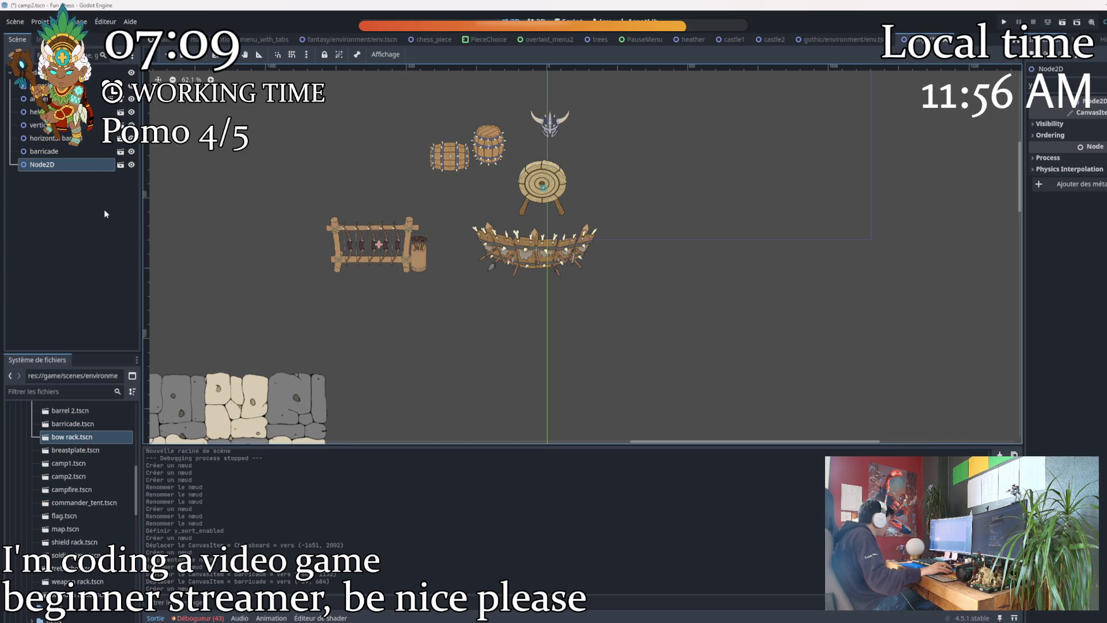
Name the node 'bow rack' and add a breastplate instance named breastplate left of the barrels.
{"action": "double_click", "coordinate": [41, 165]}
{"action": "type", "text": "b"}
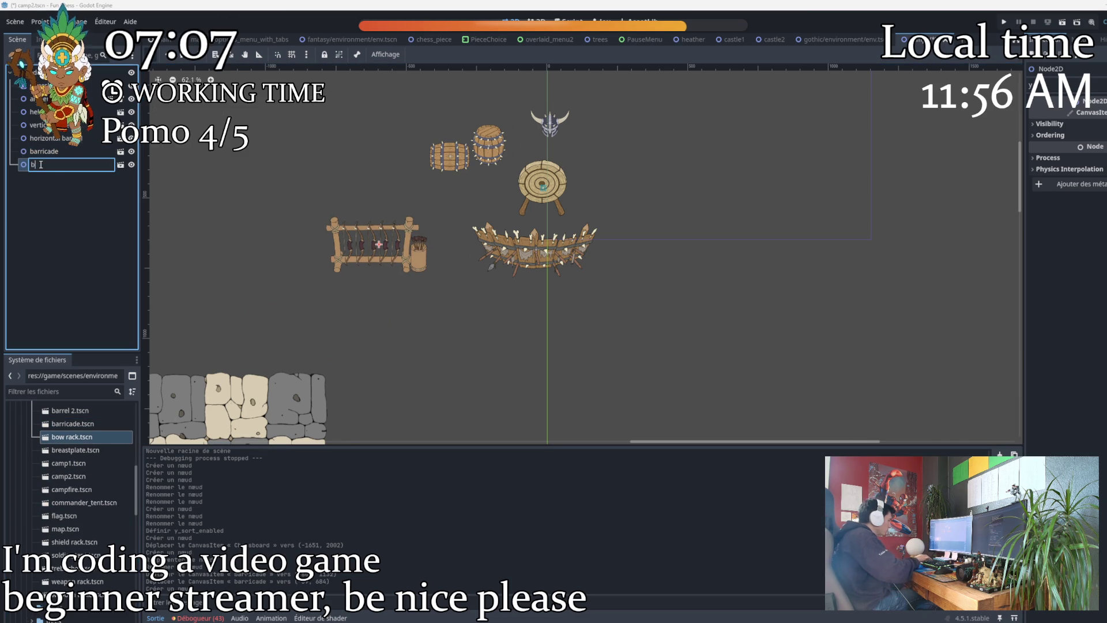
{"action": "type", "text": "ow ra"}
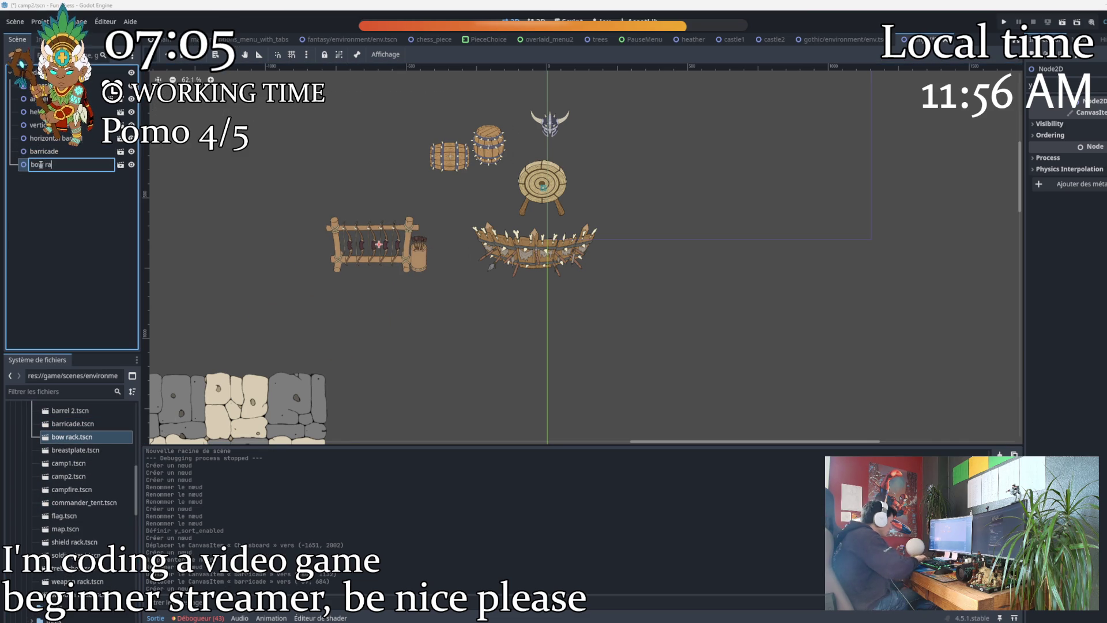
{"action": "type", "text": "ck"}
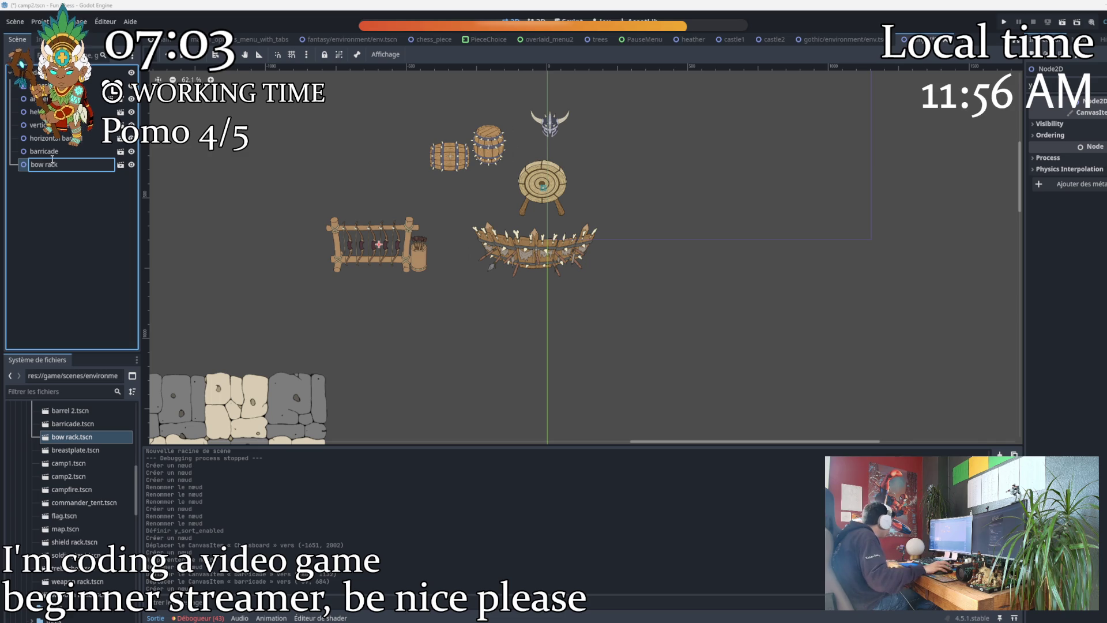
{"action": "key", "text": "Return"}
{"action": "mouse_move", "coordinate": [75, 451]}
{"action": "left_mouse_down"}
{"action": "mouse_move", "coordinate": [79, 258]}
{"action": "mouse_move", "coordinate": [358, 202]}
{"action": "mouse_move", "coordinate": [370, 185]}
{"action": "left_mouse_up"}
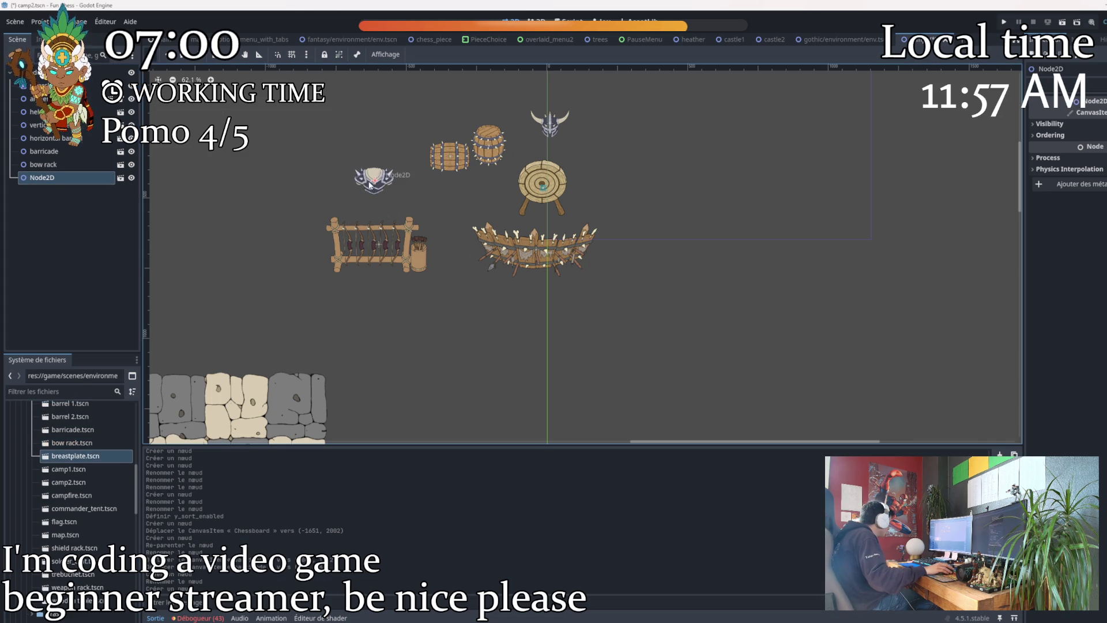
{"action": "double_click", "coordinate": [43, 177]}
{"action": "type", "text": "breast"}
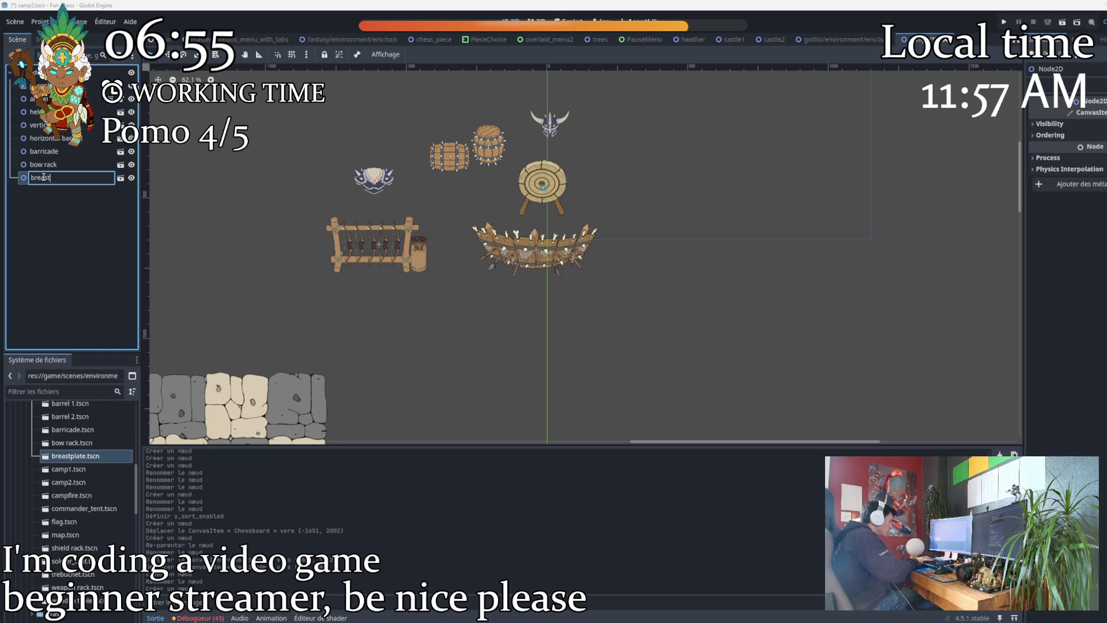
{"action": "type", "text": "plate"}
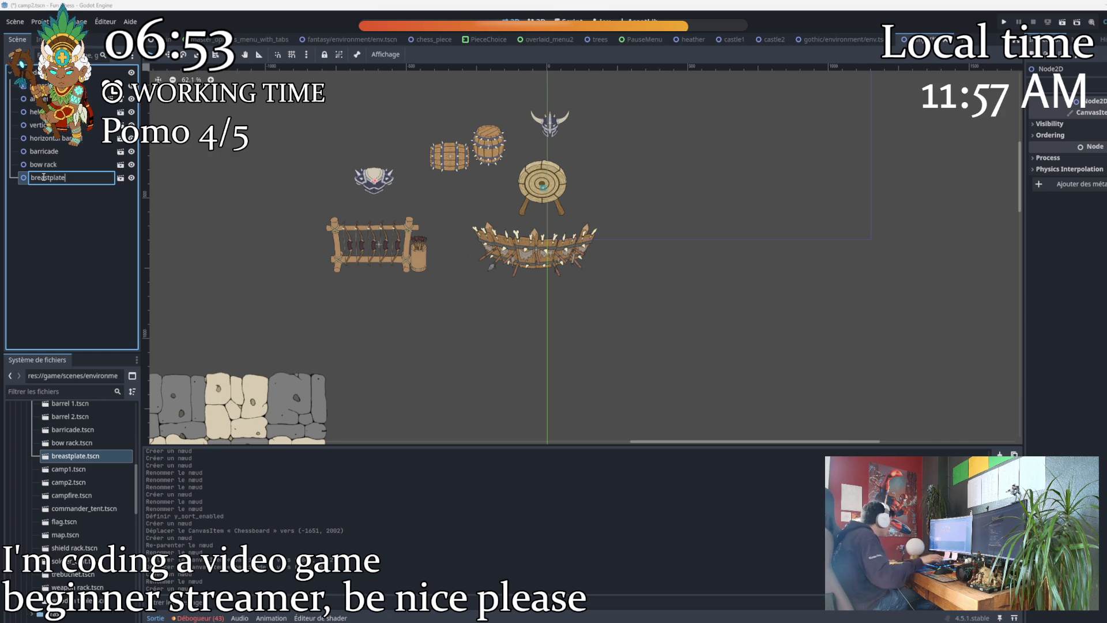
{"action": "key", "text": "Return"}
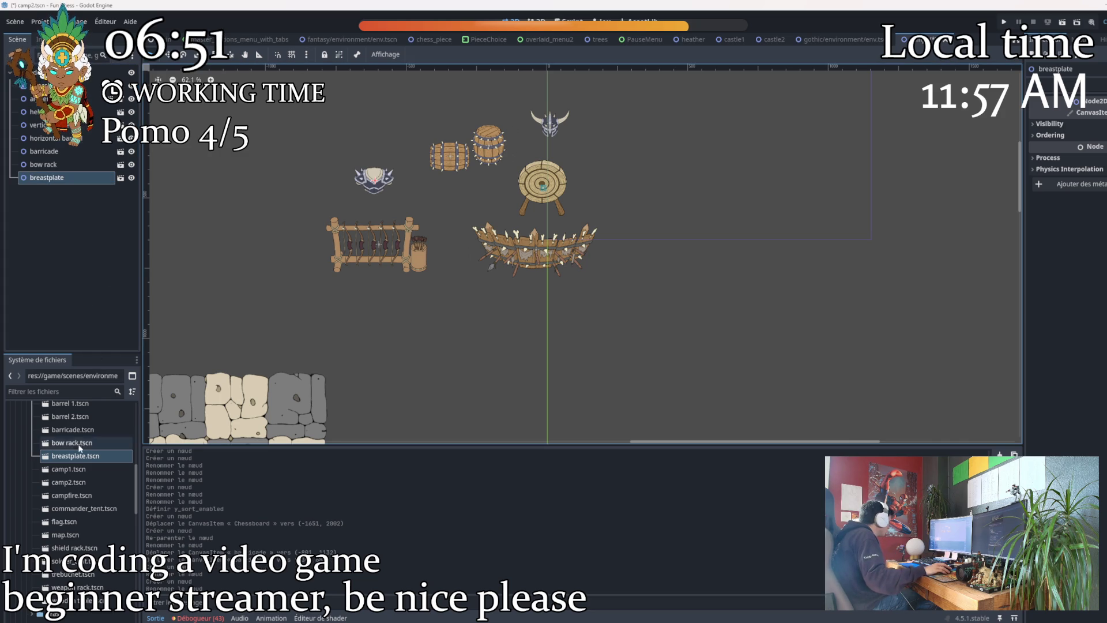
Add a campfire instance below the barricade and change its Transform scale.
{"action": "mouse_move", "coordinate": [64, 496]}
{"action": "left_mouse_down"}
{"action": "mouse_move", "coordinate": [292, 301]}
{"action": "mouse_move", "coordinate": [483, 308]}
{"action": "mouse_move", "coordinate": [465, 307]}
{"action": "left_mouse_up"}
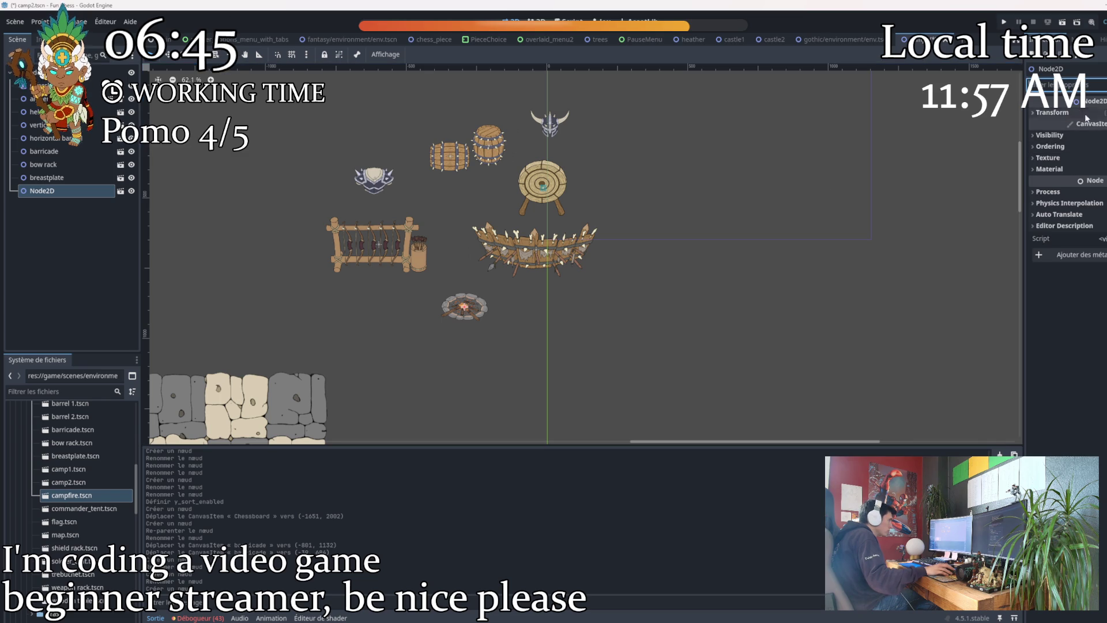
{"action": "left_click", "coordinate": [1053, 113]}
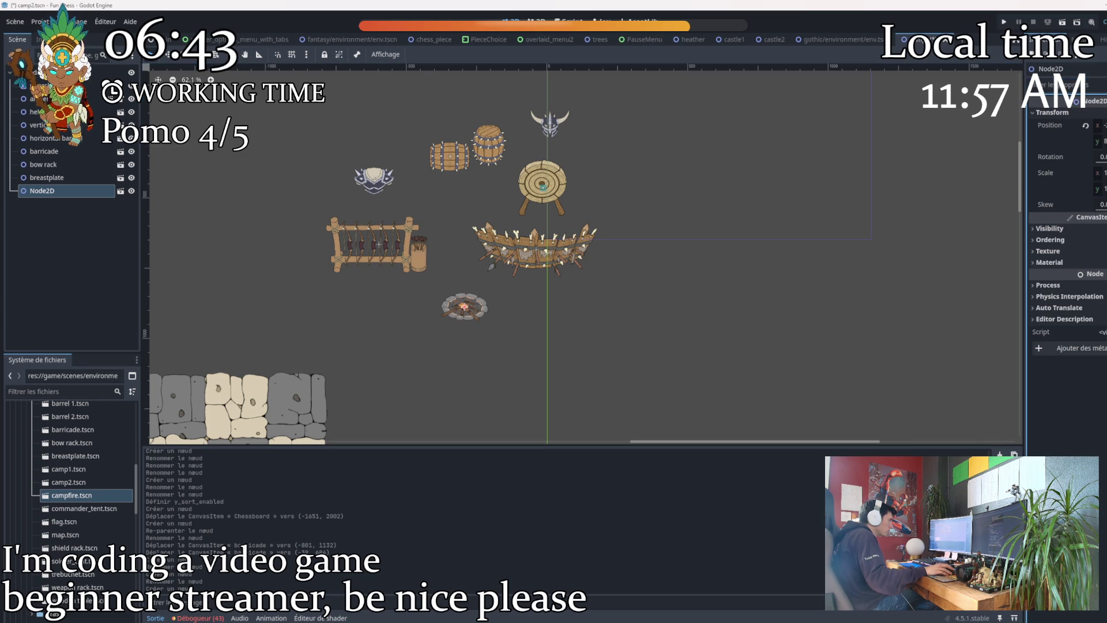
{"action": "left_click", "coordinate": [1102, 173]}
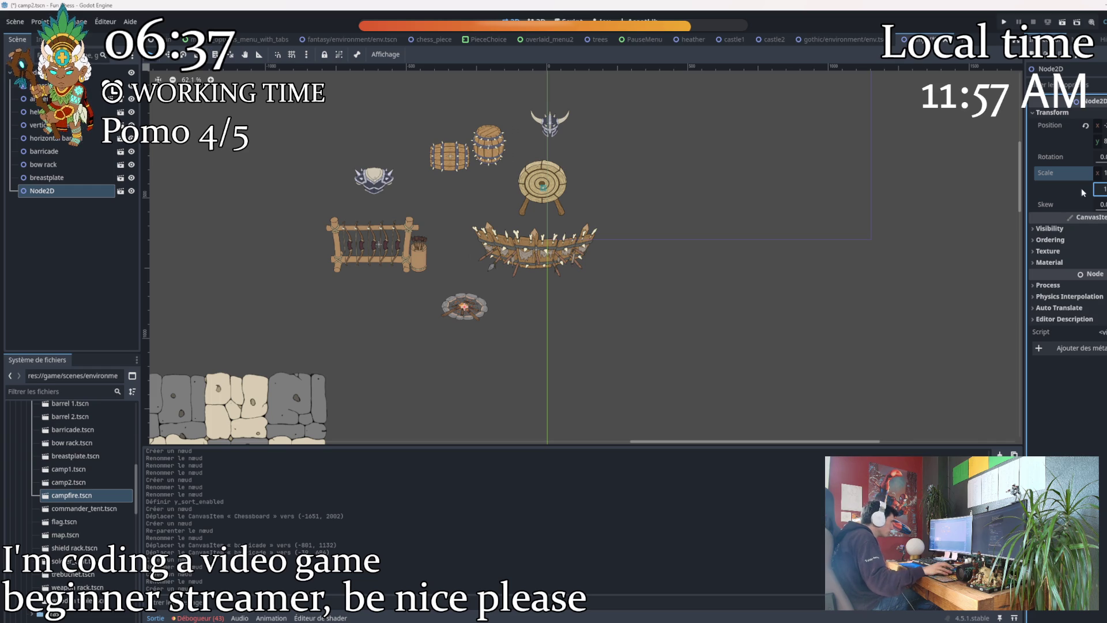
{"action": "left_click", "coordinate": [757, 356]}
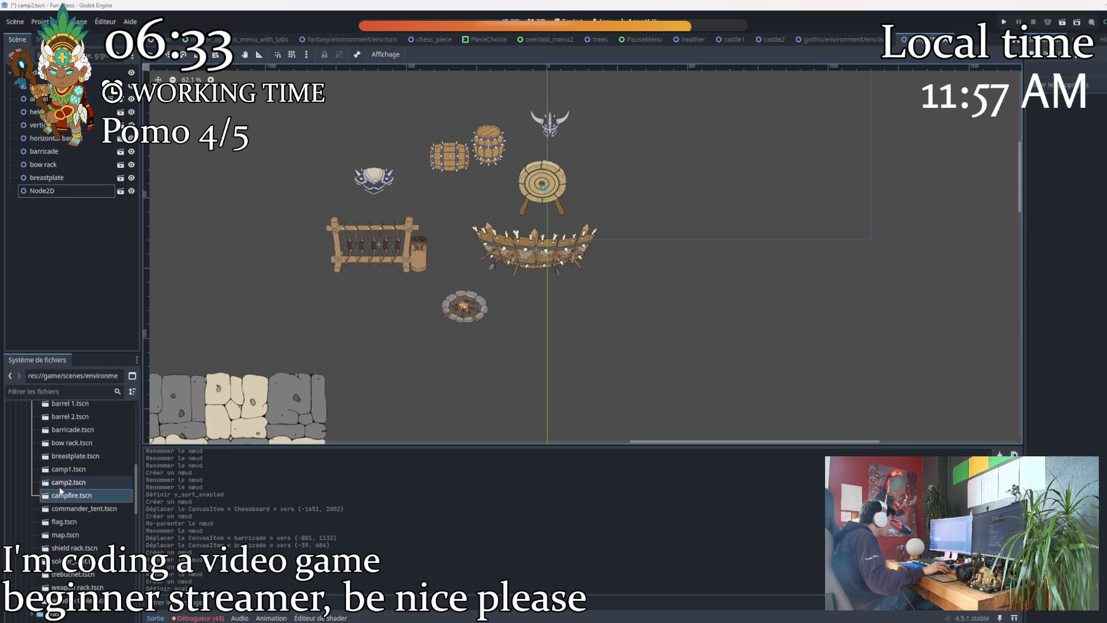
{"action": "double_click", "coordinate": [116, 495]}
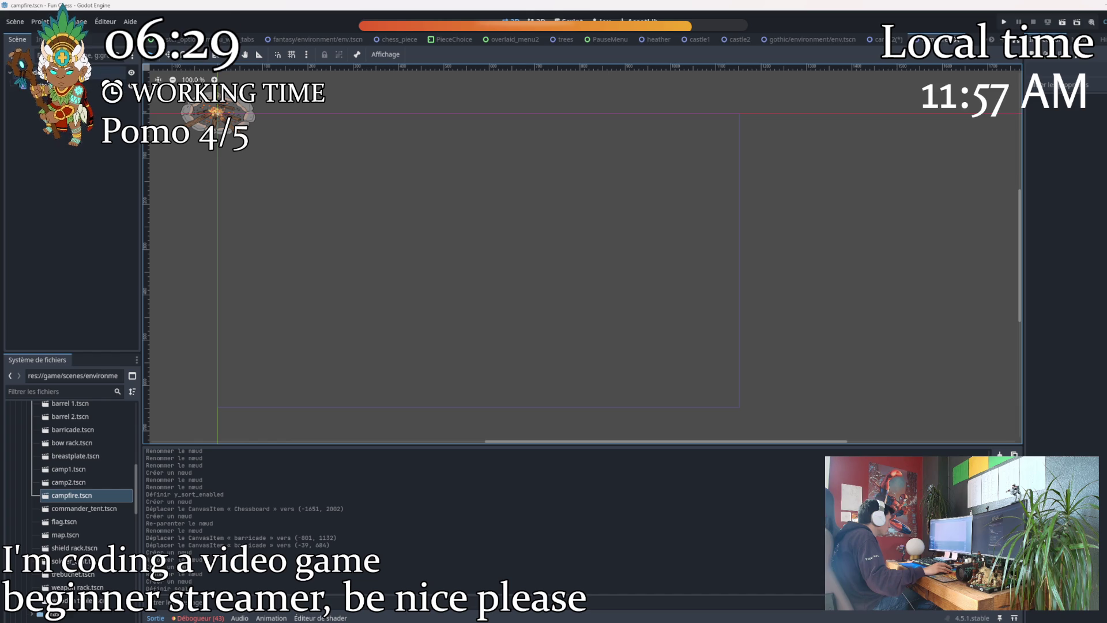
Change the Sprite2D scale inside campfire.tscn and save the campfire scene.
{"action": "left_click", "coordinate": [28, 85]}
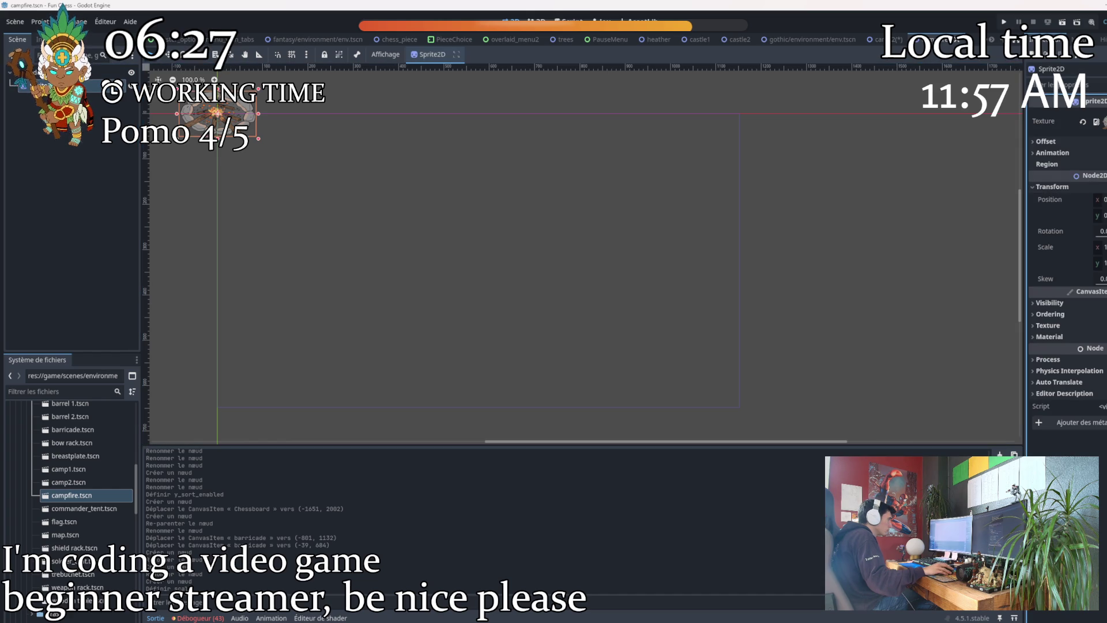
{"action": "left_click", "coordinate": [1102, 247]}
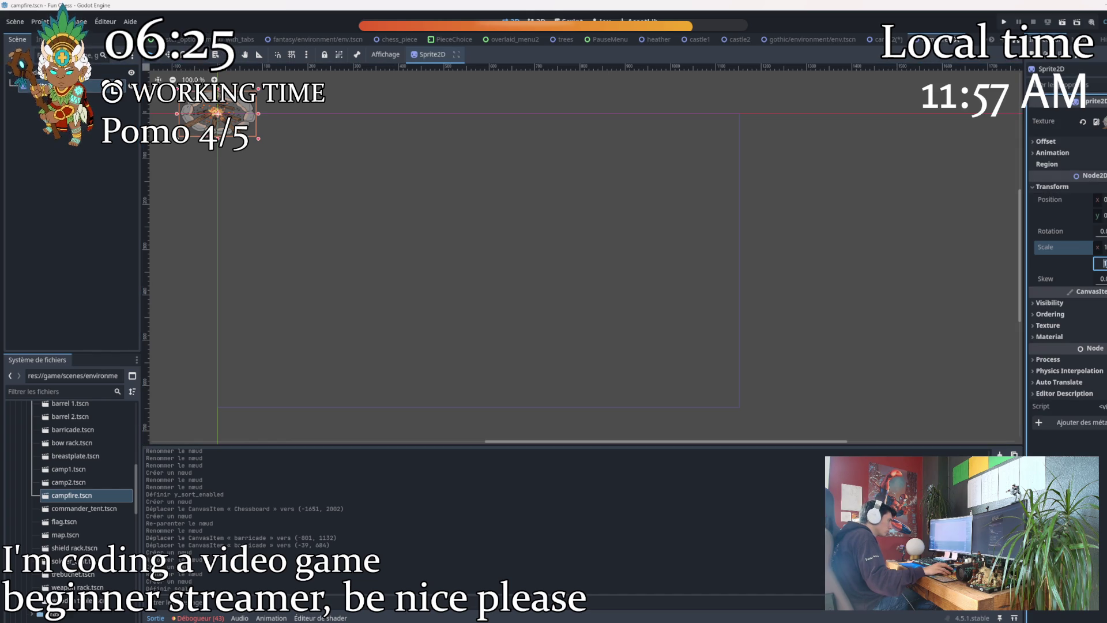
{"action": "left_click", "coordinate": [568, 302]}
{"action": "mouse_move", "coordinate": [568, 301]}
{"action": "left_mouse_down"}
{"action": "mouse_move", "coordinate": [521, 270]}
{"action": "mouse_move", "coordinate": [586, 272]}
{"action": "left_mouse_up"}
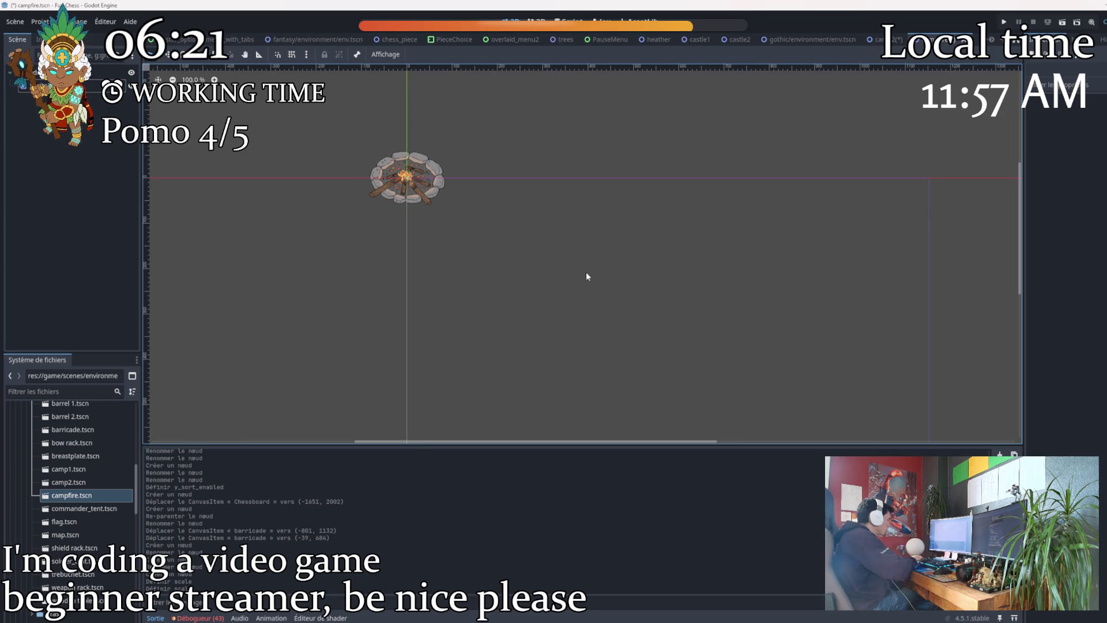
{"action": "key", "text": "ctrl+s"}
Back in camp2, revert the campfire instance's scale and place the commander tent right of the campfire.
{"action": "key", "text": "ctrl+shift+Tab"}
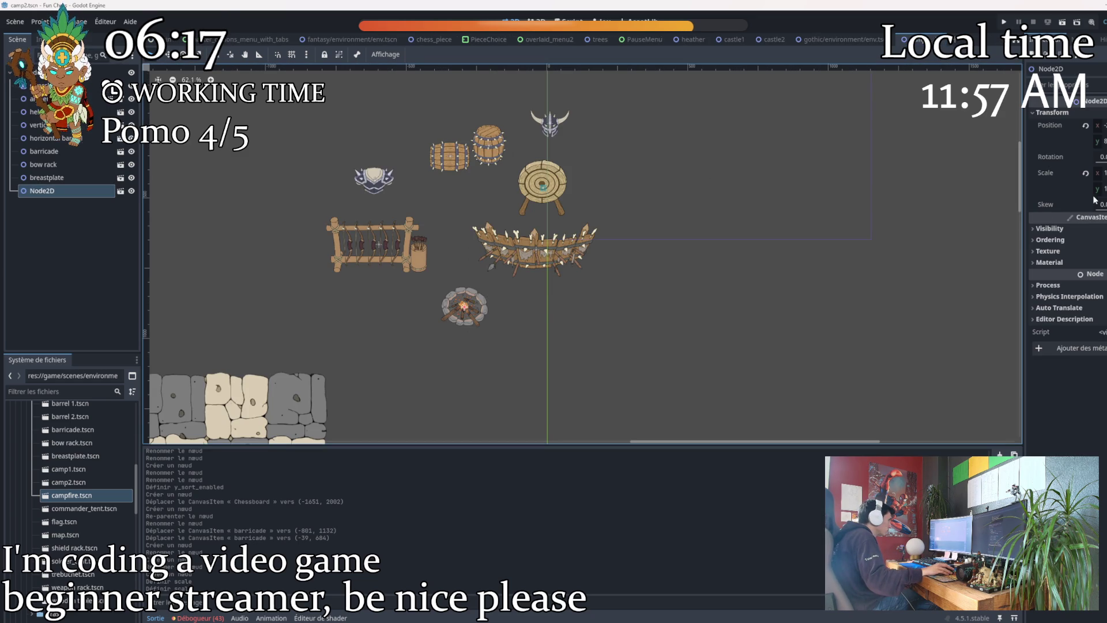
{"action": "left_click", "coordinate": [1086, 173]}
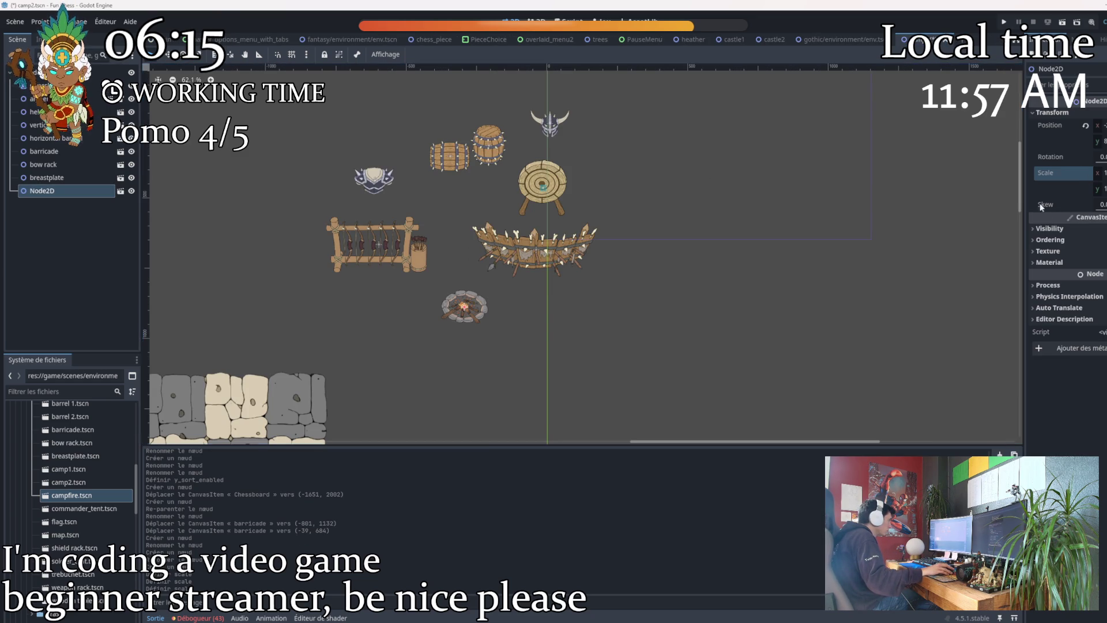
{"action": "scroll", "coordinate": [478, 312], "scroll_direction": "up", "scroll_amount": 4}
{"action": "scroll", "coordinate": [478, 311], "scroll_direction": "down", "scroll_amount": 3}
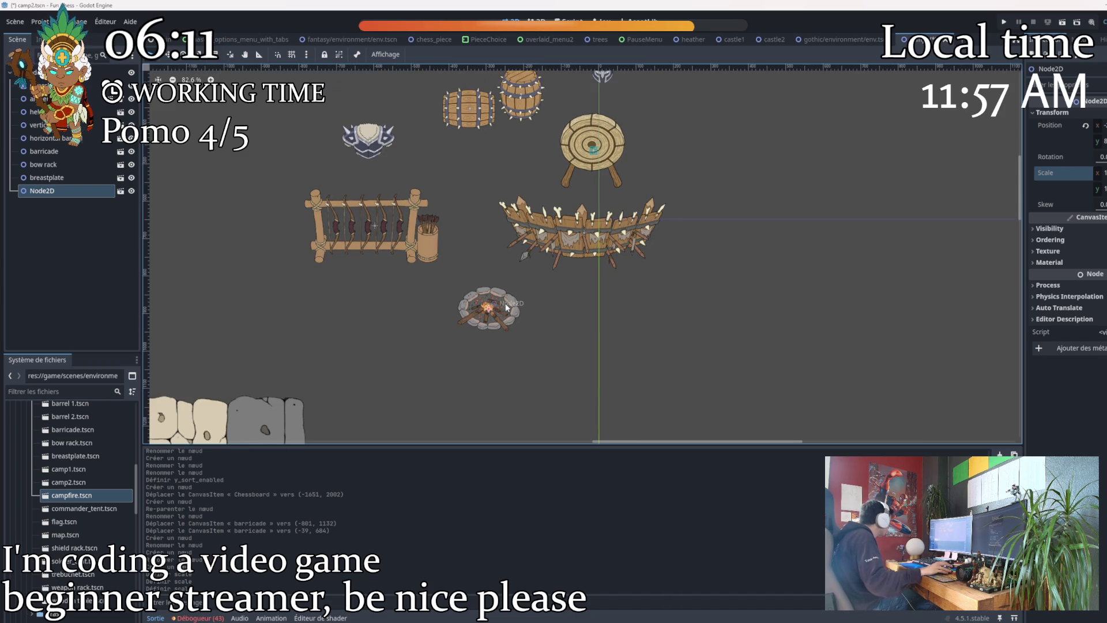
{"action": "mouse_move", "coordinate": [84, 508]}
{"action": "left_mouse_down"}
{"action": "mouse_move", "coordinate": [324, 413]}
{"action": "mouse_move", "coordinate": [718, 281]}
{"action": "mouse_move", "coordinate": [704, 301]}
{"action": "left_mouse_up"}
Rename the tent node to 'commander tent 1'.
{"action": "left_click", "coordinate": [35, 206]}
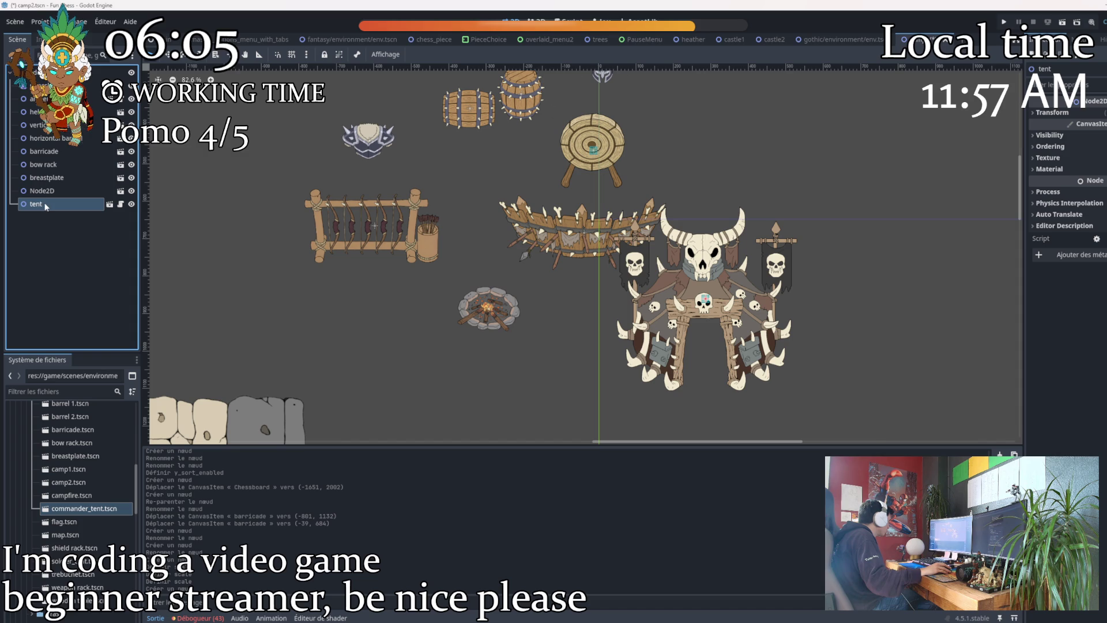
{"action": "left_click", "coordinate": [46, 205]}
{"action": "type", "text": "comman"}
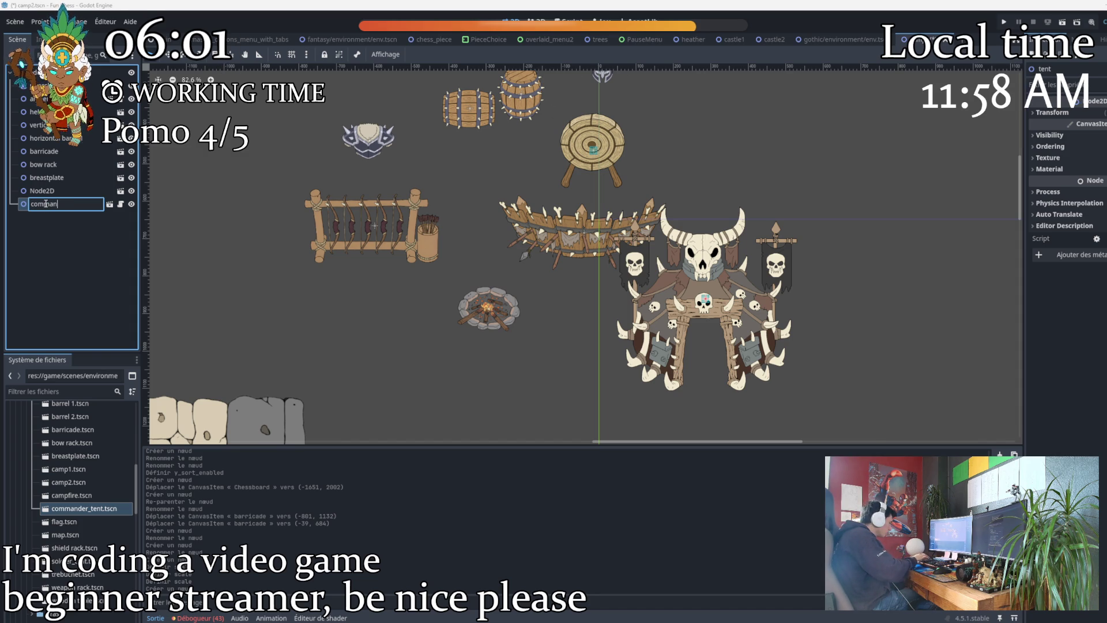
{"action": "type", "text": "der te"}
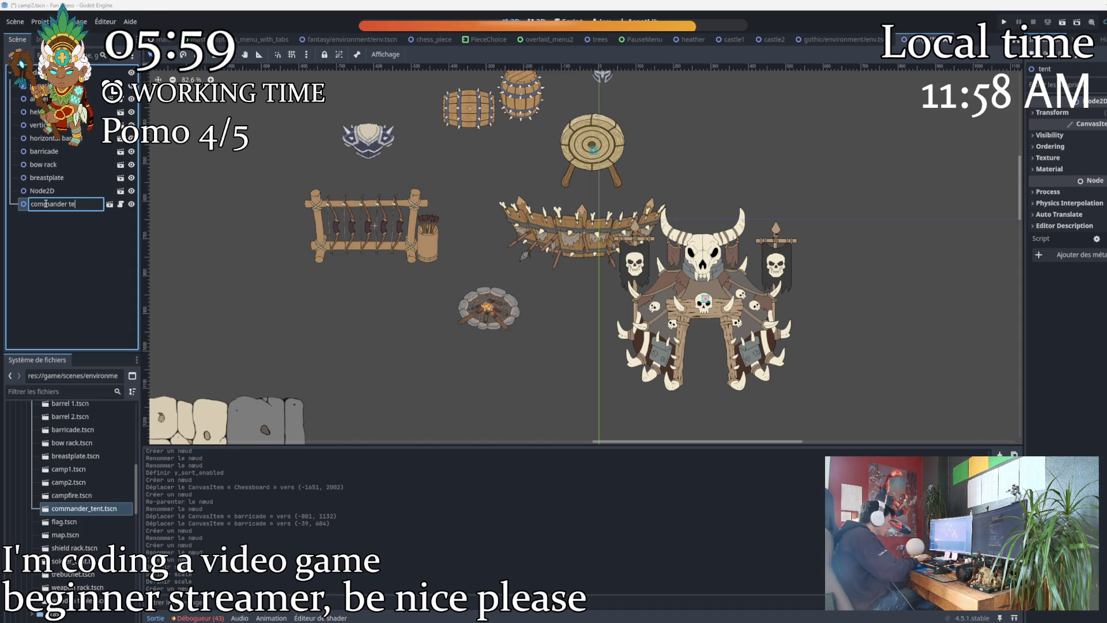
{"action": "type", "text": "nt"}
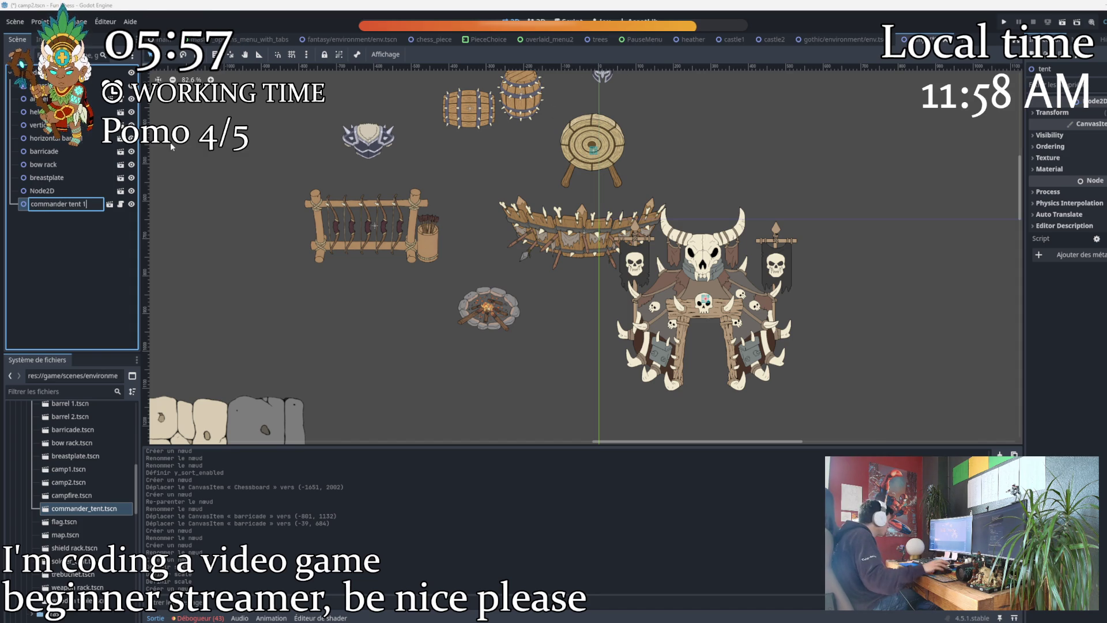
{"action": "type", "text": " 1"}
{"action": "key", "text": "Return"}
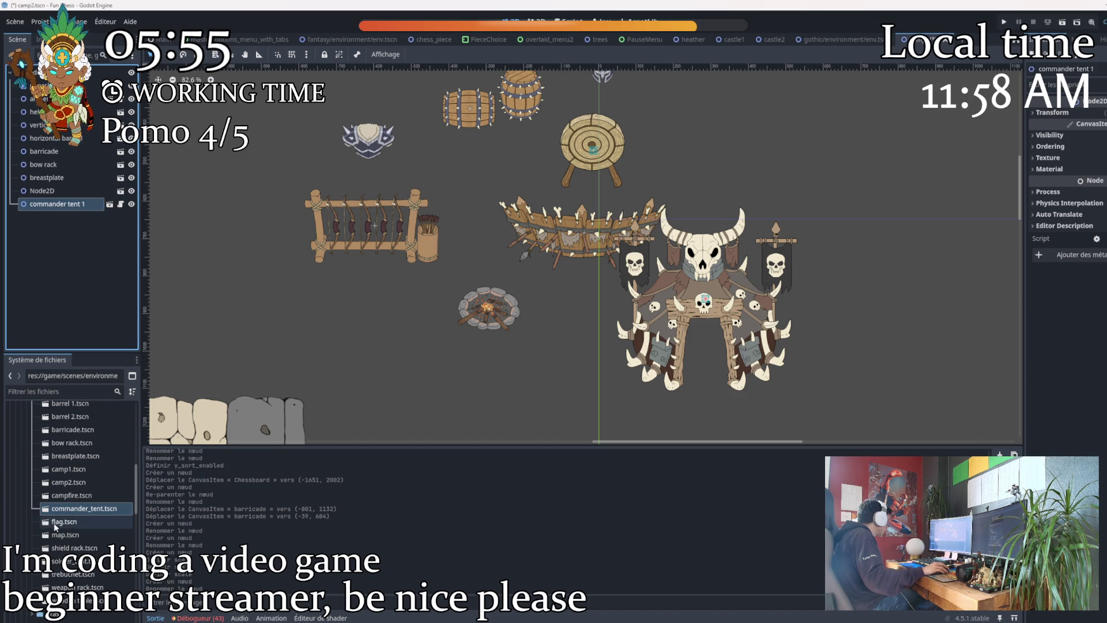
Add map and shield rack instances, naming their nodes 'map' and 'shield rack'.
{"action": "mouse_move", "coordinate": [64, 535]}
{"action": "left_mouse_down"}
{"action": "mouse_move", "coordinate": [343, 375]}
{"action": "mouse_move", "coordinate": [356, 327]}
{"action": "left_mouse_up"}
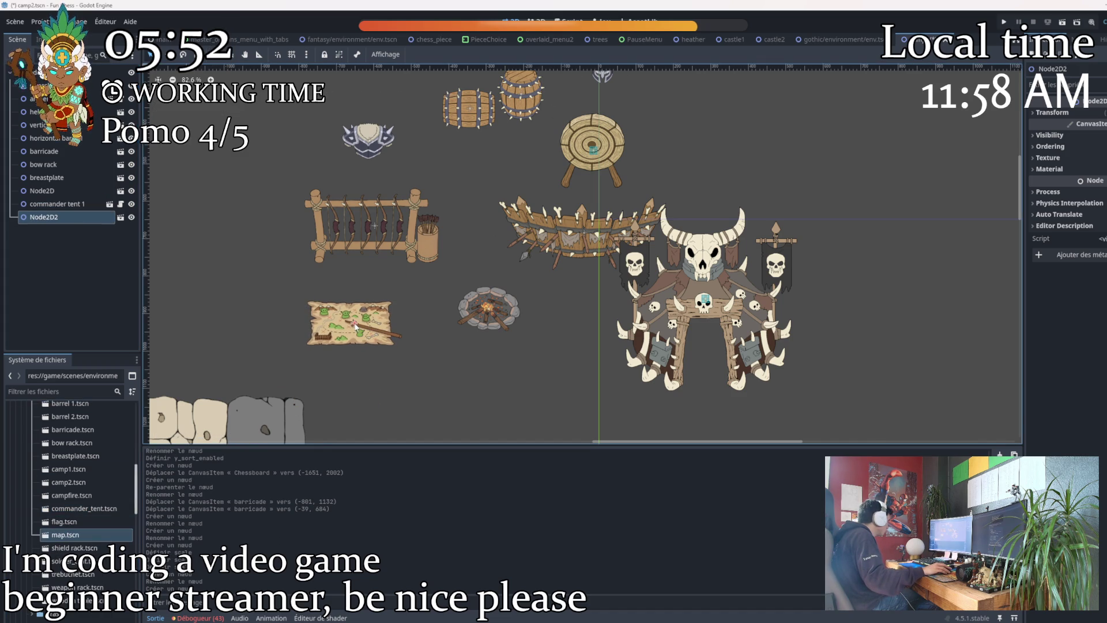
{"action": "double_click", "coordinate": [42, 217]}
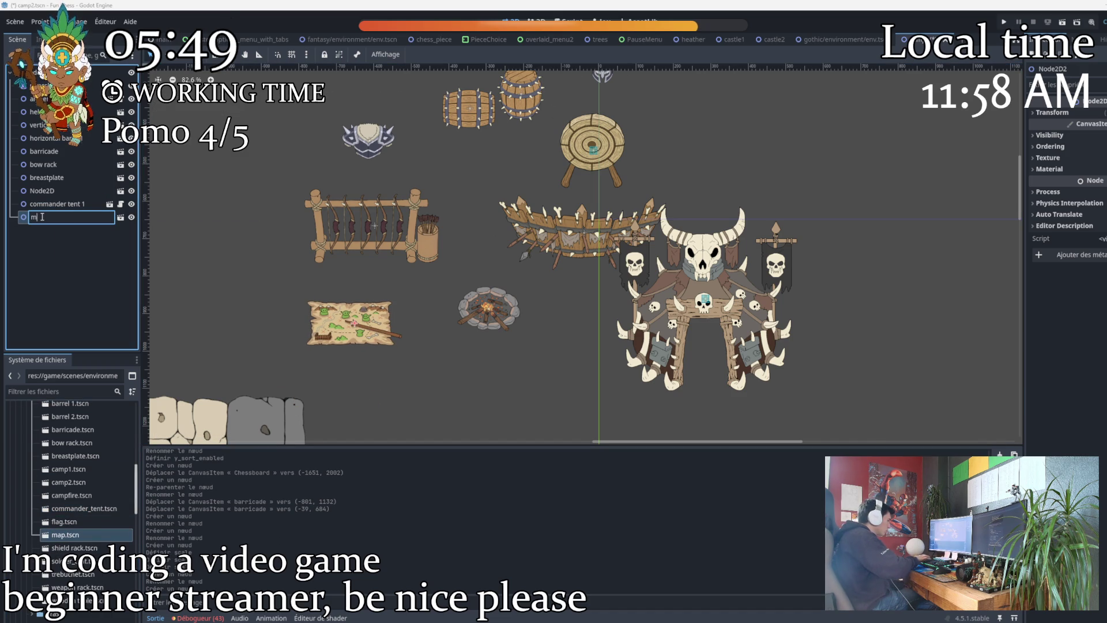
{"action": "type", "text": "ap"}
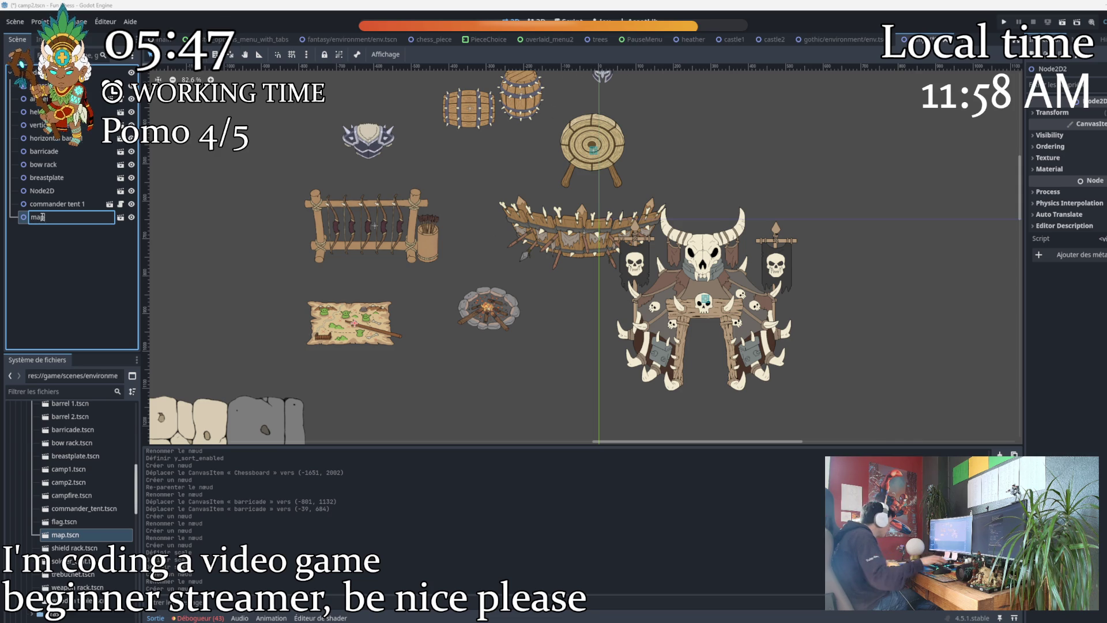
{"action": "key", "text": "Return"}
{"action": "mouse_move", "coordinate": [74, 548]}
{"action": "left_mouse_down"}
{"action": "mouse_move", "coordinate": [254, 362]}
{"action": "mouse_move", "coordinate": [235, 237]}
{"action": "left_mouse_up"}
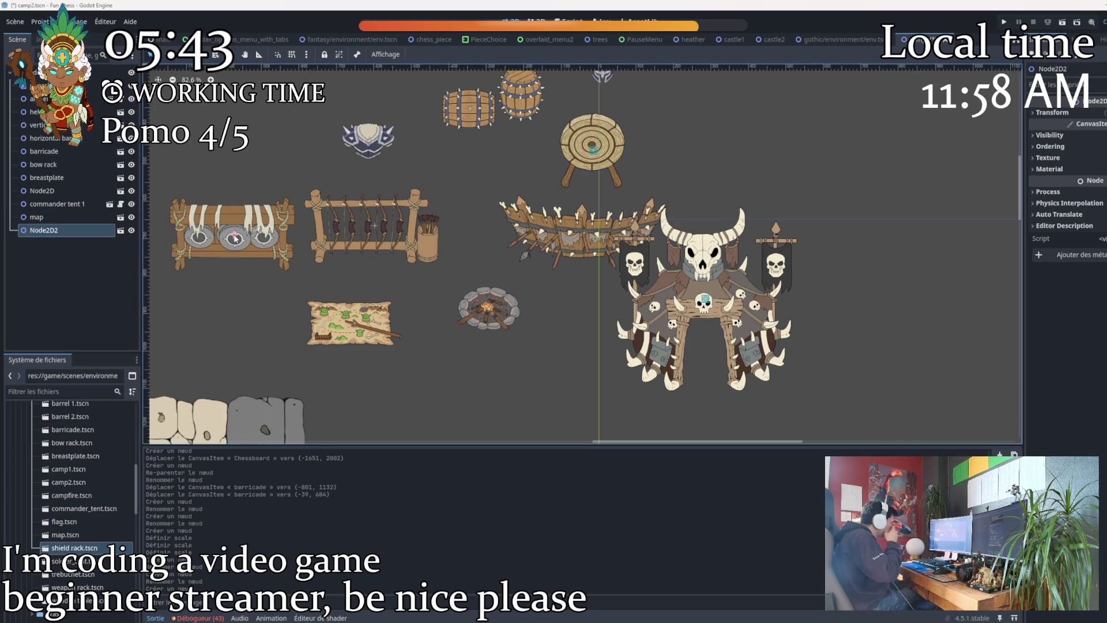
{"action": "double_click", "coordinate": [48, 229]}
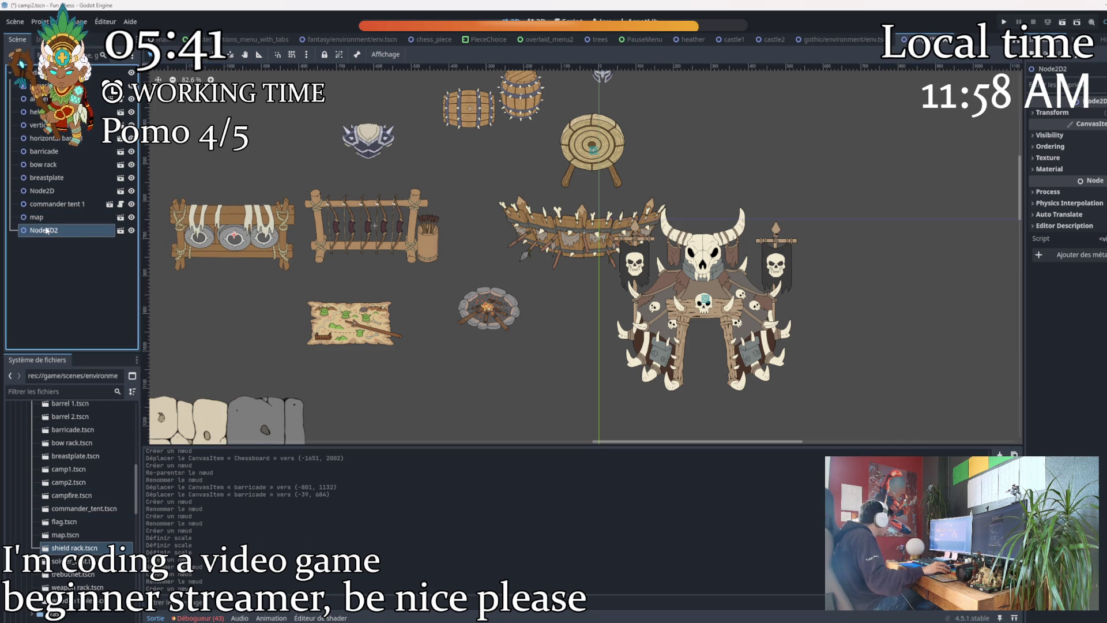
{"action": "type", "text": "s"}
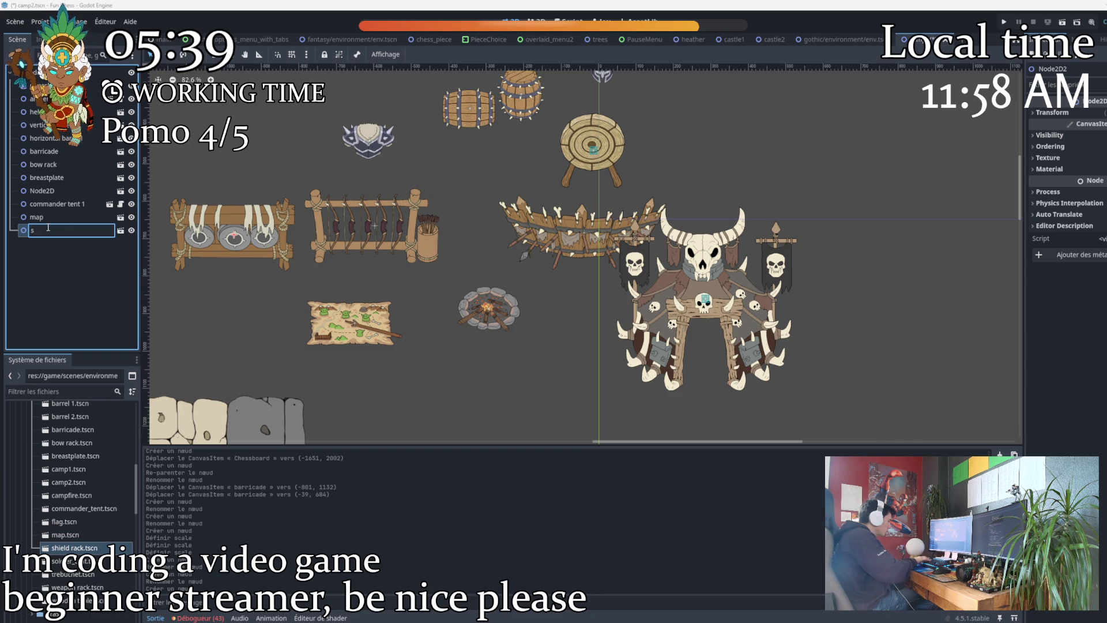
{"action": "type", "text": "hield"}
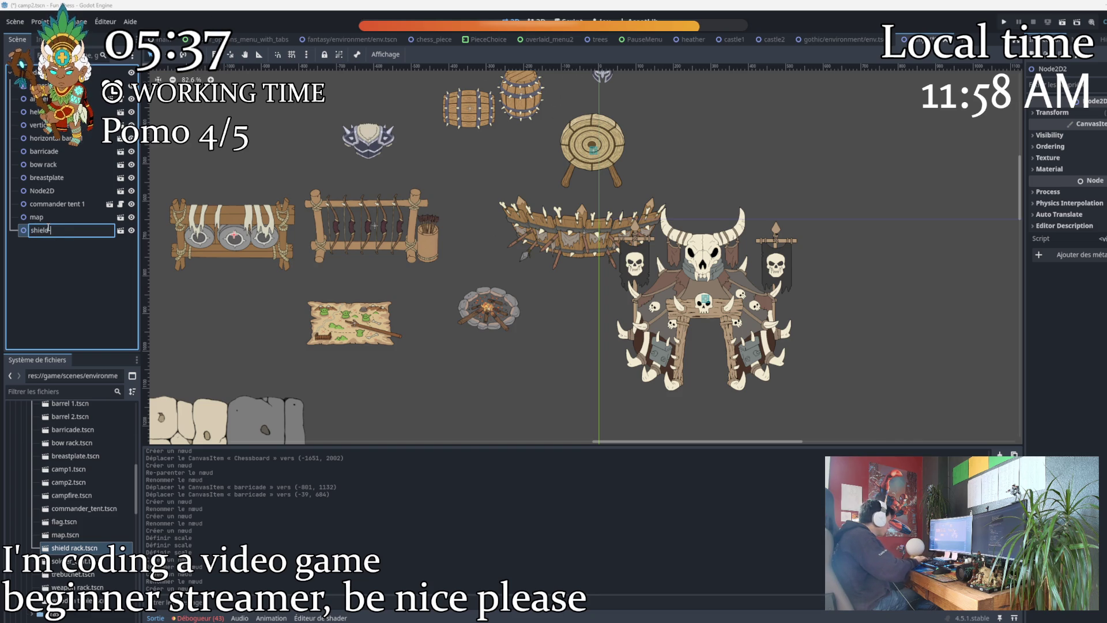
{"action": "type", "text": " rack"}
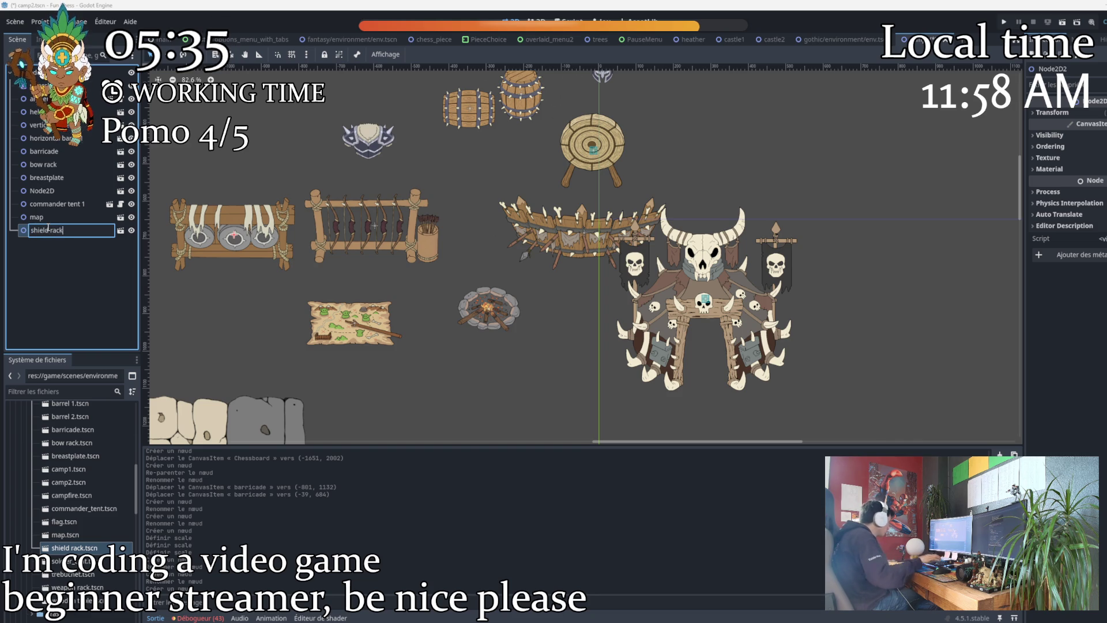
{"action": "key", "text": "Return"}
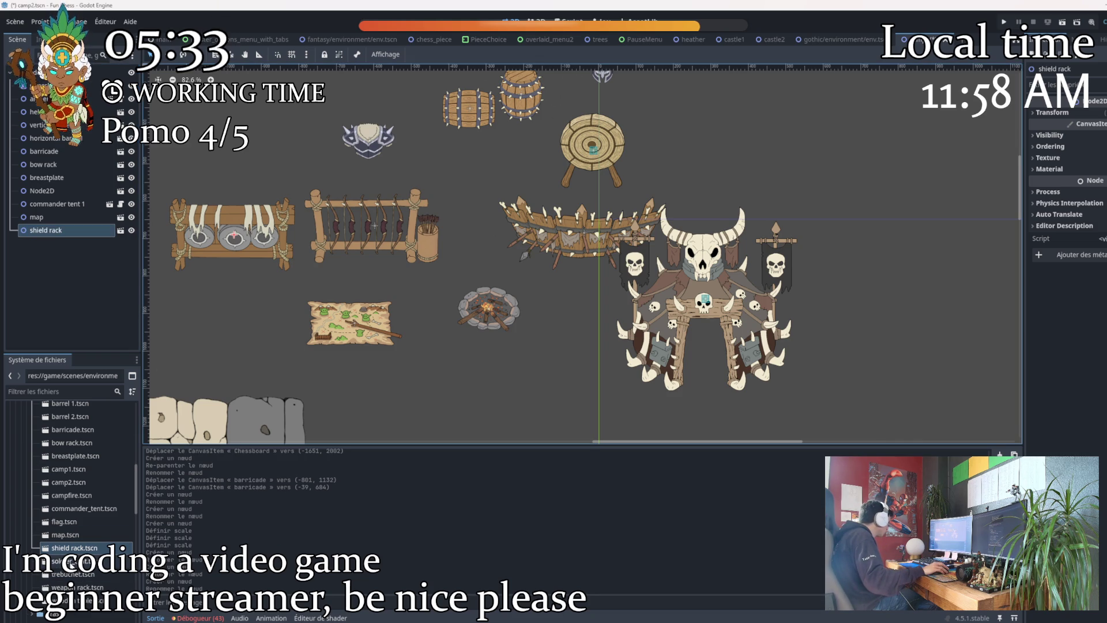
Add a soldier tent instance to the camp and name it 'soldier tent 1'.
{"action": "double_click", "coordinate": [69, 561]}
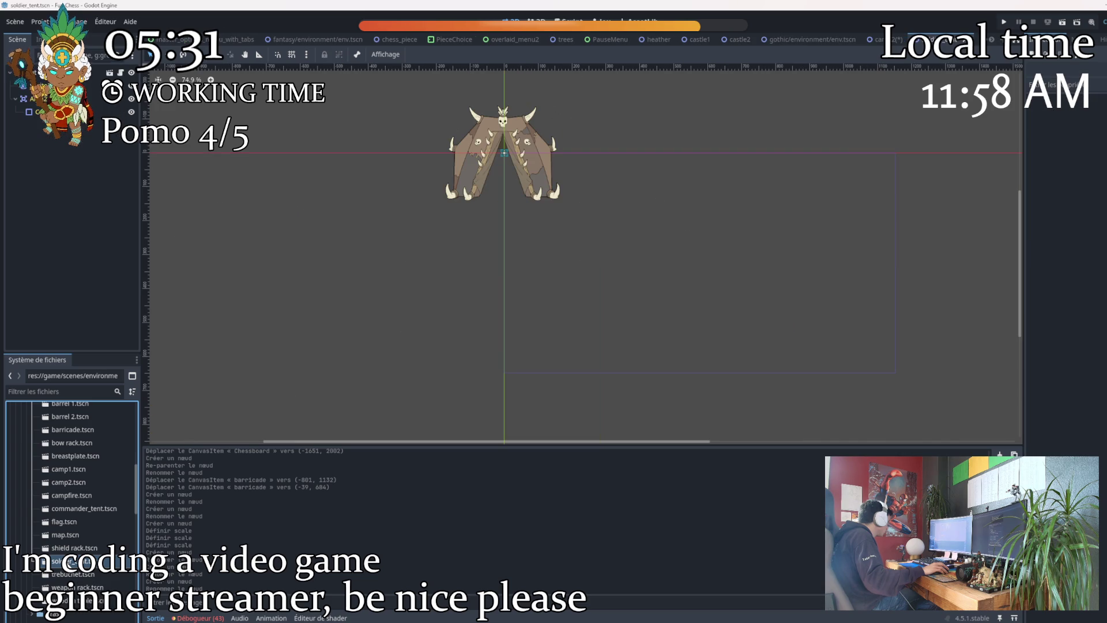
{"action": "key", "text": "ctrl+shift+w"}
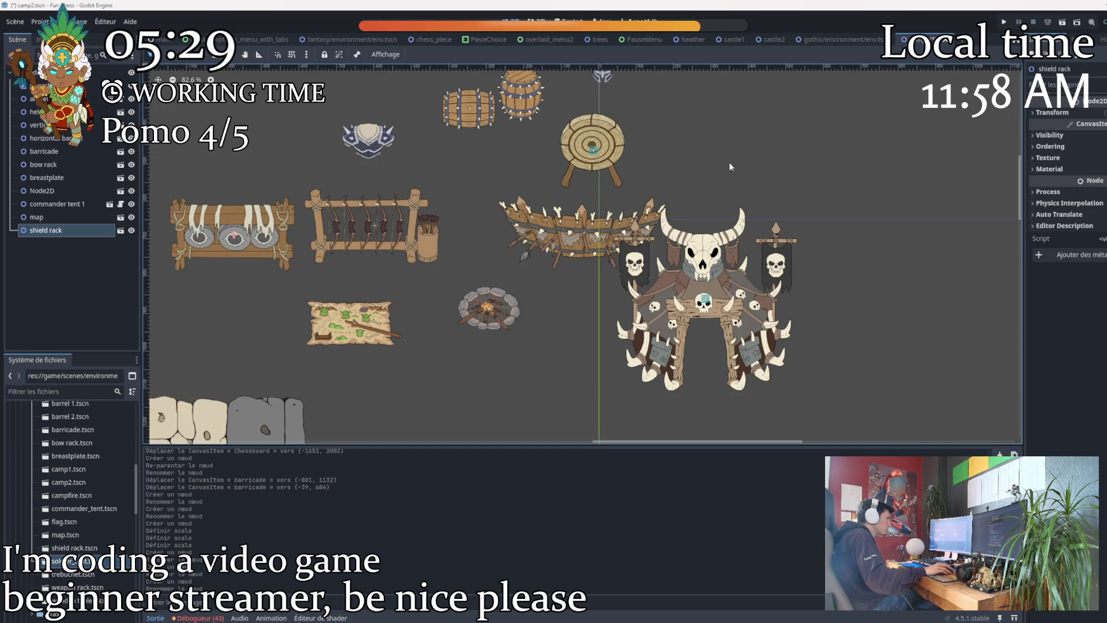
{"action": "mouse_move", "coordinate": [70, 561]}
{"action": "left_mouse_down"}
{"action": "mouse_move", "coordinate": [793, 180]}
{"action": "mouse_move", "coordinate": [793, 159]}
{"action": "left_mouse_up"}
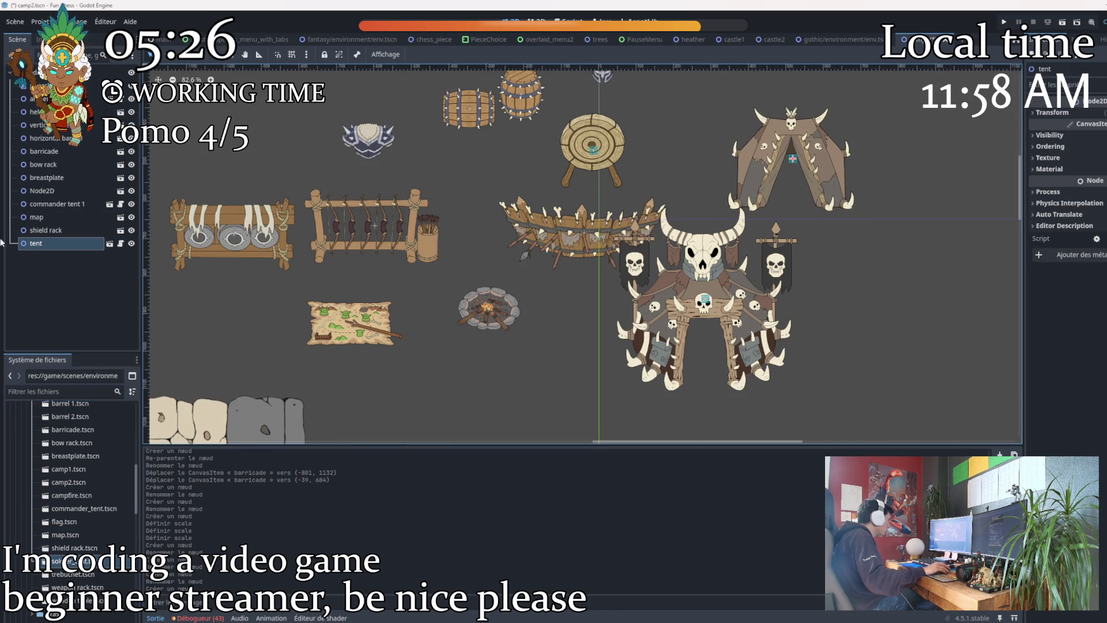
{"action": "double_click", "coordinate": [42, 245]}
{"action": "type", "text": "soldier"}
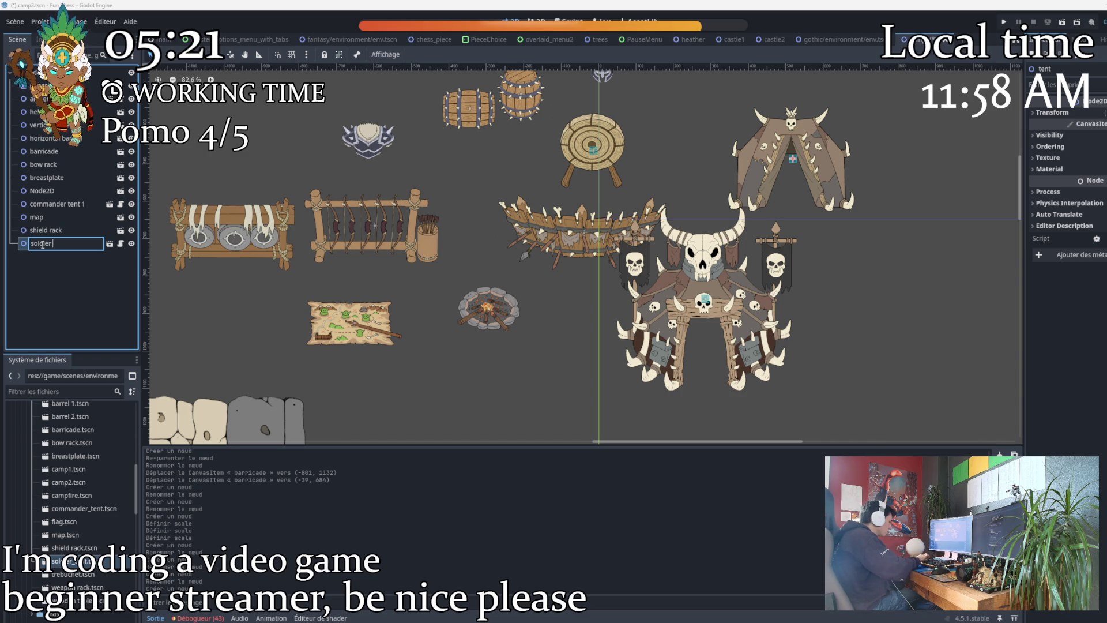
{"action": "type", "text": " tent 1"}
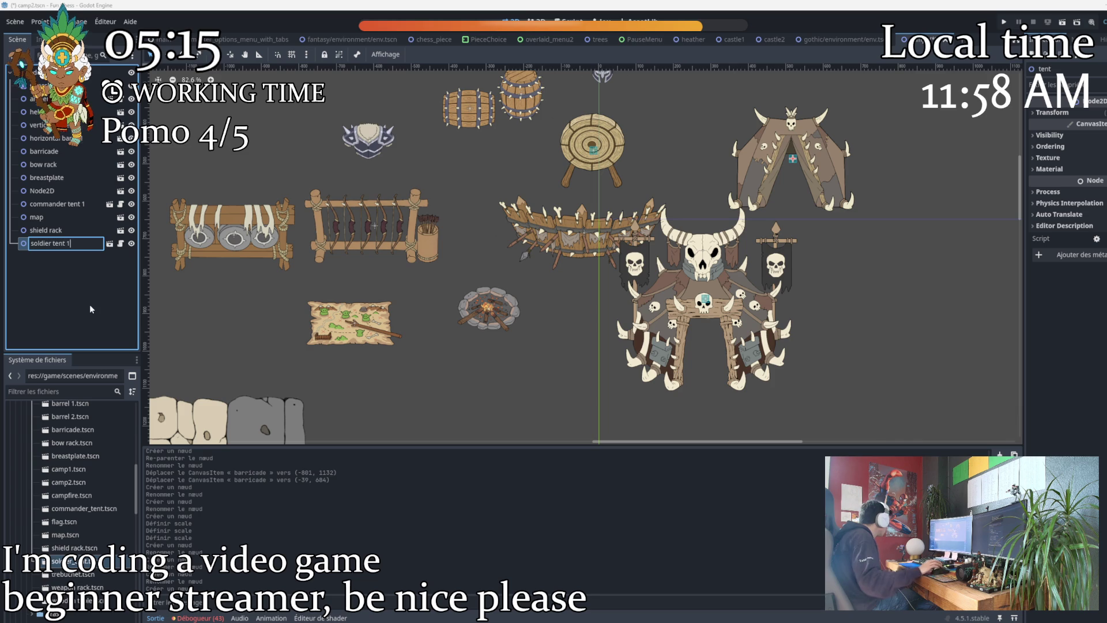
{"action": "key", "text": "Return"}
Place a trebuchet instance in the camp and name the node 'trebuchet'.
{"action": "mouse_move", "coordinate": [85, 575]}
{"action": "left_mouse_down"}
{"action": "mouse_move", "coordinate": [144, 571]}
{"action": "mouse_move", "coordinate": [540, 304]}
{"action": "mouse_move", "coordinate": [843, 256]}
{"action": "mouse_move", "coordinate": [933, 274]}
{"action": "mouse_move", "coordinate": [927, 299]}
{"action": "mouse_move", "coordinate": [872, 251]}
{"action": "mouse_move", "coordinate": [841, 240]}
{"action": "left_mouse_up"}
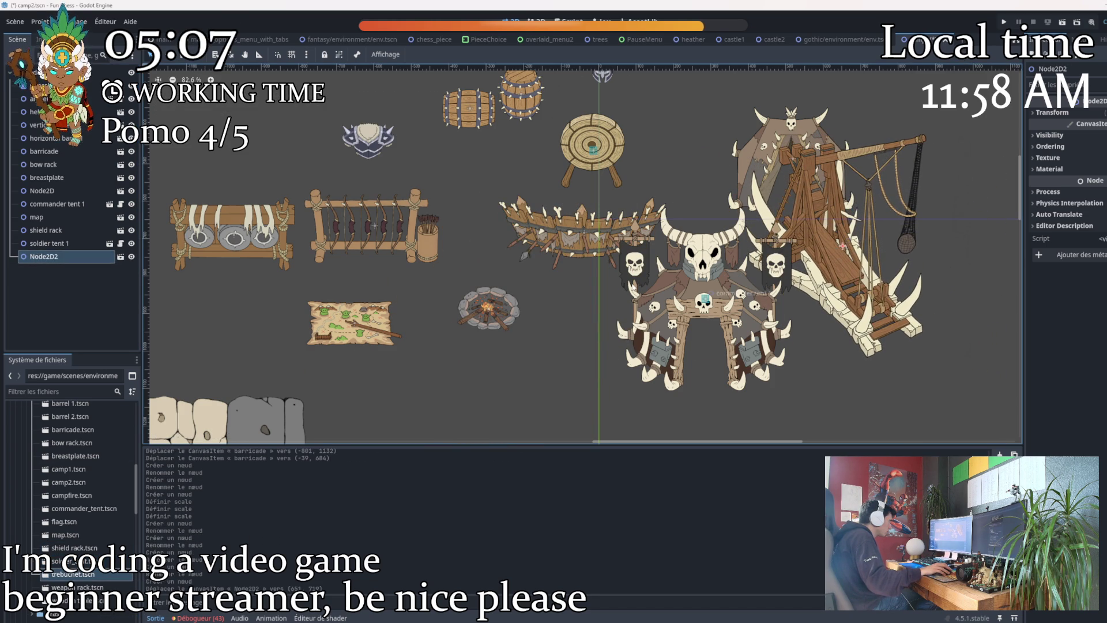
{"action": "left_click", "coordinate": [47, 261]}
{"action": "double_click", "coordinate": [45, 257]}
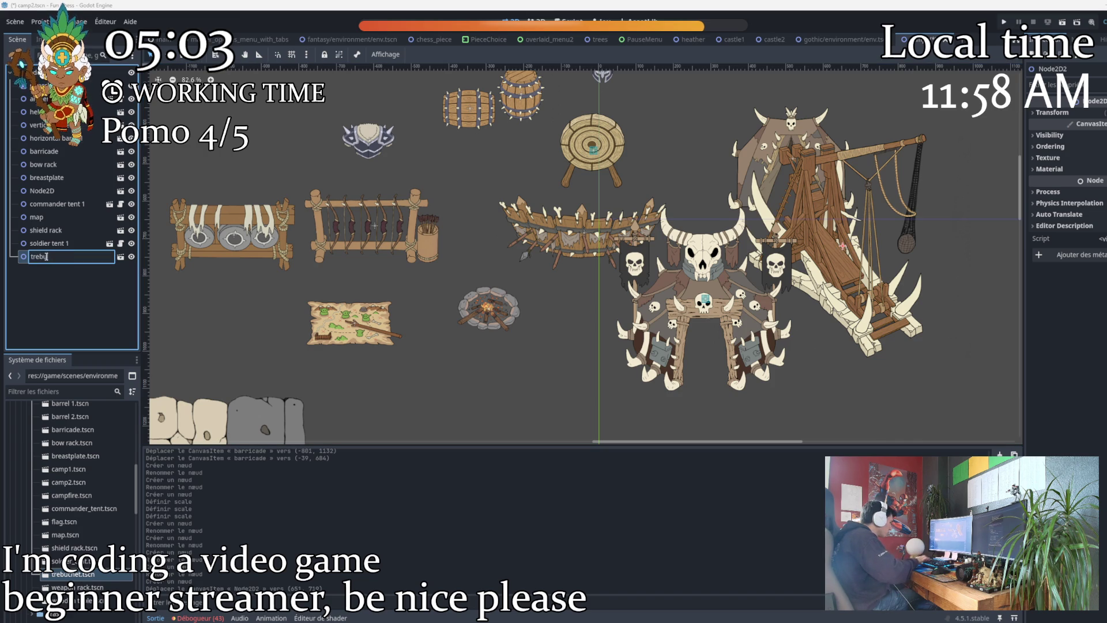
{"action": "type", "text": "chet"}
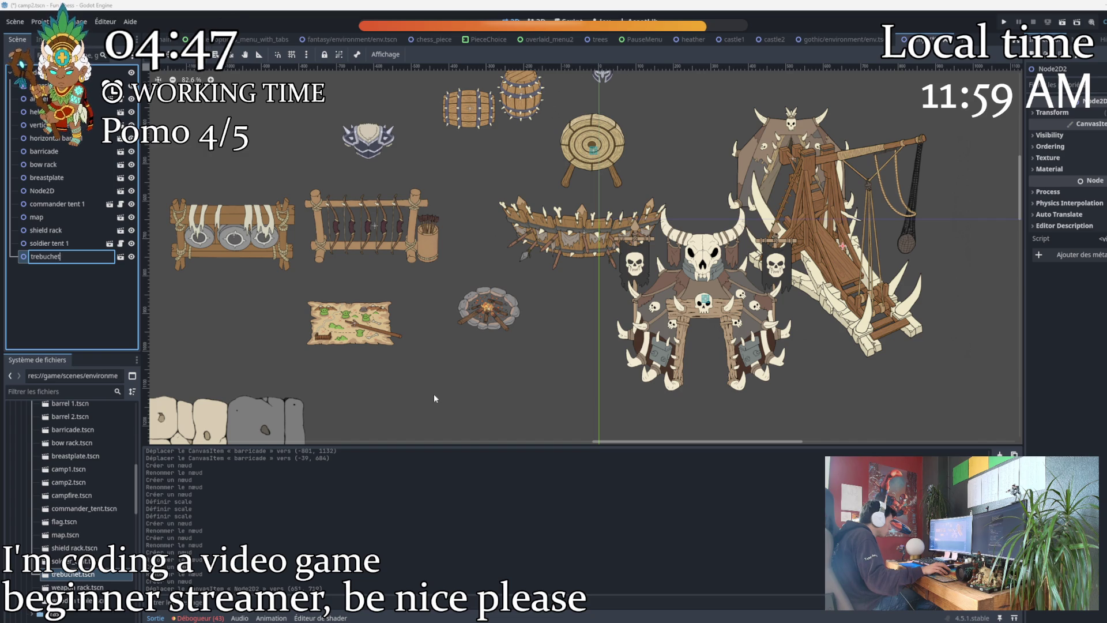
{"action": "key", "text": "Return"}
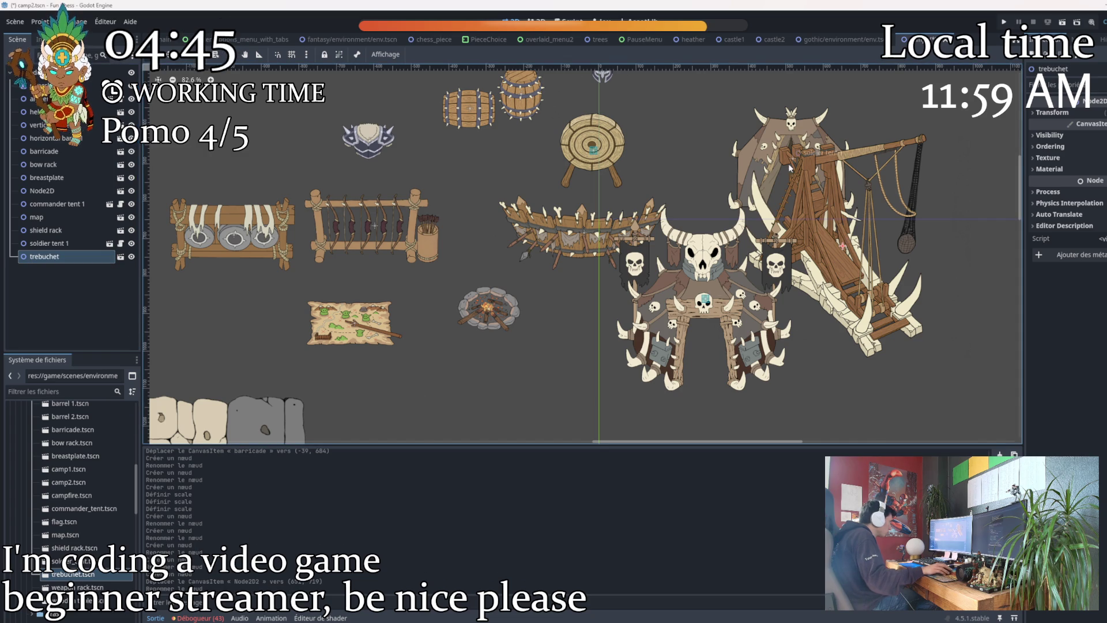
Add a weapon rack instance and name it 'weapon rack'.
{"action": "left_click_drag", "start_coordinate": [78, 587], "coordinate": [520, 365]}
{"action": "double_click", "coordinate": [43, 270]}
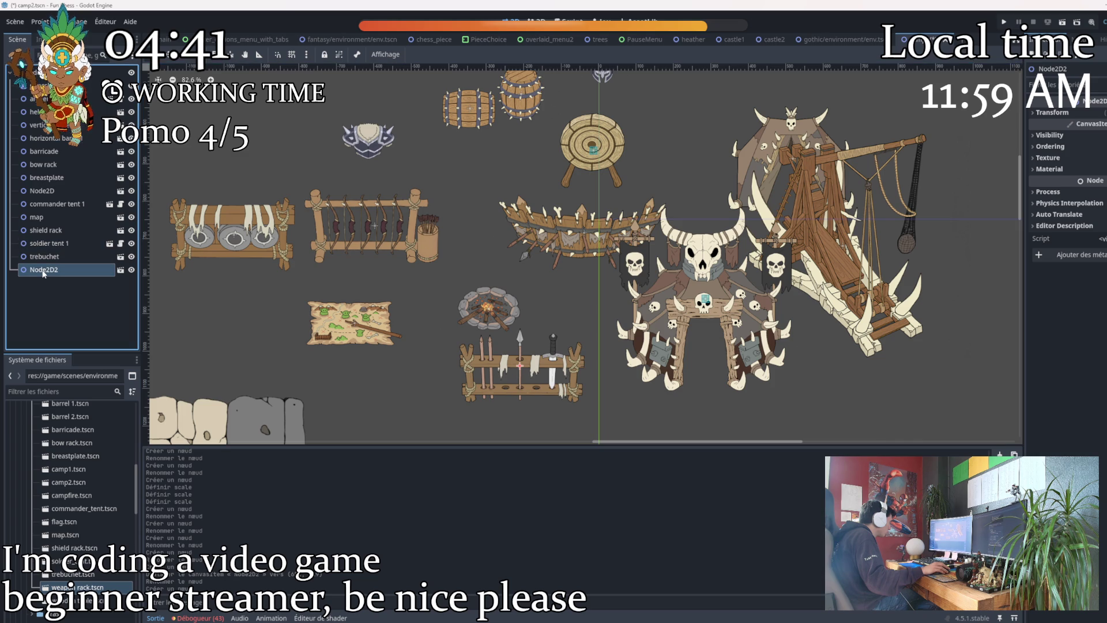
{"action": "type", "text": "weapo"}
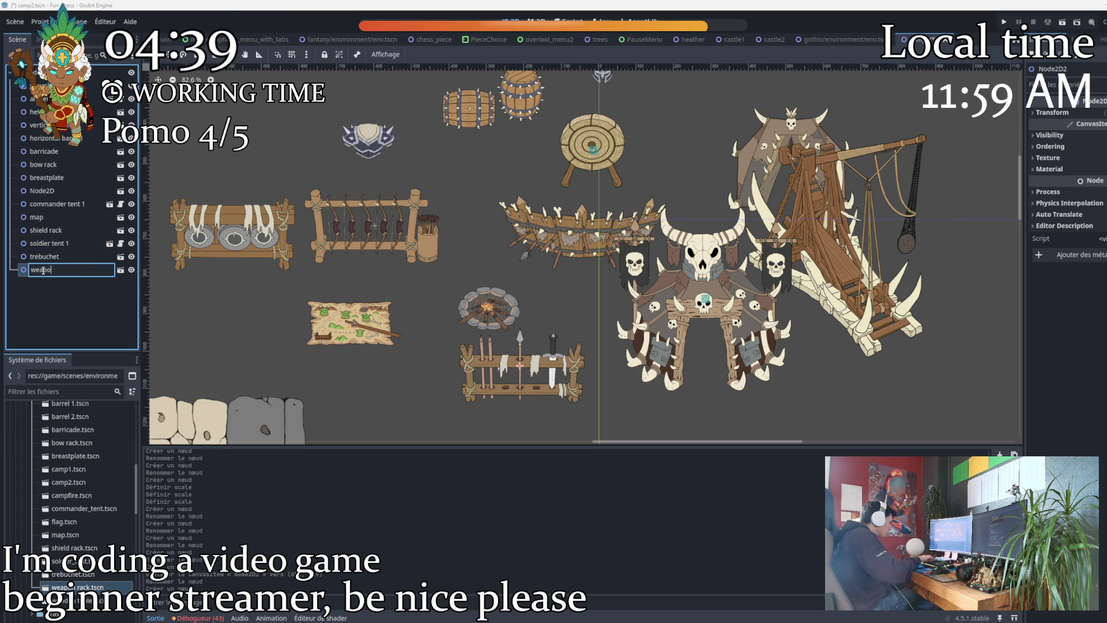
{"action": "type", "text": "n rack"}
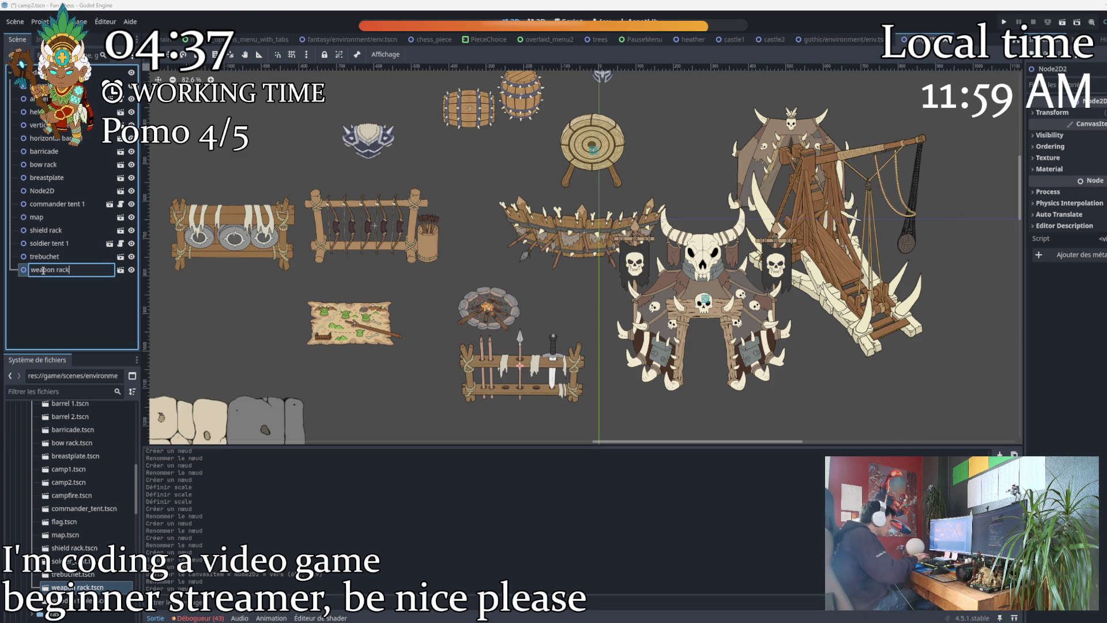
{"action": "key", "text": "Return"}
Add a wooden table, move the map onto it, and name the node 'wooden table'.
{"action": "mouse_move", "coordinate": [69, 600]}
{"action": "left_mouse_down"}
{"action": "mouse_move", "coordinate": [305, 488]}
{"action": "mouse_move", "coordinate": [338, 348]}
{"action": "mouse_move", "coordinate": [361, 350]}
{"action": "left_mouse_up"}
{"action": "left_click_drag", "start_coordinate": [363, 312], "coordinate": [358, 342]}
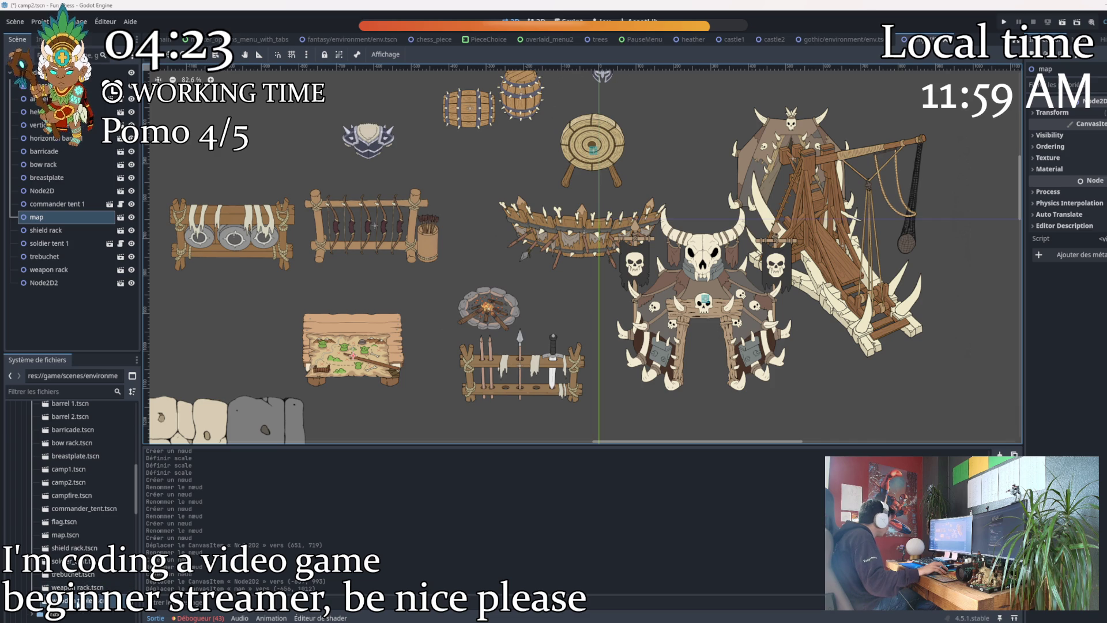
{"action": "left_click", "coordinate": [46, 285]}
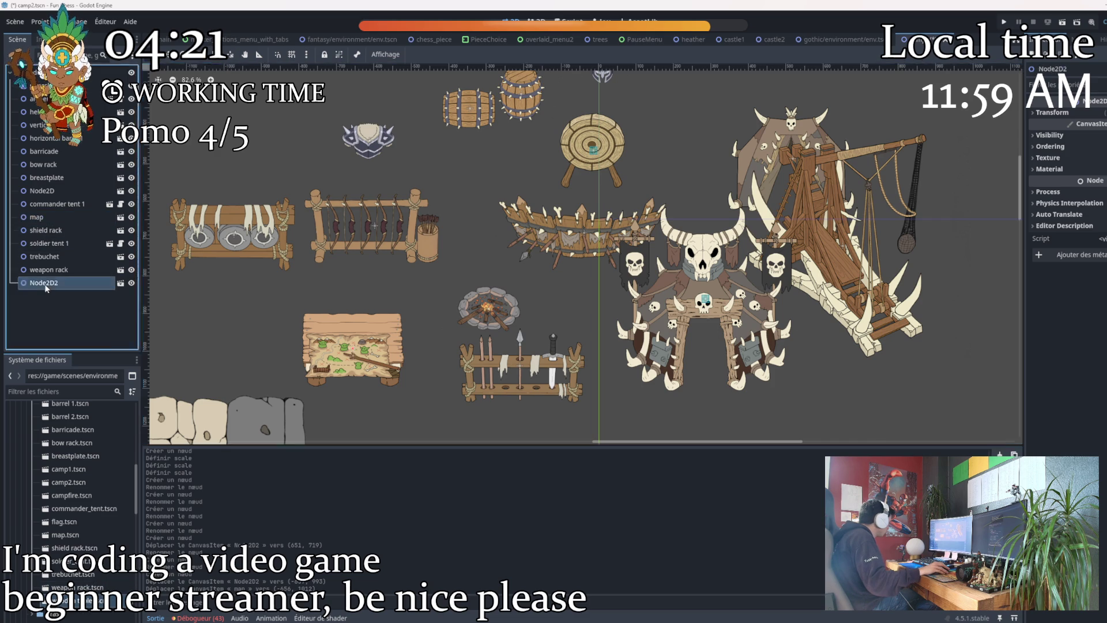
{"action": "double_click", "coordinate": [46, 285]}
{"action": "right_click", "coordinate": [46, 285]}
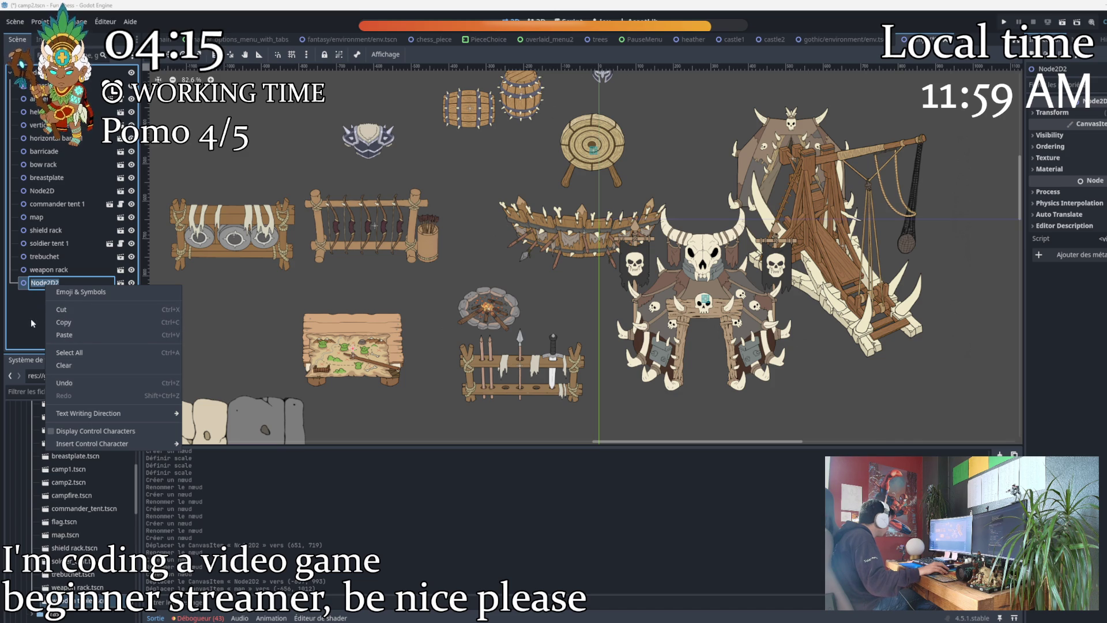
{"action": "left_click", "coordinate": [58, 298]}
{"action": "right_click", "coordinate": [52, 286]}
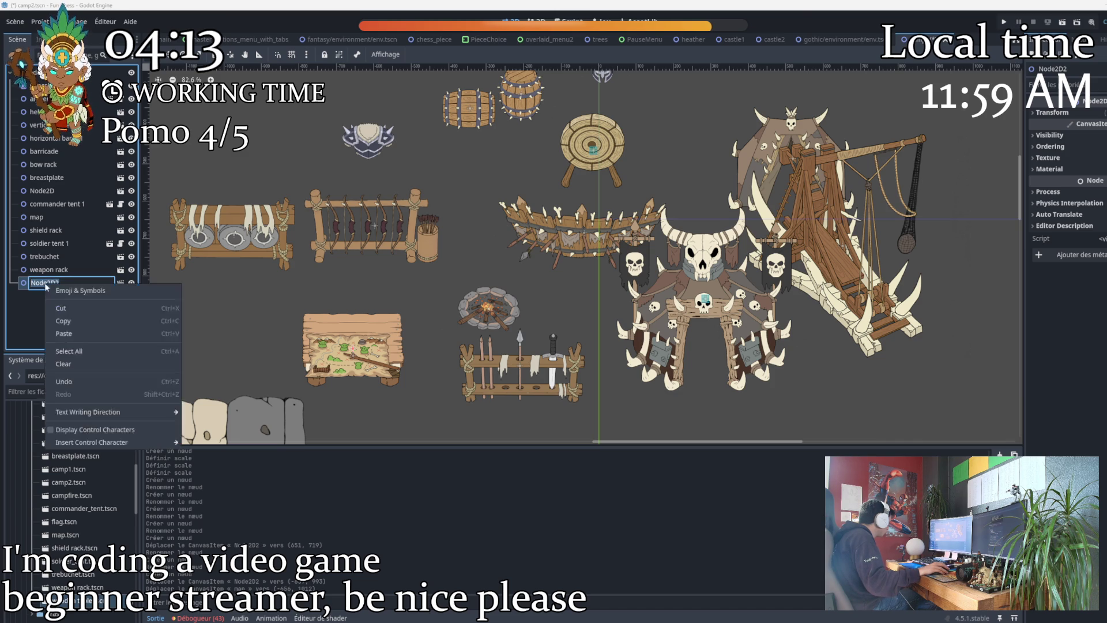
{"action": "left_click", "coordinate": [32, 314]}
{"action": "double_click", "coordinate": [64, 283]}
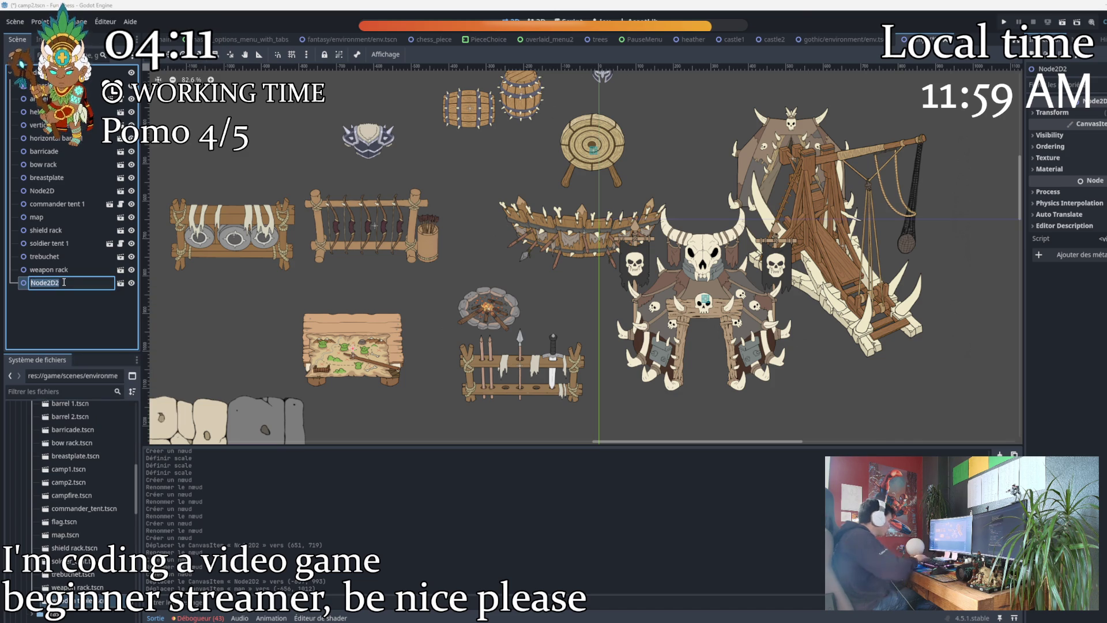
{"action": "type", "text": "woode"}
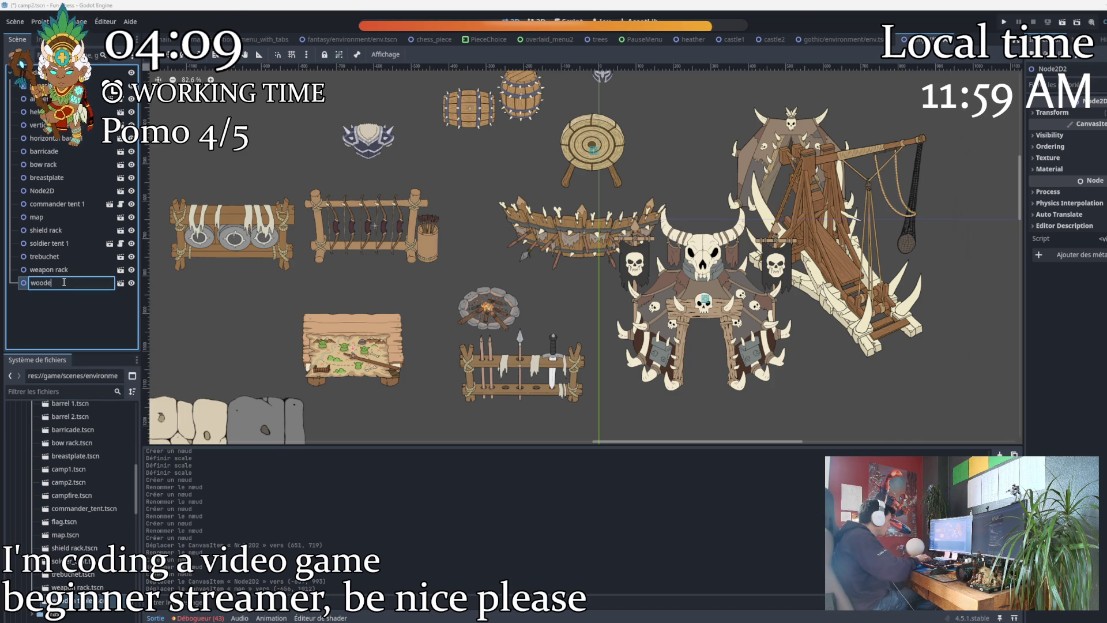
{"action": "type", "text": "n t"}
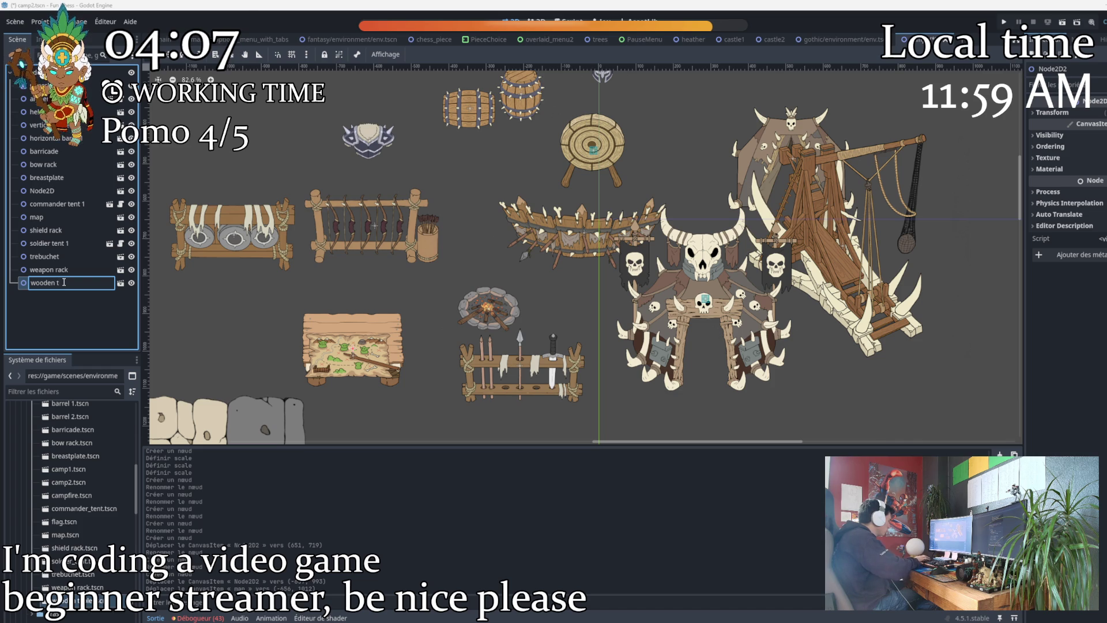
{"action": "type", "text": "able"}
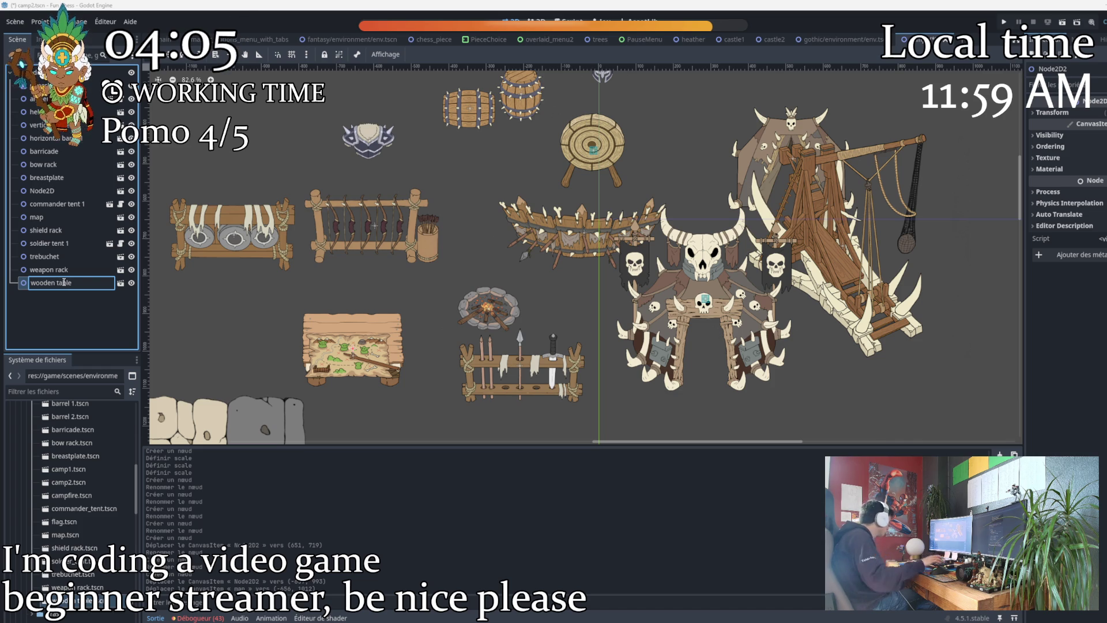
{"action": "key", "text": "Return"}
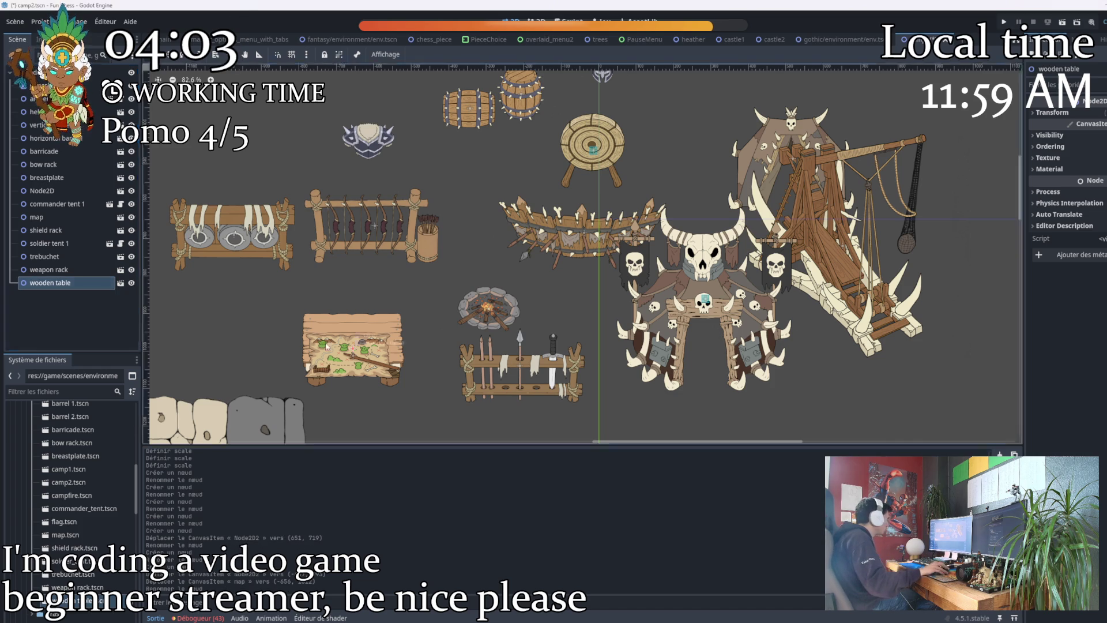
Create a new empty Node2D under the scene root.
{"action": "scroll", "coordinate": [341, 297], "scroll_direction": "down", "scroll_amount": 5}
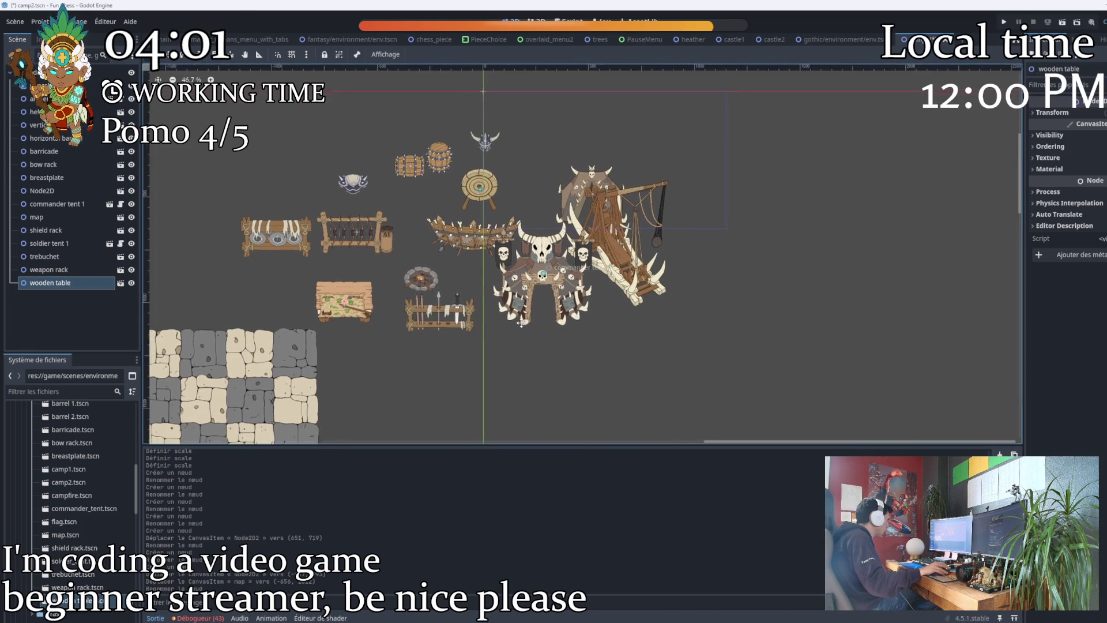
{"action": "left_click", "coordinate": [58, 72]}
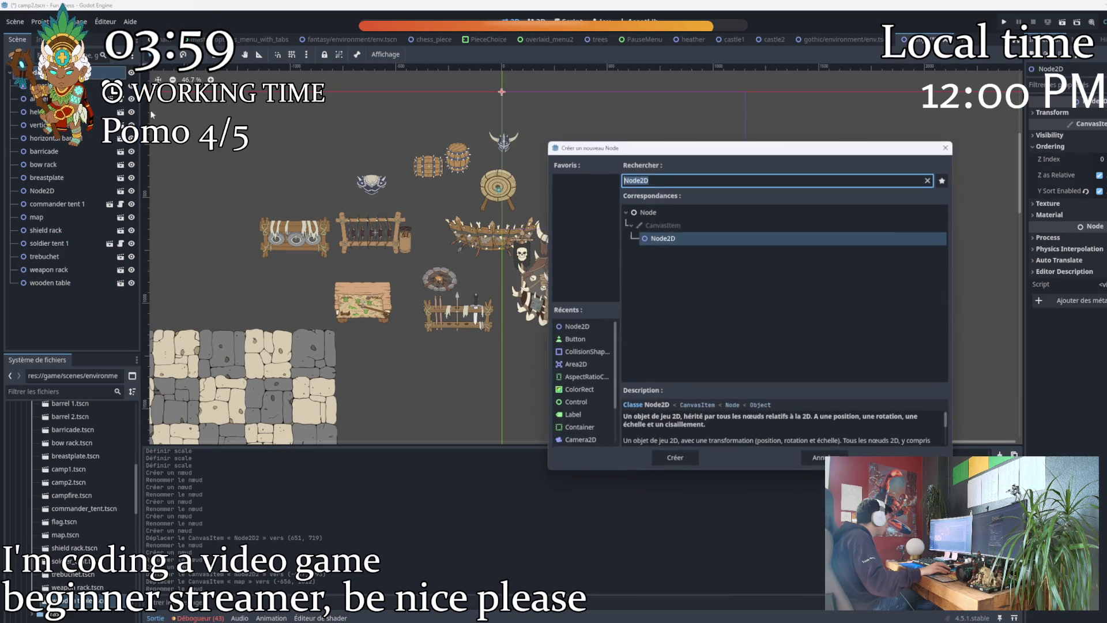
{"action": "key", "text": "ctrl+a"}
{"action": "left_click", "coordinate": [675, 459]}
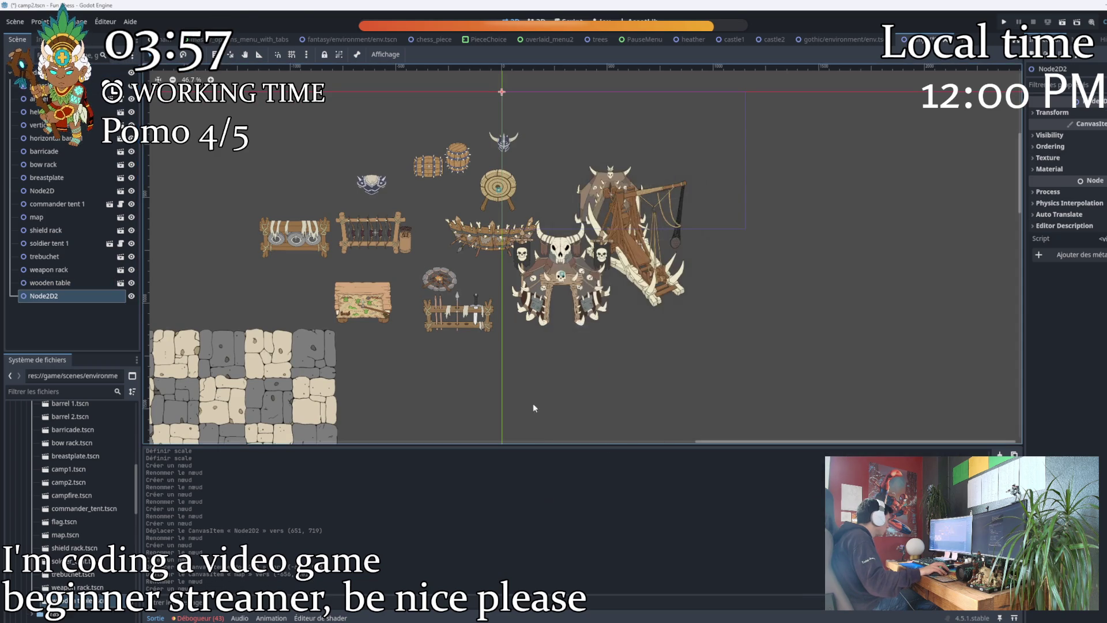
{"action": "double_click", "coordinate": [45, 297]}
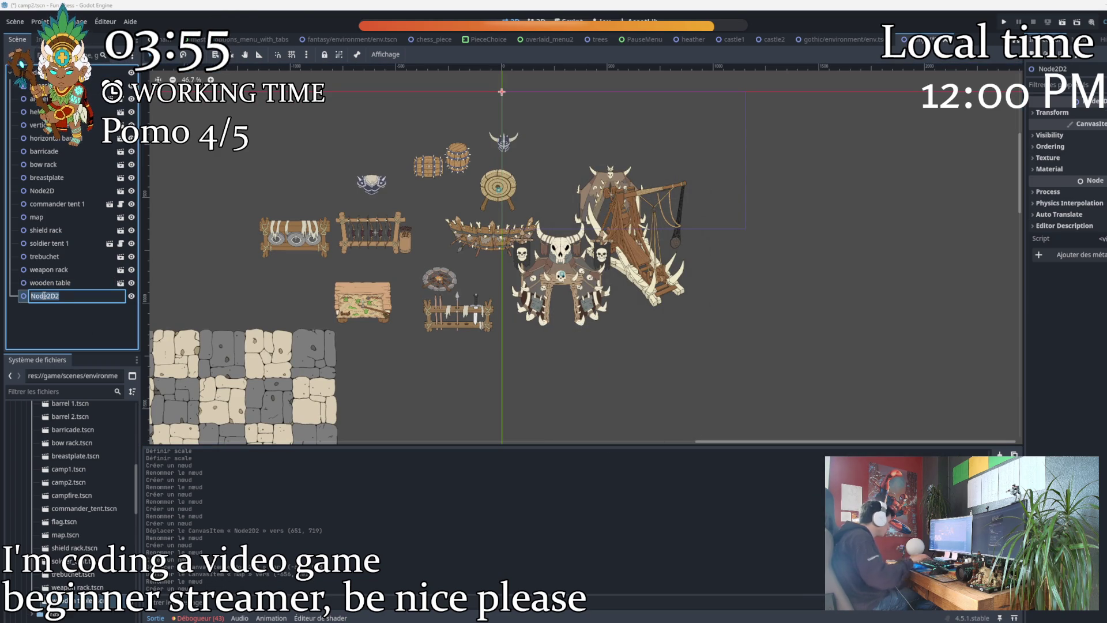
Name the new node 'tents' and turn on its Ordering > Y Sort Enabled.
{"action": "type", "text": "tent"}
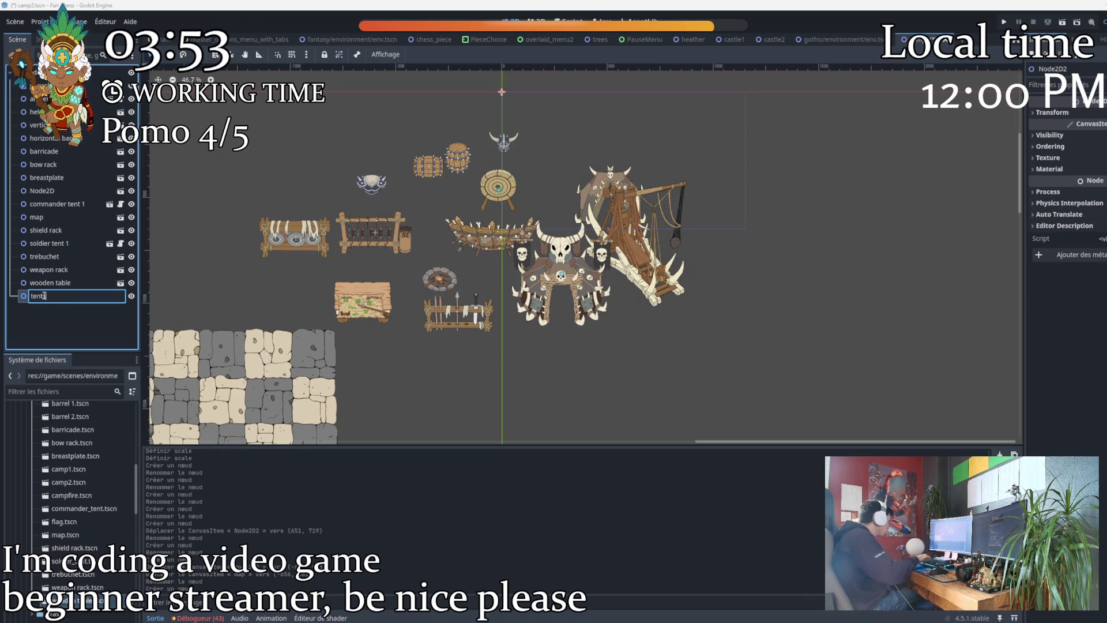
{"action": "type", "text": "s"}
{"action": "key", "text": "Return"}
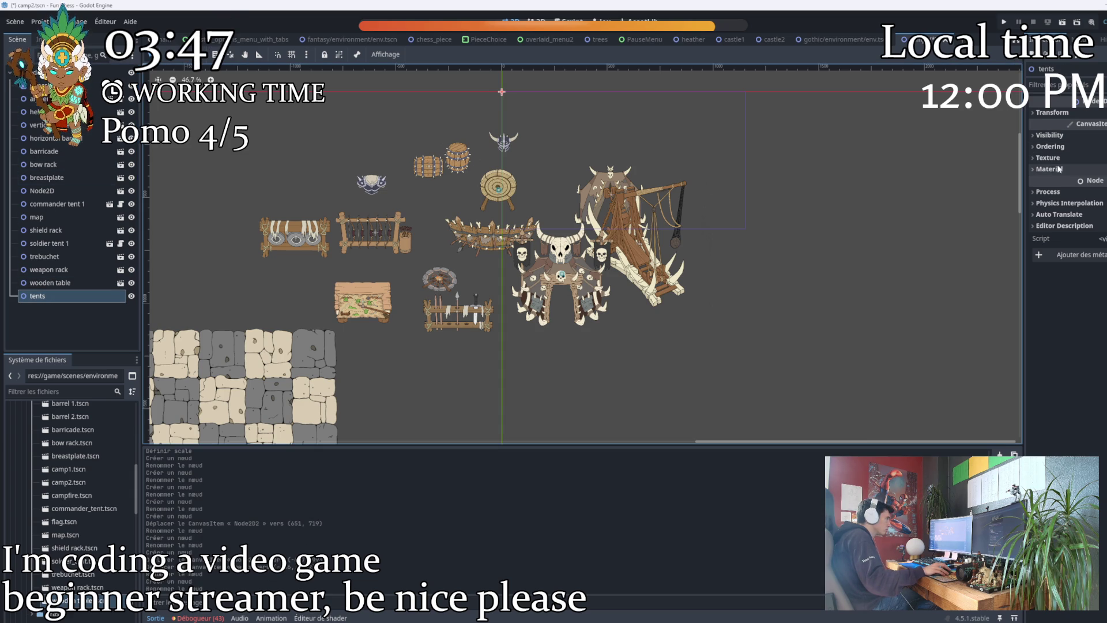
{"action": "left_click", "coordinate": [1049, 192]}
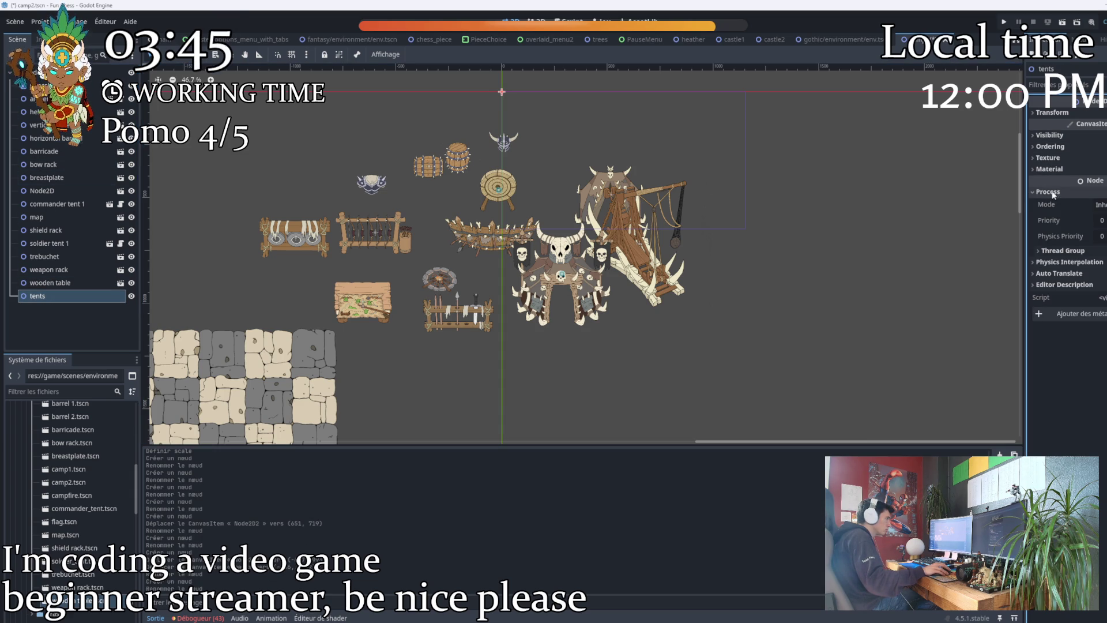
{"action": "left_click", "coordinate": [1048, 192]}
{"action": "left_click", "coordinate": [1048, 147]}
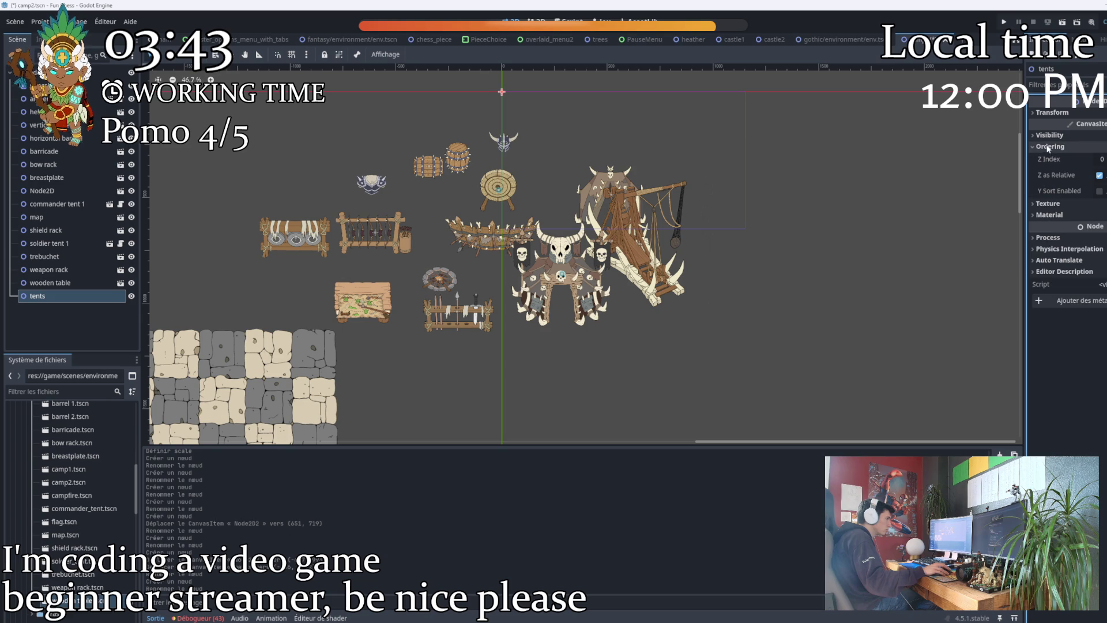
{"action": "left_click", "coordinate": [1100, 191]}
{"action": "left_click", "coordinate": [561, 392]}
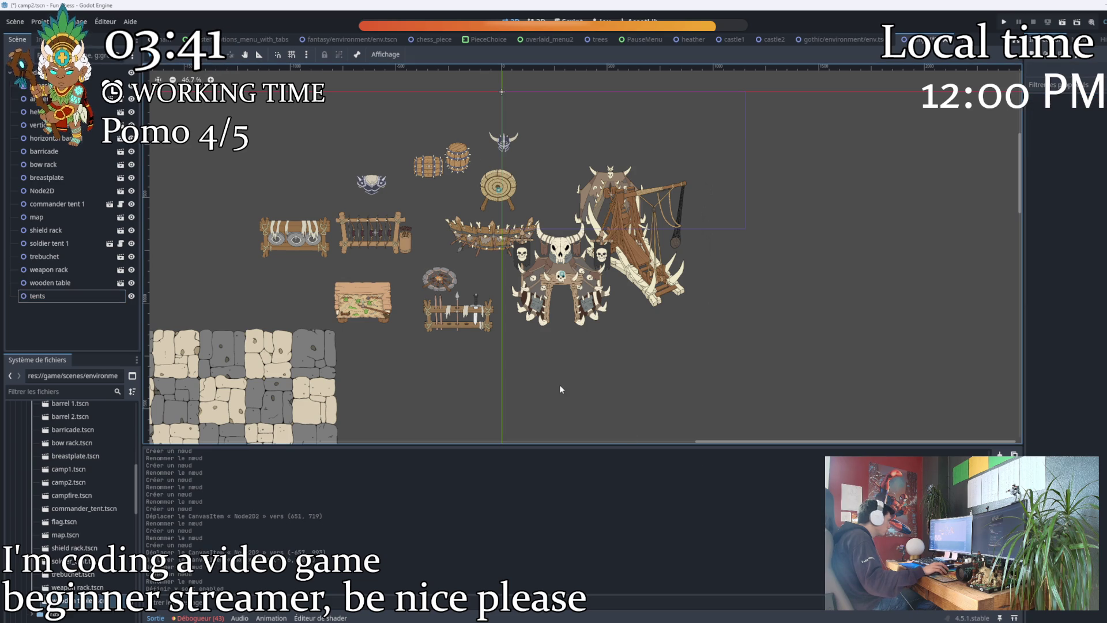
Move commander tent 1 and soldier tent 1 into the tents group.
{"action": "left_click_drag", "start_coordinate": [58, 203], "coordinate": [58, 295]}
{"action": "left_click_drag", "start_coordinate": [56, 231], "coordinate": [58, 284]}
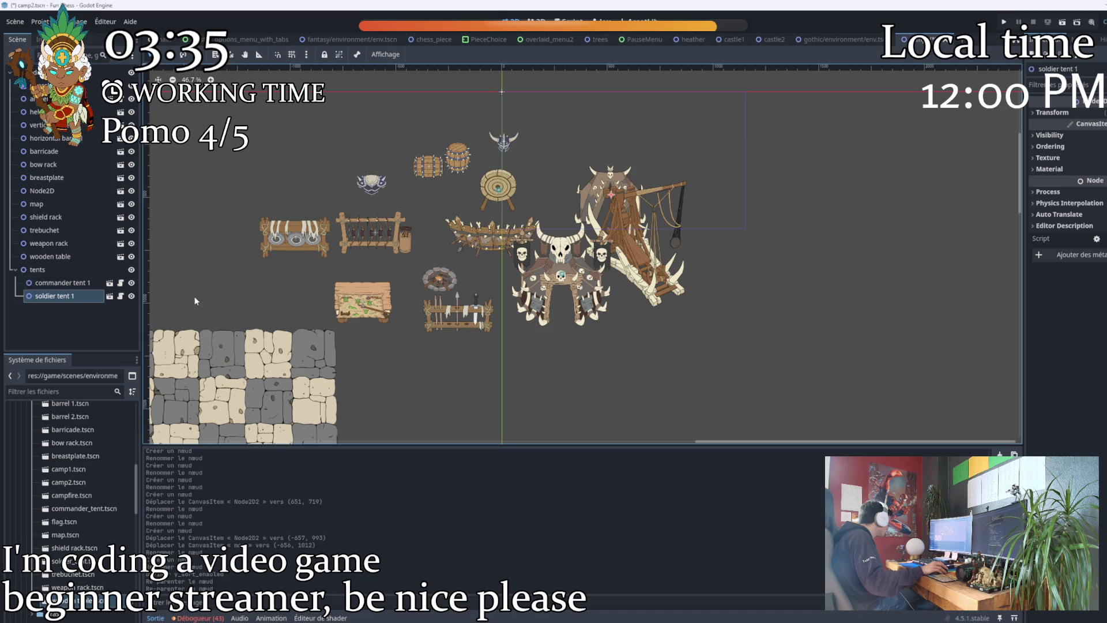
{"action": "key", "text": "ctrl+a"}
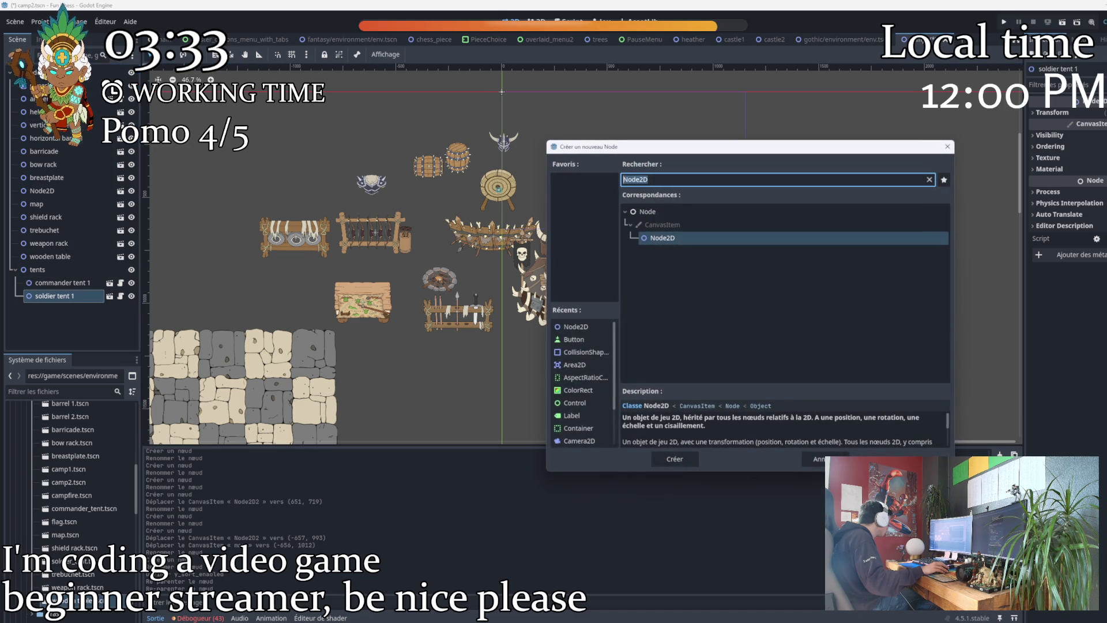
Create another Node2D at the scene root and name it 'barrels'.
{"action": "type", "text": "b"}
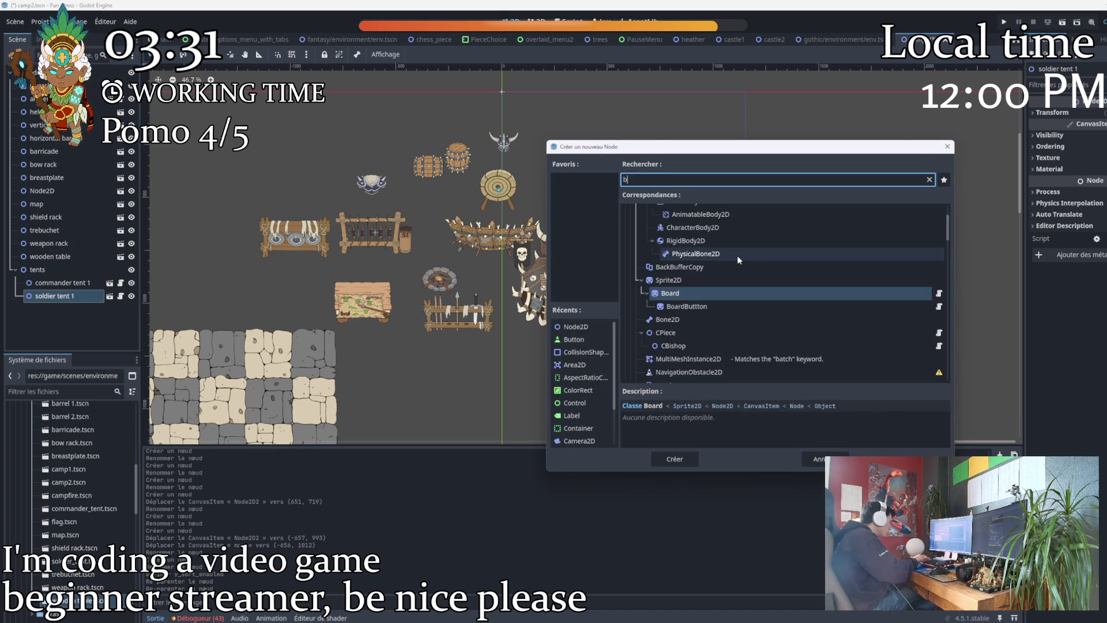
{"action": "type", "text": "arre"}
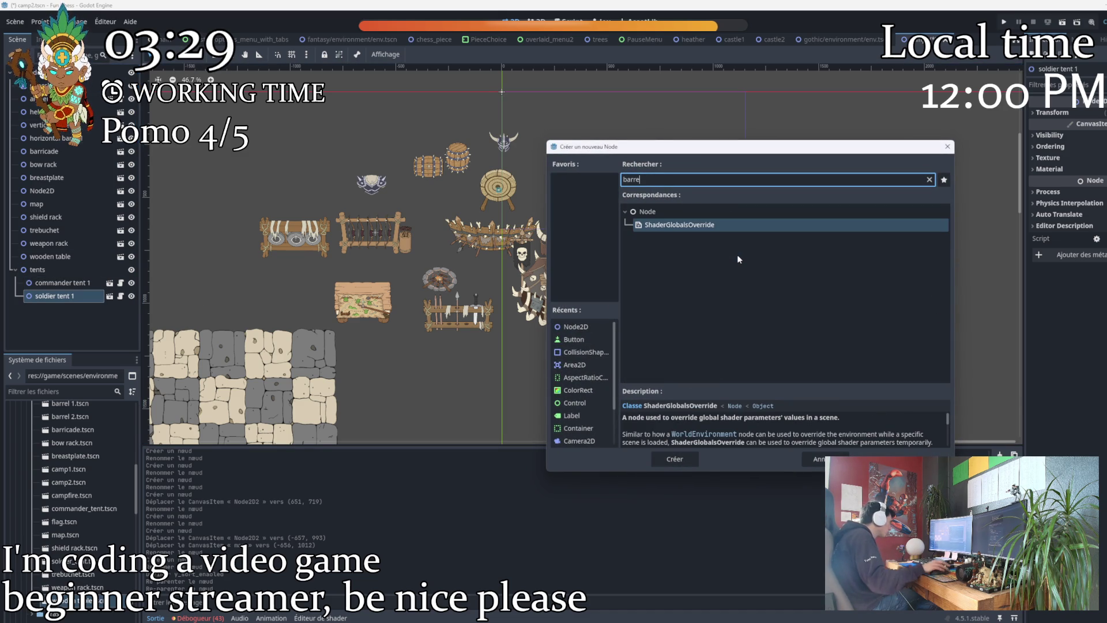
{"action": "left_click", "coordinate": [575, 326]}
{"action": "left_click", "coordinate": [675, 459]}
{"action": "left_click_drag", "start_coordinate": [51, 309], "coordinate": [57, 327]}
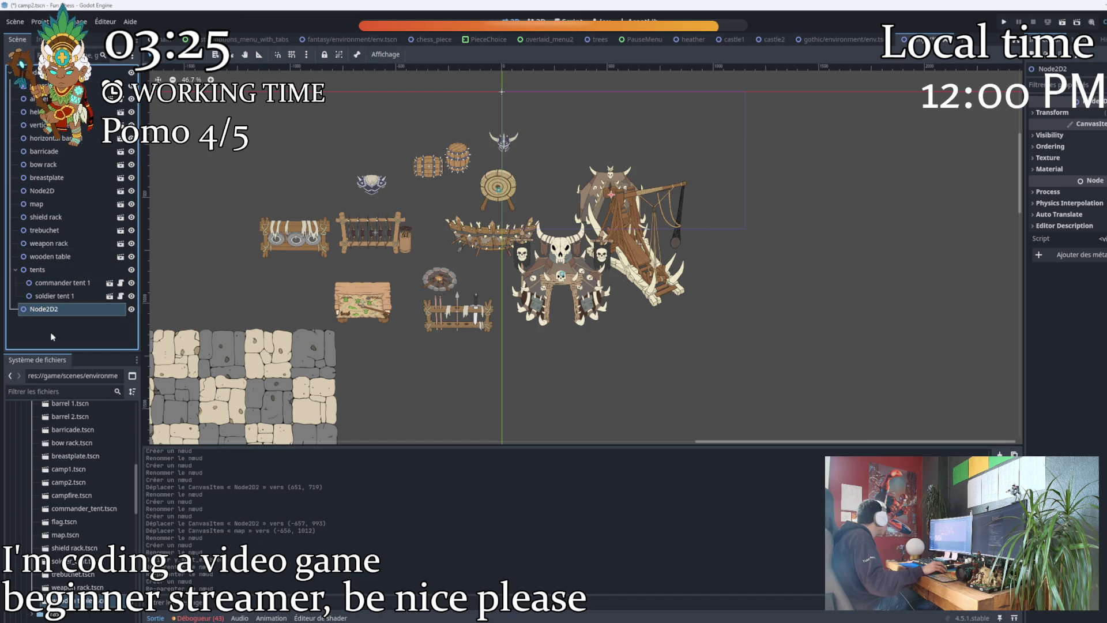
{"action": "double_click", "coordinate": [41, 309]}
{"action": "type", "text": "arrels"}
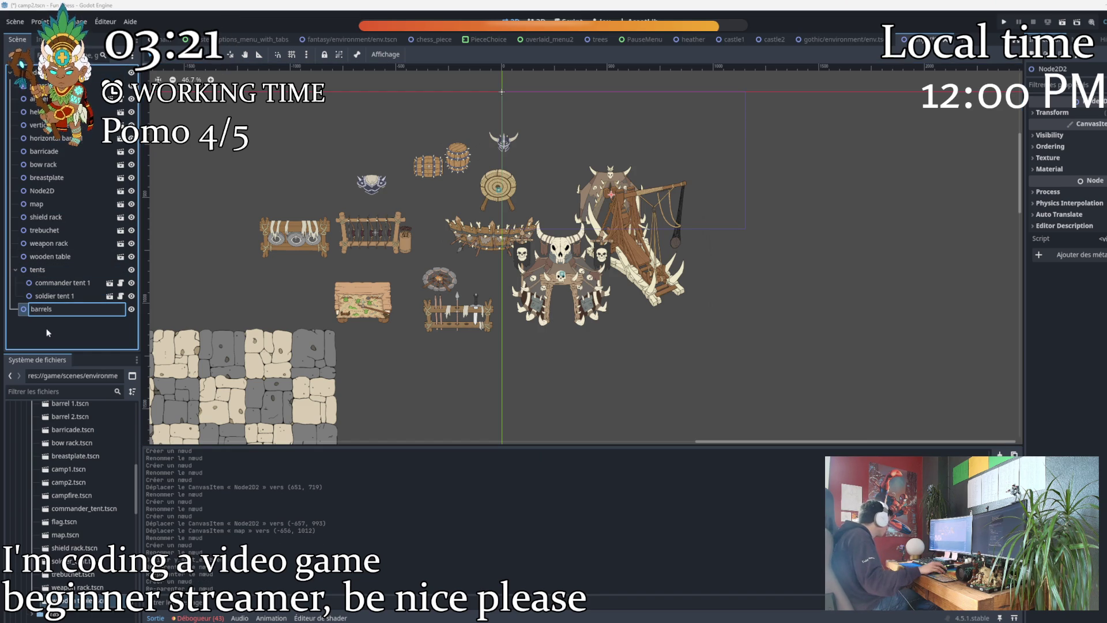
{"action": "key", "text": "Return"}
Move vertical barrel1 and horizontal barrel1 into the barrels group.
{"action": "left_click_drag", "start_coordinate": [37, 124], "coordinate": [40, 310]}
{"action": "mouse_move", "coordinate": [38, 125]}
{"action": "left_mouse_down"}
{"action": "mouse_move", "coordinate": [52, 314]}
{"action": "mouse_move", "coordinate": [48, 296]}
{"action": "left_mouse_up"}
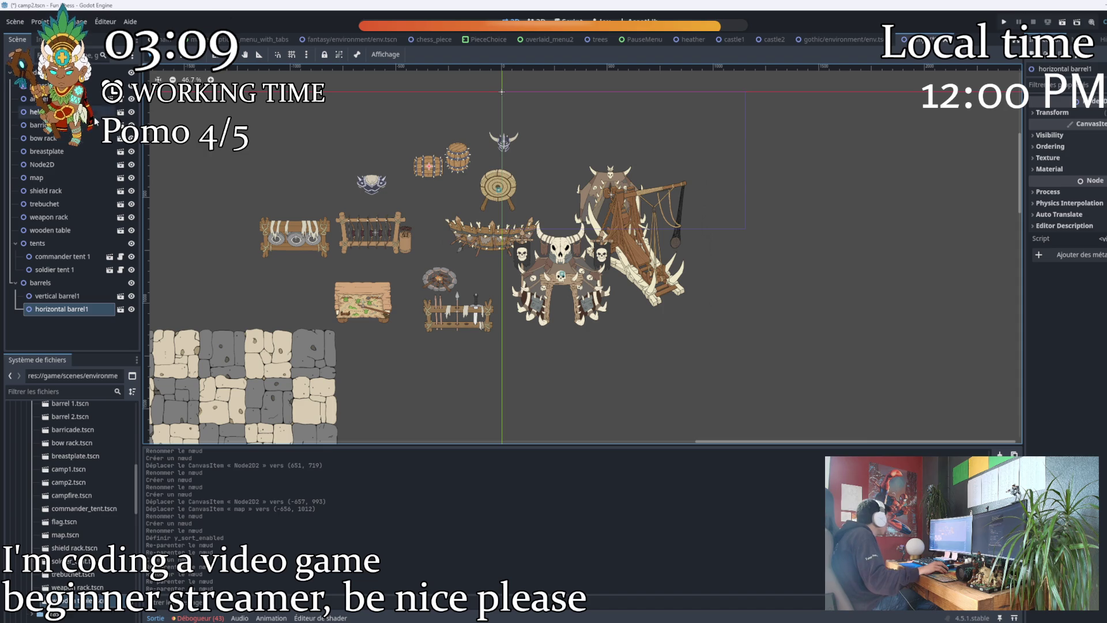
{"action": "key", "text": "ctrl+a"}
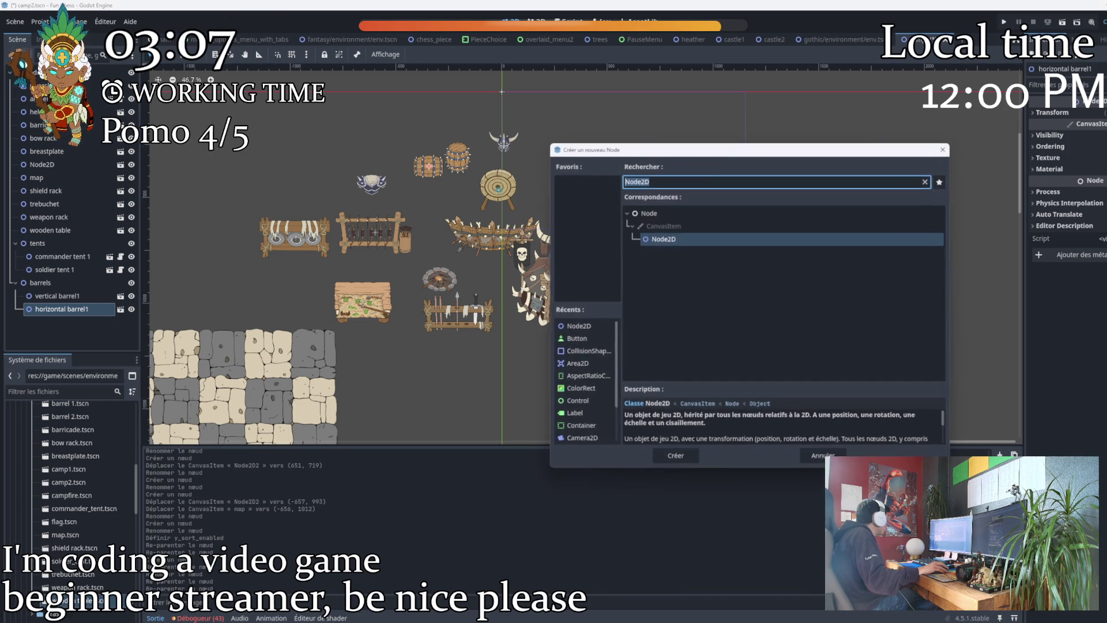
Create a new Node2D at the scene root and name it 'racks'.
{"action": "left_click", "coordinate": [675, 459]}
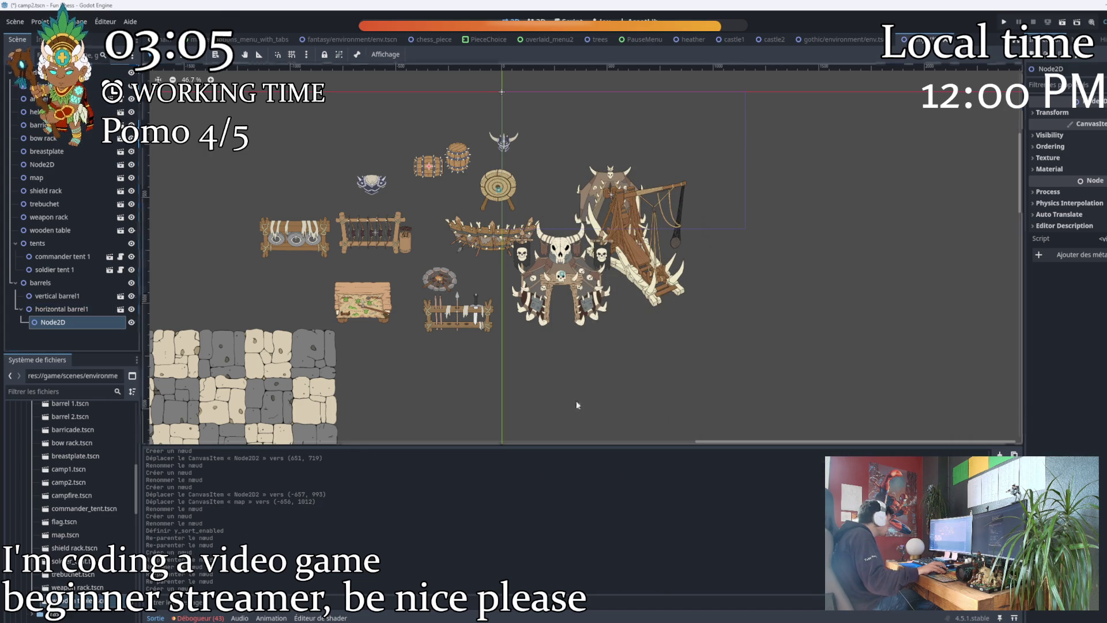
{"action": "left_click_drag", "start_coordinate": [60, 321], "coordinate": [41, 330]}
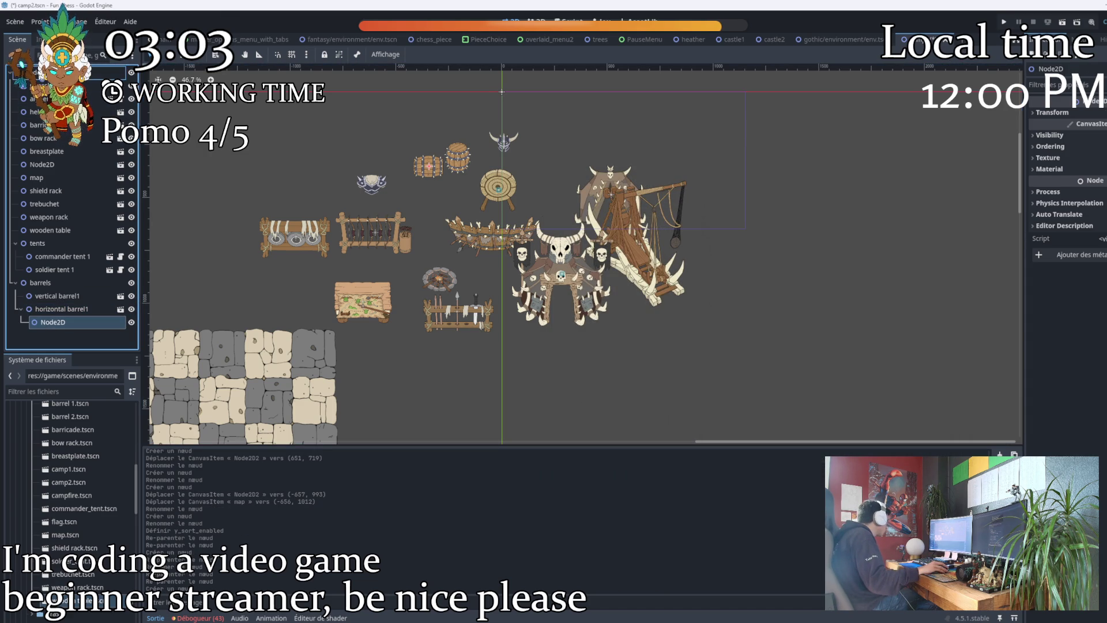
{"action": "double_click", "coordinate": [50, 323]}
{"action": "type", "text": "ra"}
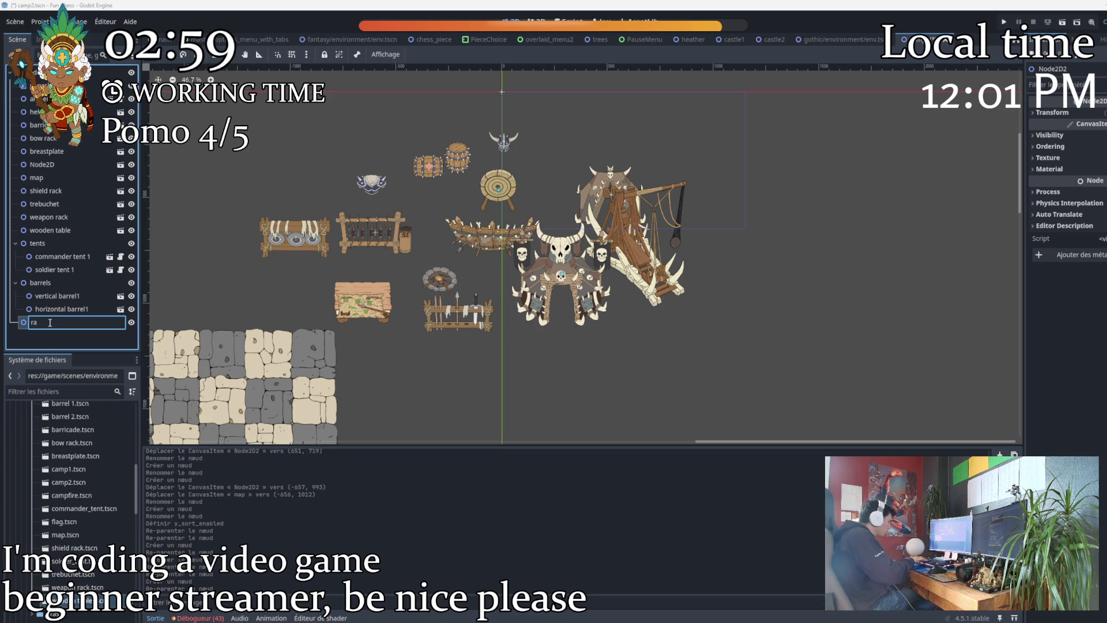
{"action": "type", "text": "cks"}
{"action": "key", "text": "Return"}
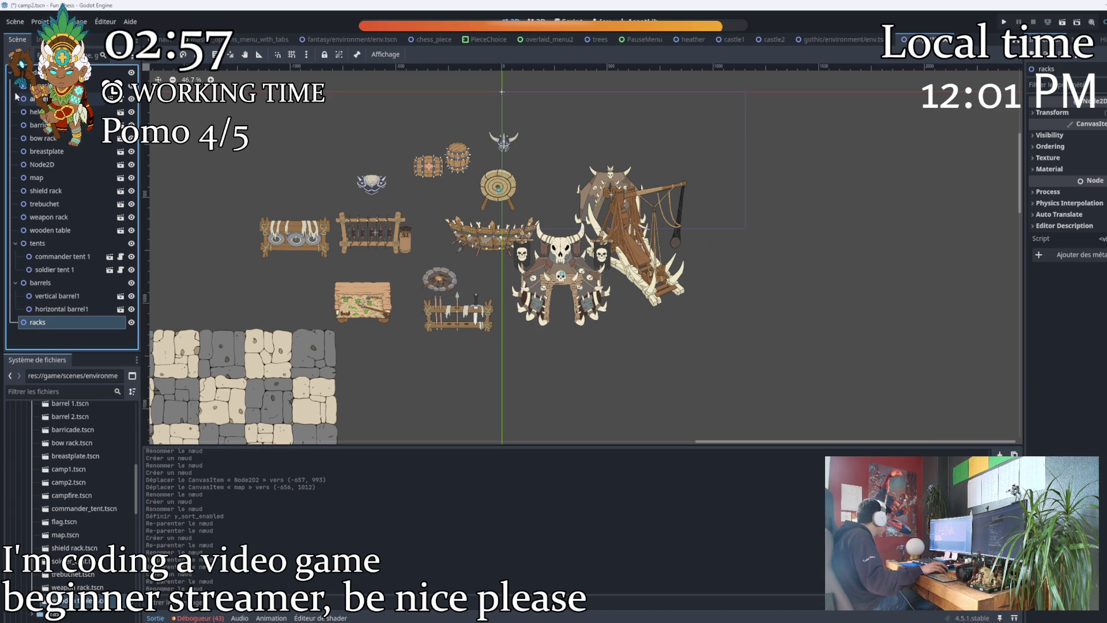
Move the weapon rack, shield rack and bow rack into the racks group.
{"action": "left_click", "coordinate": [29, 72]}
{"action": "left_click", "coordinate": [160, 153]}
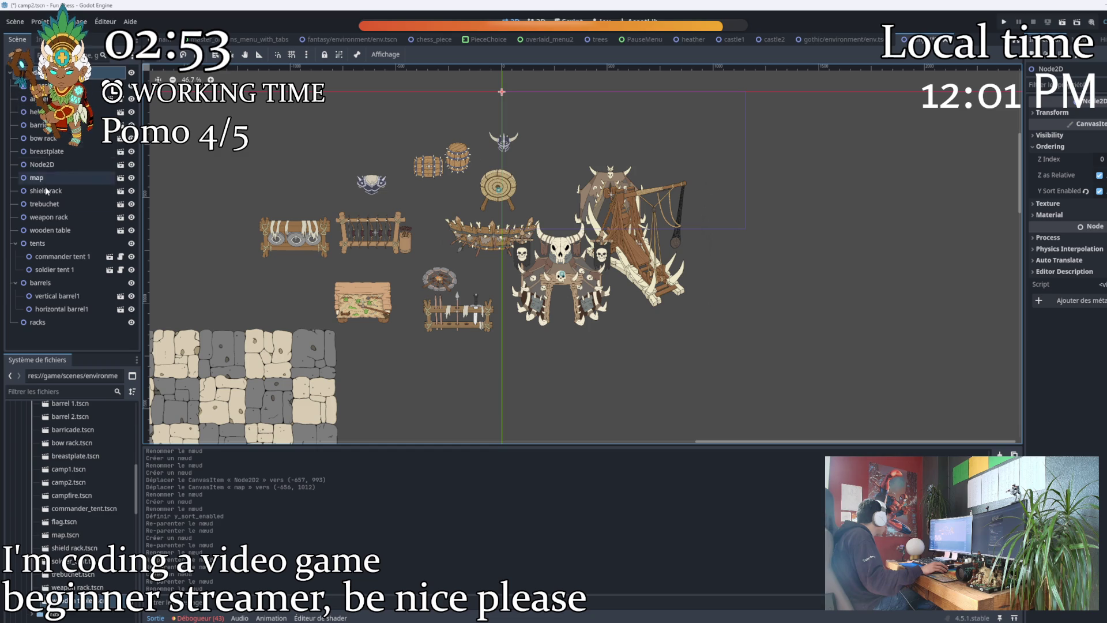
{"action": "left_click_drag", "start_coordinate": [43, 218], "coordinate": [42, 322]}
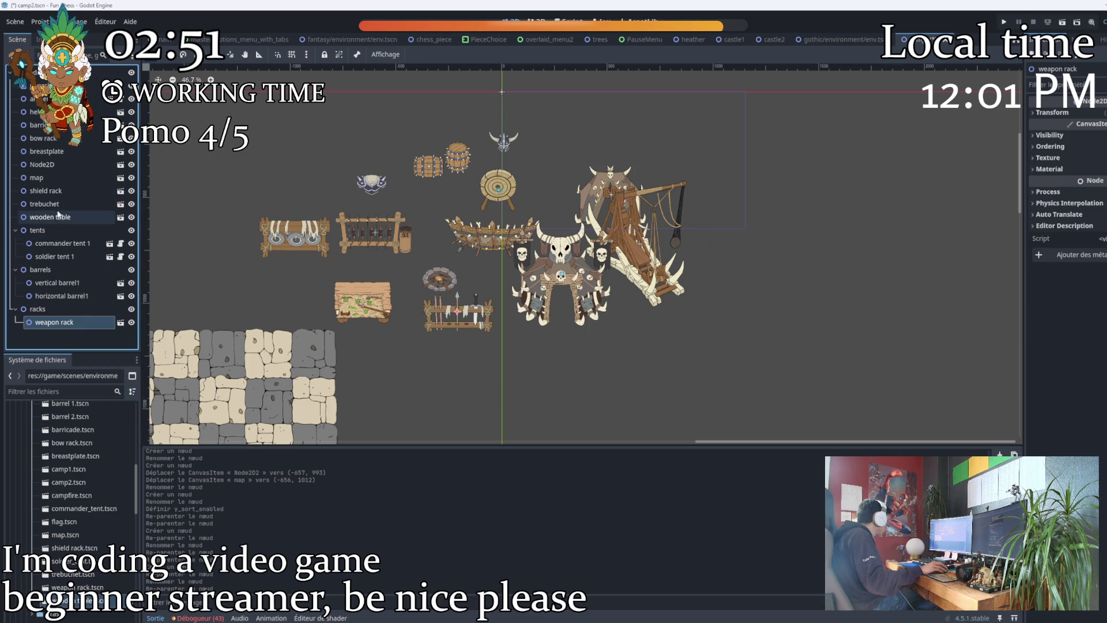
{"action": "left_click_drag", "start_coordinate": [43, 190], "coordinate": [43, 320]}
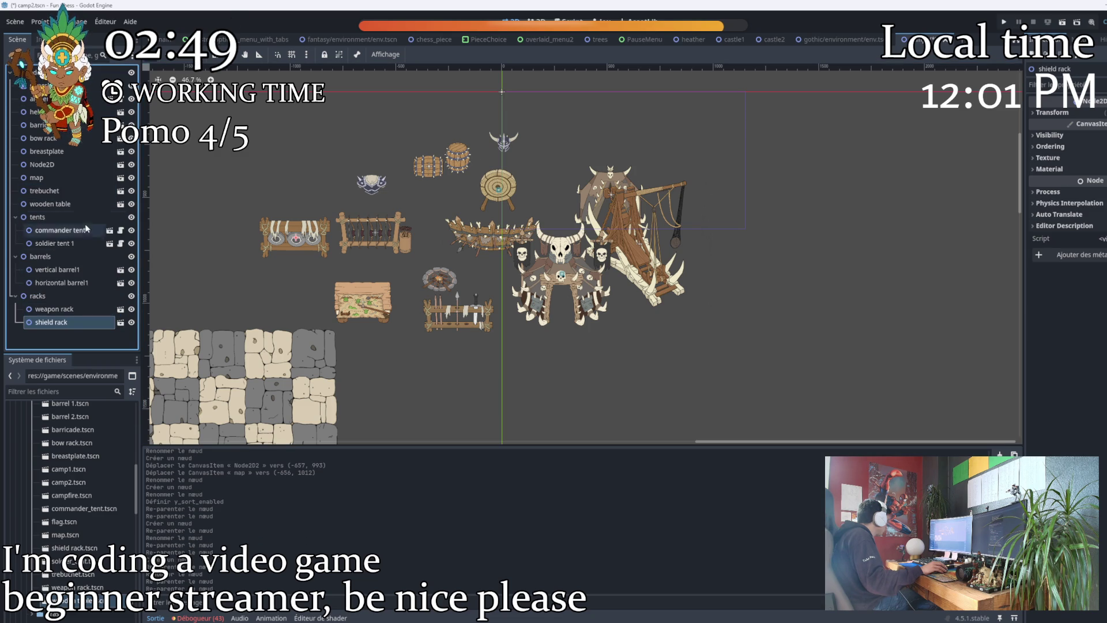
{"action": "left_click_drag", "start_coordinate": [43, 139], "coordinate": [40, 300]}
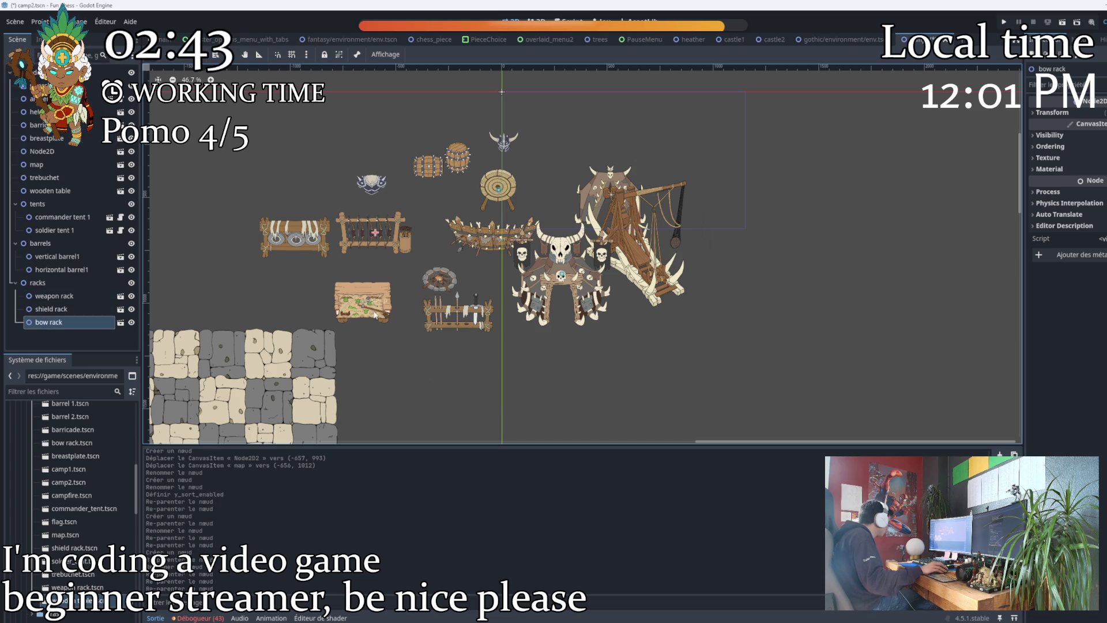
Enable Ordering > Y Sort Enabled on the racks and barrels groups, confirming tents already has it.
{"action": "left_click", "coordinate": [449, 277]}
{"action": "left_click", "coordinate": [1059, 147]}
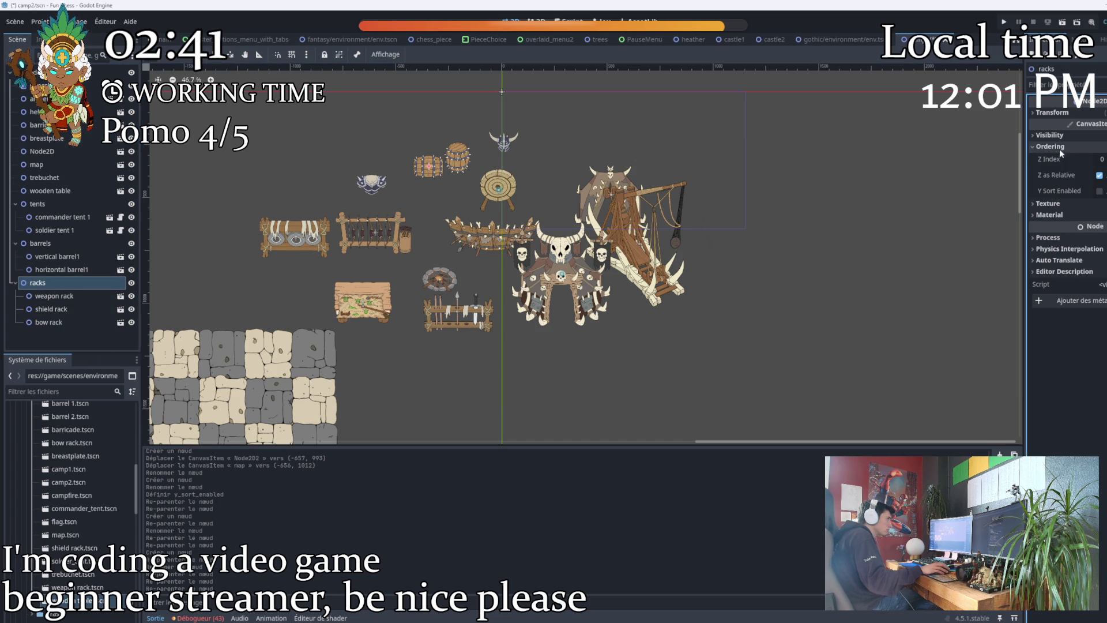
{"action": "left_click", "coordinate": [1100, 191]}
{"action": "left_click", "coordinate": [57, 242]}
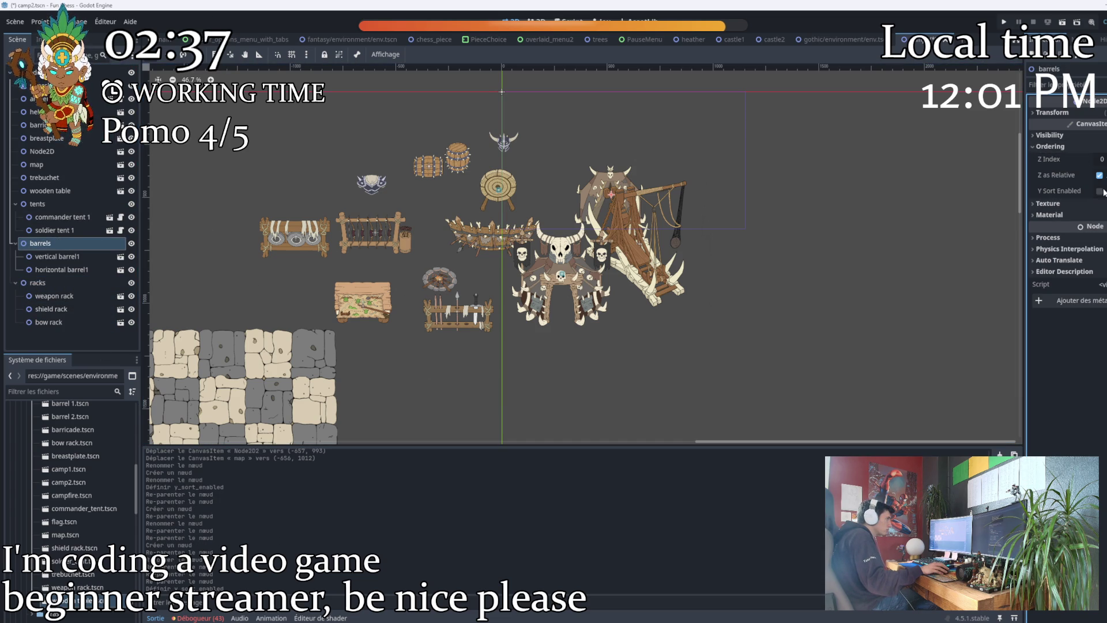
{"action": "left_click", "coordinate": [1099, 190]}
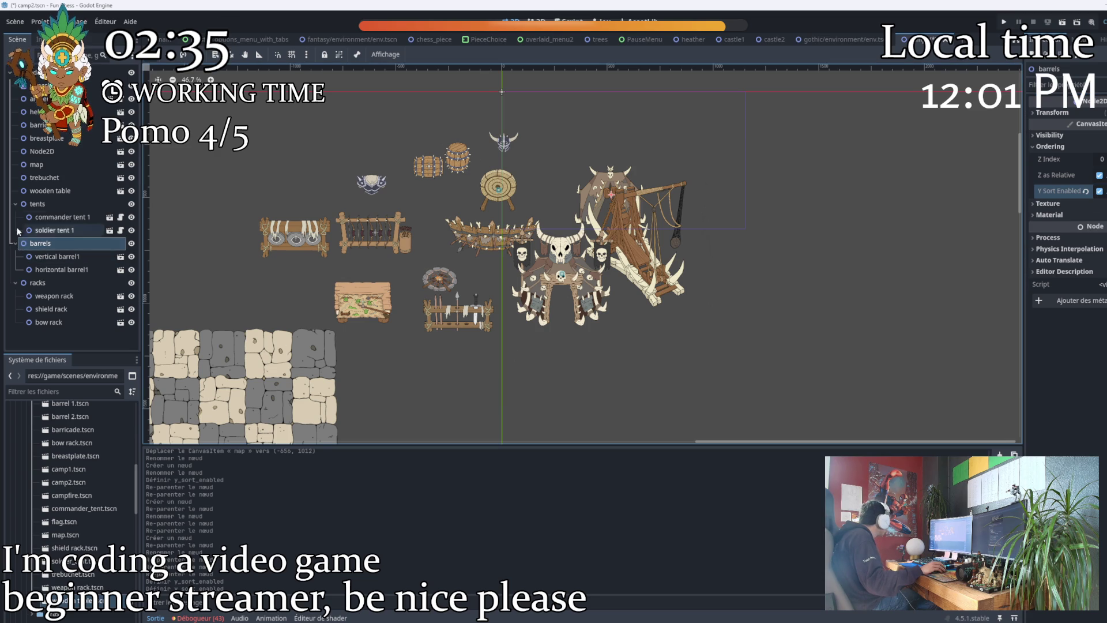
{"action": "left_click", "coordinate": [38, 203]}
{"action": "left_click", "coordinate": [1100, 191]}
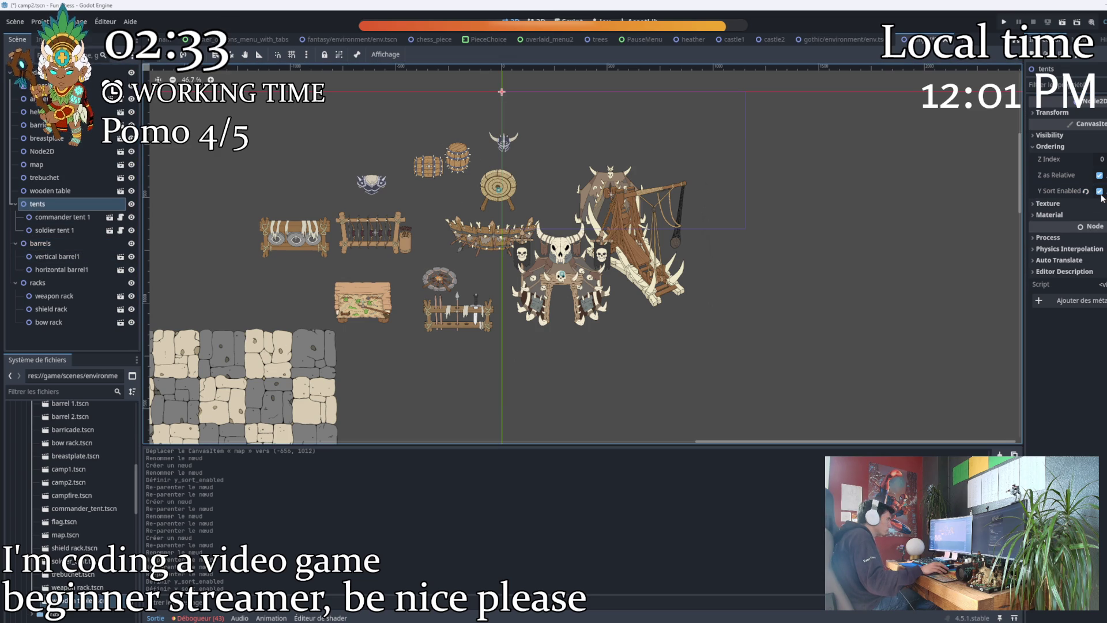
Nudge the fire pit node slightly up and right and rename it 'campfire'.
{"action": "left_click", "coordinate": [39, 153]}
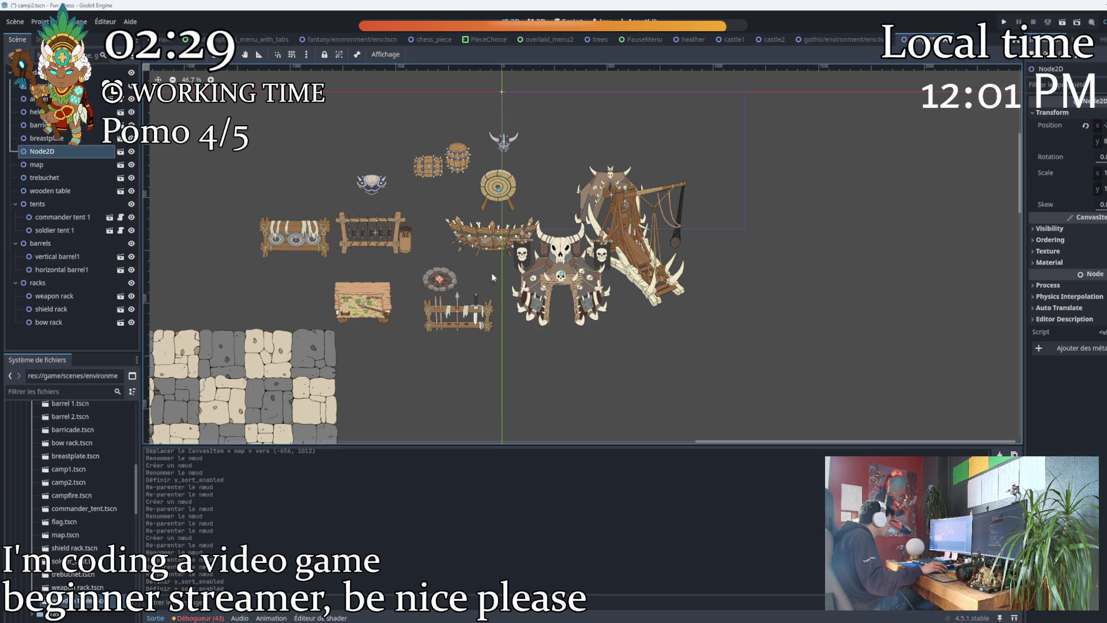
{"action": "key", "text": "Up"}
{"action": "key", "text": "Right"}
{"action": "left_click", "coordinate": [43, 153]}
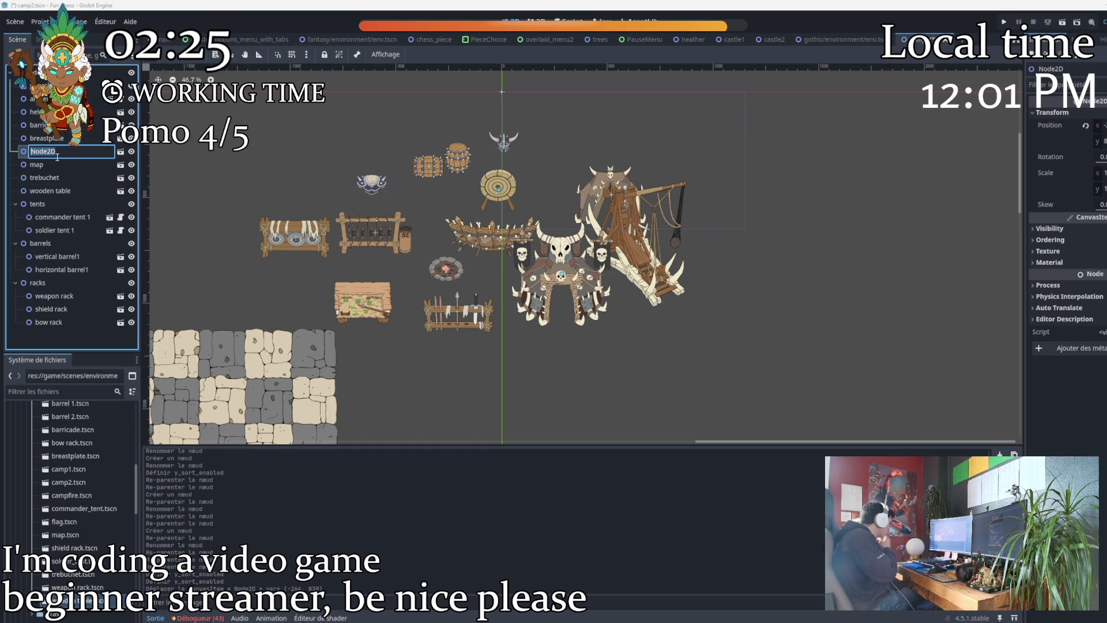
{"action": "type", "text": "campfi"}
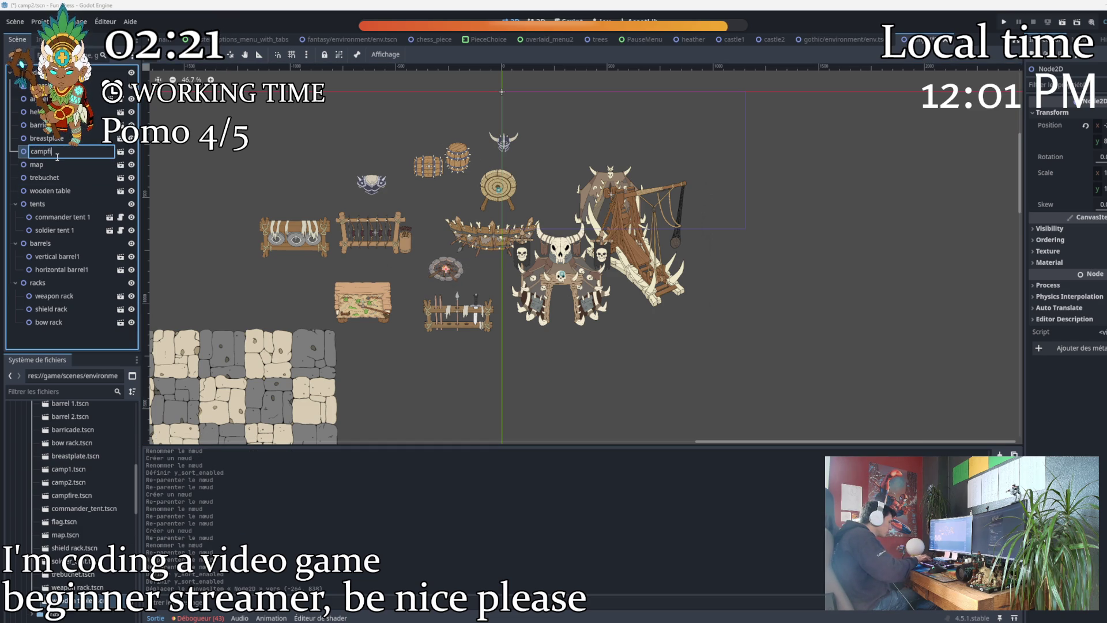
{"action": "type", "text": "re"}
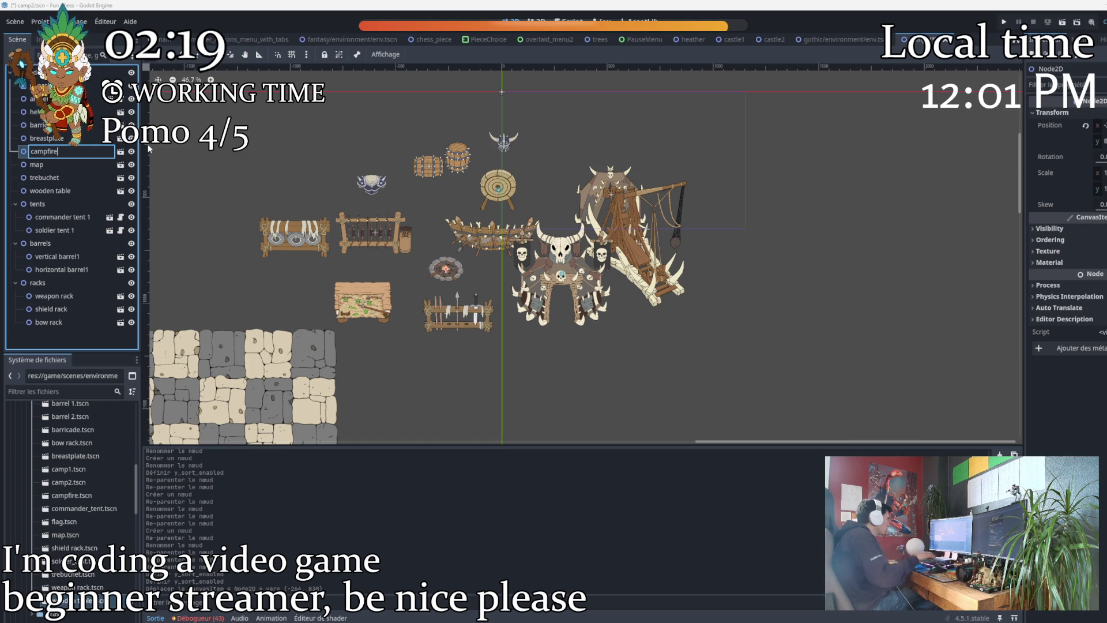
{"action": "key", "text": "Return"}
Drag commander tent 1 down in the viewport so it sits below the weapon rack.
{"action": "scroll", "coordinate": [451, 266], "scroll_direction": "up", "scroll_amount": 5}
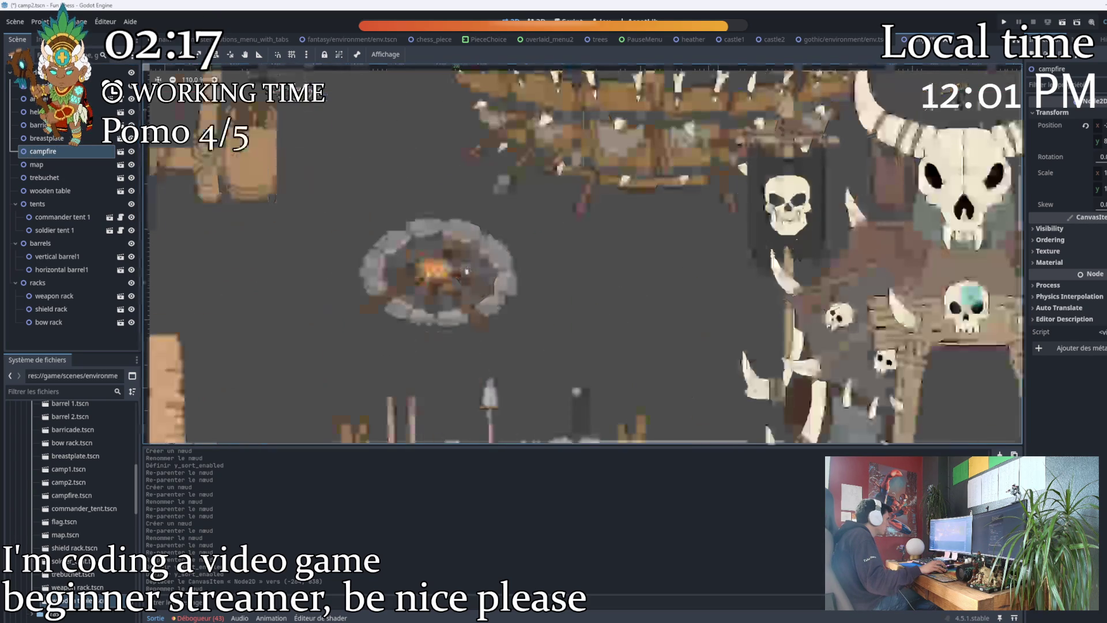
{"action": "scroll", "coordinate": [411, 250], "scroll_direction": "up", "scroll_amount": 5}
{"action": "scroll", "coordinate": [411, 251], "scroll_direction": "down", "scroll_amount": 8}
{"action": "scroll", "coordinate": [411, 251], "scroll_direction": "down", "scroll_amount": 3}
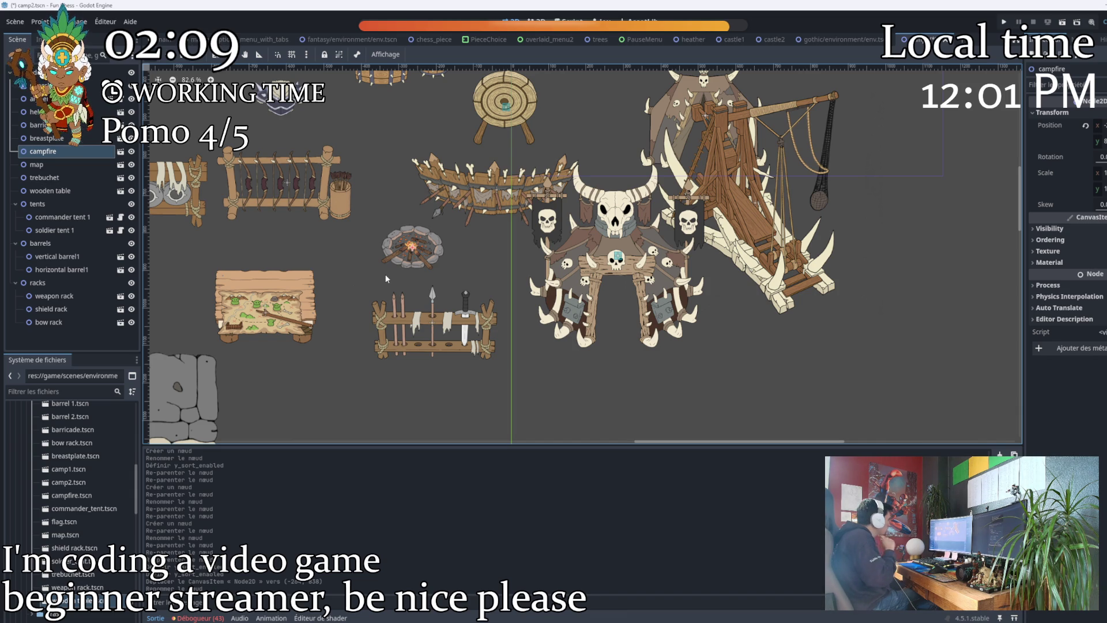
{"action": "scroll", "coordinate": [388, 271], "scroll_direction": "down", "scroll_amount": 4}
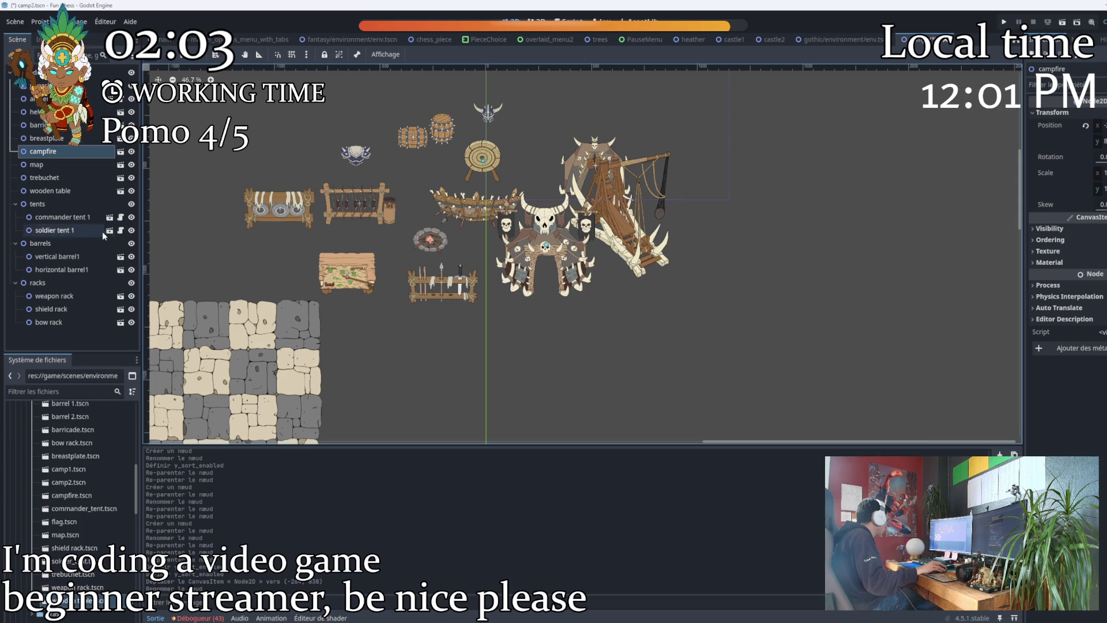
{"action": "scroll", "coordinate": [485, 267], "scroll_direction": "down", "scroll_amount": 2}
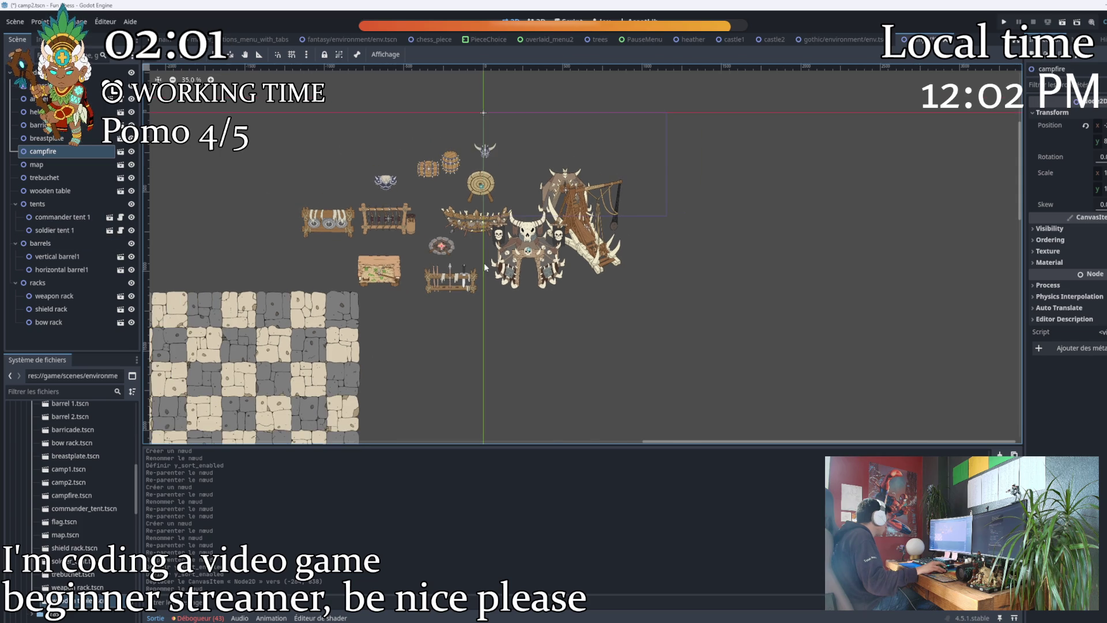
{"action": "mouse_move", "coordinate": [530, 257]}
{"action": "left_mouse_down"}
{"action": "mouse_move", "coordinate": [532, 344]}
{"action": "mouse_move", "coordinate": [494, 350]}
{"action": "mouse_move", "coordinate": [513, 355]}
{"action": "left_mouse_up"}
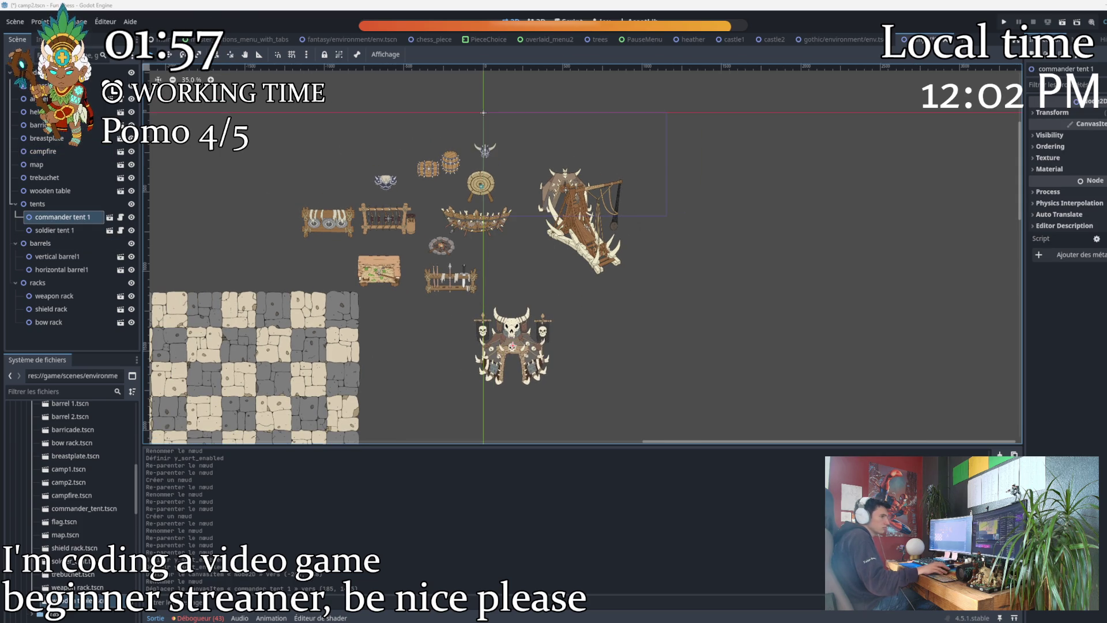
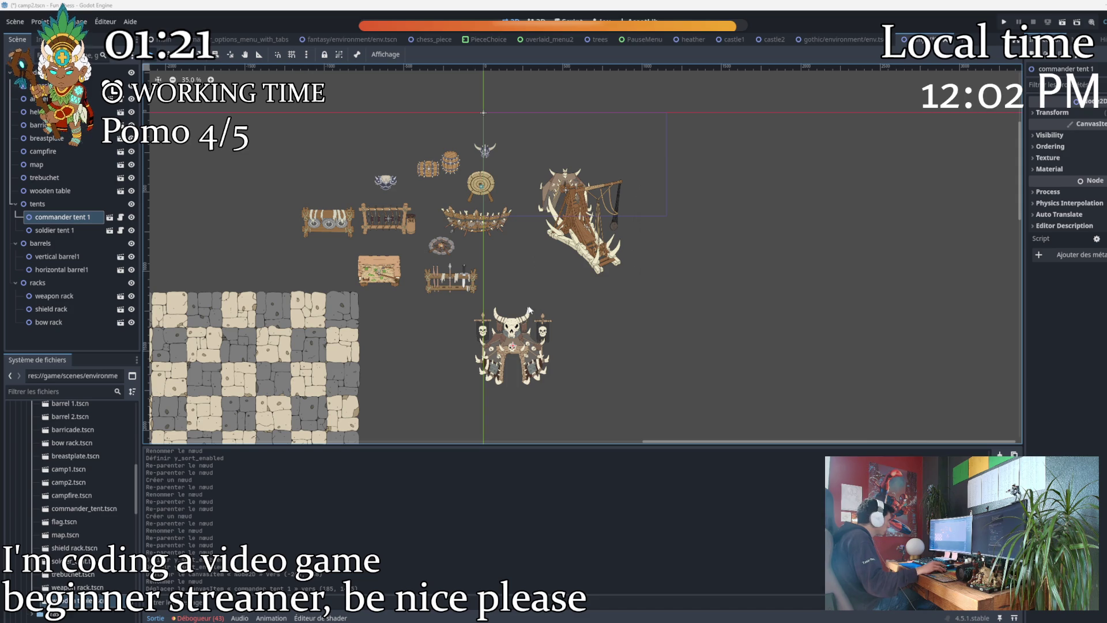
Zoom into the camp, select the wooden table, and open wooden table.tscn for editing.
{"action": "scroll", "coordinate": [460, 323], "scroll_direction": "up", "scroll_amount": 2}
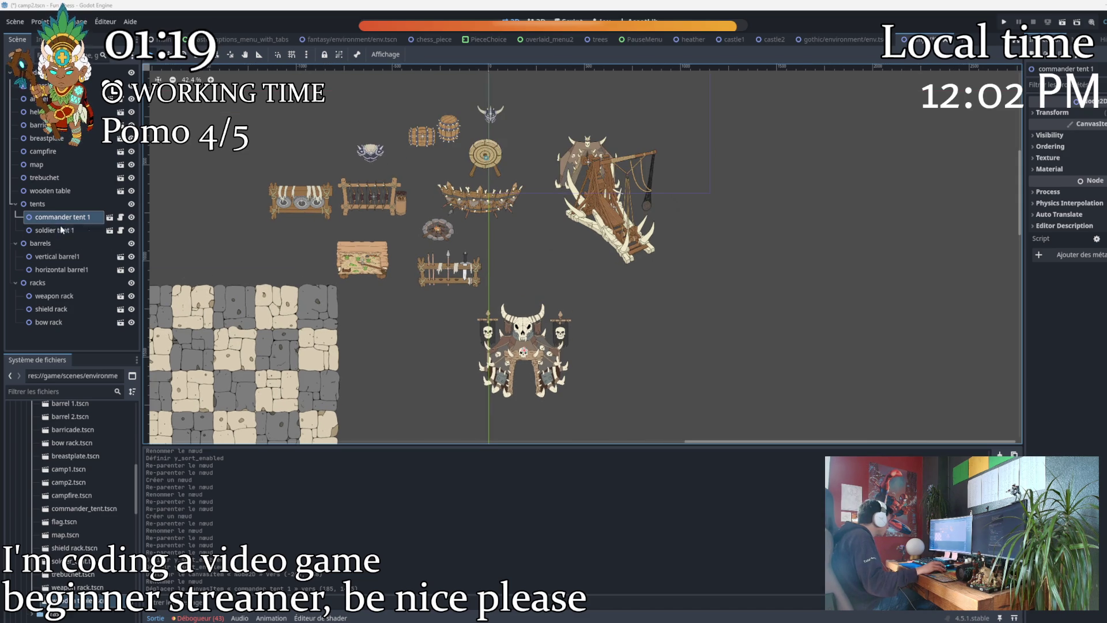
{"action": "scroll", "coordinate": [383, 292], "scroll_direction": "up", "scroll_amount": 1}
{"action": "scroll", "coordinate": [355, 324], "scroll_direction": "up", "scroll_amount": 1}
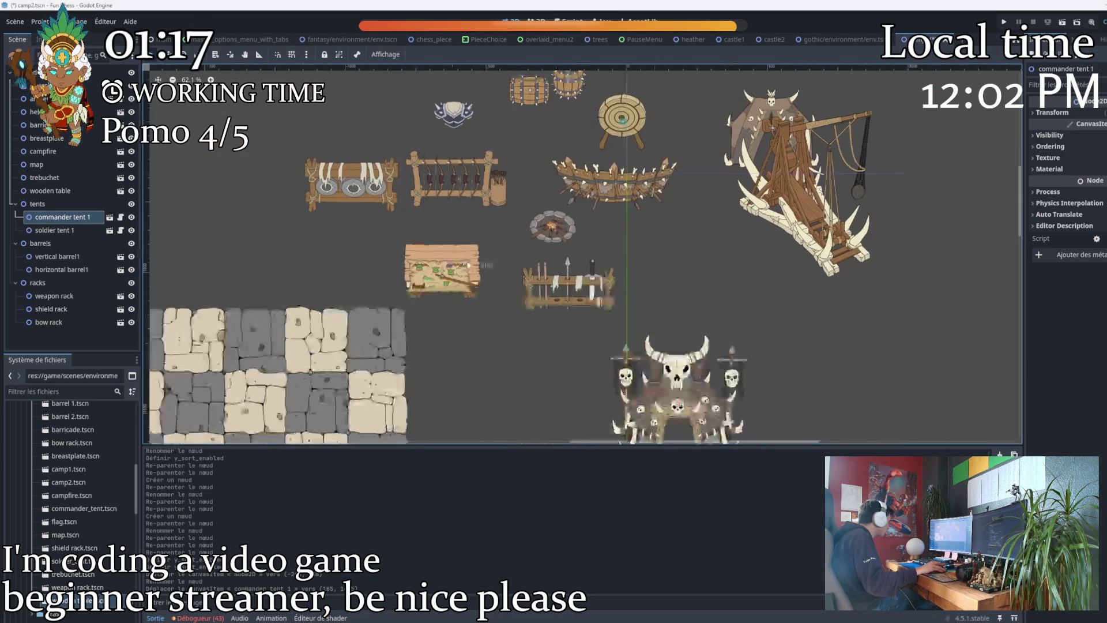
{"action": "left_click", "coordinate": [443, 283]}
{"action": "scroll", "coordinate": [438, 312], "scroll_direction": "up", "scroll_amount": 5}
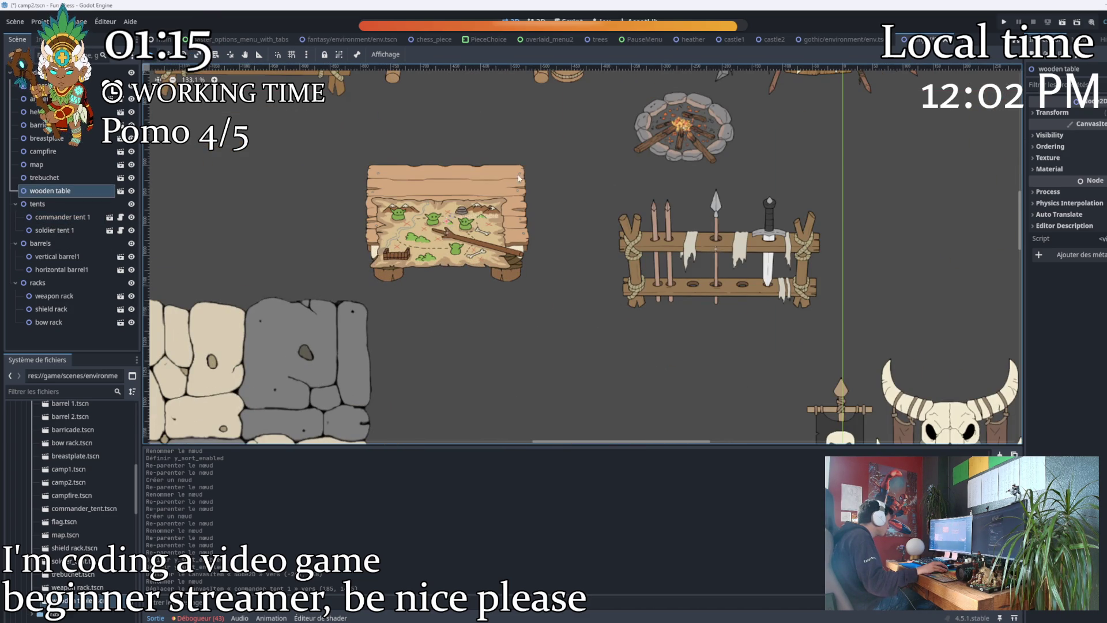
{"action": "scroll", "coordinate": [89, 539], "scroll_direction": "down", "scroll_amount": 3}
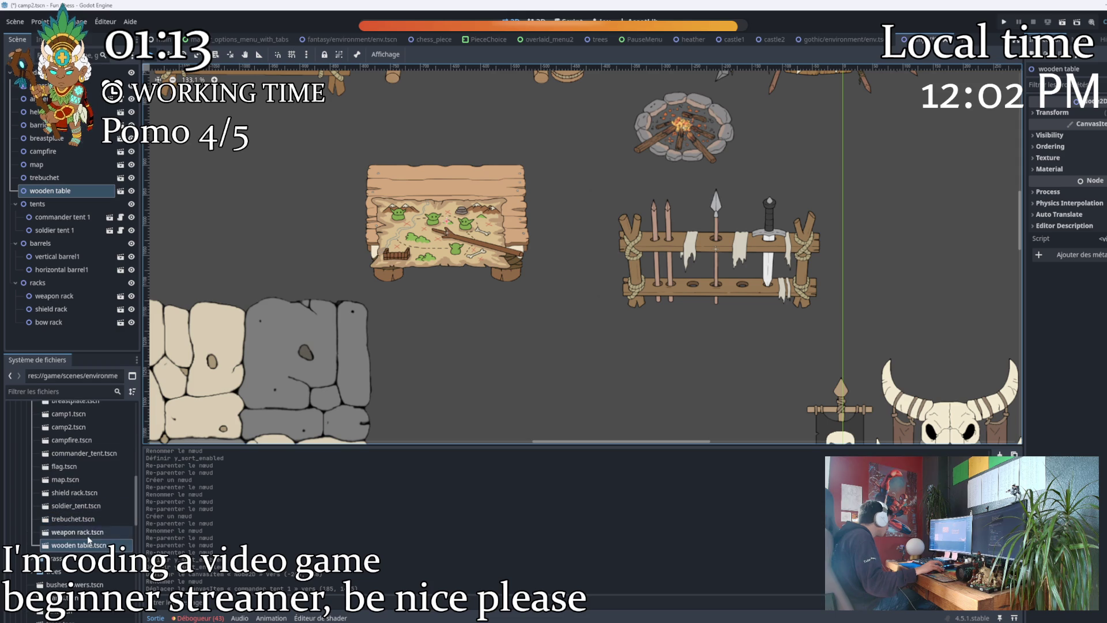
{"action": "double_click", "coordinate": [89, 541]}
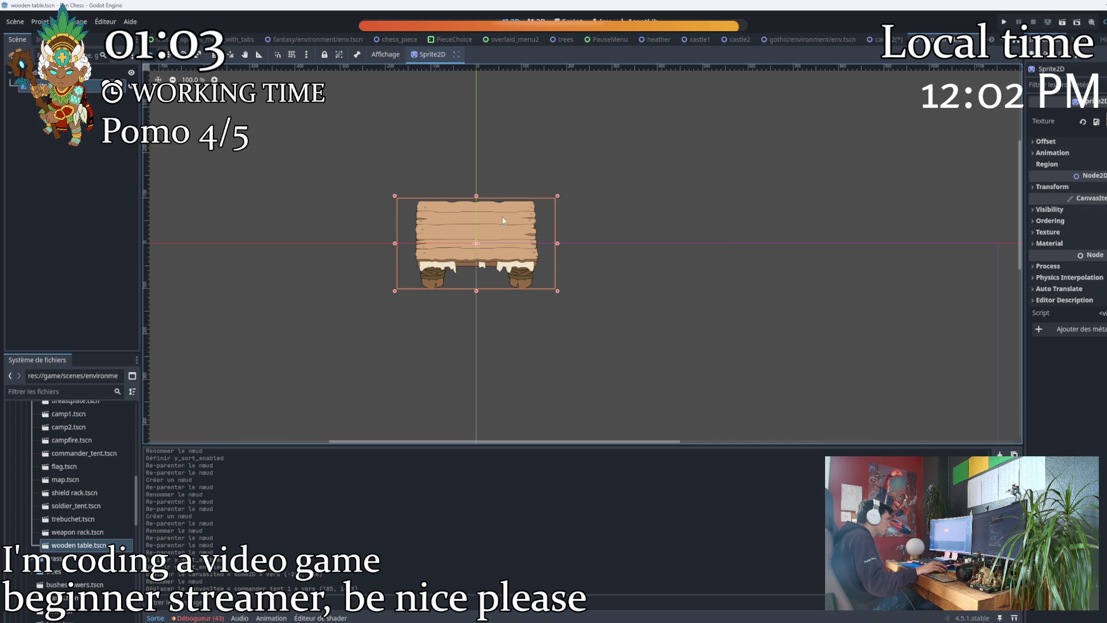
Lower the wooden table sprite by changing its Transform Position y.
{"action": "left_click", "coordinate": [1054, 186]}
{"action": "left_click", "coordinate": [1102, 215]}
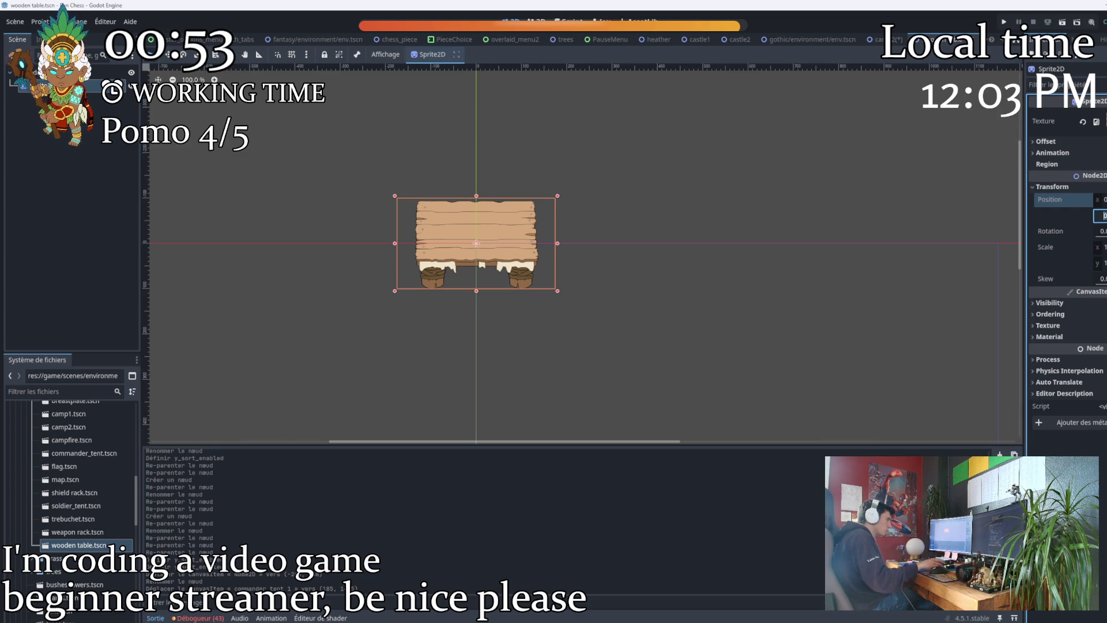
{"action": "left_click", "coordinate": [783, 333]}
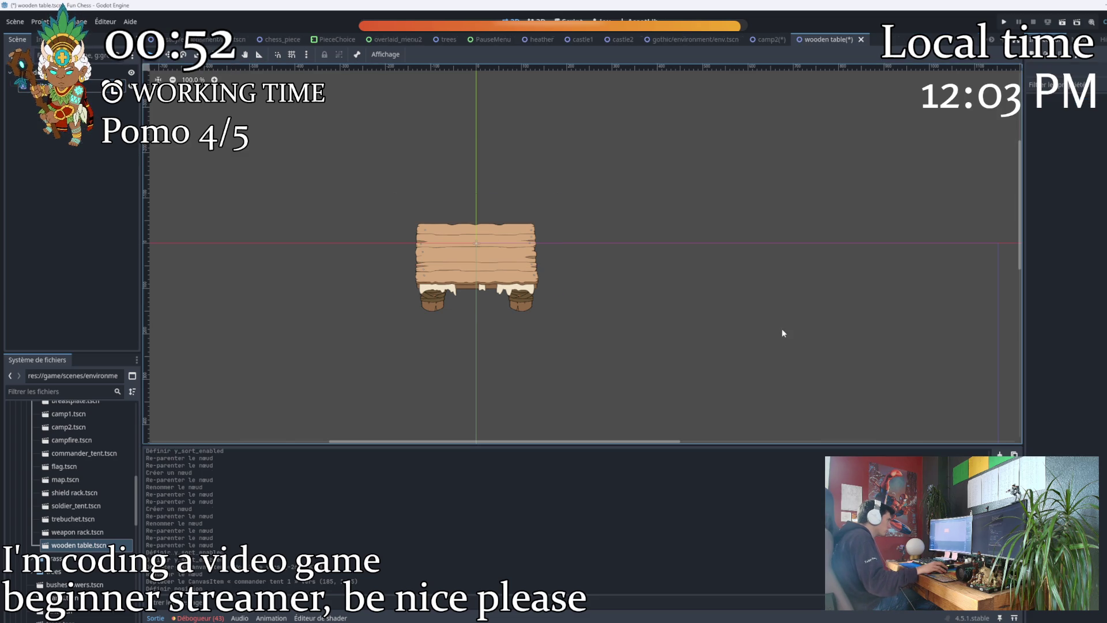
{"action": "left_click", "coordinate": [488, 279]}
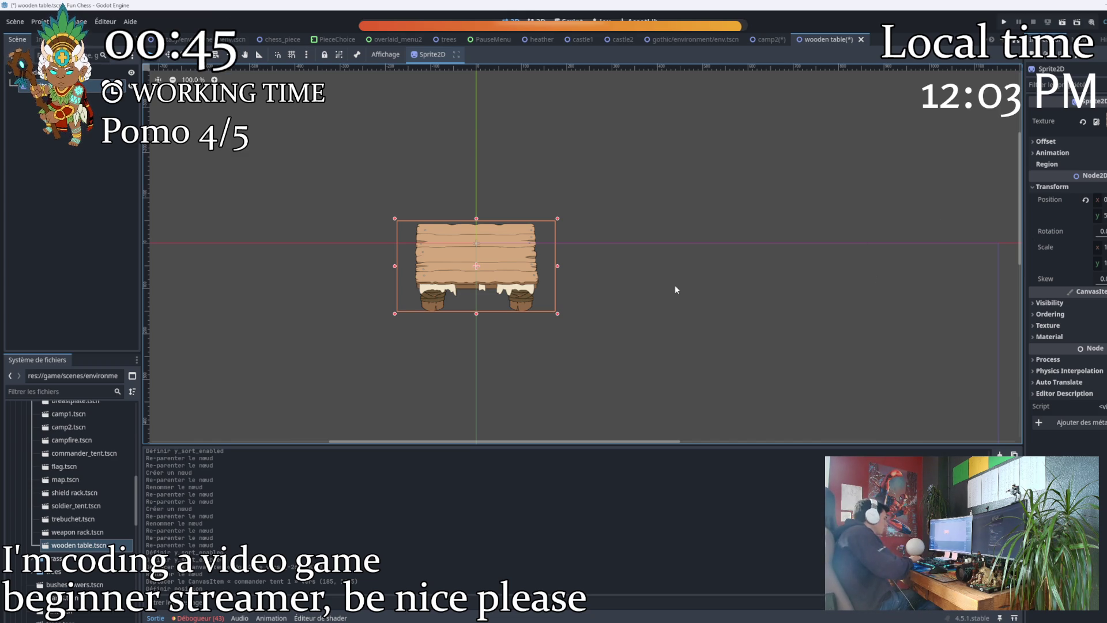
Save the wooden table scene, close it, and nudge the table slightly in camp2.
{"action": "key", "text": "ctrl+s"}
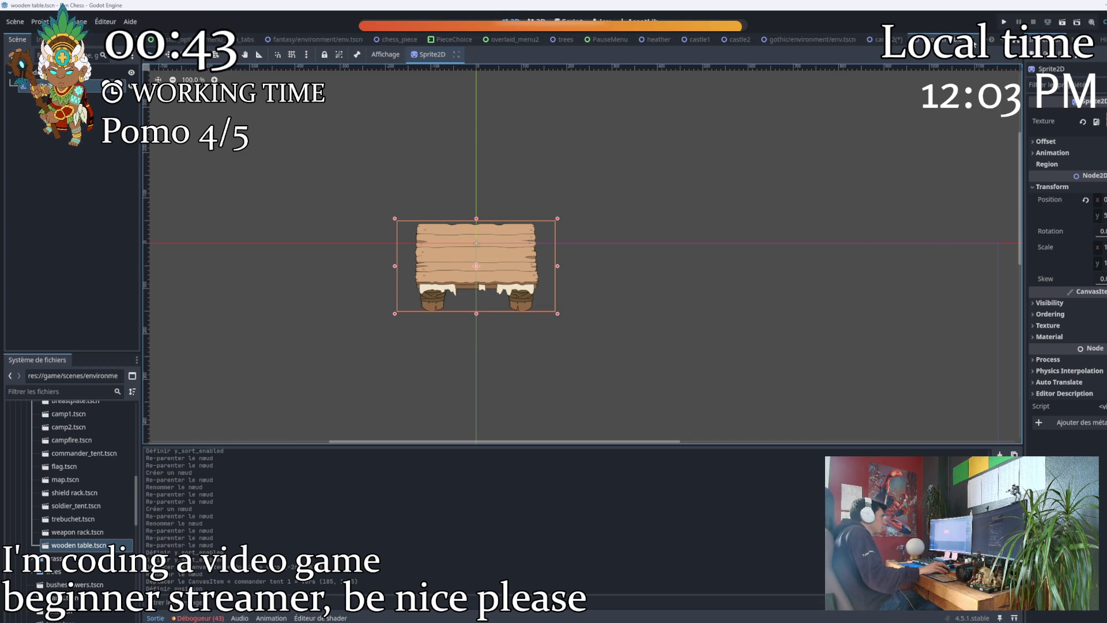
{"action": "key", "text": "ctrl+shift+w"}
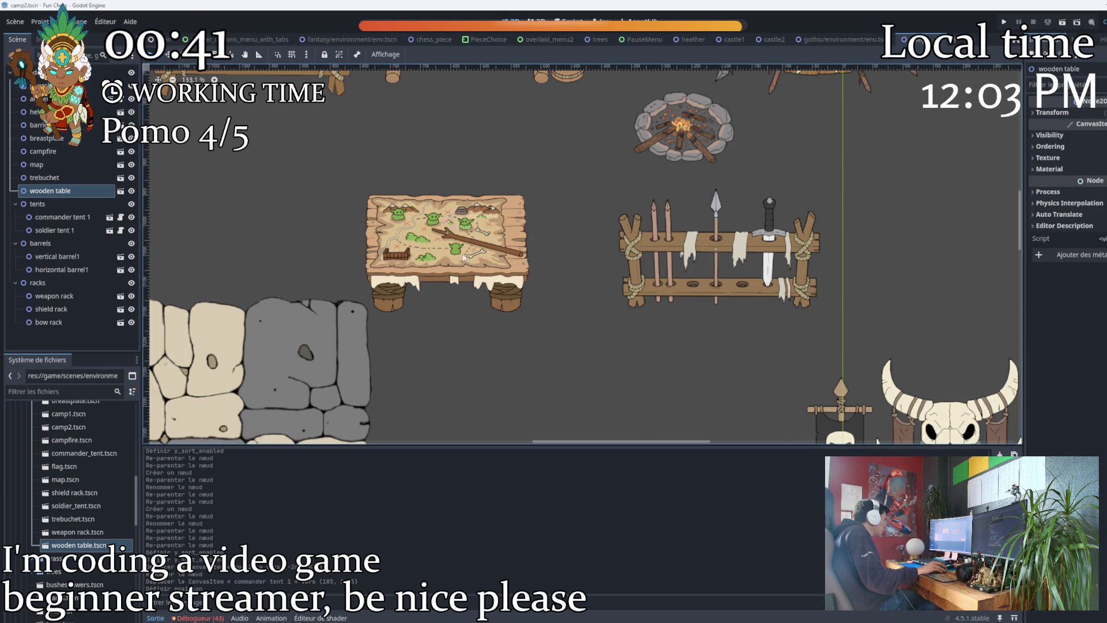
{"action": "mouse_move", "coordinate": [442, 240]}
{"action": "left_mouse_down"}
{"action": "mouse_move", "coordinate": [469, 214]}
{"action": "mouse_move", "coordinate": [519, 222]}
{"action": "left_mouse_up"}
Move the map onto the wooden table in the camp2 scene.
{"action": "double_click", "coordinate": [417, 236]}
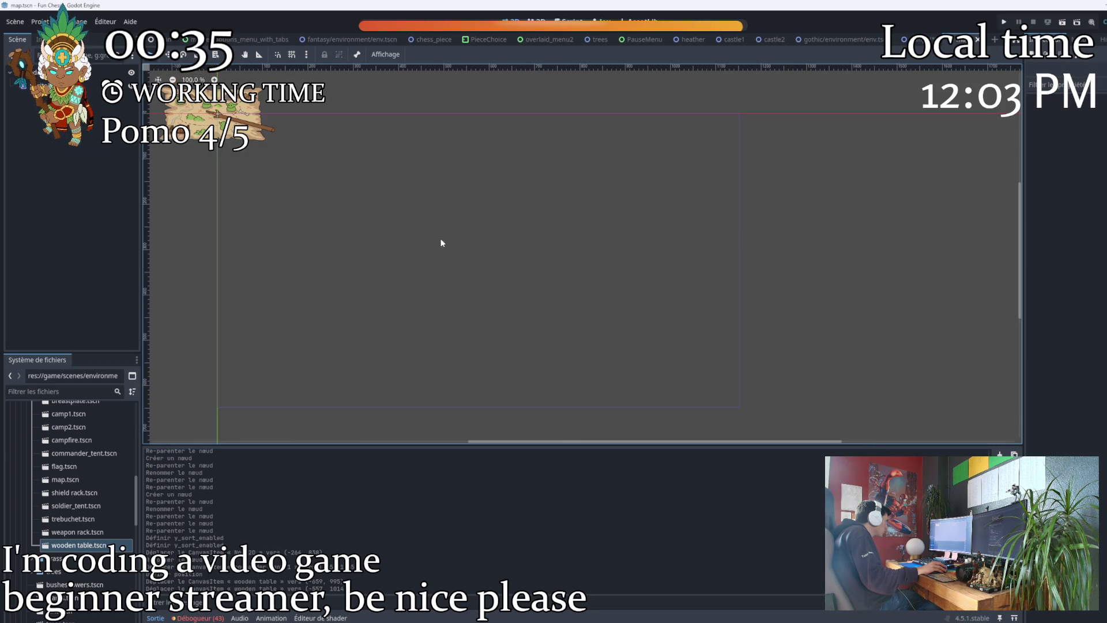
{"action": "key", "text": "ctrl+shift+Tab"}
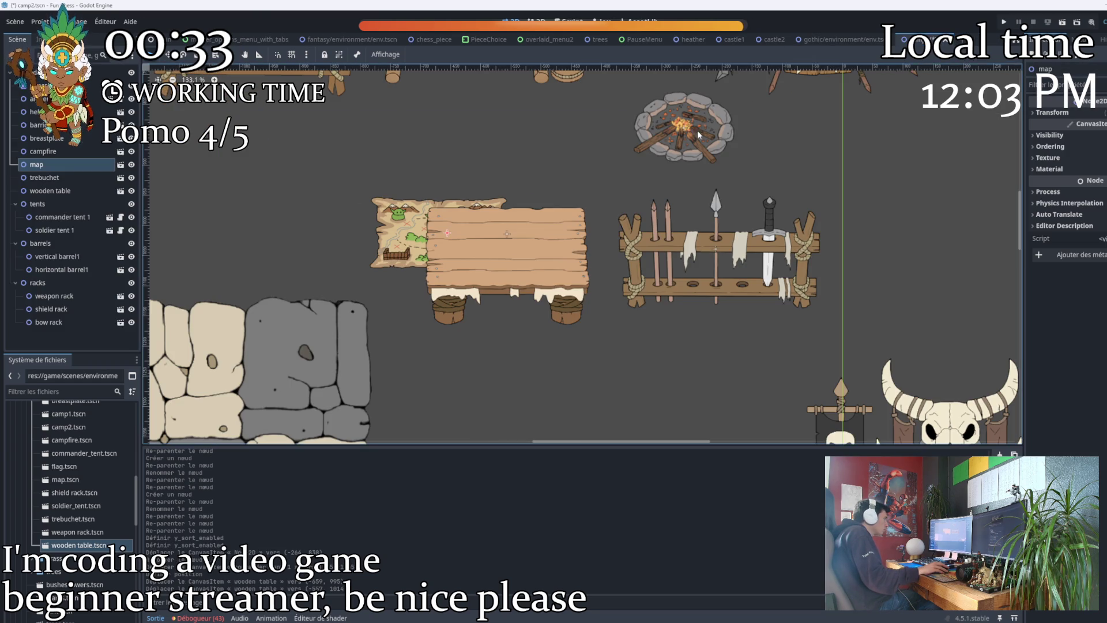
{"action": "left_click_drag", "start_coordinate": [424, 261], "coordinate": [469, 256]}
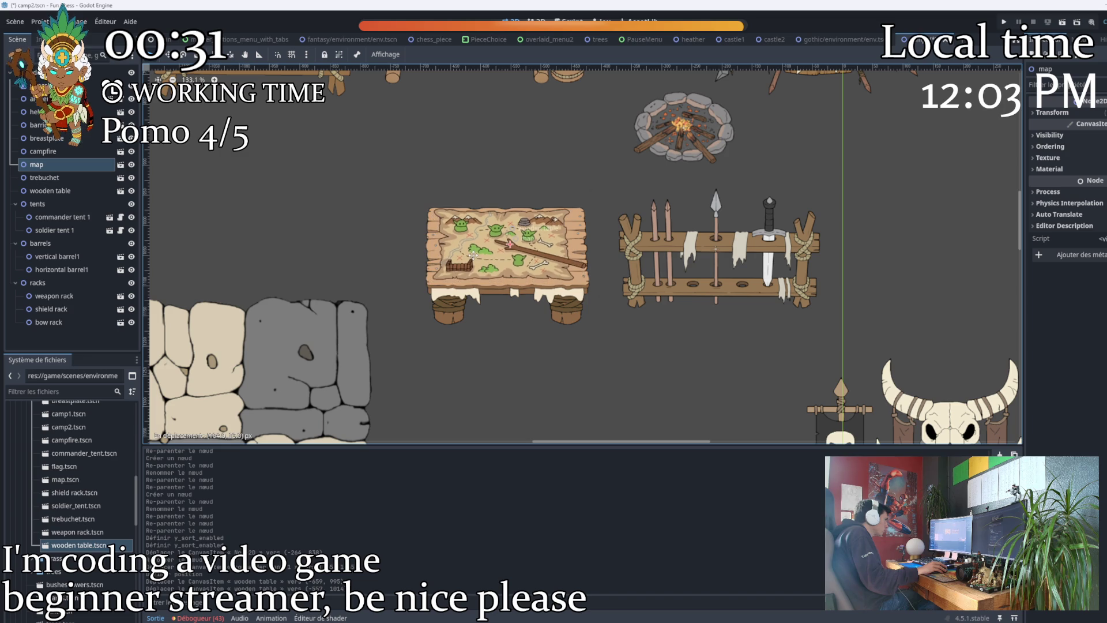
{"action": "scroll", "coordinate": [459, 228], "scroll_direction": "down", "scroll_amount": 3}
Set the breastplate on top of the map, then select commander tent 1.
{"action": "mouse_move", "coordinate": [405, 180]}
{"action": "left_mouse_down"}
{"action": "mouse_move", "coordinate": [396, 240]}
{"action": "mouse_move", "coordinate": [525, 298]}
{"action": "left_mouse_up"}
{"action": "scroll", "coordinate": [526, 298], "scroll_direction": "down", "scroll_amount": 1}
{"action": "mouse_move", "coordinate": [582, 120]}
{"action": "left_mouse_down"}
{"action": "mouse_move", "coordinate": [593, 334]}
{"action": "mouse_move", "coordinate": [574, 361]}
{"action": "left_mouse_up"}
{"action": "scroll", "coordinate": [575, 362], "scroll_direction": "down", "scroll_amount": 3}
{"action": "mouse_move", "coordinate": [732, 392]}
{"action": "left_mouse_down"}
{"action": "mouse_move", "coordinate": [640, 324]}
{"action": "mouse_move", "coordinate": [565, 217]}
{"action": "left_mouse_up"}
{"action": "left_click", "coordinate": [565, 217]}
{"action": "left_click", "coordinate": [81, 216]}
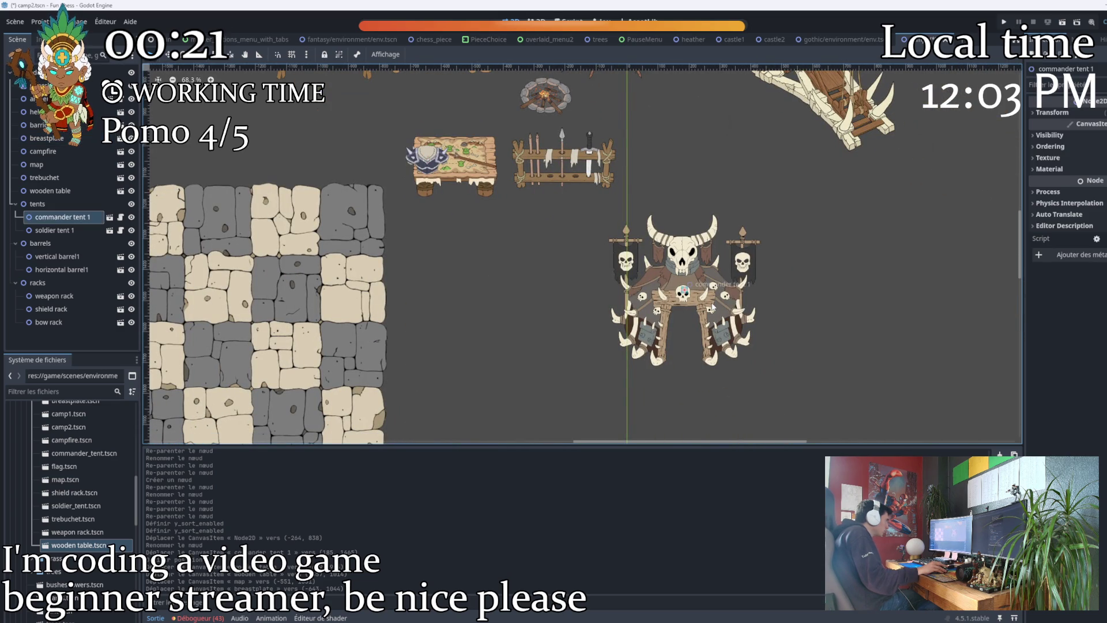
Copy commander tent 1 into the tents group as commander tent 2 and place it upper left.
{"action": "right_click", "coordinate": [61, 221]}
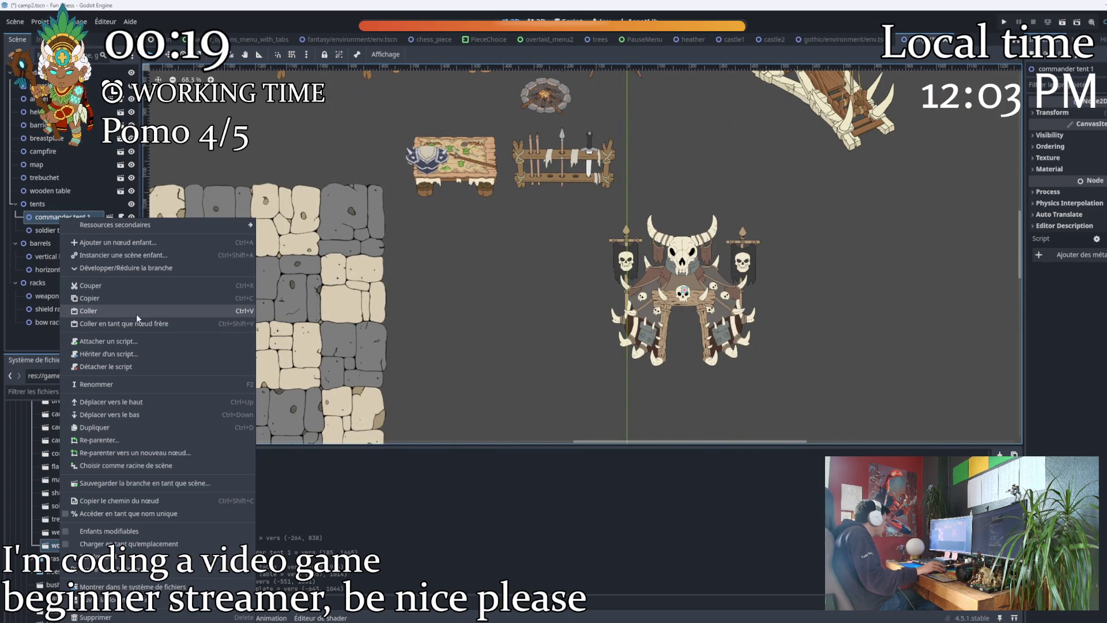
{"action": "left_click", "coordinate": [99, 296]}
{"action": "right_click", "coordinate": [57, 202]}
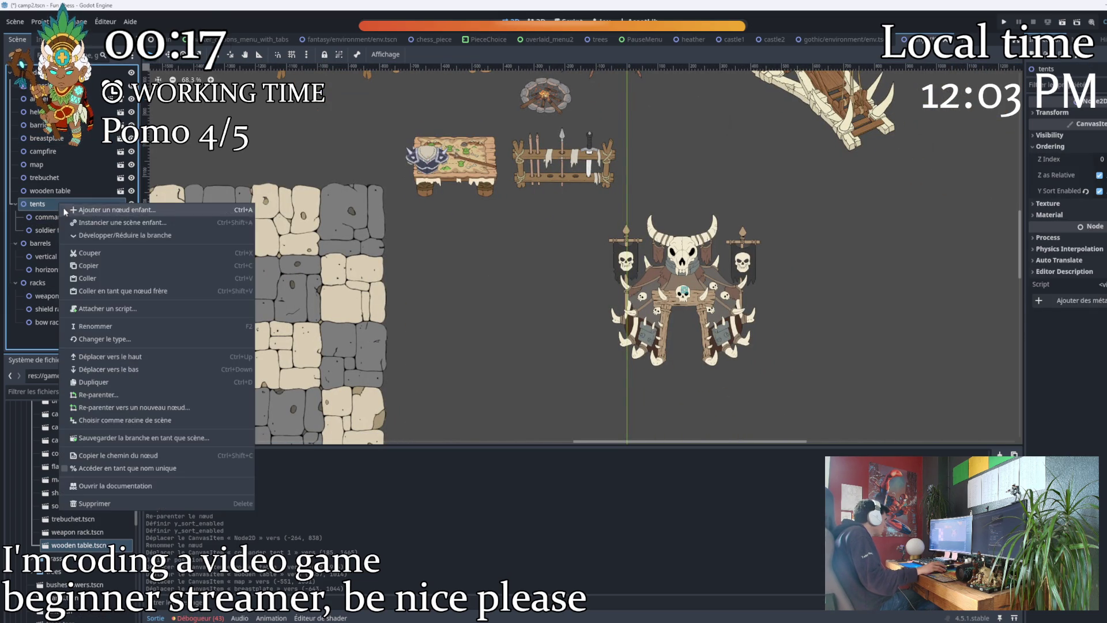
{"action": "left_click", "coordinate": [114, 280]}
{"action": "left_click_drag", "start_coordinate": [67, 243], "coordinate": [78, 229]}
{"action": "scroll", "coordinate": [619, 295], "scroll_direction": "down", "scroll_amount": 2}
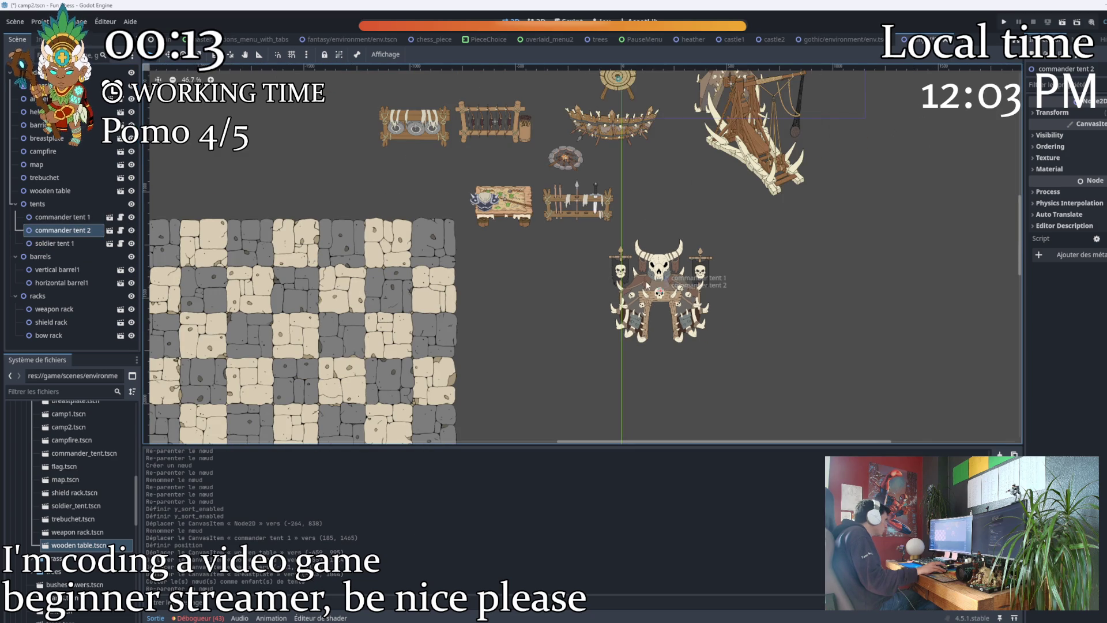
{"action": "scroll", "coordinate": [306, 148], "scroll_direction": "down", "scroll_amount": 3}
{"action": "mouse_move", "coordinate": [663, 283]}
{"action": "left_mouse_down"}
{"action": "mouse_move", "coordinate": [306, 148]}
{"action": "mouse_move", "coordinate": [287, 133]}
{"action": "mouse_move", "coordinate": [284, 104]}
{"action": "left_mouse_up"}
Box-select all the camp objects and shift the whole layout down and right.
{"action": "mouse_move", "coordinate": [369, 147]}
{"action": "left_mouse_down"}
{"action": "mouse_move", "coordinate": [556, 278]}
{"action": "mouse_move", "coordinate": [564, 253]}
{"action": "left_mouse_up"}
{"action": "mouse_move", "coordinate": [827, 172]}
{"action": "left_mouse_down"}
{"action": "mouse_move", "coordinate": [612, 223]}
{"action": "mouse_move", "coordinate": [417, 305]}
{"action": "mouse_move", "coordinate": [335, 465]}
{"action": "left_mouse_up"}
{"action": "scroll", "coordinate": [392, 361], "scroll_direction": "down", "scroll_amount": 2}
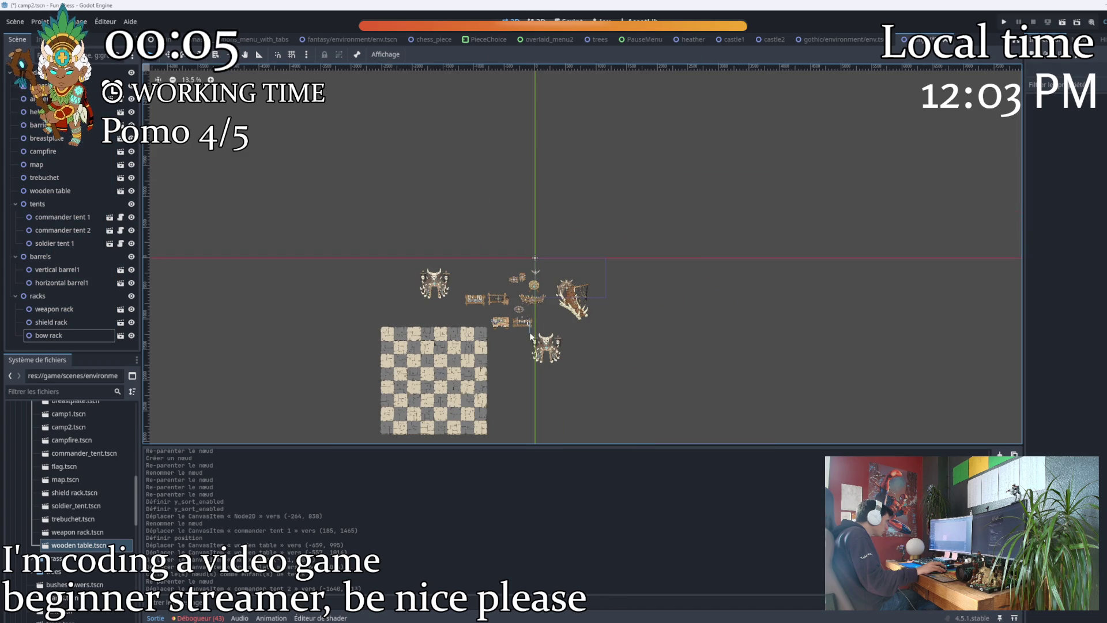
{"action": "mouse_move", "coordinate": [651, 265]}
{"action": "left_mouse_down"}
{"action": "mouse_move", "coordinate": [415, 383]}
{"action": "mouse_move", "coordinate": [348, 463]}
{"action": "left_mouse_up"}
{"action": "left_click_drag", "start_coordinate": [429, 389], "coordinate": [458, 399]}
{"action": "left_click", "coordinate": [624, 391]}
{"action": "scroll", "coordinate": [522, 367], "scroll_direction": "up", "scroll_amount": 6}
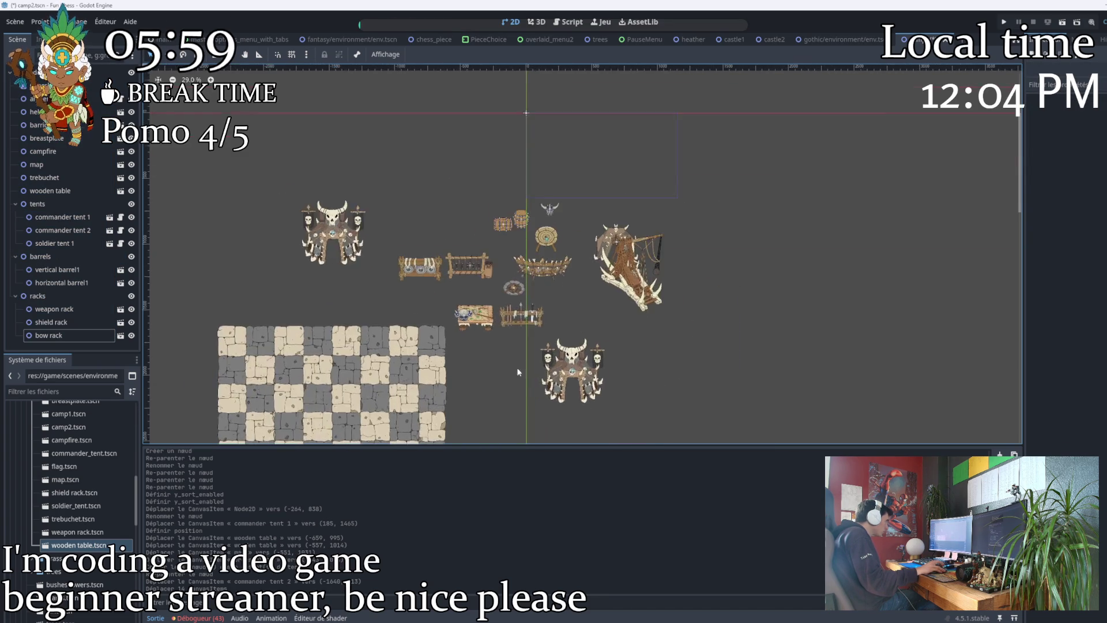
Paste copies of soldier tent 1 into the tents group, un-nesting them as direct children.
{"action": "left_click", "coordinate": [54, 244]}
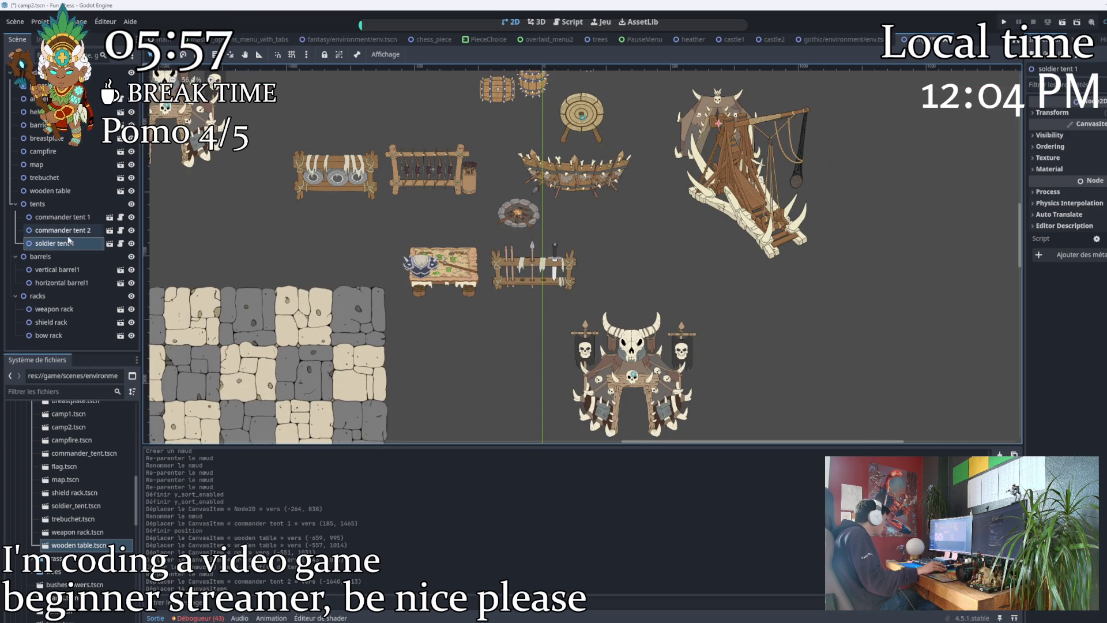
{"action": "right_click", "coordinate": [54, 244]}
{"action": "left_click", "coordinate": [98, 308]}
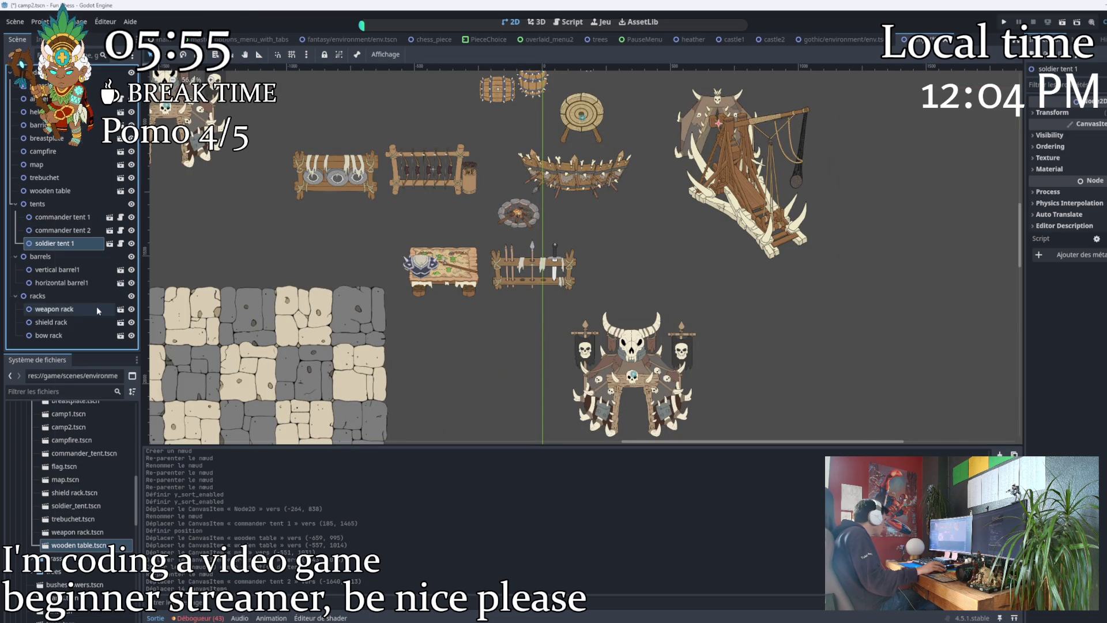
{"action": "left_click", "coordinate": [52, 206]}
{"action": "key", "text": "ctrl+v"}
{"action": "key", "text": "ctrl+v"}
{"action": "key", "text": "ctrl+v"}
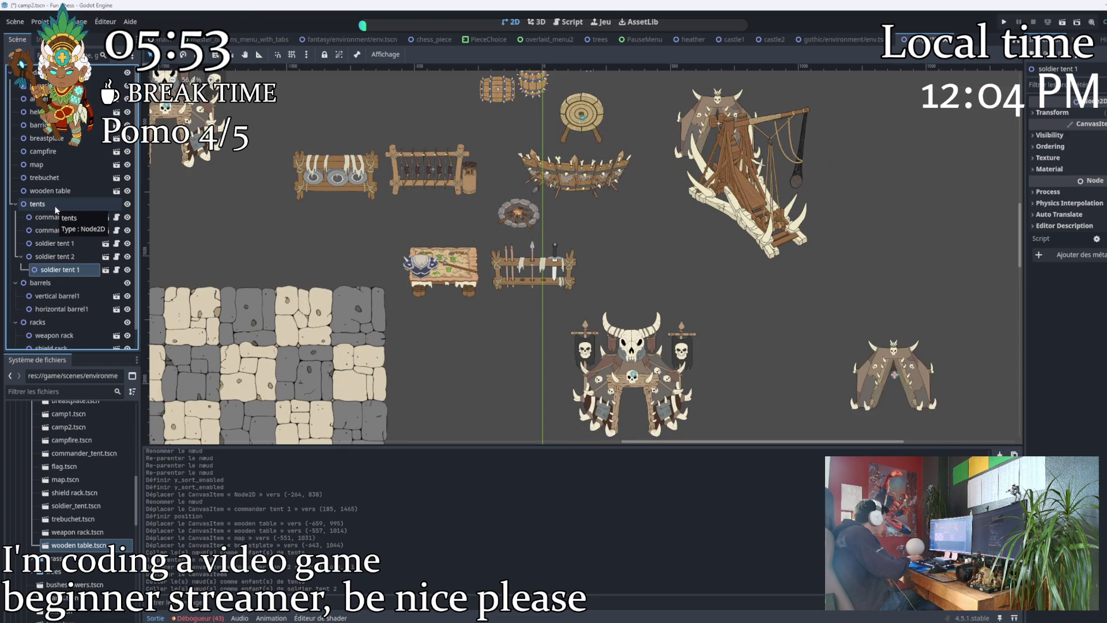
{"action": "key", "text": "ctrl+v"}
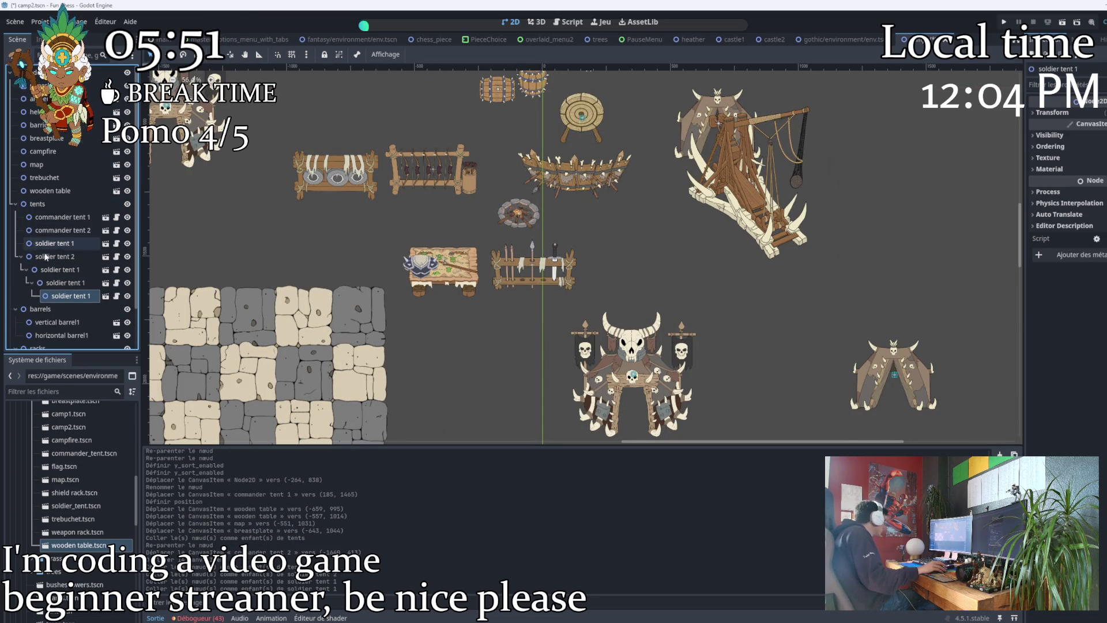
{"action": "left_click_drag", "start_coordinate": [58, 270], "coordinate": [40, 205]}
{"action": "left_click_drag", "start_coordinate": [58, 292], "coordinate": [50, 218]}
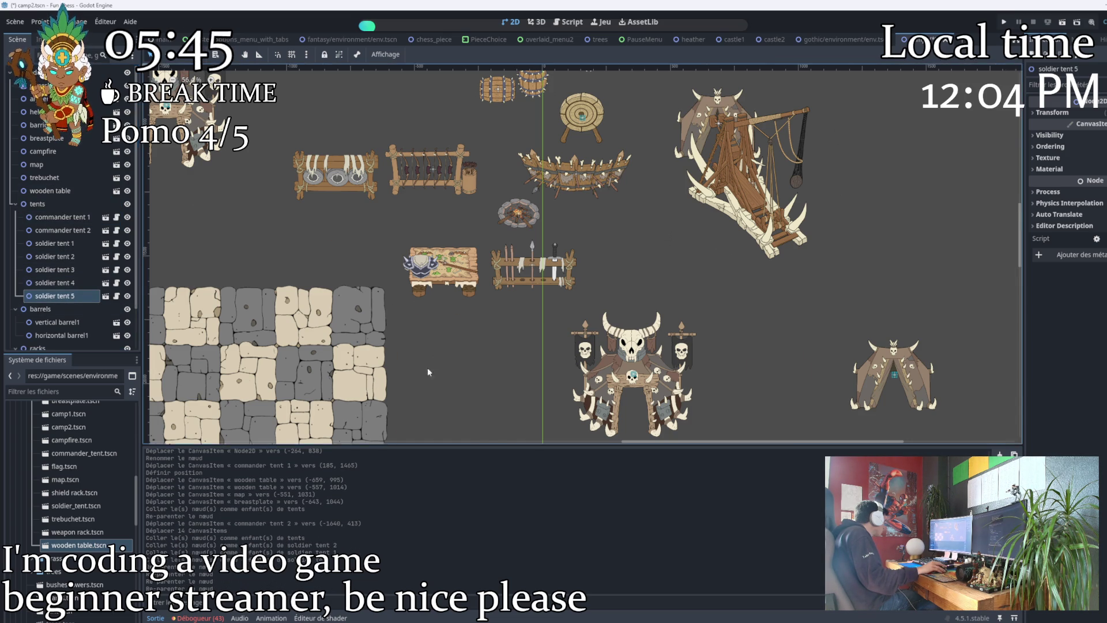
Spread the new soldier tents 3, 4 and 5 to spots around the camp.
{"action": "scroll", "coordinate": [603, 380], "scroll_direction": "down", "scroll_amount": 6}
{"action": "left_click_drag", "start_coordinate": [632, 187], "coordinate": [588, 148]}
{"action": "mouse_move", "coordinate": [652, 258]}
{"action": "left_mouse_down"}
{"action": "mouse_move", "coordinate": [508, 205]}
{"action": "mouse_move", "coordinate": [495, 173]}
{"action": "left_mouse_up"}
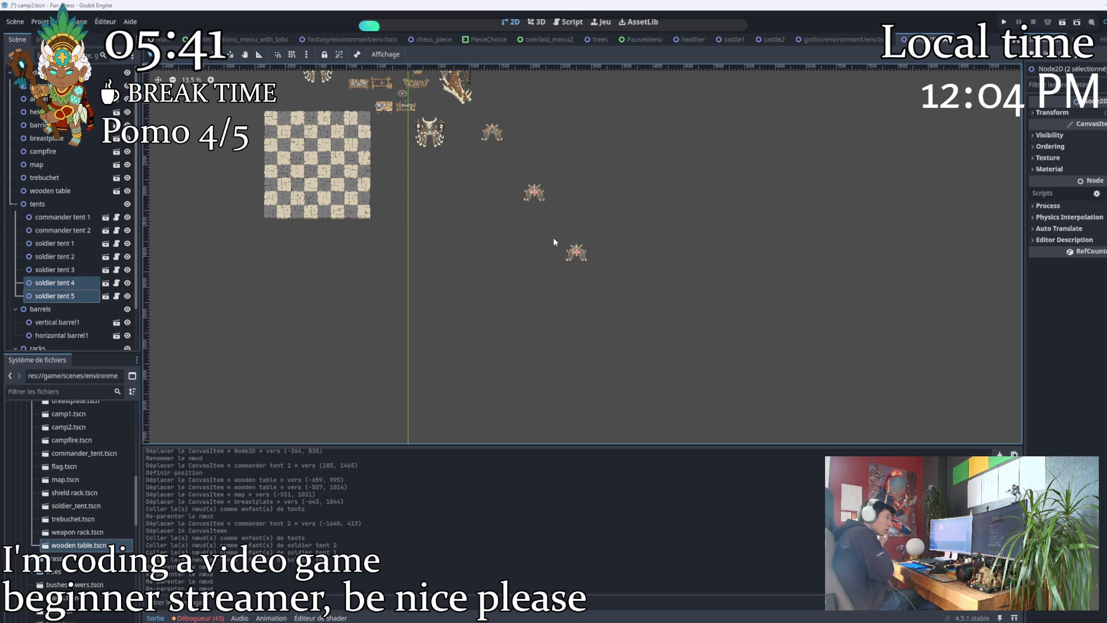
{"action": "mouse_move", "coordinate": [535, 189]}
{"action": "left_mouse_down"}
{"action": "mouse_move", "coordinate": [473, 150]}
{"action": "mouse_move", "coordinate": [462, 126]}
{"action": "mouse_move", "coordinate": [464, 141]}
{"action": "mouse_move", "coordinate": [298, 117]}
{"action": "left_mouse_up"}
{"action": "scroll", "coordinate": [553, 134], "scroll_direction": "up", "scroll_amount": 3}
{"action": "scroll", "coordinate": [463, 140], "scroll_direction": "up", "scroll_amount": 7}
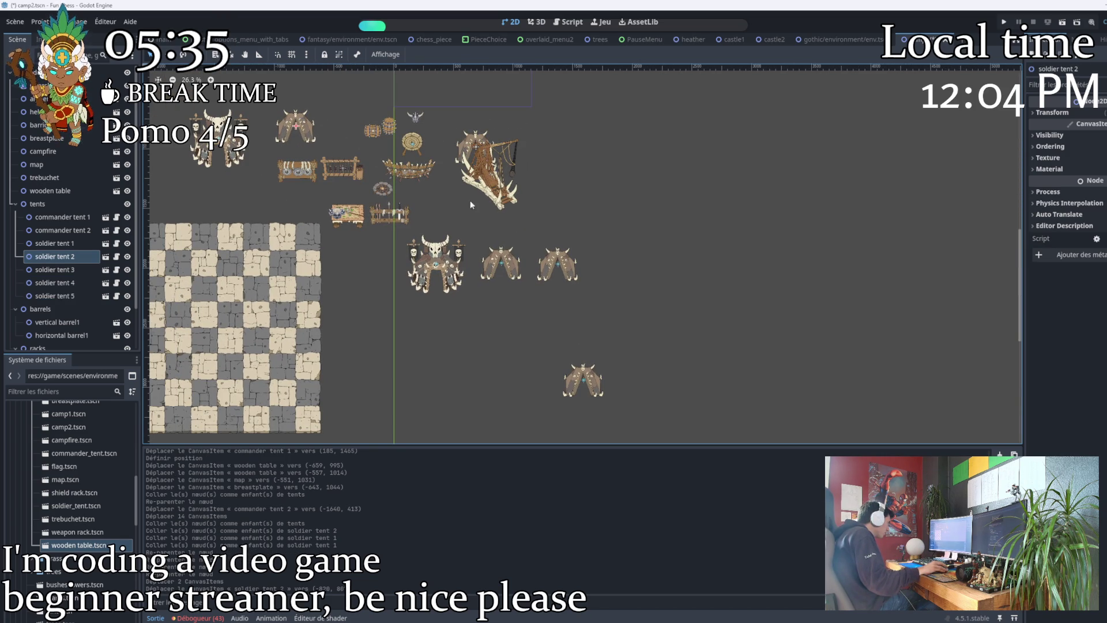
{"action": "left_click_drag", "start_coordinate": [558, 269], "coordinate": [448, 331]}
{"action": "mouse_move", "coordinate": [589, 386]}
{"action": "left_mouse_down"}
{"action": "mouse_move", "coordinate": [500, 233]}
{"action": "mouse_move", "coordinate": [465, 218]}
{"action": "left_mouse_up"}
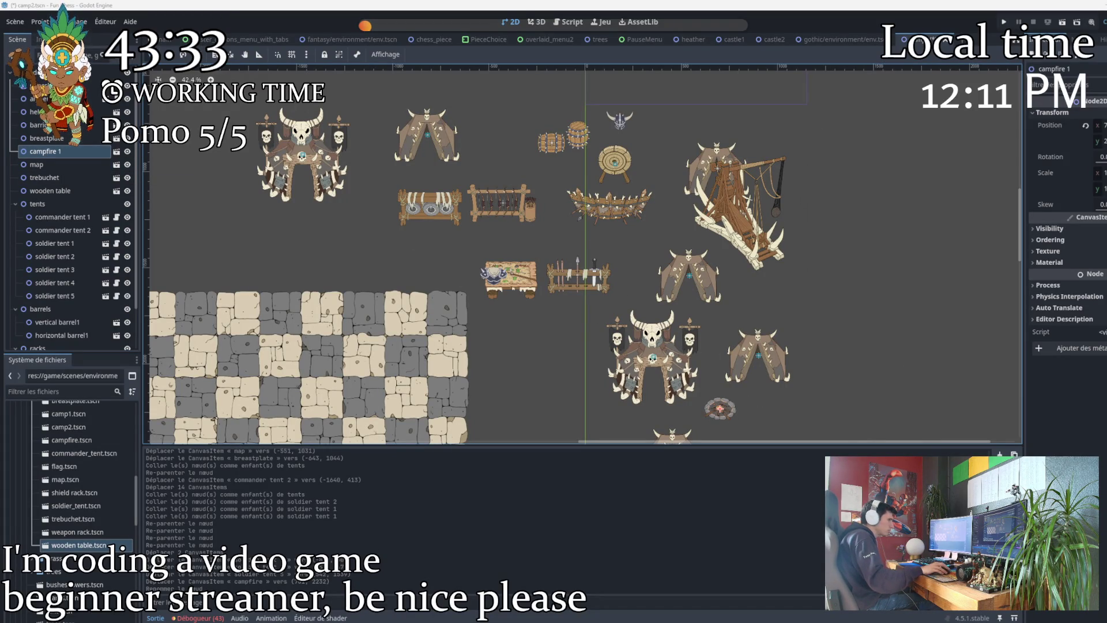
Bring up the add or paste options at the campfire in the viewport.
{"action": "right_click", "coordinate": [721, 407]}
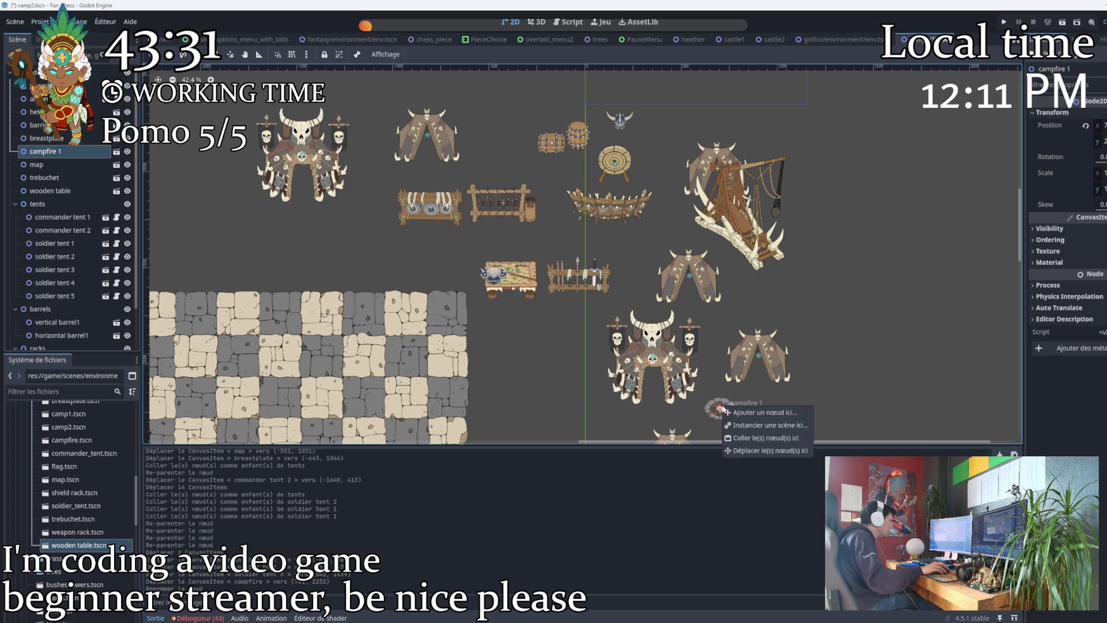
Copy campfire 1 under the root Node2D and place the new campfire 2 elsewhere.
{"action": "right_click", "coordinate": [44, 152]}
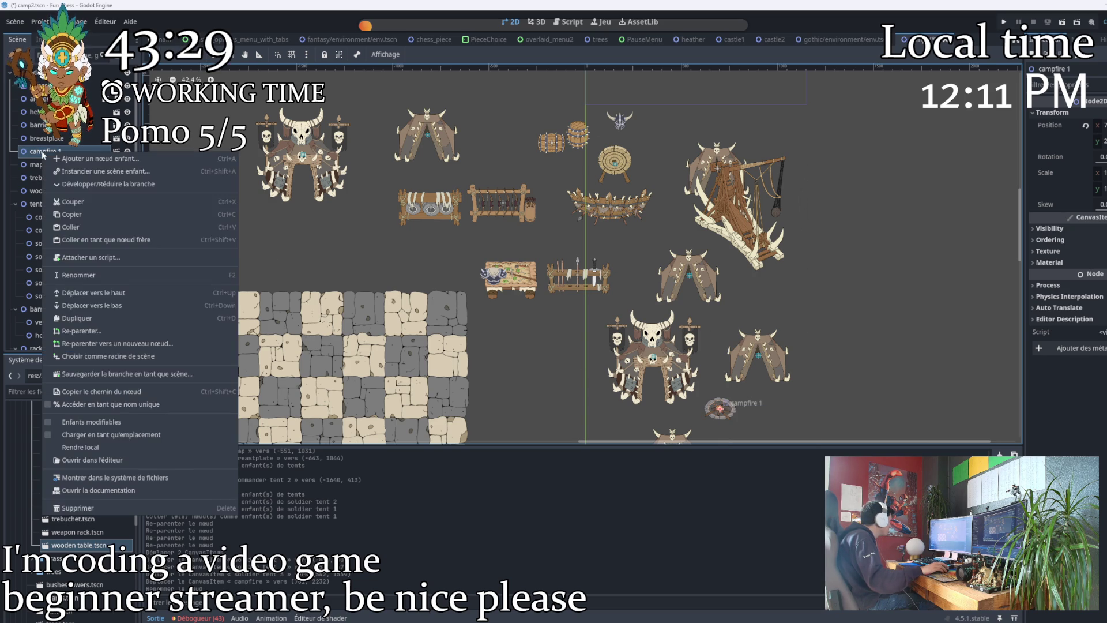
{"action": "left_click", "coordinate": [78, 217]}
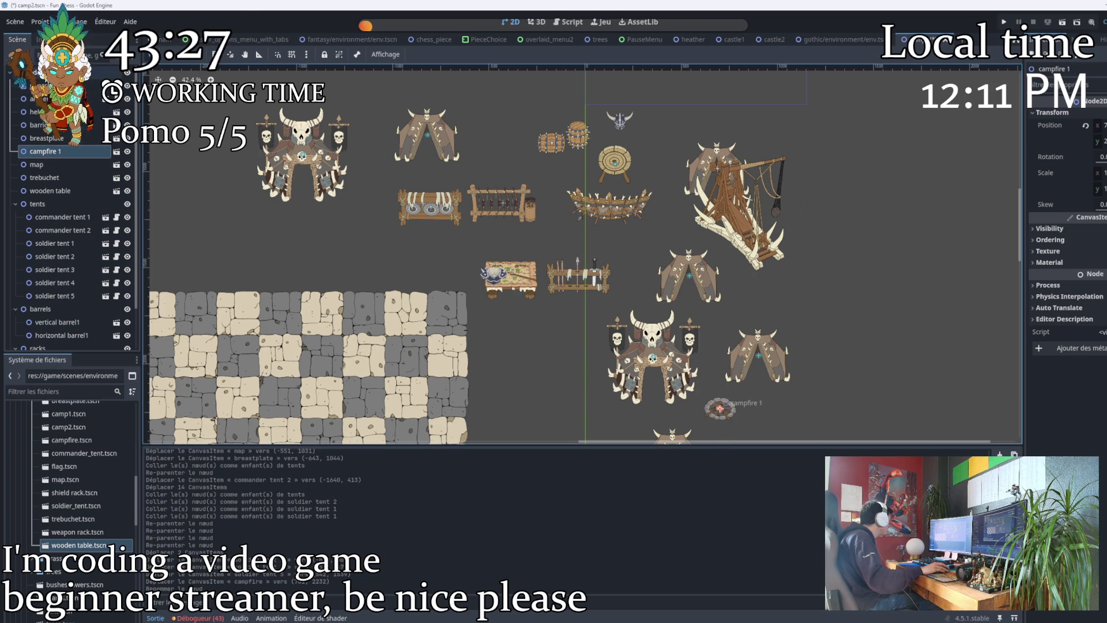
{"action": "right_click", "coordinate": [44, 74]}
{"action": "left_click", "coordinate": [66, 151]}
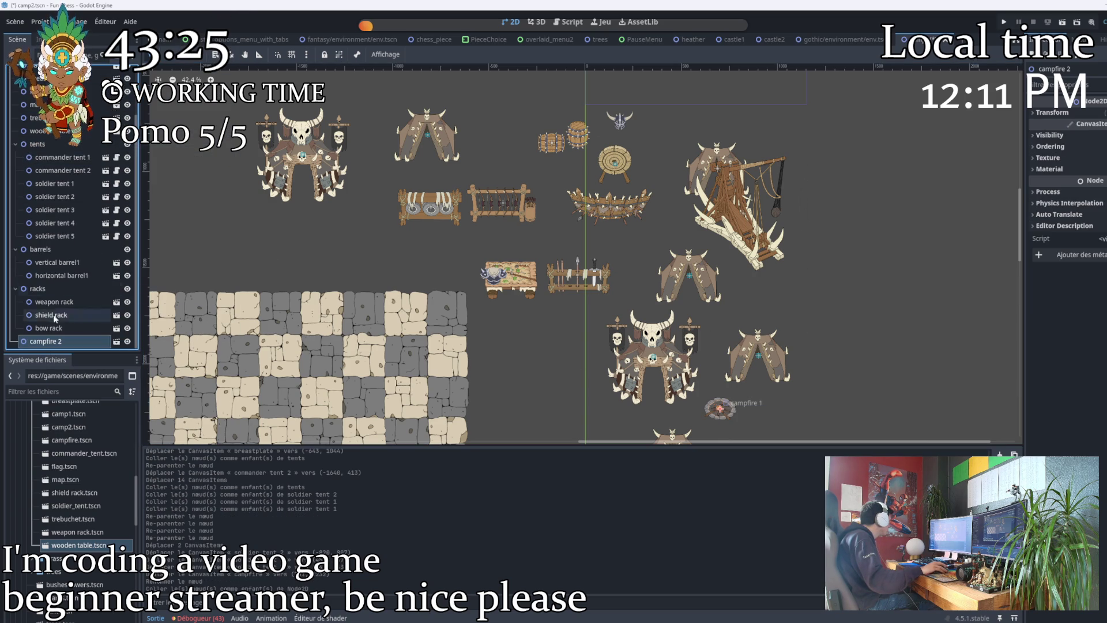
{"action": "left_click_drag", "start_coordinate": [55, 285], "coordinate": [58, 121]}
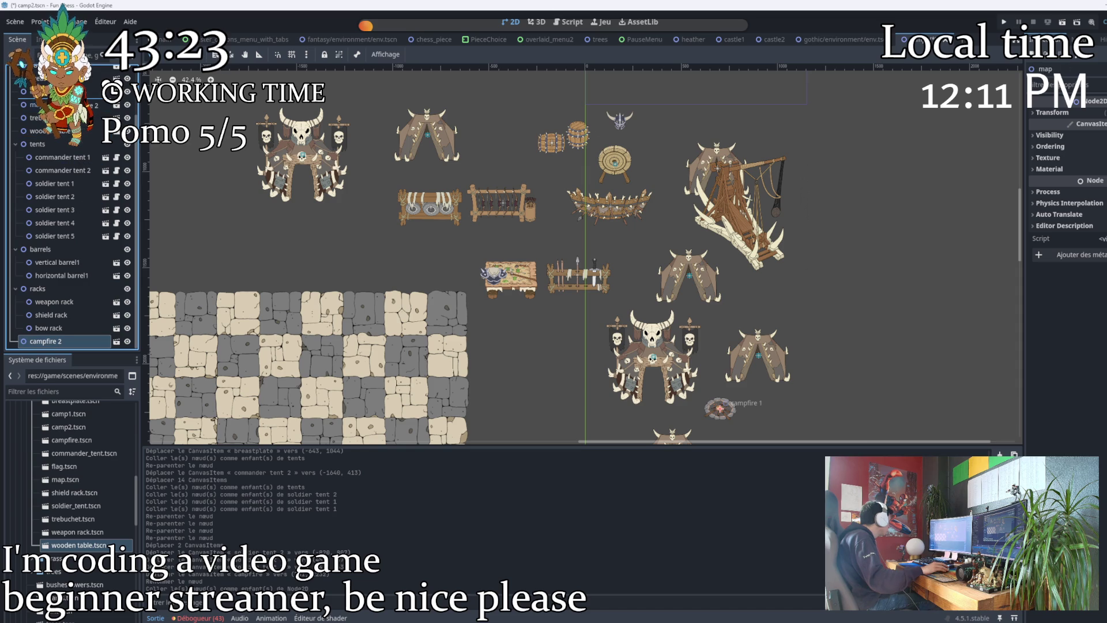
{"action": "mouse_move", "coordinate": [711, 415]}
{"action": "left_mouse_down"}
{"action": "mouse_move", "coordinate": [355, 229]}
{"action": "mouse_move", "coordinate": [373, 177]}
{"action": "left_mouse_up"}
Move soldier tents 5 and 1 and the shield rack into new positions.
{"action": "mouse_move", "coordinate": [424, 137]}
{"action": "left_mouse_down"}
{"action": "mouse_move", "coordinate": [381, 115]}
{"action": "mouse_move", "coordinate": [416, 130]}
{"action": "mouse_move", "coordinate": [388, 108]}
{"action": "left_mouse_up"}
{"action": "left_click_drag", "start_coordinate": [689, 278], "coordinate": [353, 229]}
{"action": "left_click_drag", "start_coordinate": [716, 162], "coordinate": [452, 148]}
{"action": "left_click_drag", "start_coordinate": [434, 208], "coordinate": [443, 237]}
{"action": "scroll", "coordinate": [536, 296], "scroll_direction": "up", "scroll_amount": 4}
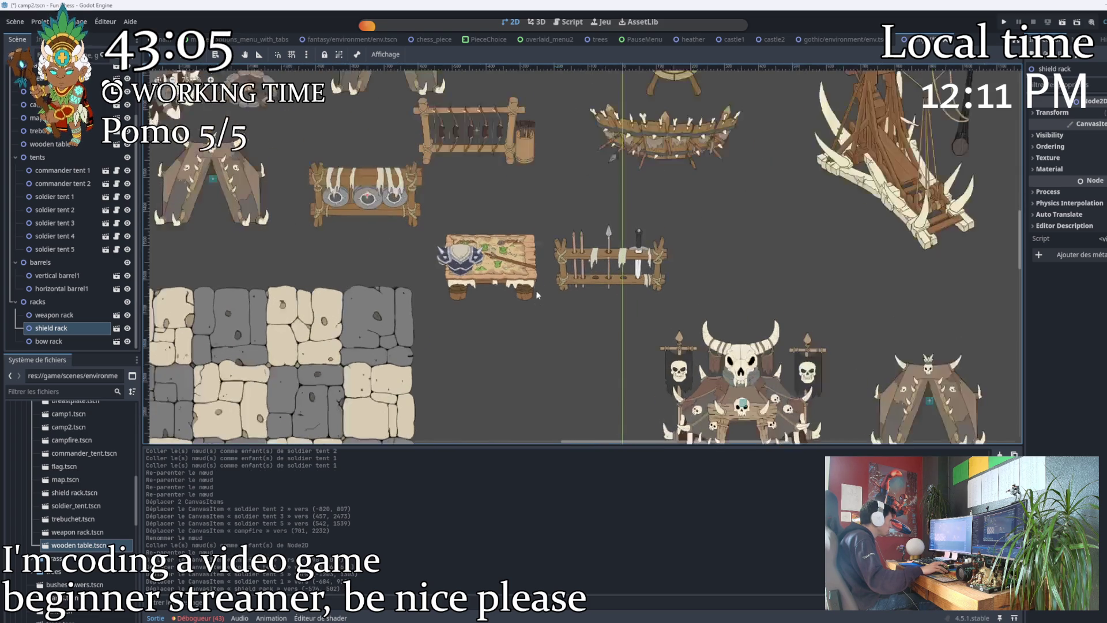
Move the wooden table down and to the right.
{"action": "left_click_drag", "start_coordinate": [545, 224], "coordinate": [433, 313]}
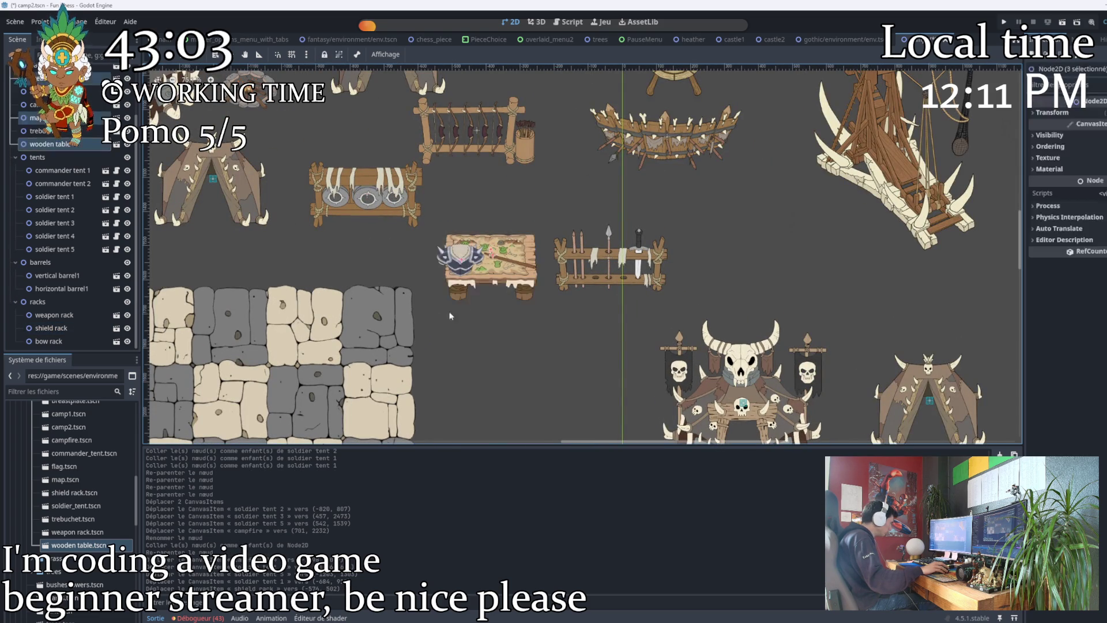
{"action": "scroll", "coordinate": [487, 293], "scroll_direction": "down", "scroll_amount": 4}
{"action": "mouse_move", "coordinate": [492, 281]}
{"action": "left_mouse_down"}
{"action": "mouse_move", "coordinate": [668, 378]}
{"action": "mouse_move", "coordinate": [545, 403]}
{"action": "left_mouse_up"}
{"action": "scroll", "coordinate": [502, 346], "scroll_direction": "down", "scroll_amount": 3}
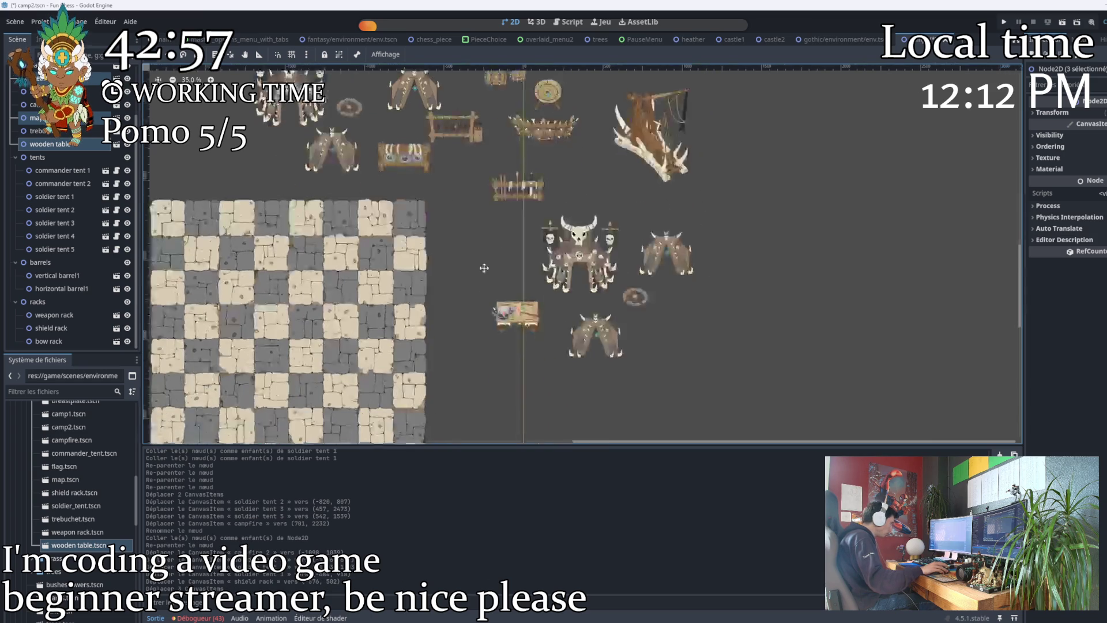
{"action": "scroll", "coordinate": [462, 292], "scroll_direction": "right", "scroll_amount": 2}
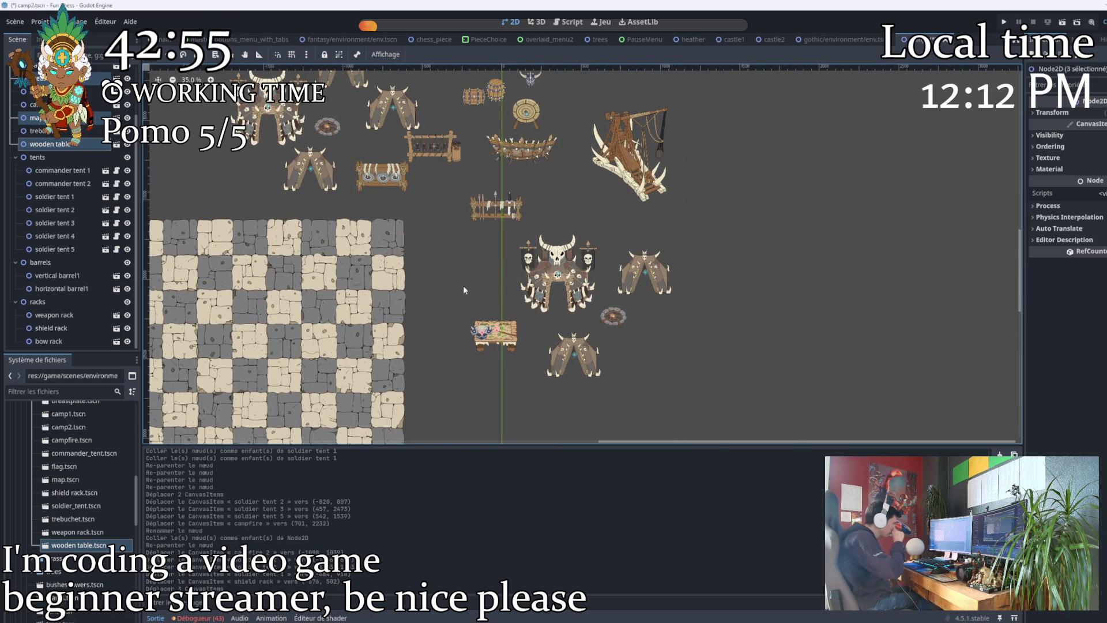
{"action": "scroll", "coordinate": [486, 217], "scroll_direction": "up", "scroll_amount": 3}
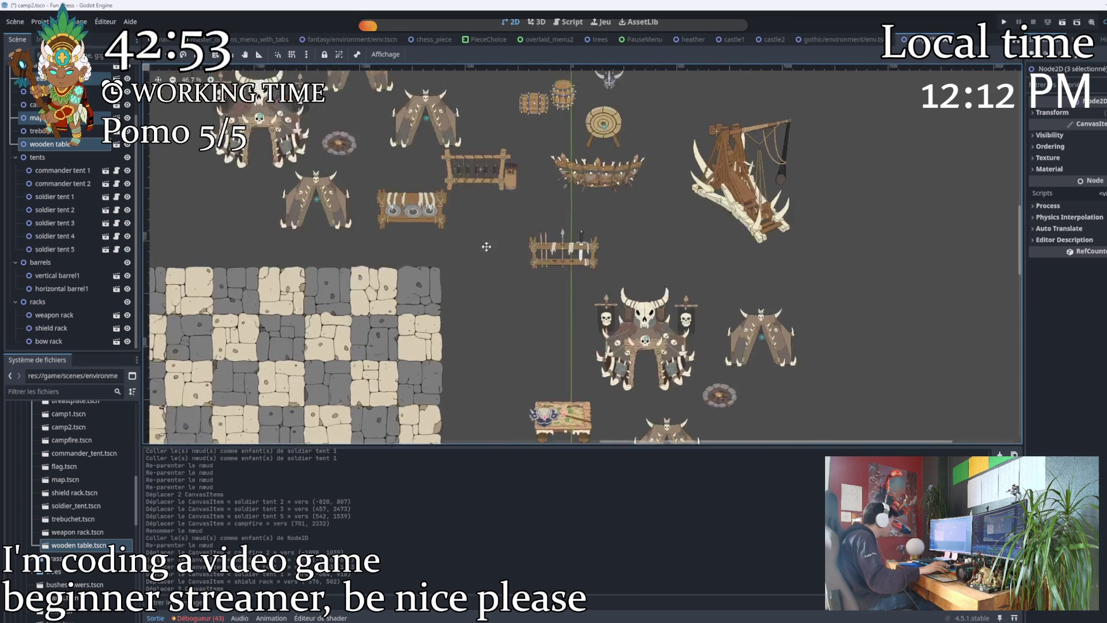
Reposition the bow rack and archery target, and place the barricade below the table.
{"action": "mouse_move", "coordinate": [493, 185]}
{"action": "left_mouse_down"}
{"action": "mouse_move", "coordinate": [522, 229]}
{"action": "mouse_move", "coordinate": [522, 213]}
{"action": "mouse_move", "coordinate": [529, 322]}
{"action": "mouse_move", "coordinate": [529, 216]}
{"action": "mouse_move", "coordinate": [522, 271]}
{"action": "mouse_move", "coordinate": [536, 216]}
{"action": "mouse_move", "coordinate": [574, 185]}
{"action": "mouse_move", "coordinate": [580, 155]}
{"action": "mouse_move", "coordinate": [519, 101]}
{"action": "left_mouse_up"}
{"action": "scroll", "coordinate": [530, 198], "scroll_direction": "up", "scroll_amount": 3}
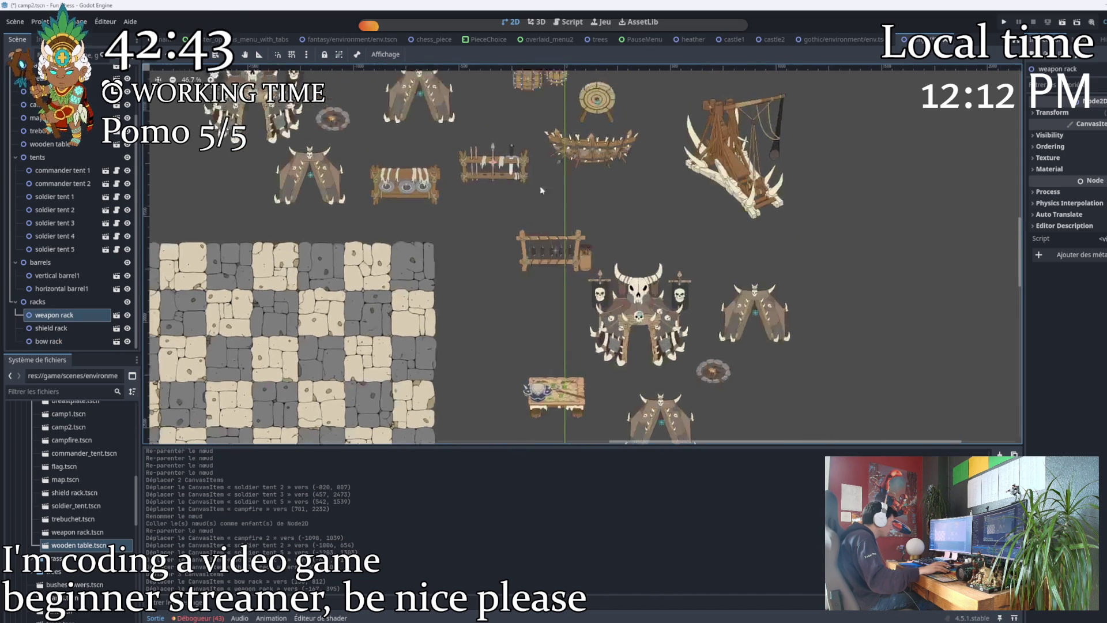
{"action": "mouse_move", "coordinate": [594, 110]}
{"action": "left_mouse_down"}
{"action": "mouse_move", "coordinate": [544, 299]}
{"action": "mouse_move", "coordinate": [521, 324]}
{"action": "left_mouse_up"}
{"action": "mouse_move", "coordinate": [590, 148]}
{"action": "left_mouse_down"}
{"action": "mouse_move", "coordinate": [545, 280]}
{"action": "mouse_move", "coordinate": [539, 248]}
{"action": "mouse_move", "coordinate": [568, 312]}
{"action": "left_mouse_up"}
{"action": "scroll", "coordinate": [539, 248], "scroll_direction": "down", "scroll_amount": 6}
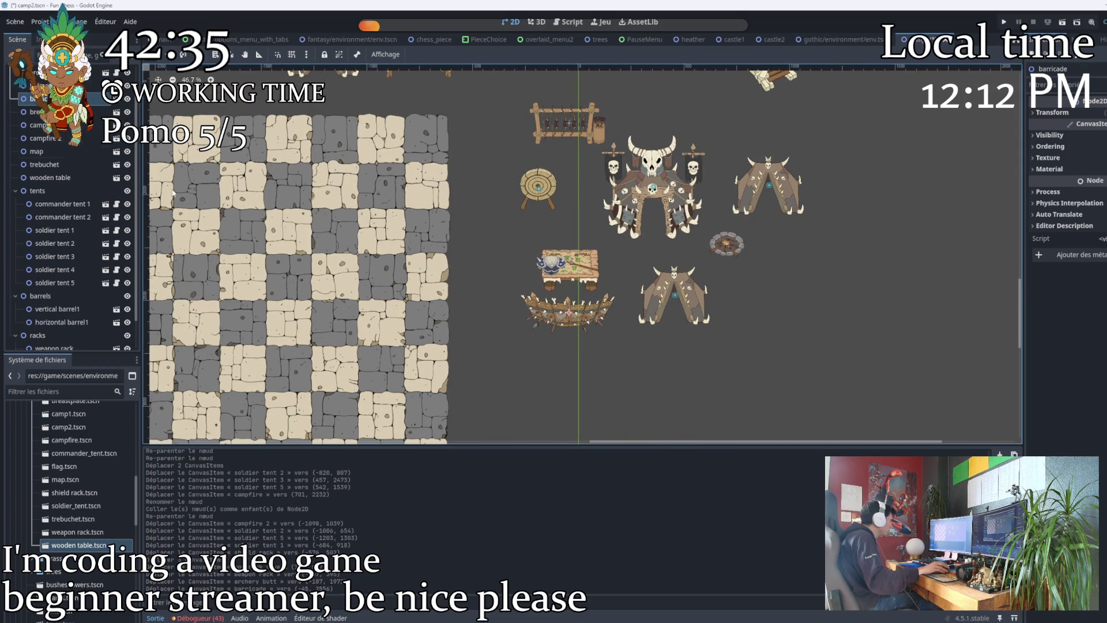
{"action": "scroll", "coordinate": [69, 208], "scroll_direction": "up", "scroll_amount": 1}
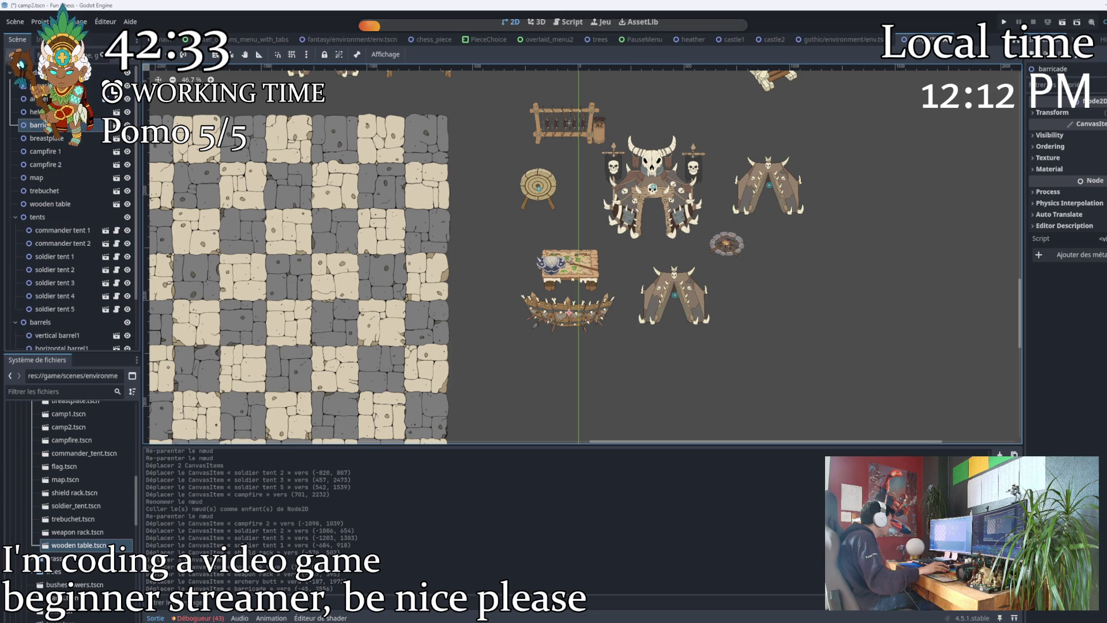
{"action": "left_click", "coordinate": [58, 73]}
Add a plain Node2D child to the root and name it barricades.
{"action": "key", "text": "ctrl+a"}
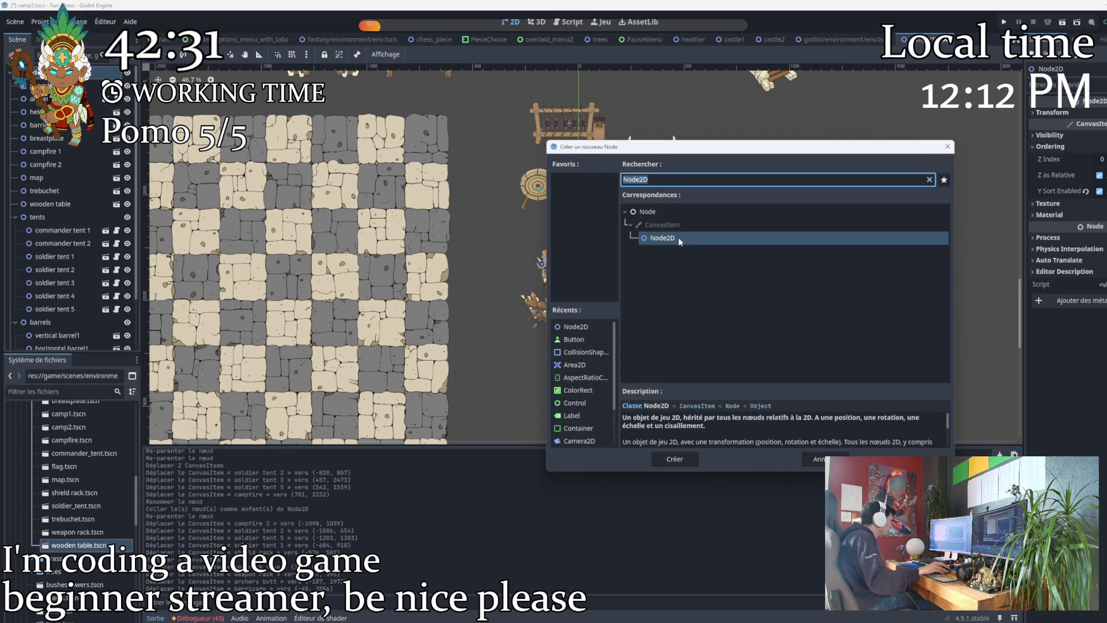
{"action": "left_click", "coordinate": [675, 459]}
{"action": "double_click", "coordinate": [42, 342]}
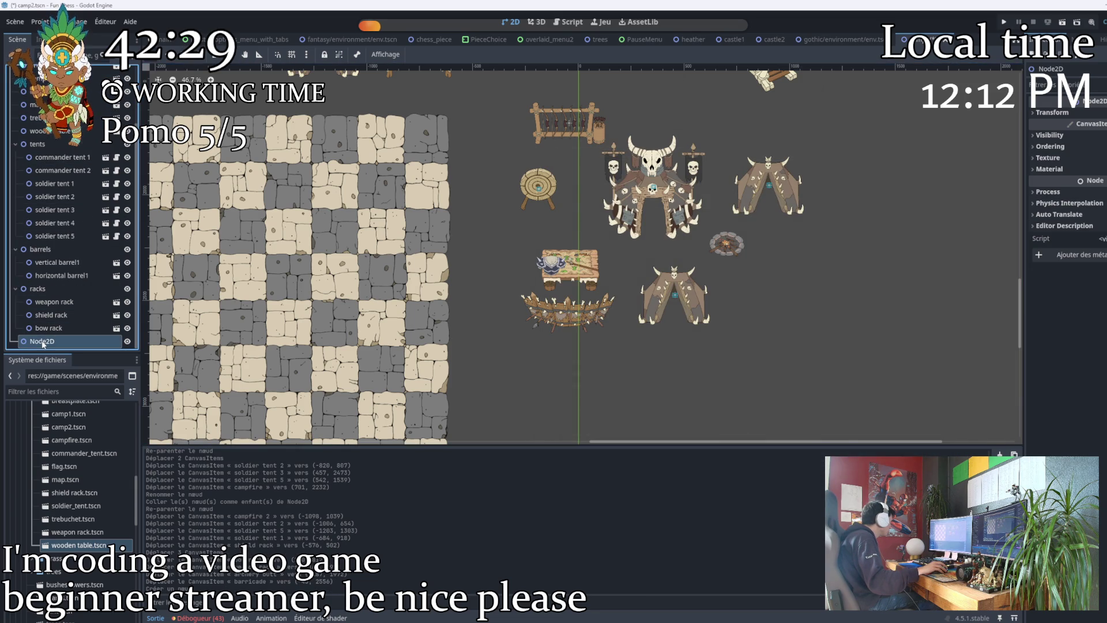
{"action": "double_click", "coordinate": [43, 342]}
{"action": "type", "text": "barricades"}
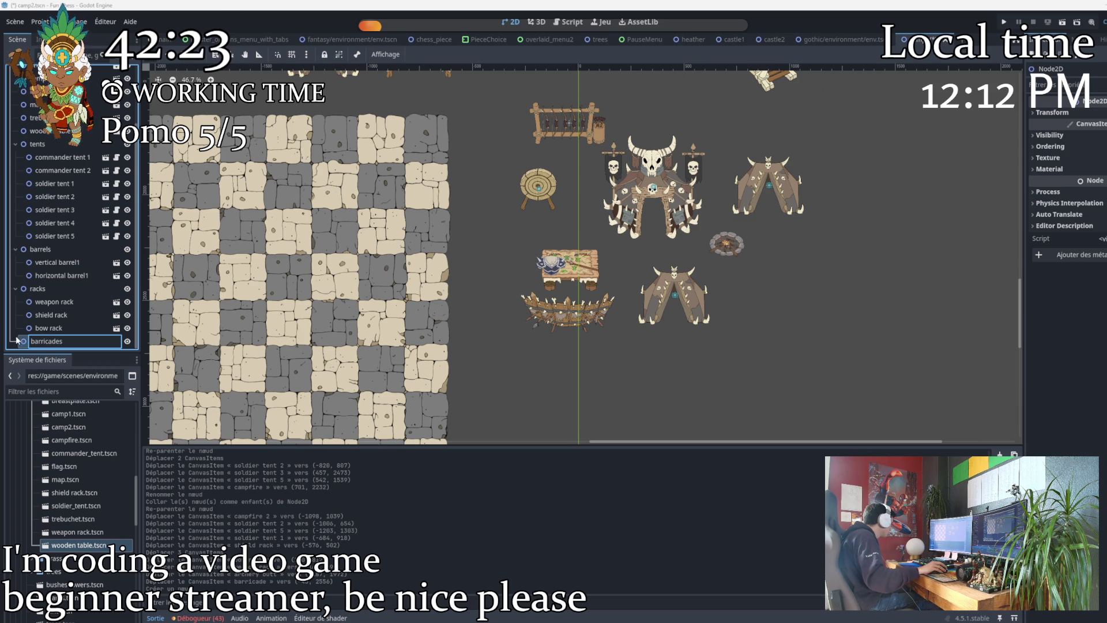
{"action": "key", "text": "Return"}
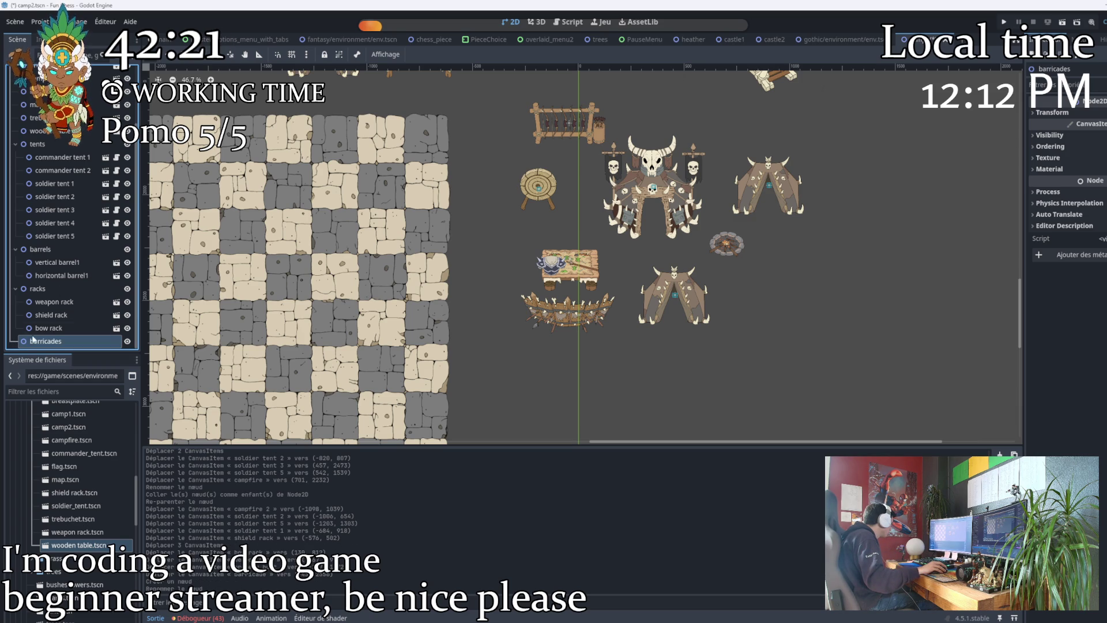
Reparent the barricade node under the barricades group.
{"action": "scroll", "coordinate": [59, 222], "scroll_direction": "up", "scroll_amount": 3}
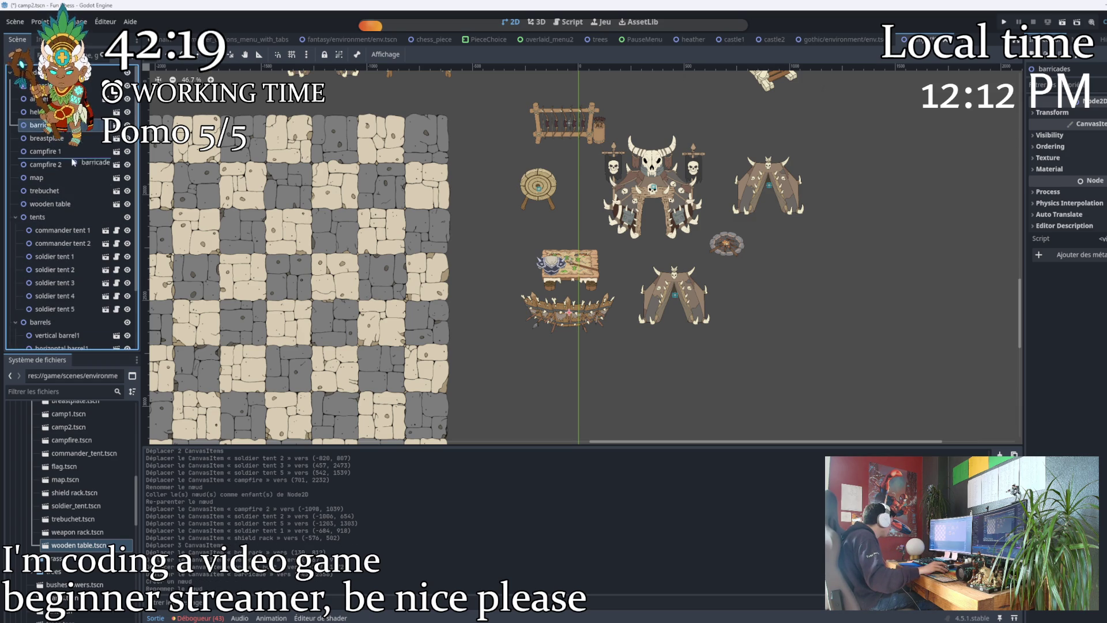
{"action": "left_click_drag", "start_coordinate": [69, 154], "coordinate": [55, 276]}
{"action": "left_click_drag", "start_coordinate": [55, 342], "coordinate": [55, 341]}
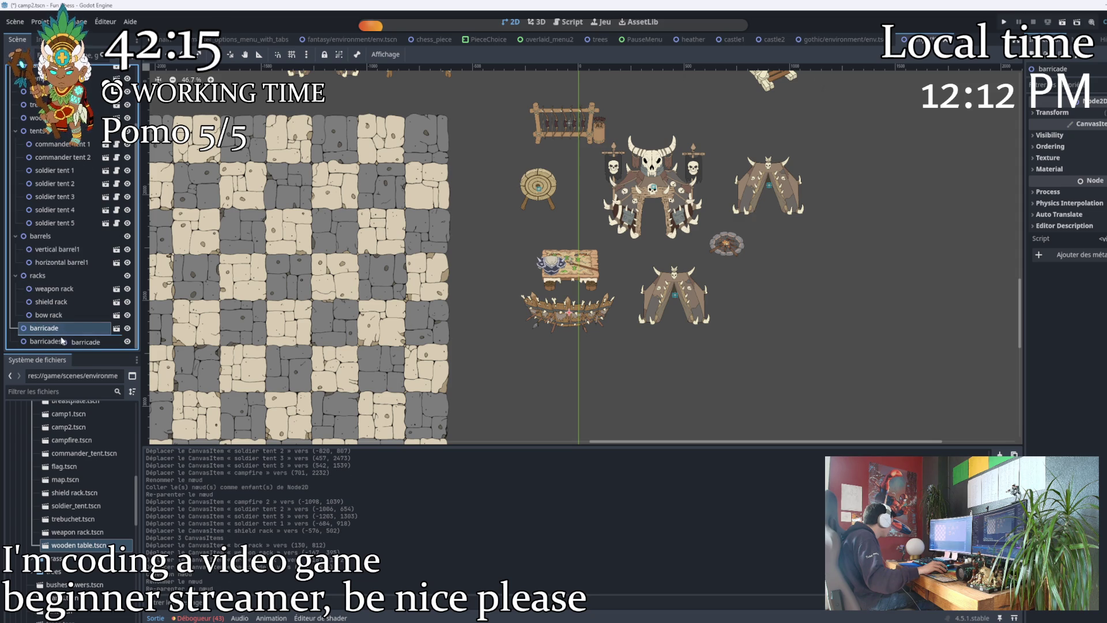
{"action": "left_click_drag", "start_coordinate": [55, 345], "coordinate": [54, 342]}
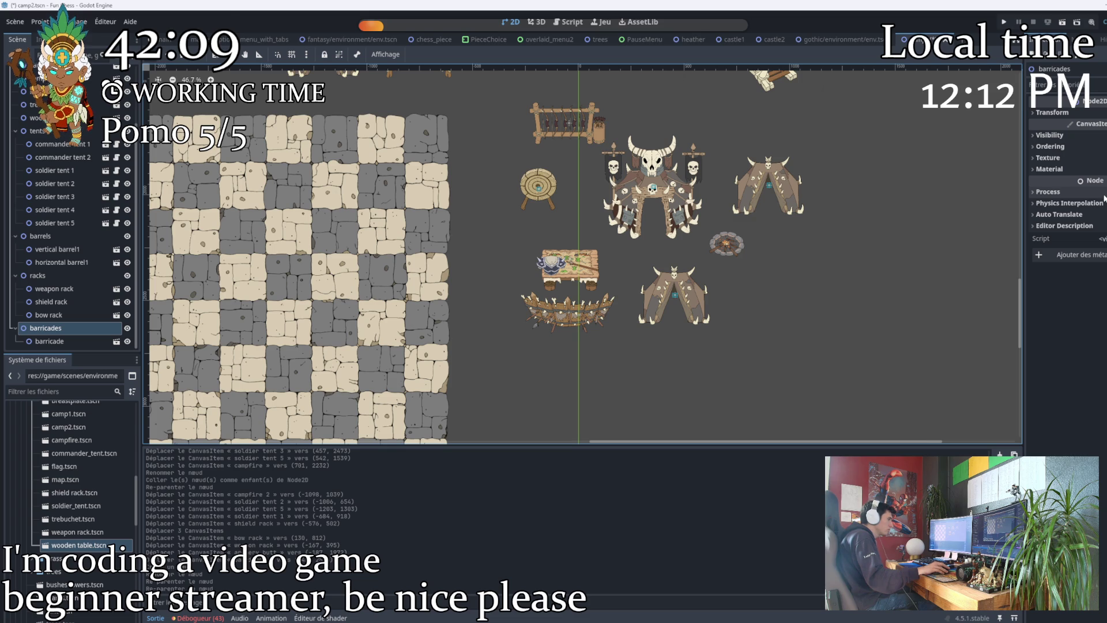
Enable Y Sort in the barricades group's Ordering properties.
{"action": "left_click", "coordinate": [1051, 146]}
{"action": "left_click", "coordinate": [1100, 192]}
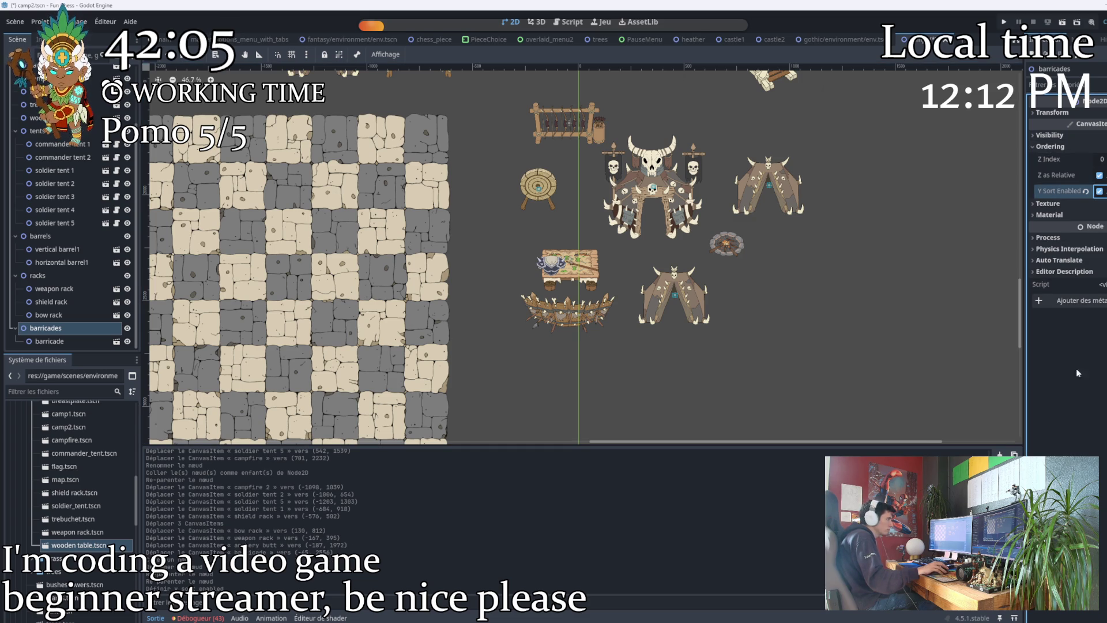
{"action": "left_click", "coordinate": [626, 372]}
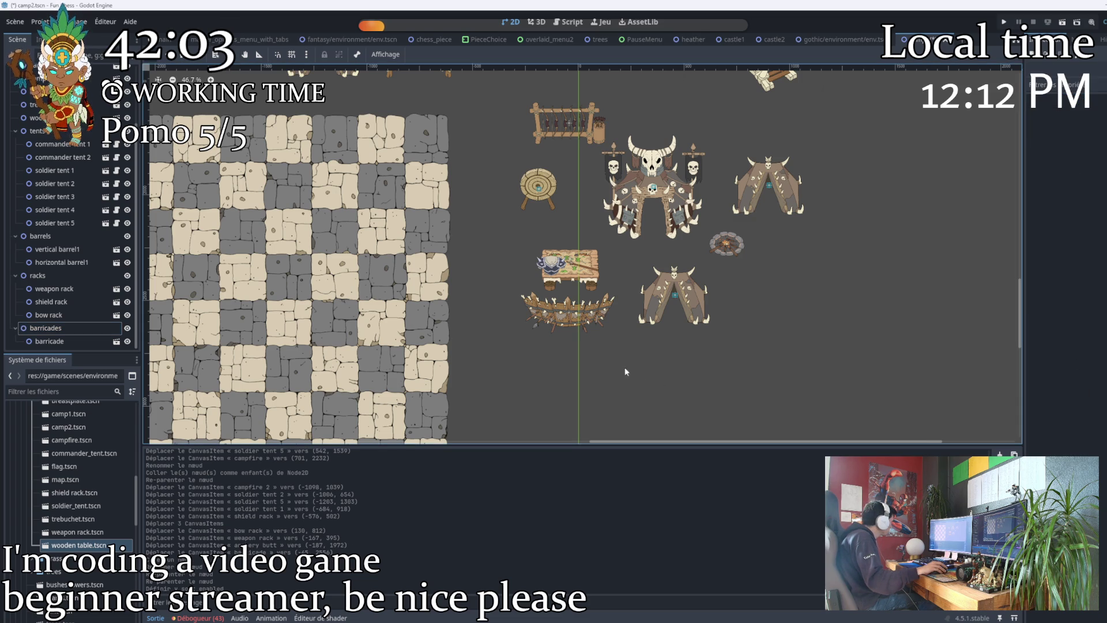
Paste two barricade copies into barricades, rename the original barricade1, and reposition a copy.
{"action": "left_click", "coordinate": [54, 344]}
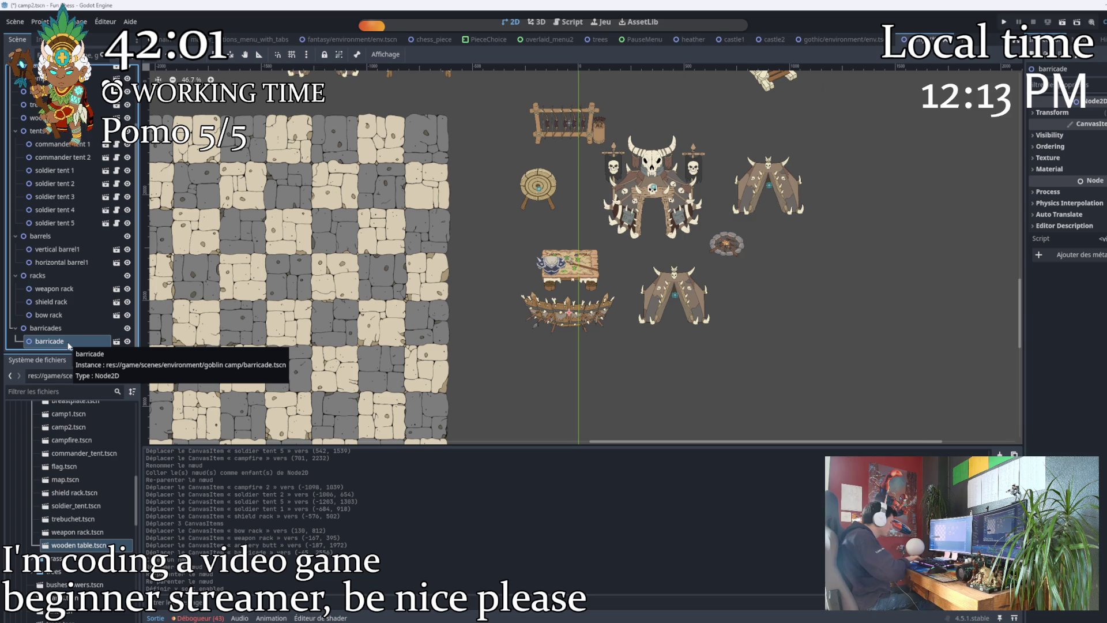
{"action": "left_click", "coordinate": [61, 324]}
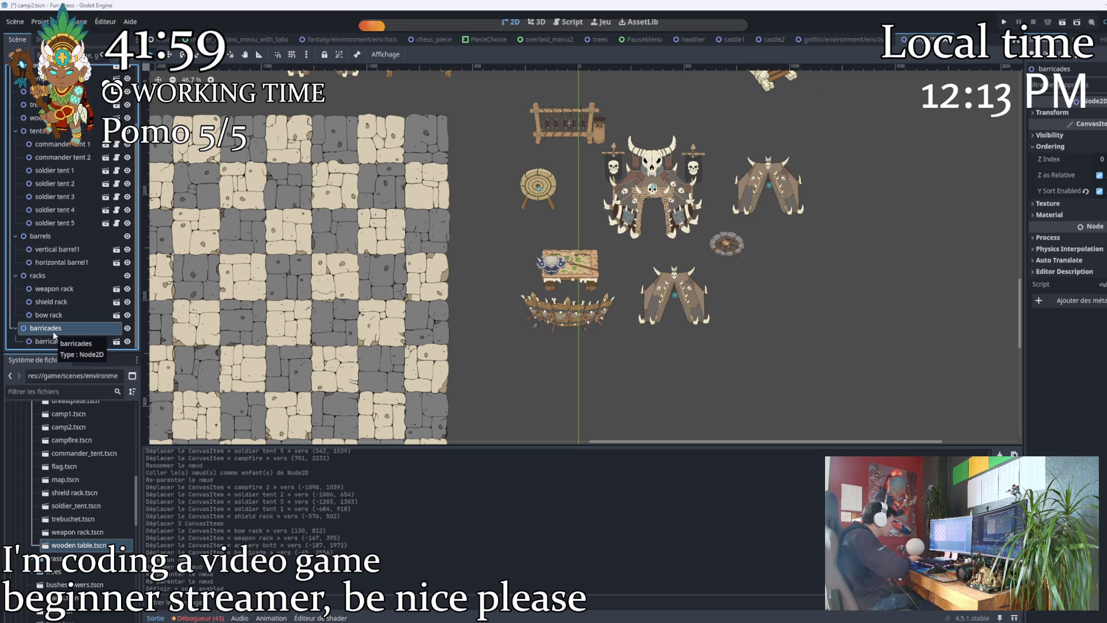
{"action": "key", "text": "ctrl+v"}
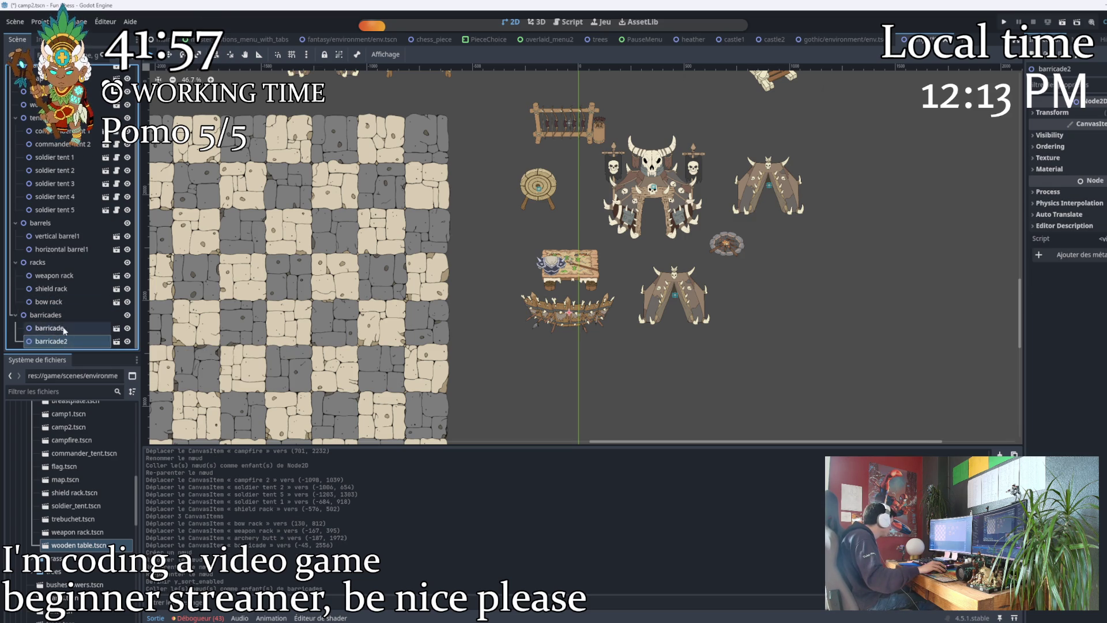
{"action": "left_click", "coordinate": [65, 330]}
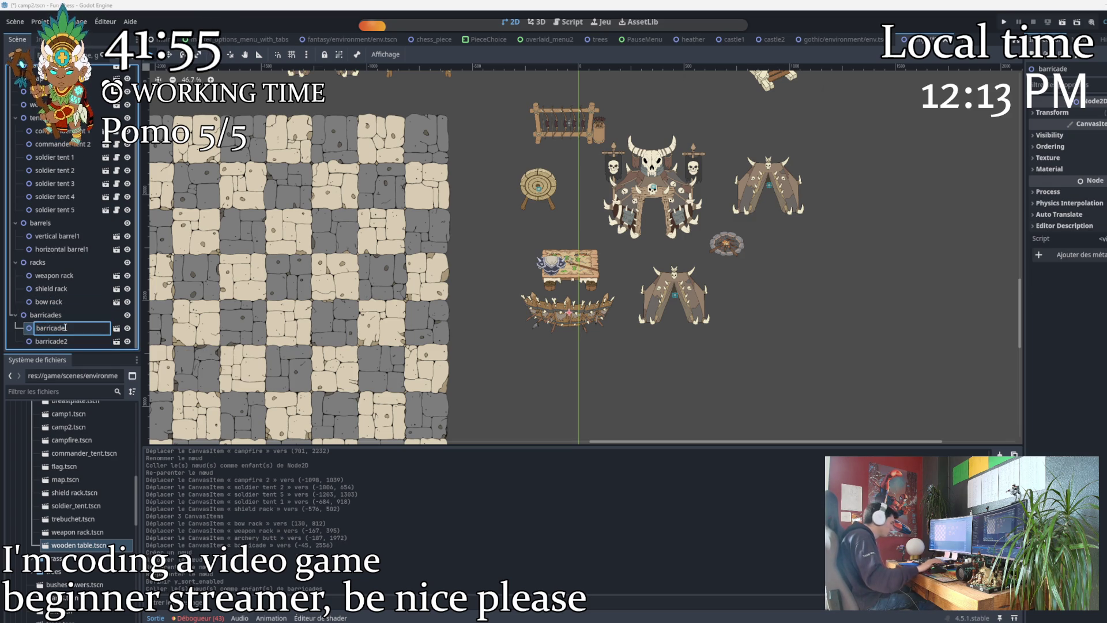
{"action": "type", "text": "1"}
{"action": "key", "text": "Return"}
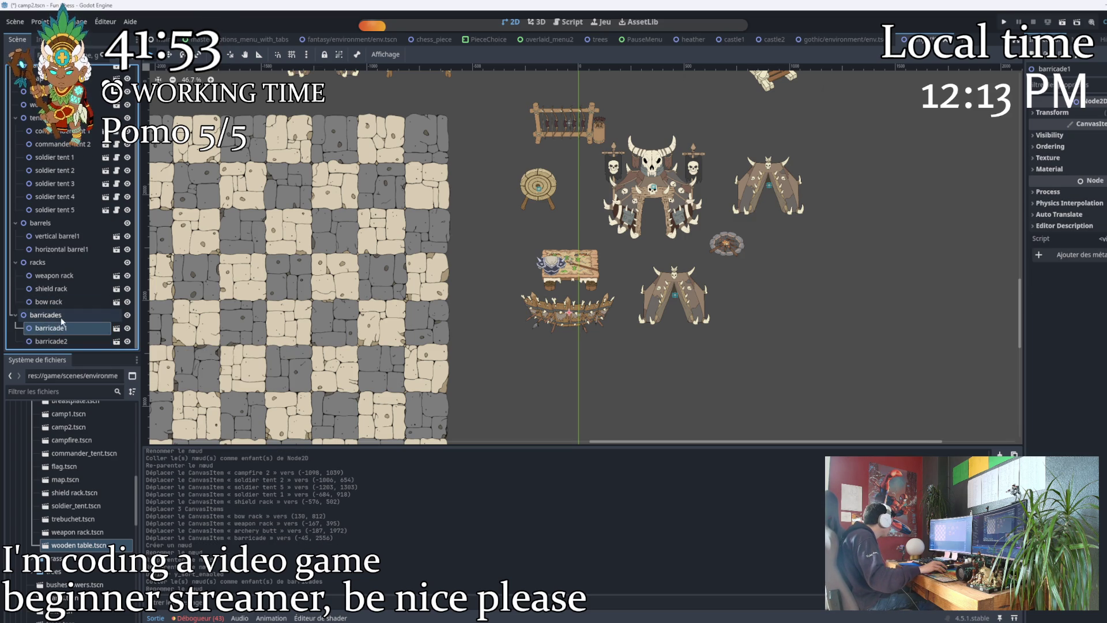
{"action": "left_click", "coordinate": [68, 317]}
{"action": "key", "text": "ctrl+v"}
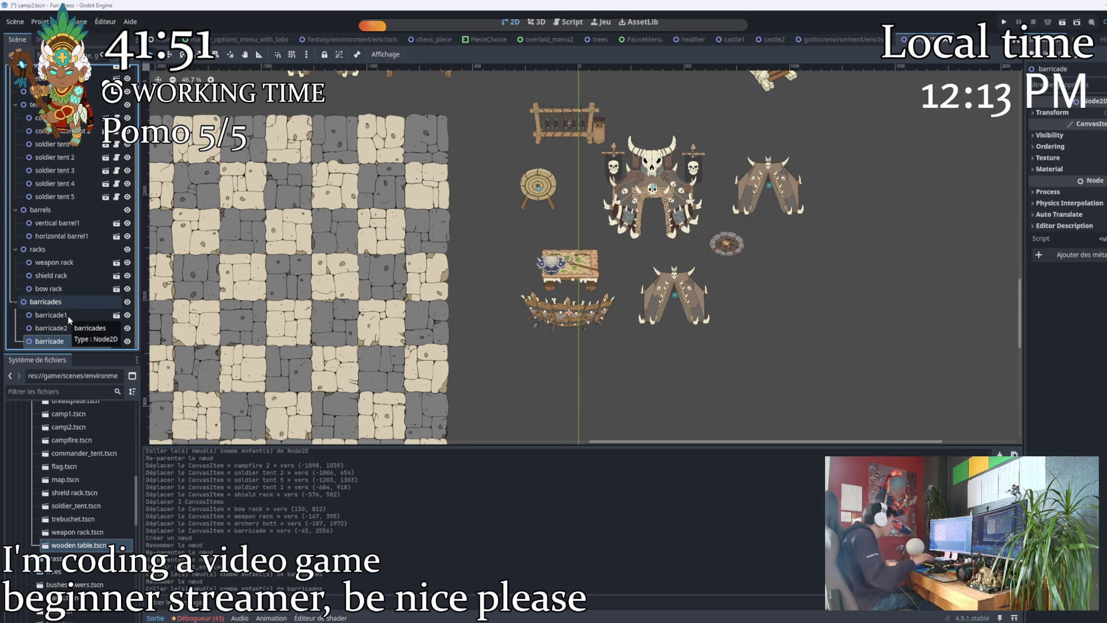
{"action": "mouse_move", "coordinate": [570, 318]}
{"action": "left_mouse_down"}
{"action": "mouse_move", "coordinate": [694, 365]}
{"action": "mouse_move", "coordinate": [435, 237]}
{"action": "mouse_move", "coordinate": [247, 225]}
{"action": "mouse_move", "coordinate": [242, 194]}
{"action": "left_mouse_up"}
Duplicate the barricade node to create barricade3.
{"action": "scroll", "coordinate": [461, 254], "scroll_direction": "up", "scroll_amount": 1}
{"action": "scroll", "coordinate": [242, 193], "scroll_direction": "down", "scroll_amount": 2}
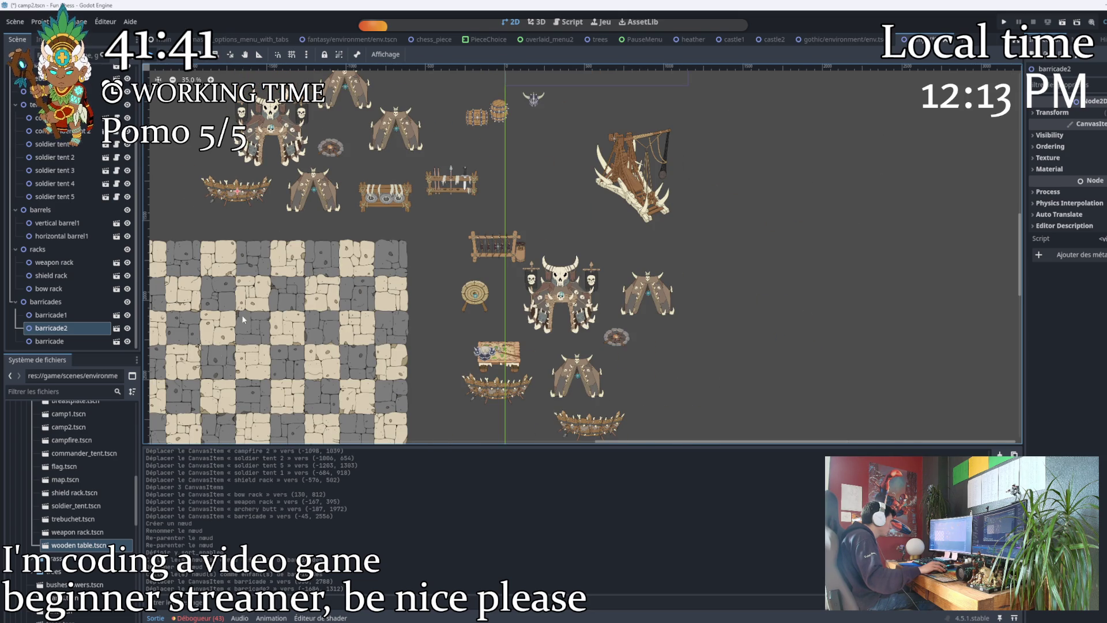
{"action": "key", "text": "Down"}
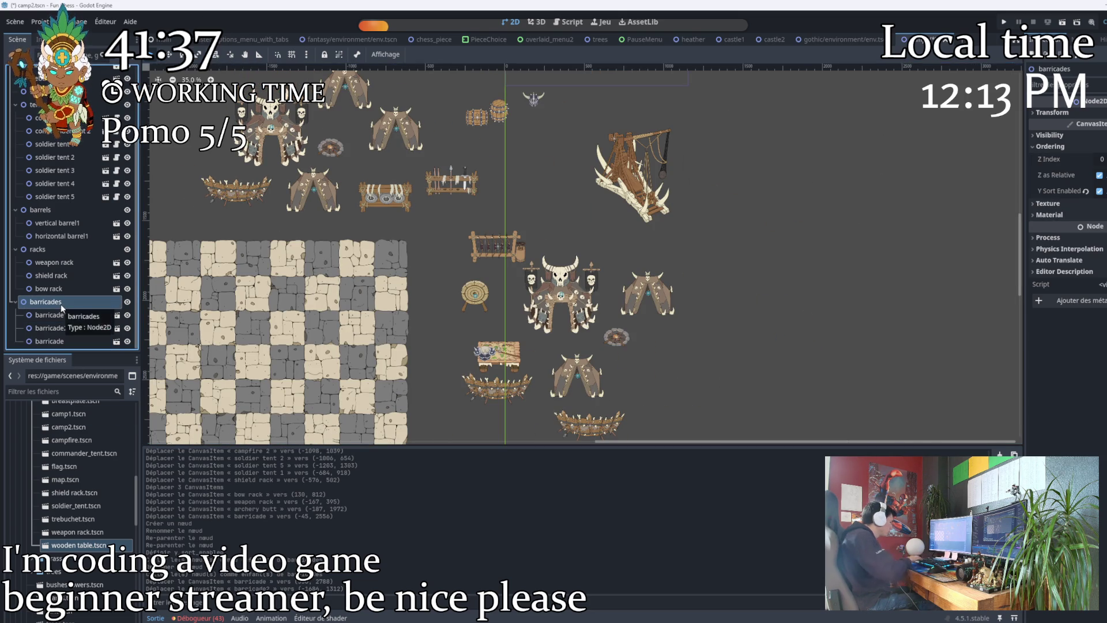
{"action": "key", "text": "ctrl+d"}
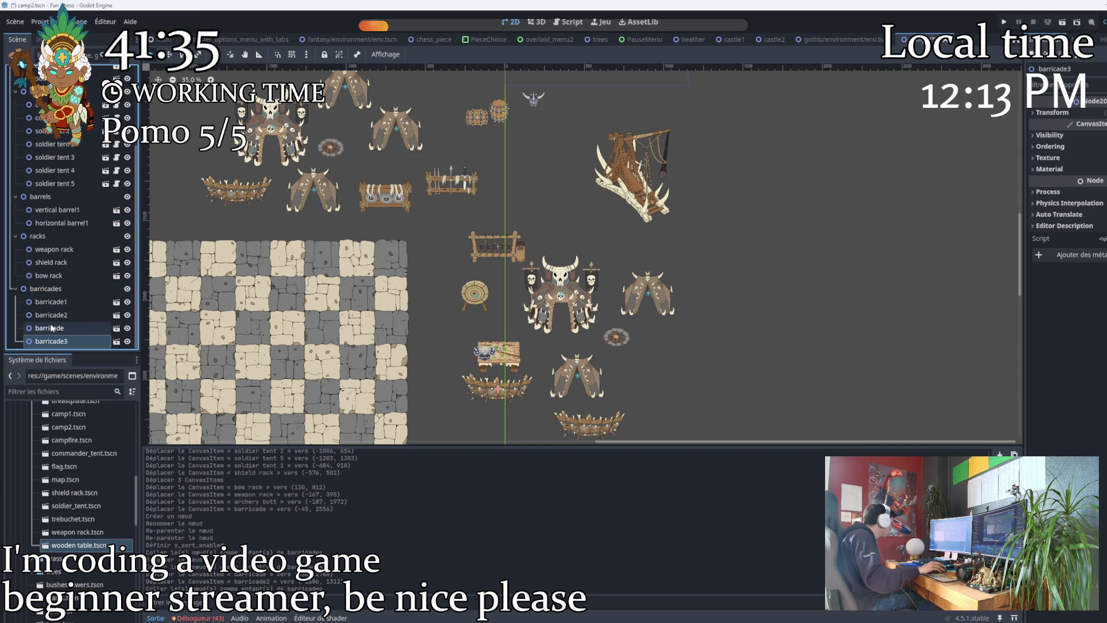
Make barricade the first child of barricades and place it beside the wooden table.
{"action": "left_click", "coordinate": [52, 328]}
{"action": "left_click_drag", "start_coordinate": [50, 298], "coordinate": [50, 301]}
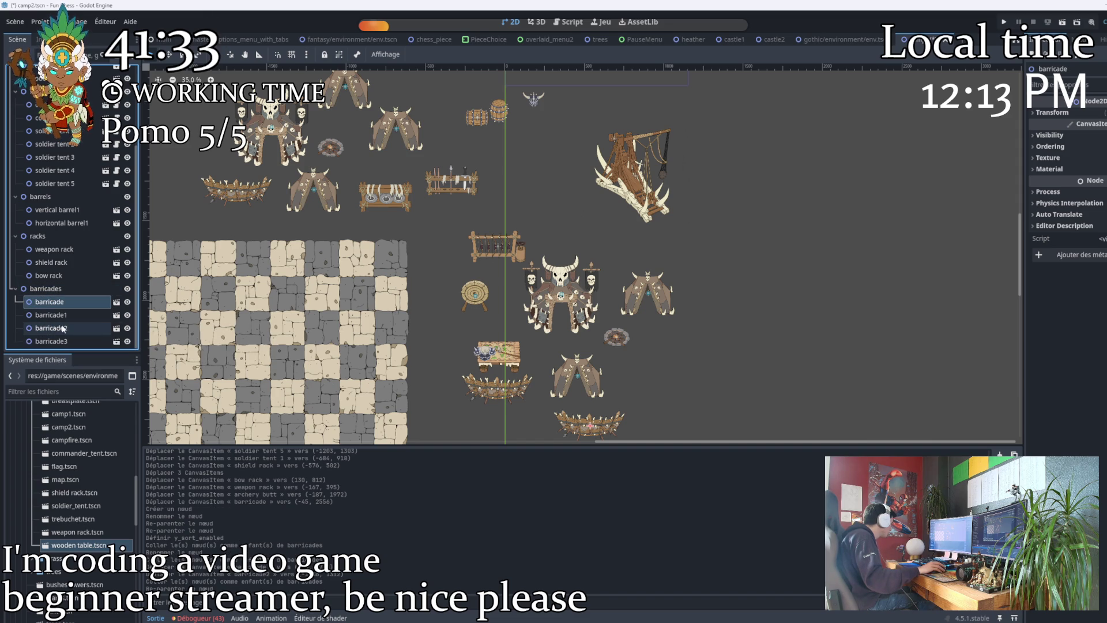
{"action": "mouse_move", "coordinate": [587, 424]}
{"action": "left_mouse_down"}
{"action": "mouse_move", "coordinate": [375, 224]}
{"action": "mouse_move", "coordinate": [385, 221]}
{"action": "mouse_move", "coordinate": [382, 184]}
{"action": "left_mouse_up"}
{"action": "scroll", "coordinate": [375, 224], "scroll_direction": "down", "scroll_amount": 1}
{"action": "left_click", "coordinate": [384, 222]}
{"action": "mouse_move", "coordinate": [384, 223]}
{"action": "left_mouse_down"}
{"action": "mouse_move", "coordinate": [383, 208]}
{"action": "mouse_move", "coordinate": [394, 212]}
{"action": "left_mouse_up"}
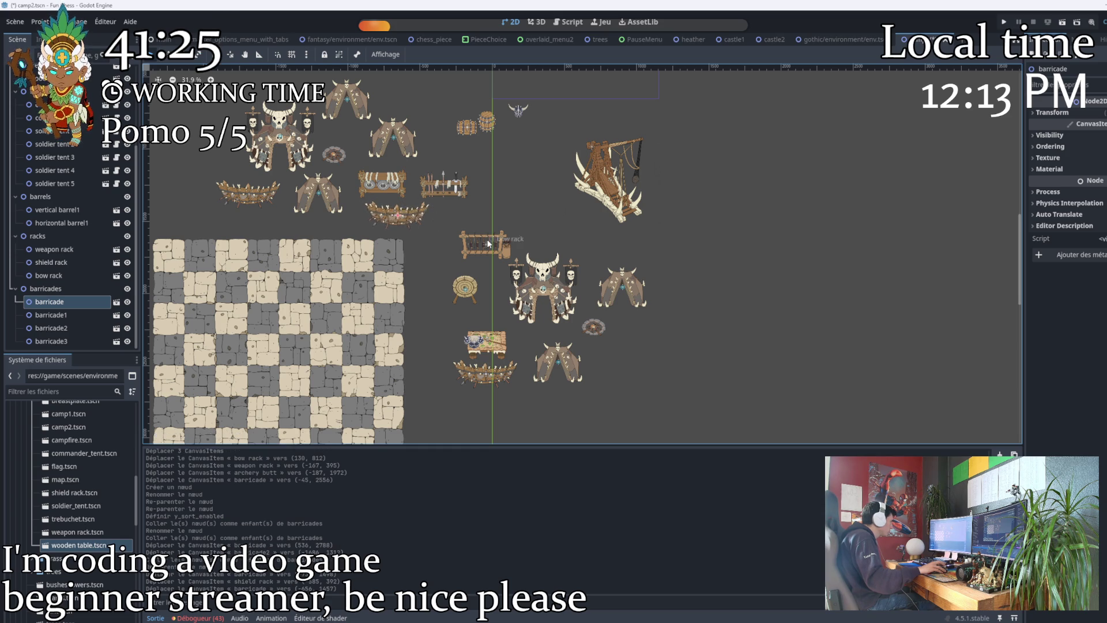
Review the camp view and select soldier tent 3.
{"action": "scroll", "coordinate": [439, 296], "scroll_direction": "up", "scroll_amount": 2}
{"action": "scroll", "coordinate": [440, 296], "scroll_direction": "down", "scroll_amount": 4}
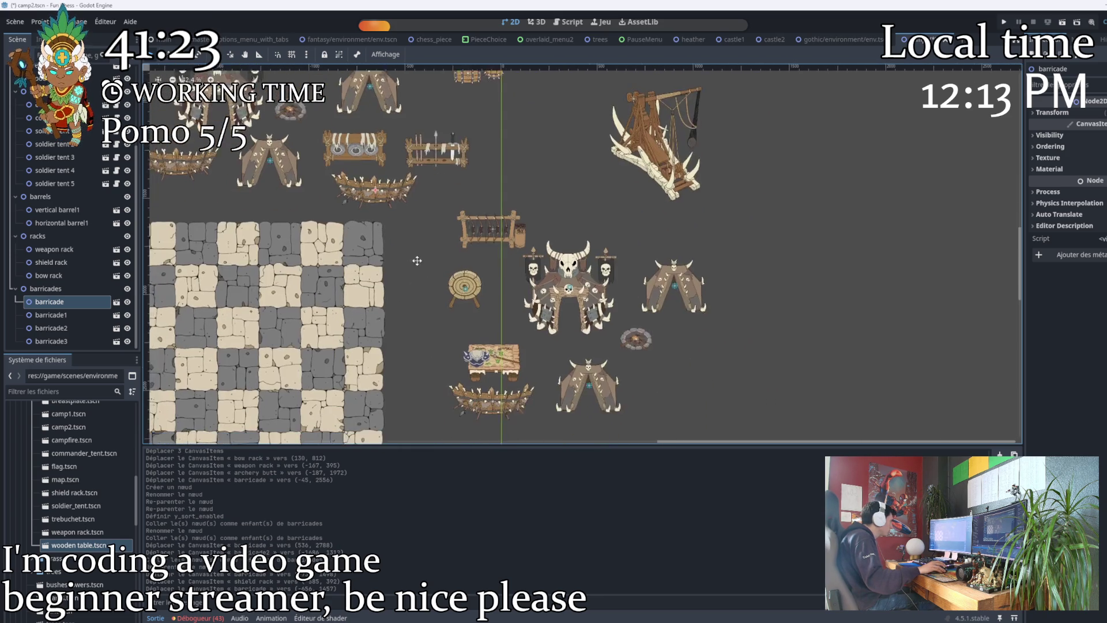
{"action": "scroll", "coordinate": [461, 251], "scroll_direction": "up", "scroll_amount": 3}
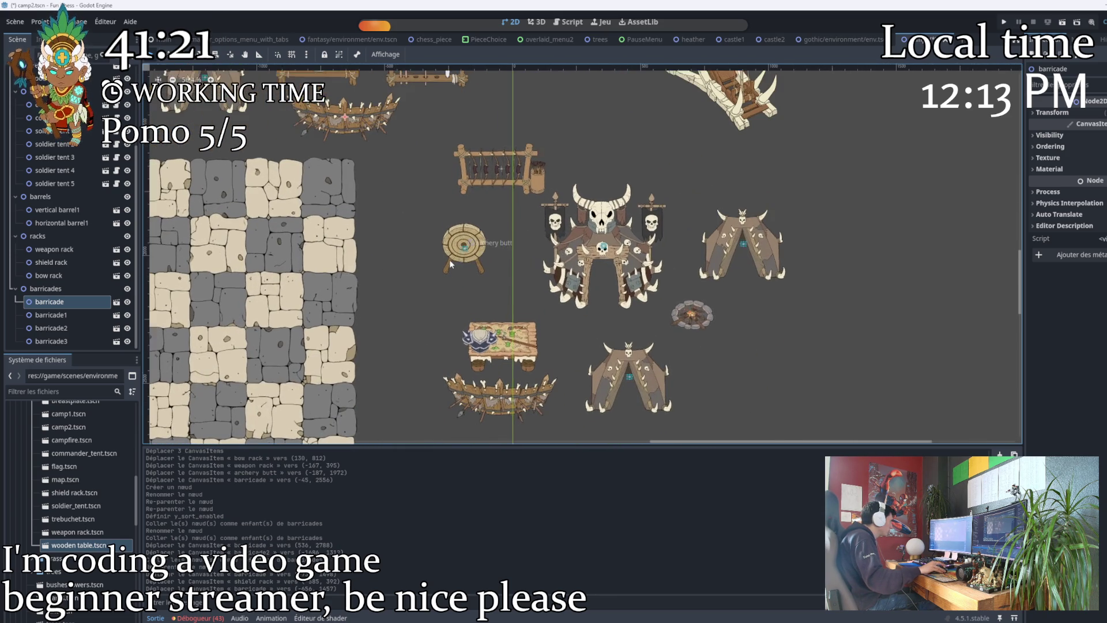
{"action": "scroll", "coordinate": [721, 254], "scroll_direction": "down", "scroll_amount": 3}
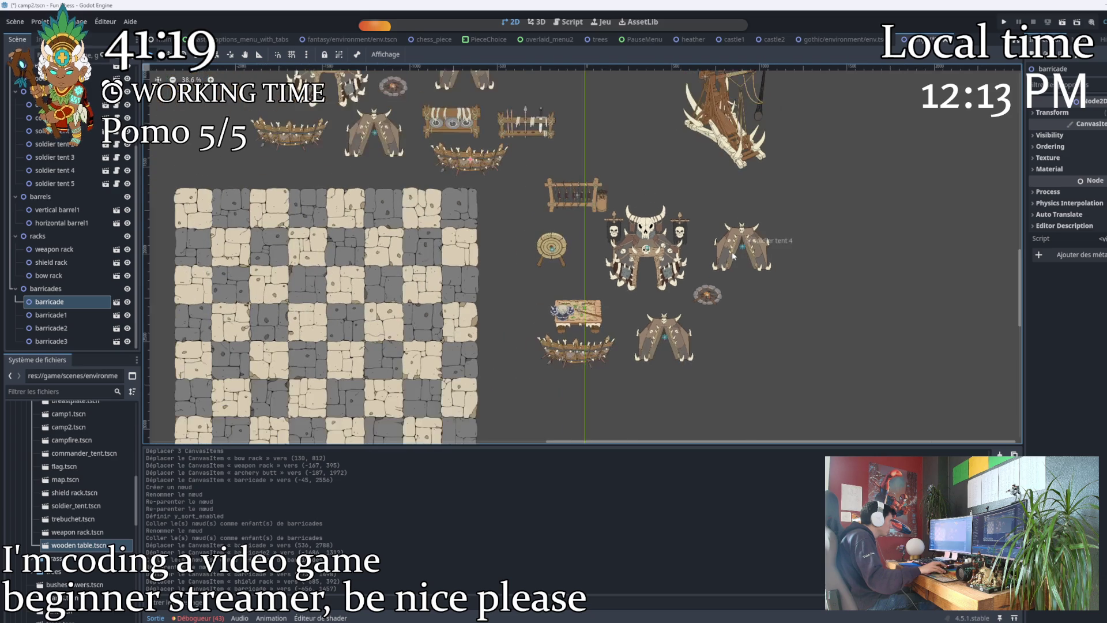
{"action": "left_click", "coordinate": [61, 158]}
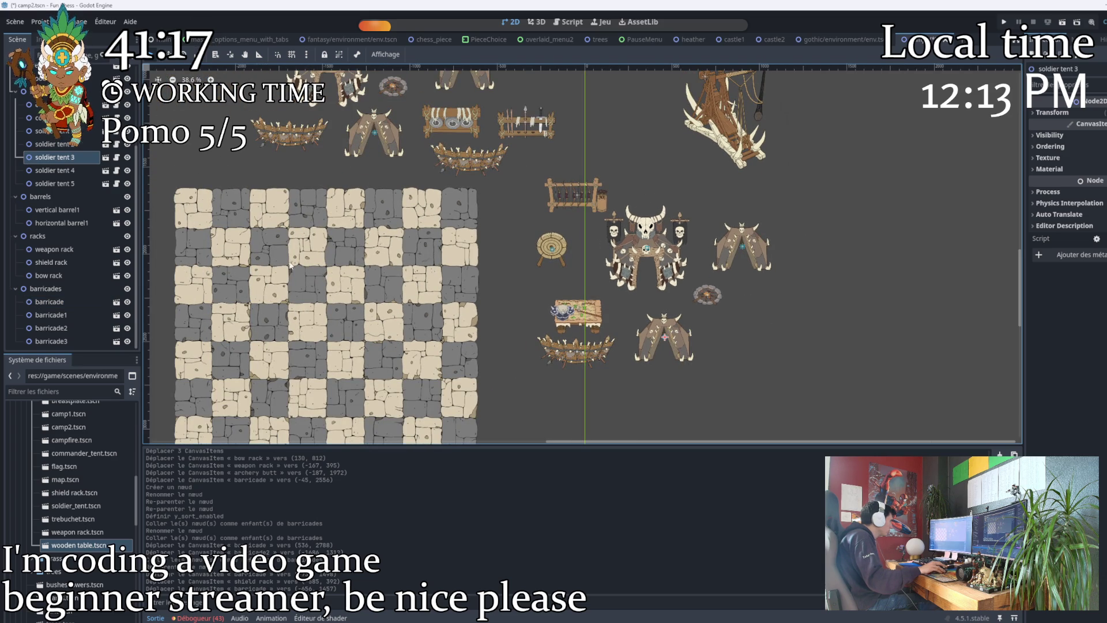
Copy soldier tent 3 and paste it into tents as soldier tents 6 and 7.
{"action": "right_click", "coordinate": [48, 155]}
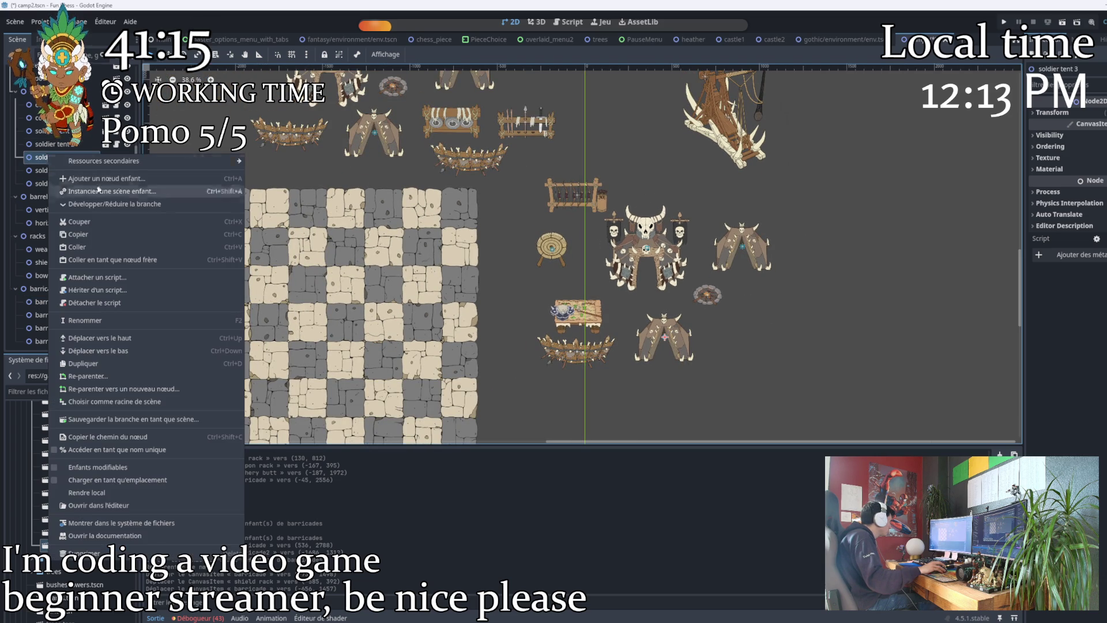
{"action": "left_click", "coordinate": [86, 234]}
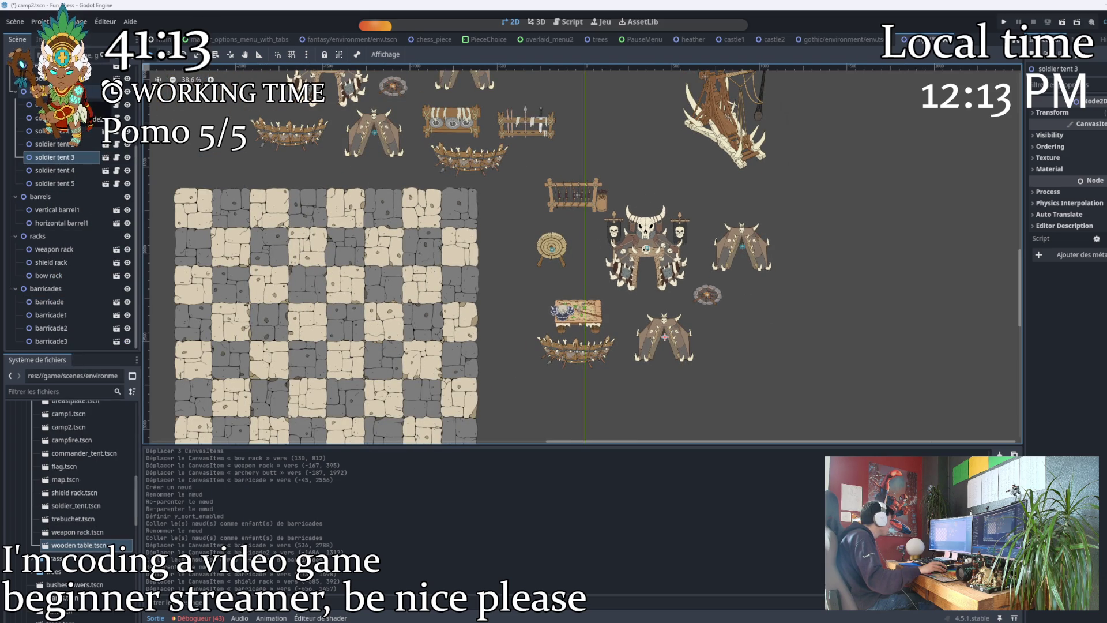
{"action": "right_click", "coordinate": [49, 157]}
{"action": "left_click", "coordinate": [84, 170]}
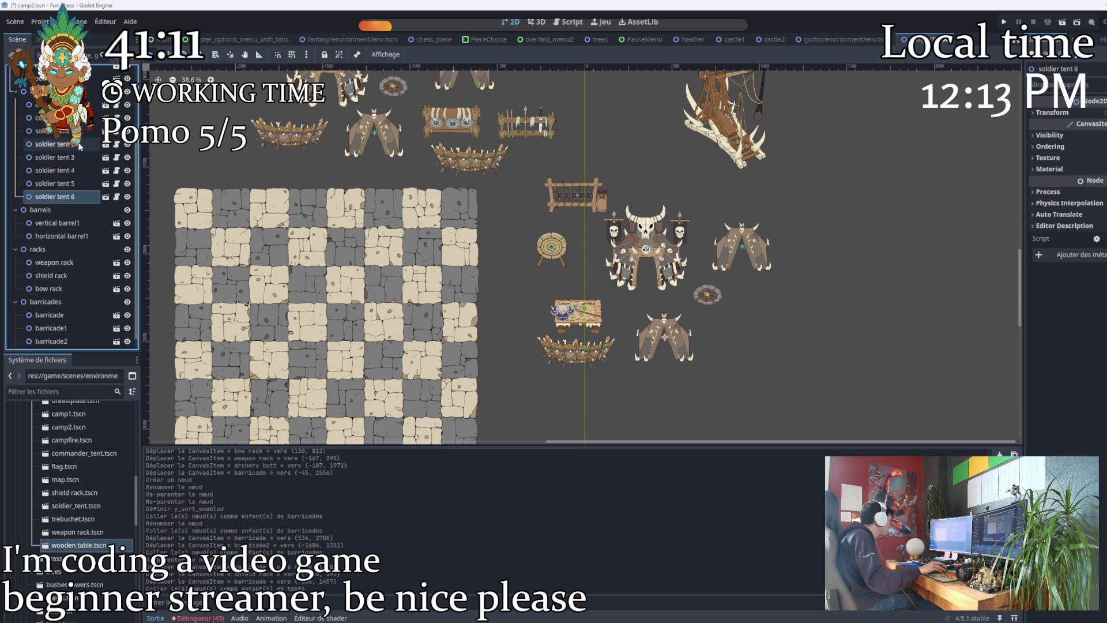
{"action": "right_click", "coordinate": [45, 92]}
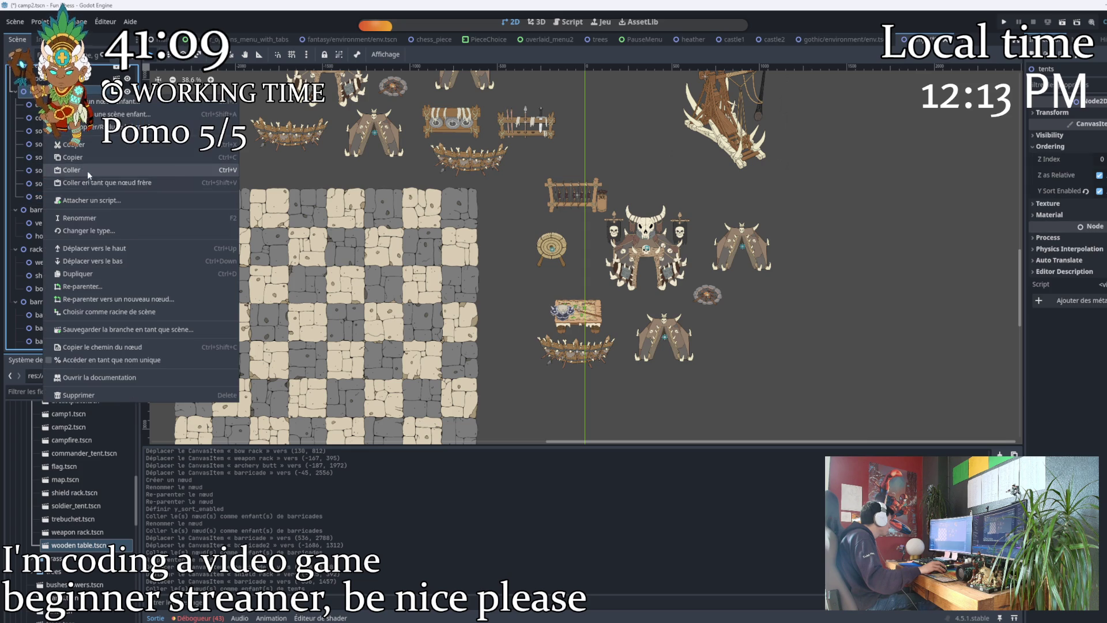
{"action": "left_click", "coordinate": [88, 171]}
Place soldier tent 7 above the commander tent and soldier tent 6 above the weapon rack.
{"action": "left_click_drag", "start_coordinate": [656, 338], "coordinate": [657, 164]}
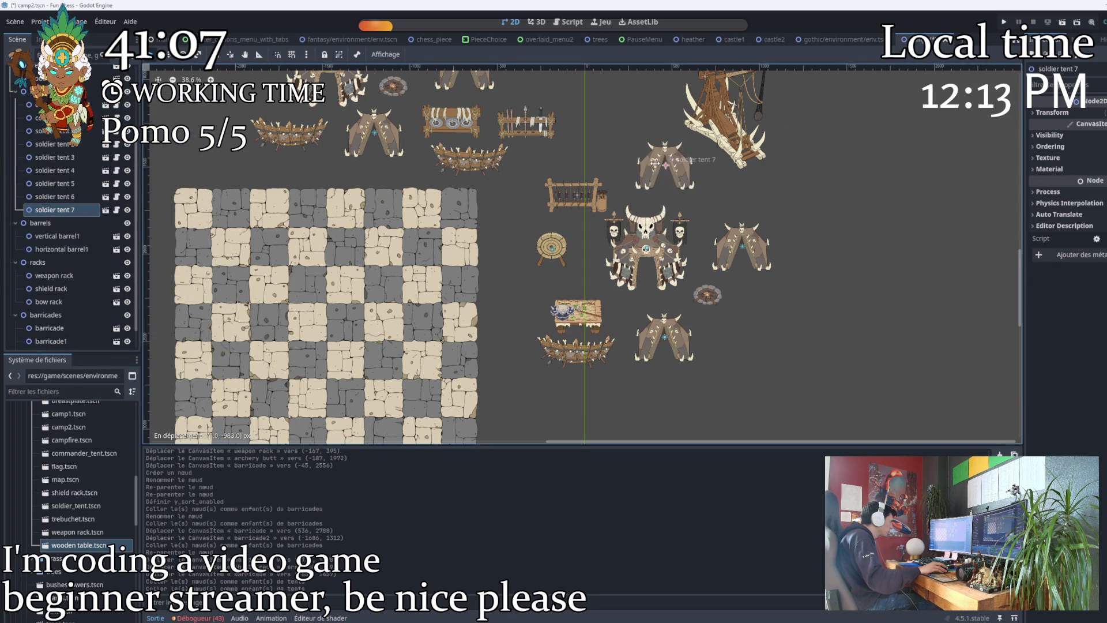
{"action": "scroll", "coordinate": [615, 354], "scroll_direction": "up", "scroll_amount": 3}
{"action": "scroll", "coordinate": [615, 355], "scroll_direction": "down", "scroll_amount": 2}
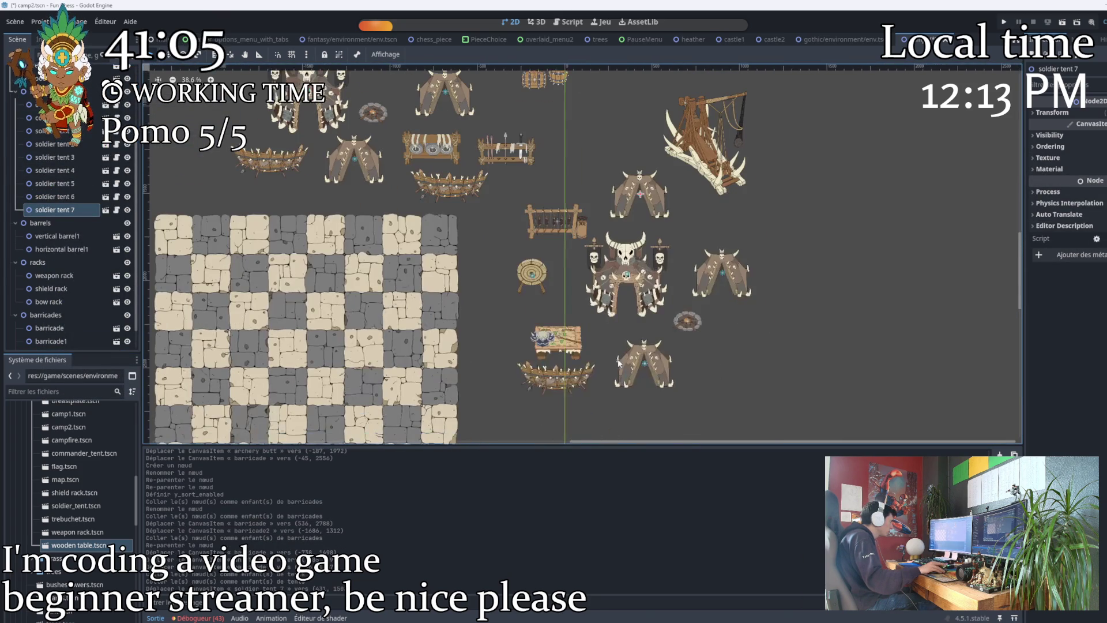
{"action": "left_click_drag", "start_coordinate": [579, 271], "coordinate": [537, 179]}
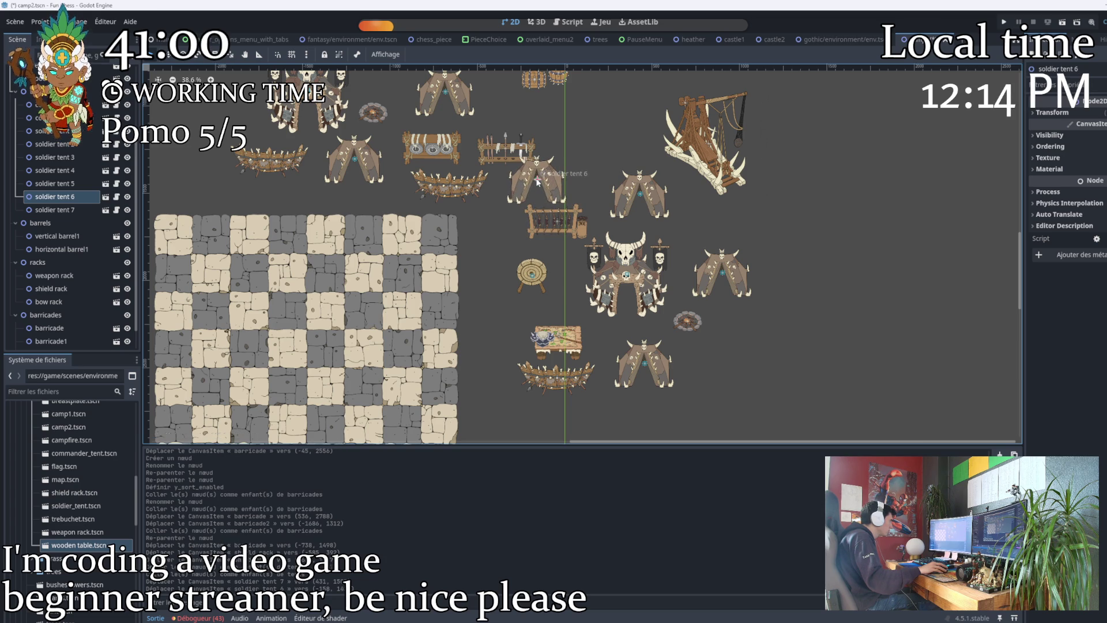
Duplicate the tent as soldier tent 8 and drop it above the archery target.
{"action": "right_click", "coordinate": [642, 367]}
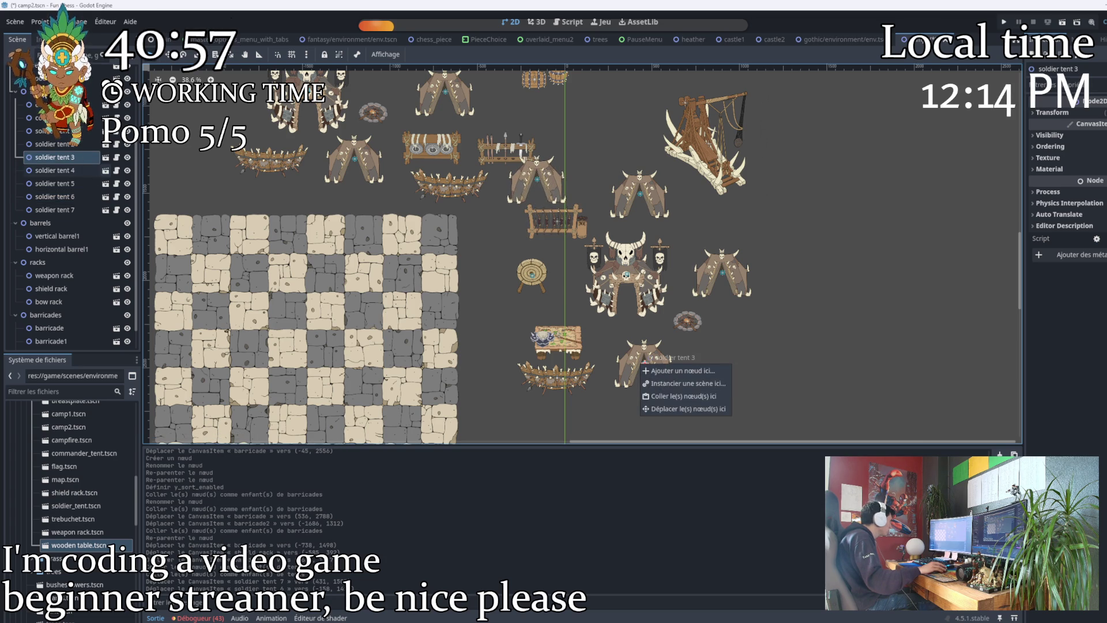
{"action": "right_click", "coordinate": [55, 157]}
{"action": "left_click", "coordinate": [87, 171]}
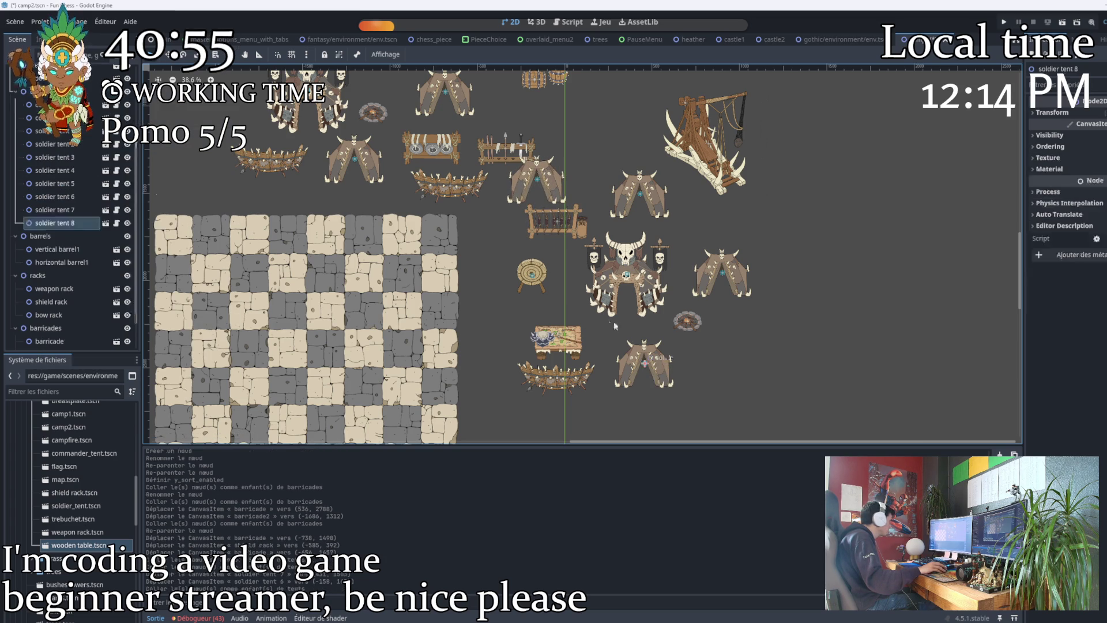
{"action": "mouse_move", "coordinate": [646, 364]}
{"action": "left_mouse_down"}
{"action": "mouse_move", "coordinate": [564, 303]}
{"action": "mouse_move", "coordinate": [541, 304]}
{"action": "mouse_move", "coordinate": [554, 253]}
{"action": "left_mouse_up"}
{"action": "left_click_drag", "start_coordinate": [625, 276], "coordinate": [656, 254]}
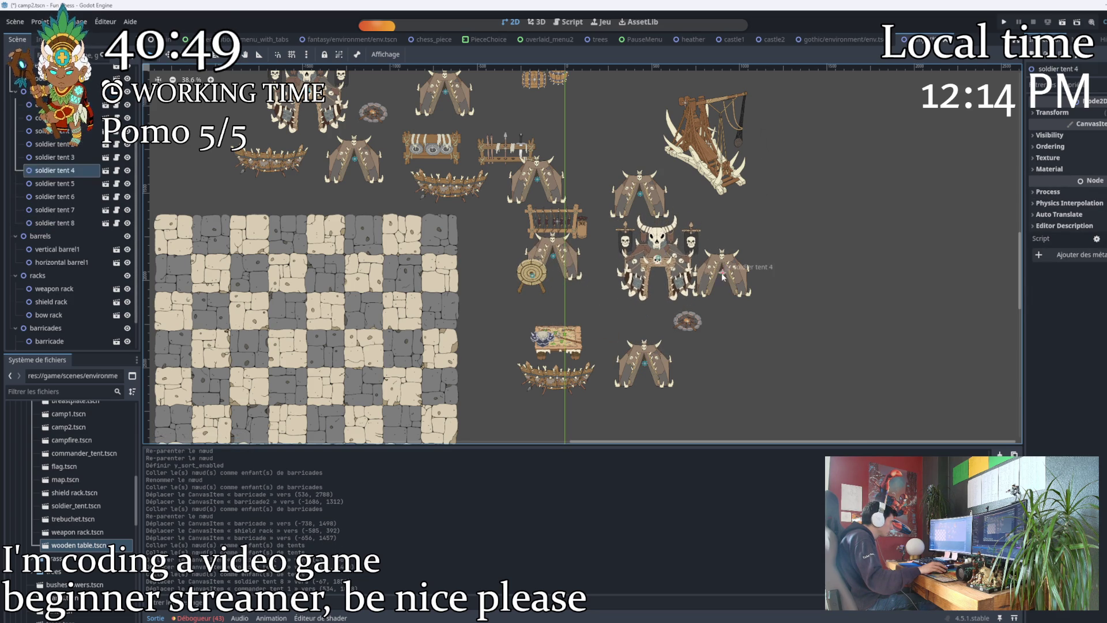
Shift soldier tents 4 and 8 and commander tent 1, and move the trebuchet below it.
{"action": "left_click_drag", "start_coordinate": [723, 271], "coordinate": [792, 276]}
{"action": "mouse_move", "coordinate": [655, 257]}
{"action": "left_mouse_down"}
{"action": "mouse_move", "coordinate": [688, 261]}
{"action": "mouse_move", "coordinate": [678, 260]}
{"action": "left_mouse_up"}
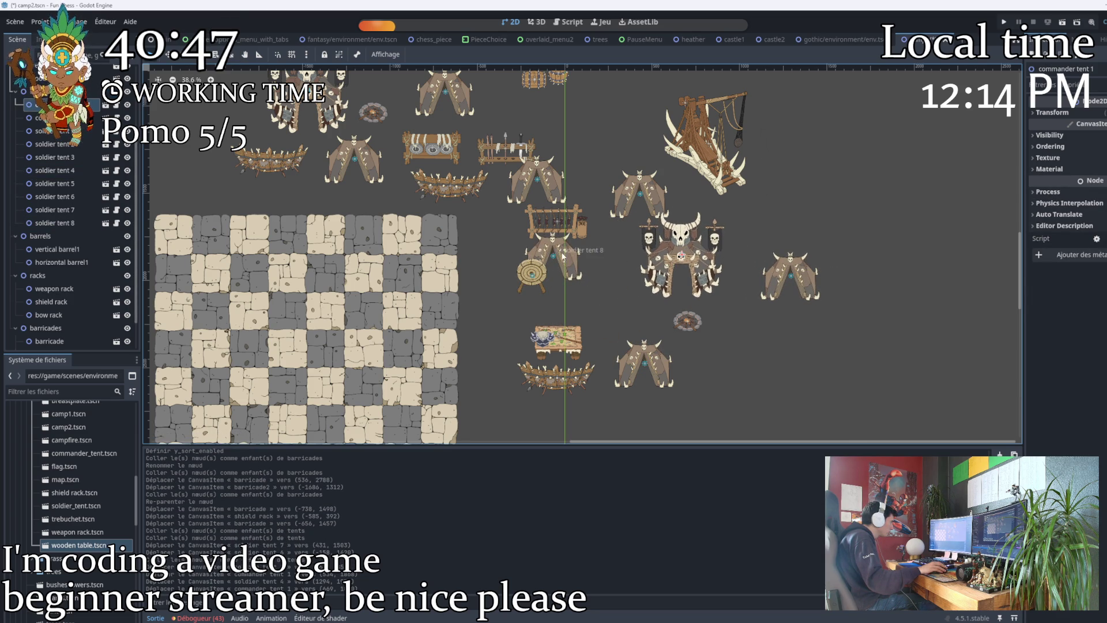
{"action": "left_click_drag", "start_coordinate": [562, 253], "coordinate": [595, 283]}
{"action": "left_click_drag", "start_coordinate": [793, 272], "coordinate": [737, 211]}
{"action": "mouse_move", "coordinate": [706, 140]}
{"action": "left_mouse_down"}
{"action": "mouse_move", "coordinate": [753, 353]}
{"action": "mouse_move", "coordinate": [753, 337]}
{"action": "left_mouse_up"}
Move barricade3 down-right off barricade1 into a new spot.
{"action": "left_click", "coordinate": [552, 381]}
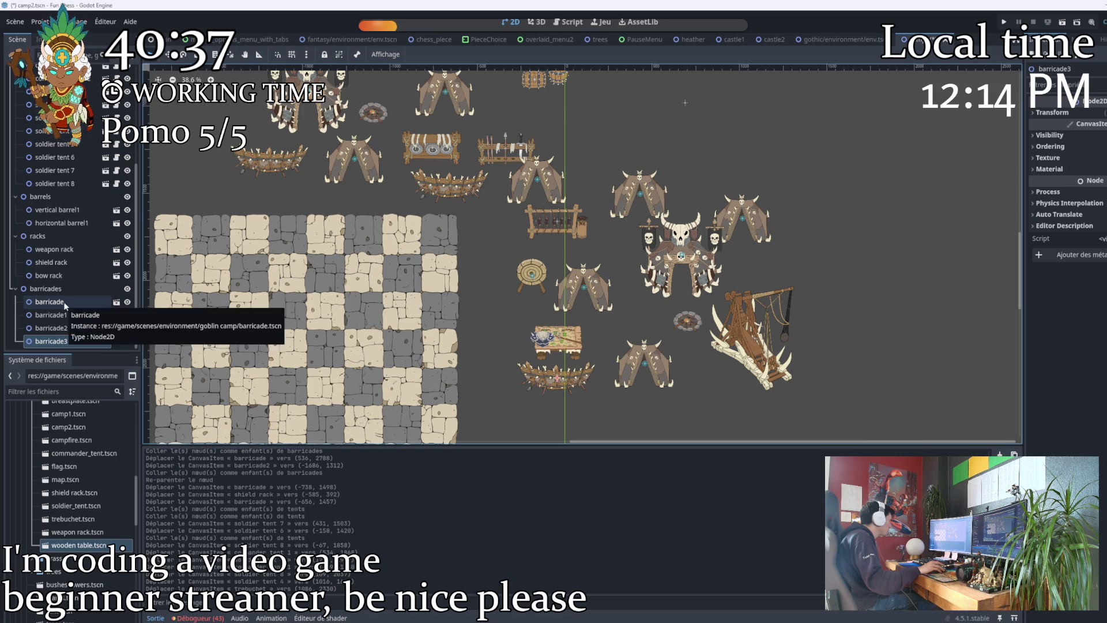
{"action": "scroll", "coordinate": [563, 310], "scroll_direction": "down", "scroll_amount": 2}
{"action": "mouse_move", "coordinate": [515, 297]}
{"action": "left_mouse_down"}
{"action": "mouse_move", "coordinate": [595, 319]}
{"action": "mouse_move", "coordinate": [585, 322]}
{"action": "left_mouse_up"}
{"action": "left_click_drag", "start_coordinate": [661, 307], "coordinate": [660, 340]}
Nudge the trebuchet down-left and move both barrels beside and above the weapon rack.
{"action": "left_click_drag", "start_coordinate": [673, 297], "coordinate": [653, 320]}
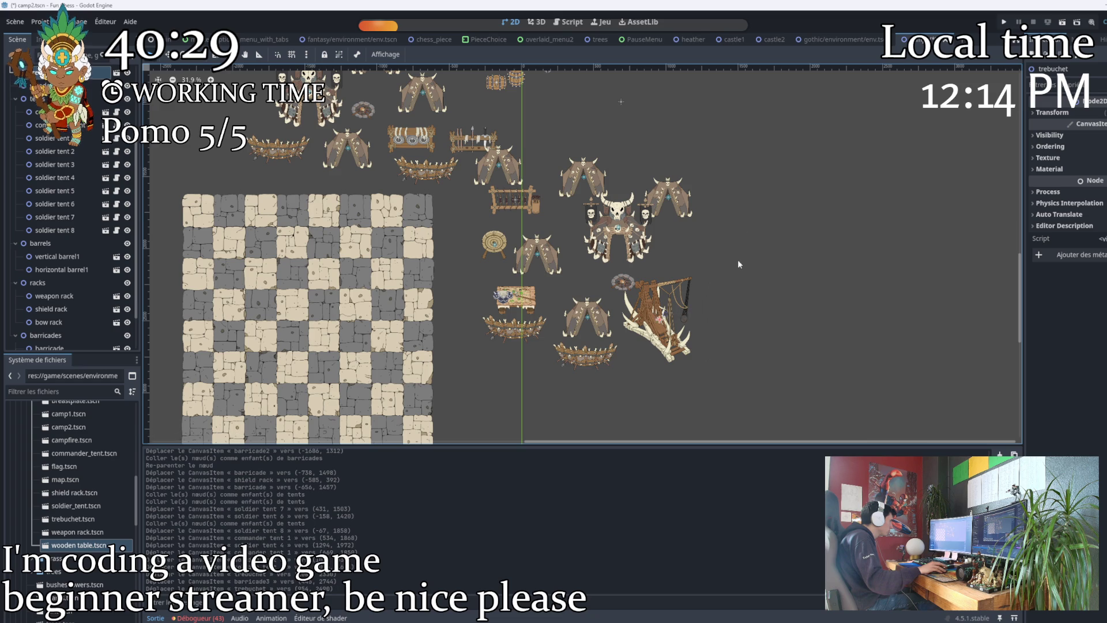
{"action": "scroll", "coordinate": [731, 282], "scroll_direction": "up", "scroll_amount": 3}
{"action": "scroll", "coordinate": [563, 210], "scroll_direction": "up", "scroll_amount": 4}
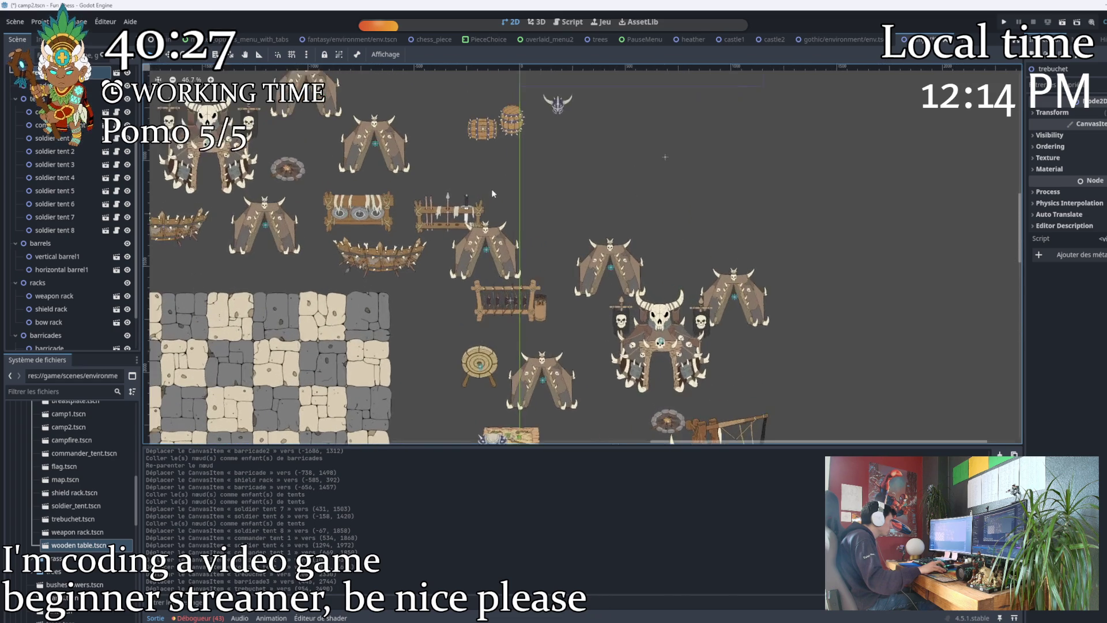
{"action": "left_click_drag", "start_coordinate": [652, 108], "coordinate": [714, 314]}
{"action": "scroll", "coordinate": [636, 206], "scroll_direction": "up", "scroll_amount": 1}
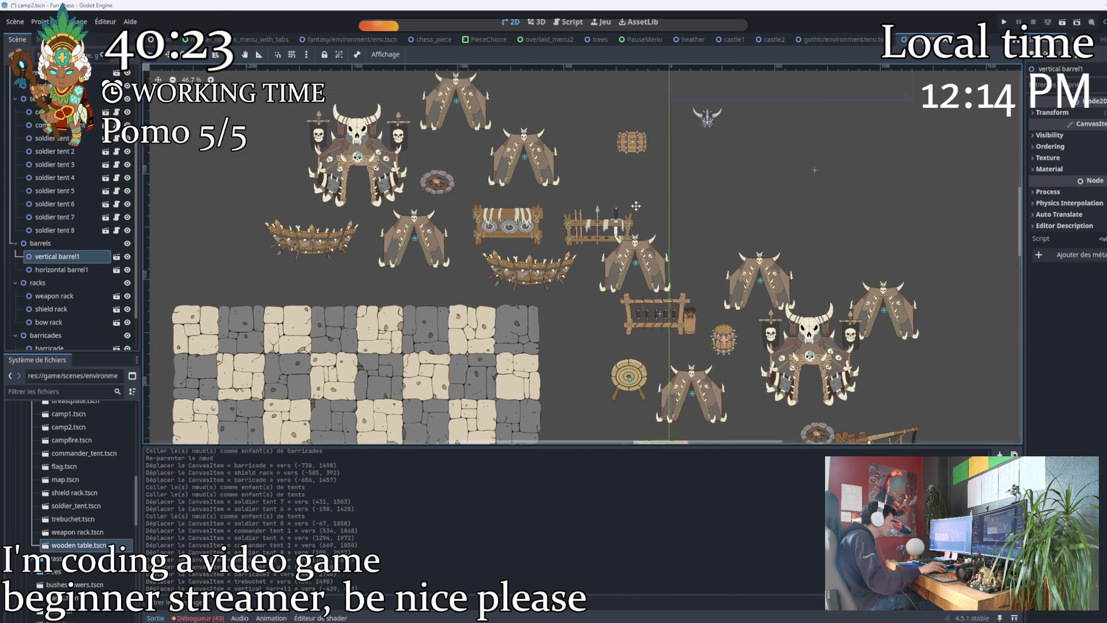
{"action": "mouse_move", "coordinate": [630, 143]}
{"action": "left_mouse_down"}
{"action": "mouse_move", "coordinate": [662, 163]}
{"action": "mouse_move", "coordinate": [697, 246]}
{"action": "left_mouse_up"}
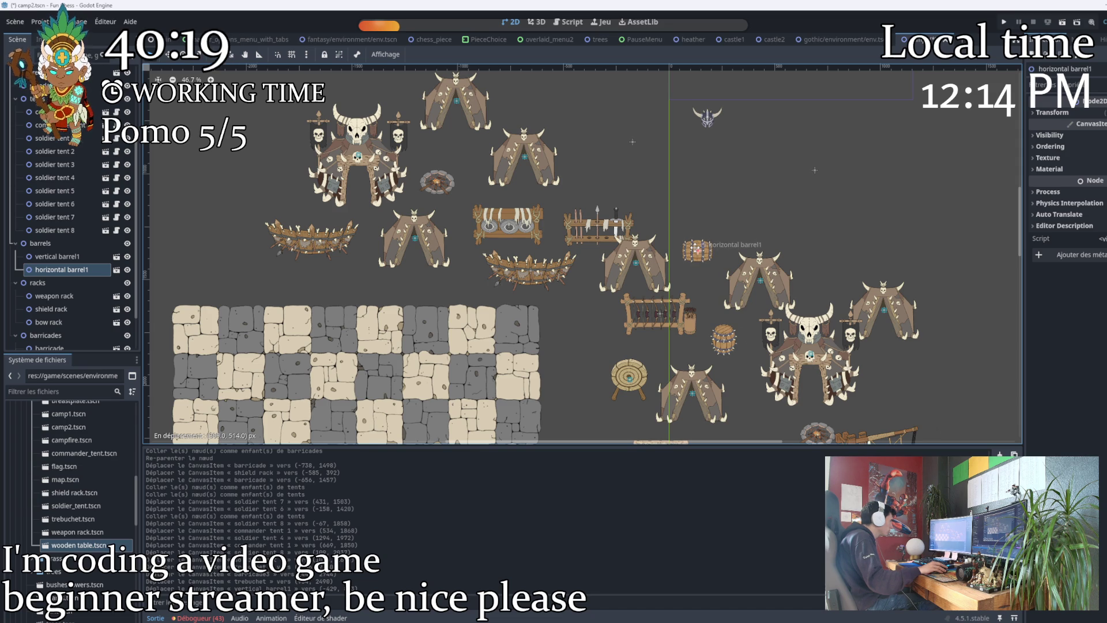
{"action": "left_click", "coordinate": [56, 260]}
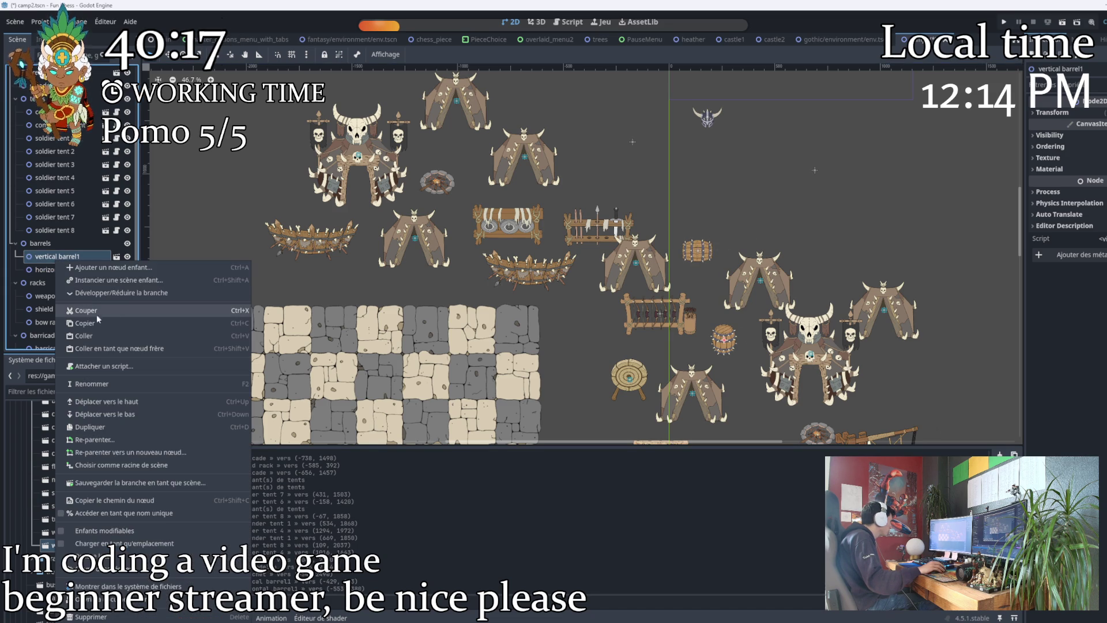
Paste three copies of vertical barrel1 into barrels, up to vertical barrel4.
{"action": "left_click", "coordinate": [44, 244]}
{"action": "right_click", "coordinate": [44, 244]}
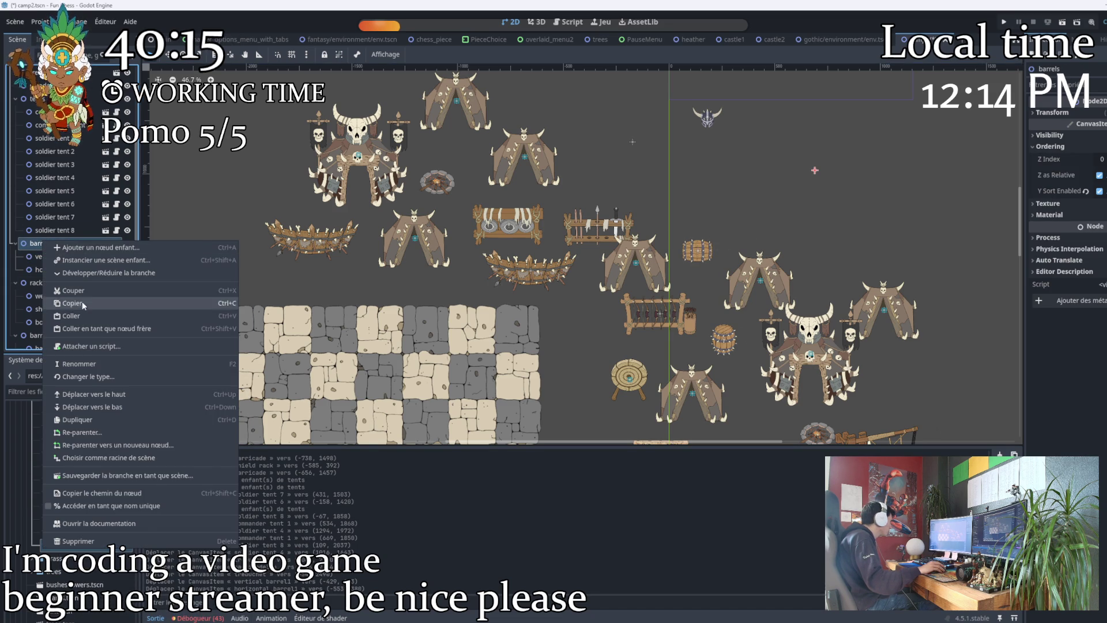
{"action": "left_click", "coordinate": [49, 245]}
{"action": "right_click", "coordinate": [58, 246]}
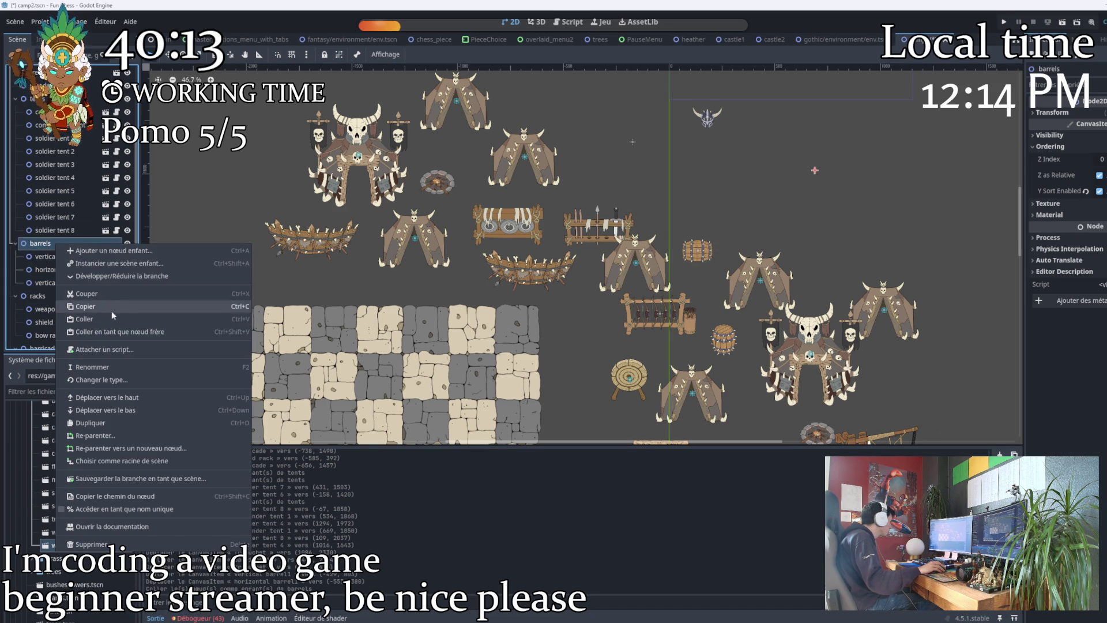
{"action": "left_click", "coordinate": [64, 248]}
{"action": "right_click", "coordinate": [69, 249]}
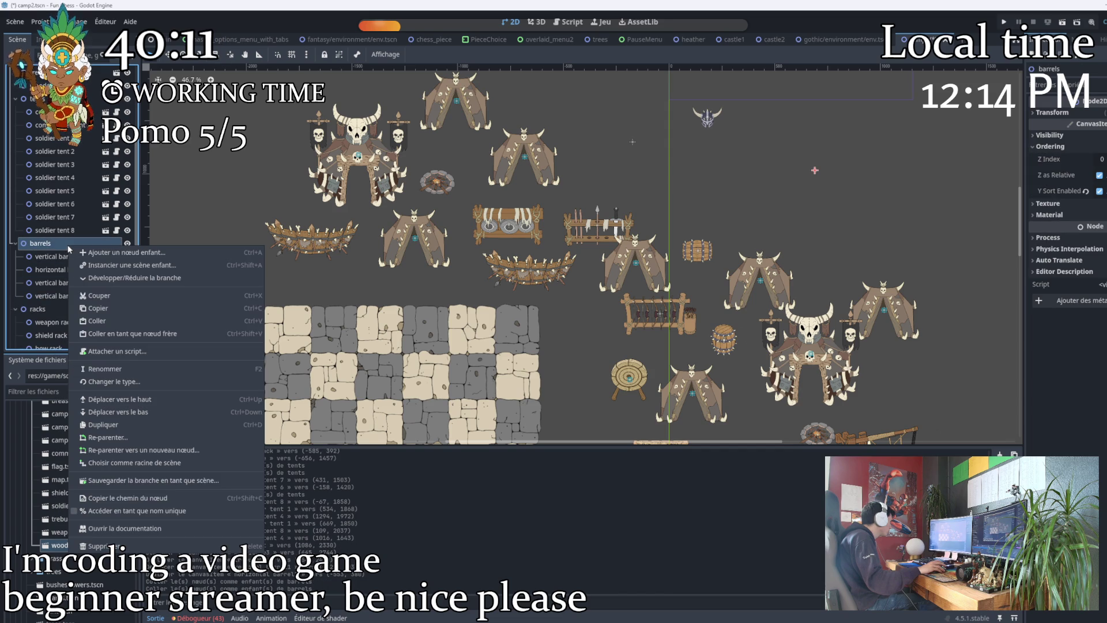
{"action": "left_click", "coordinate": [97, 321]}
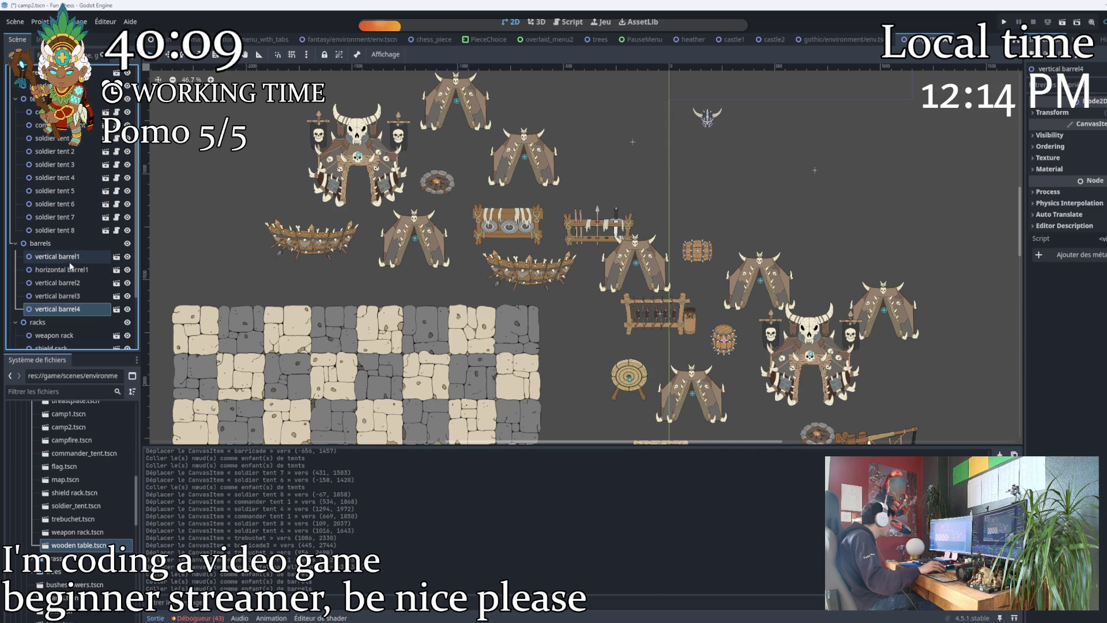
{"action": "left_click_drag", "start_coordinate": [65, 263], "coordinate": [66, 278]}
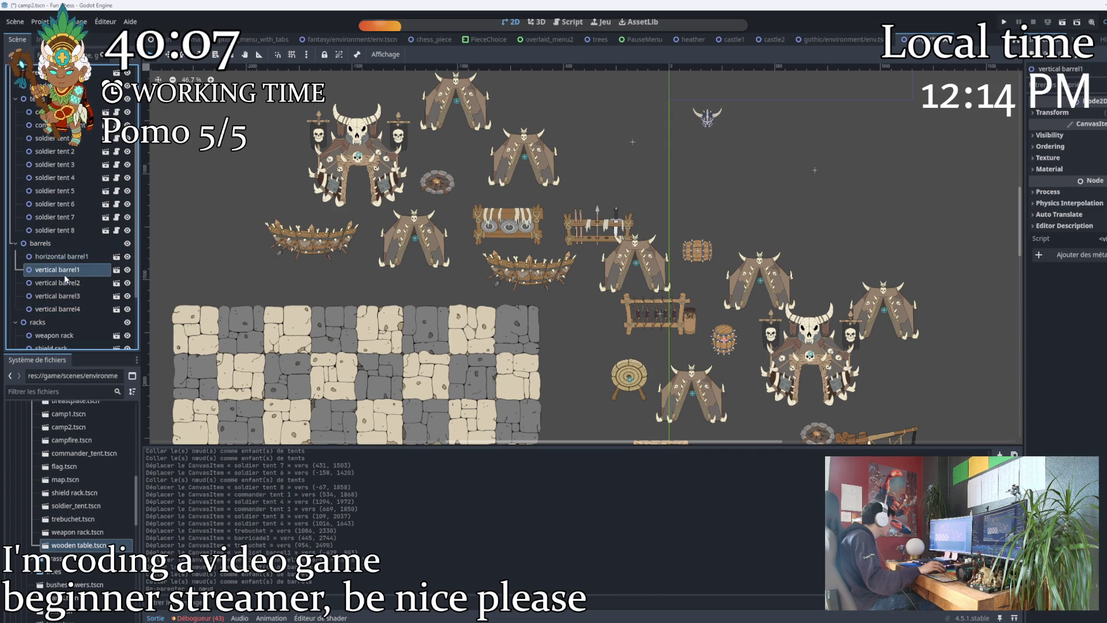
Copy horizontal barrel1 and paste three copies into the barrels group.
{"action": "right_click", "coordinate": [73, 258]}
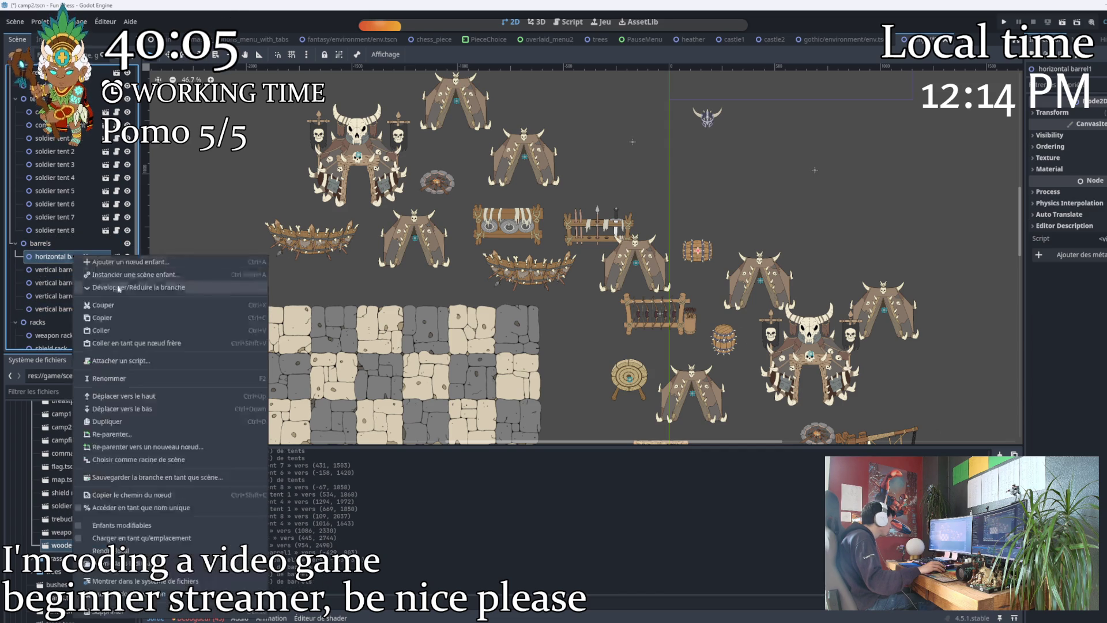
{"action": "left_click", "coordinate": [95, 313]}
{"action": "left_click", "coordinate": [56, 243]}
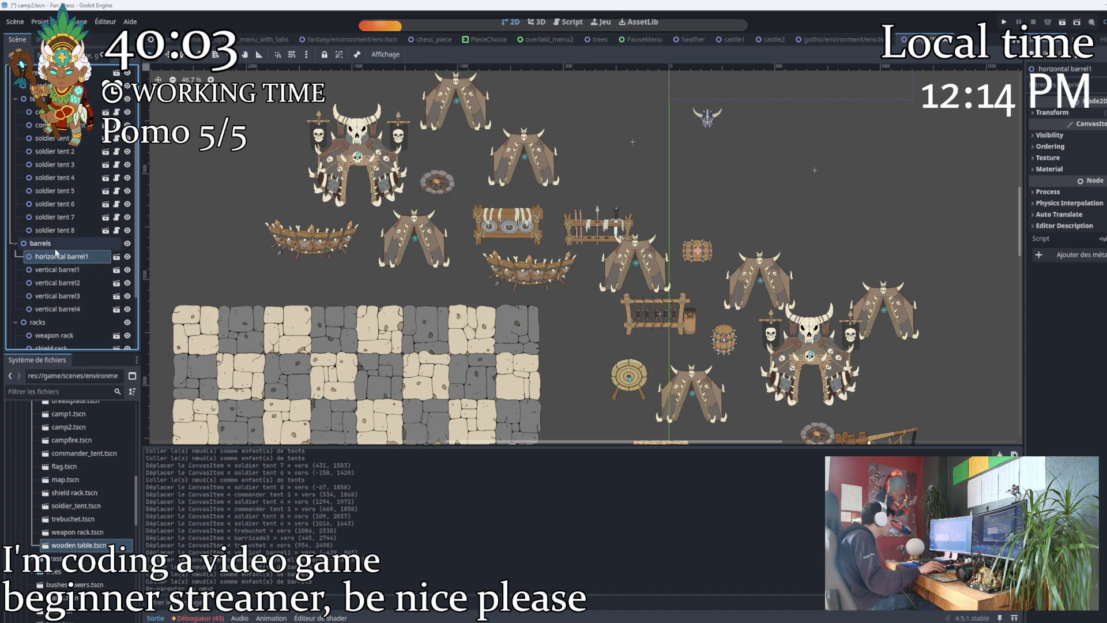
{"action": "right_click", "coordinate": [56, 245]}
{"action": "left_click", "coordinate": [100, 323]}
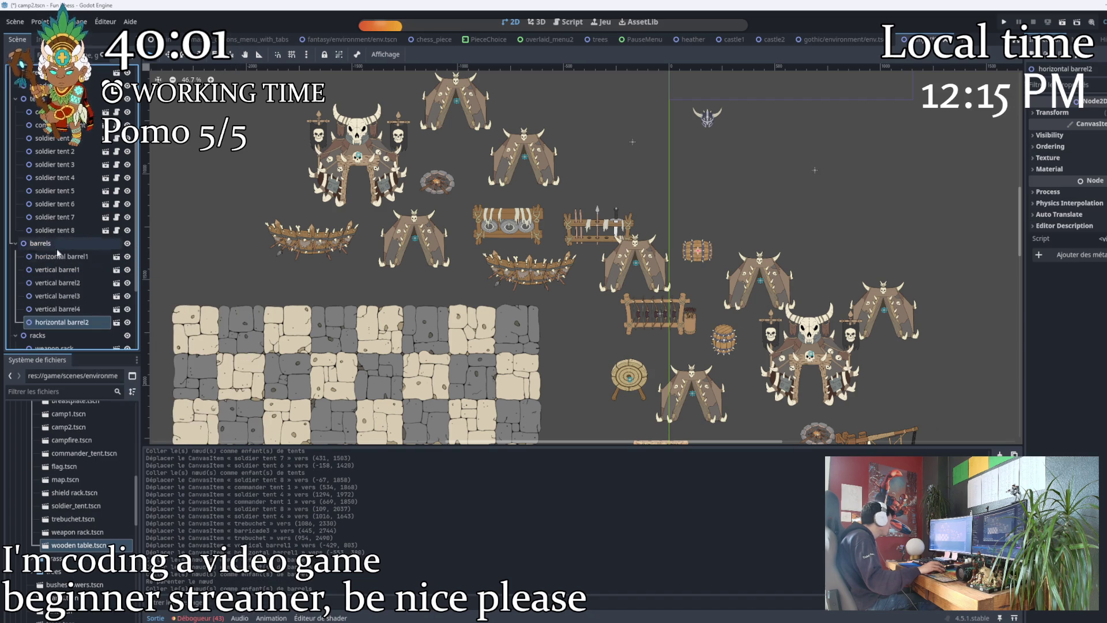
{"action": "right_click", "coordinate": [56, 244]}
{"action": "left_click", "coordinate": [100, 322]}
{"action": "right_click", "coordinate": [61, 243]}
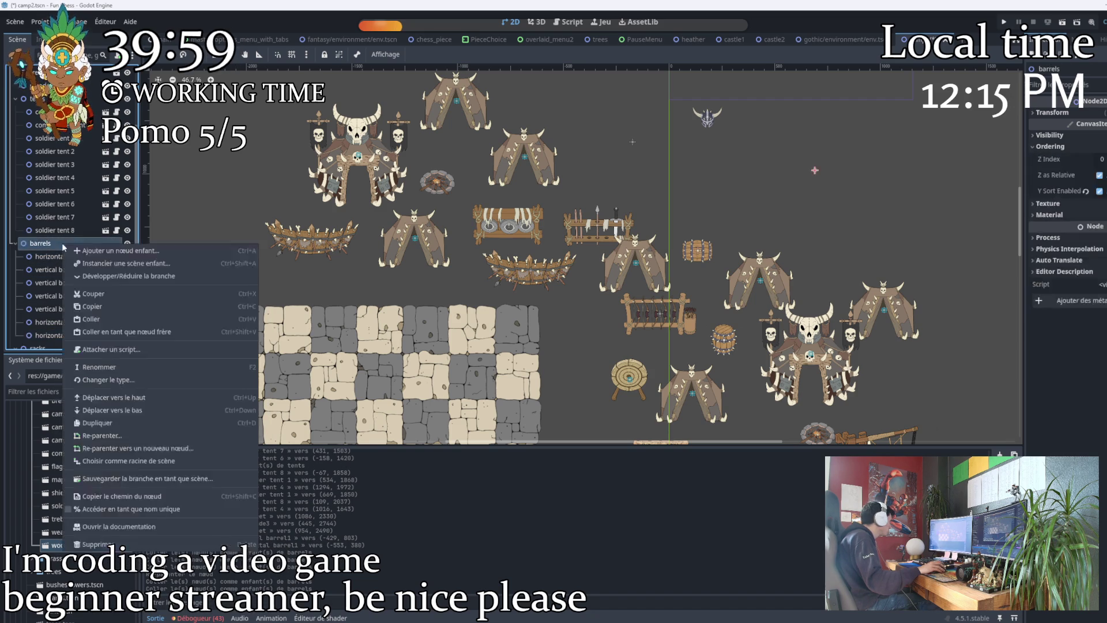
{"action": "left_click", "coordinate": [98, 321]}
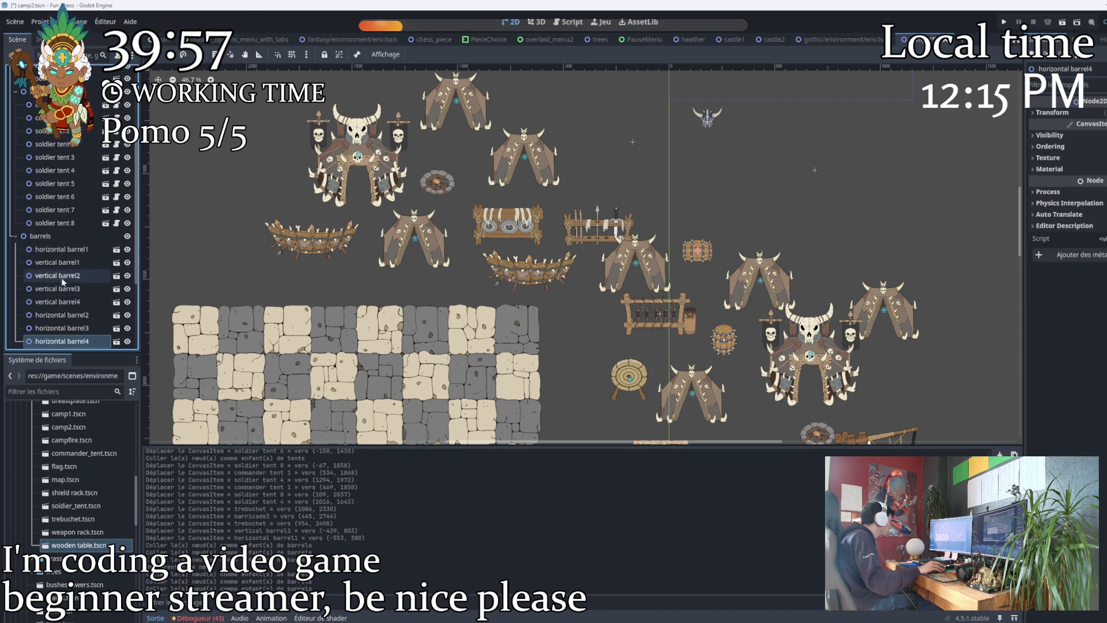
Reorder horizontal barrels 2–4 directly under horizontal barrel1 in the Scene dock.
{"action": "left_click_drag", "start_coordinate": [63, 315], "coordinate": [58, 261]}
{"action": "left_click", "coordinate": [60, 326]}
{"action": "mouse_move", "coordinate": [60, 341]}
{"action": "left_mouse_down"}
{"action": "mouse_move", "coordinate": [56, 263]}
{"action": "mouse_move", "coordinate": [59, 286]}
{"action": "left_mouse_up"}
{"action": "left_click", "coordinate": [60, 276]}
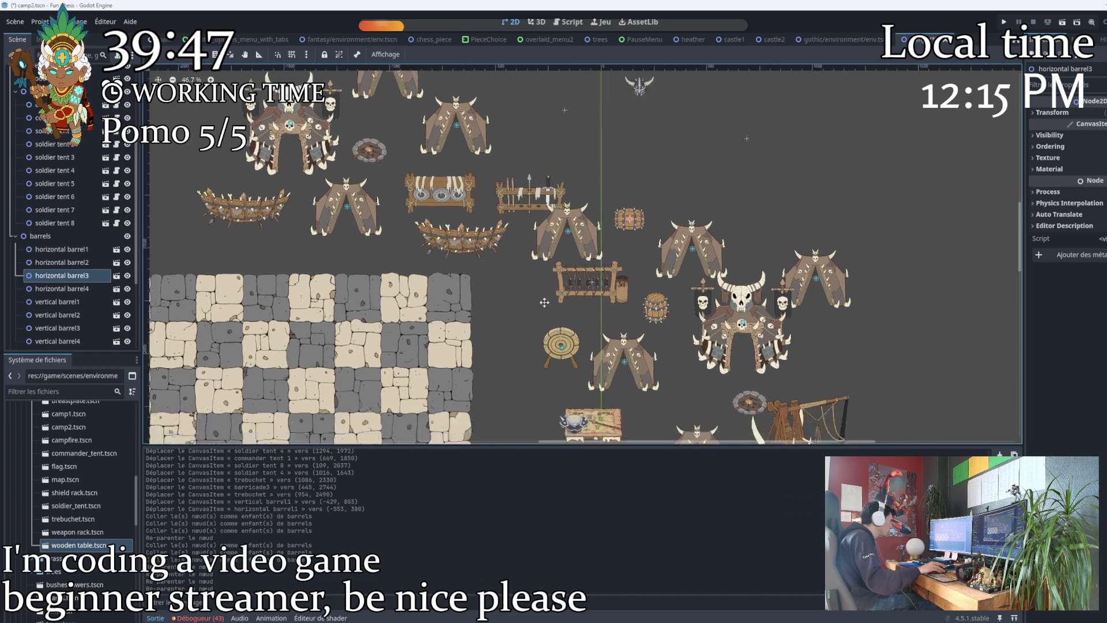
Spread horizontal barrel4 and vertical barrels 1–4 around the campfire and tents.
{"action": "mouse_move", "coordinate": [547, 174]}
{"action": "left_mouse_down"}
{"action": "mouse_move", "coordinate": [592, 334]}
{"action": "mouse_move", "coordinate": [657, 294]}
{"action": "mouse_move", "coordinate": [594, 334]}
{"action": "mouse_move", "coordinate": [588, 368]}
{"action": "left_mouse_up"}
{"action": "left_click_drag", "start_coordinate": [574, 268], "coordinate": [605, 370]}
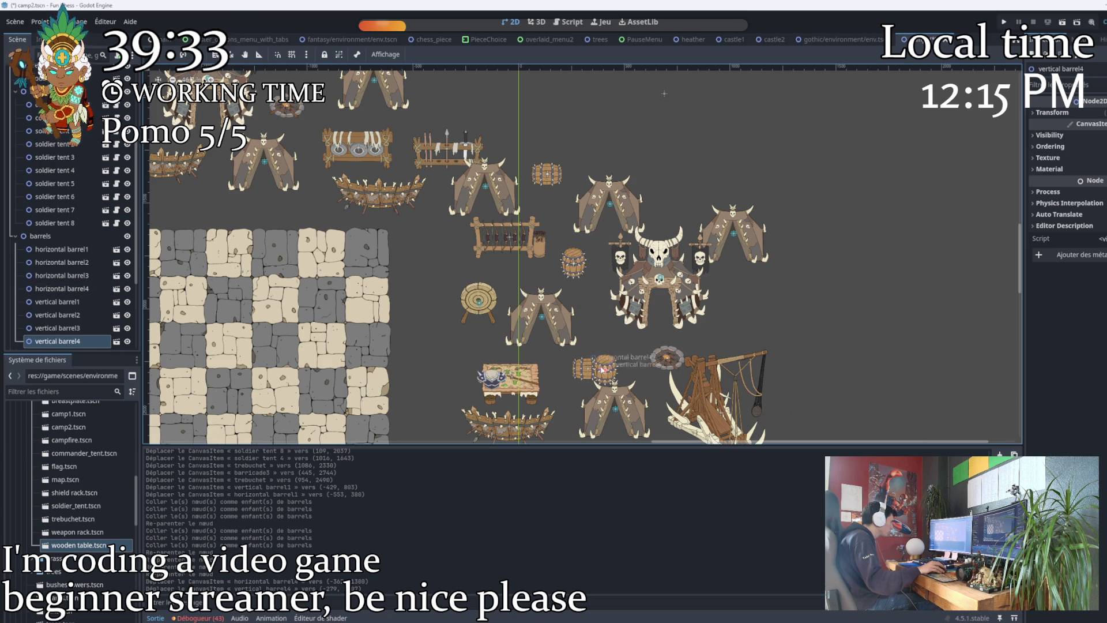
{"action": "mouse_move", "coordinate": [592, 268]}
{"action": "left_mouse_down"}
{"action": "mouse_move", "coordinate": [598, 340]}
{"action": "mouse_move", "coordinate": [608, 352]}
{"action": "mouse_move", "coordinate": [609, 339]}
{"action": "mouse_move", "coordinate": [617, 380]}
{"action": "mouse_move", "coordinate": [605, 342]}
{"action": "mouse_move", "coordinate": [624, 317]}
{"action": "left_mouse_up"}
{"action": "mouse_move", "coordinate": [574, 259]}
{"action": "left_mouse_down"}
{"action": "mouse_move", "coordinate": [323, 185]}
{"action": "mouse_move", "coordinate": [304, 192]}
{"action": "left_mouse_up"}
{"action": "left_click_drag", "start_coordinate": [575, 260], "coordinate": [582, 263]}
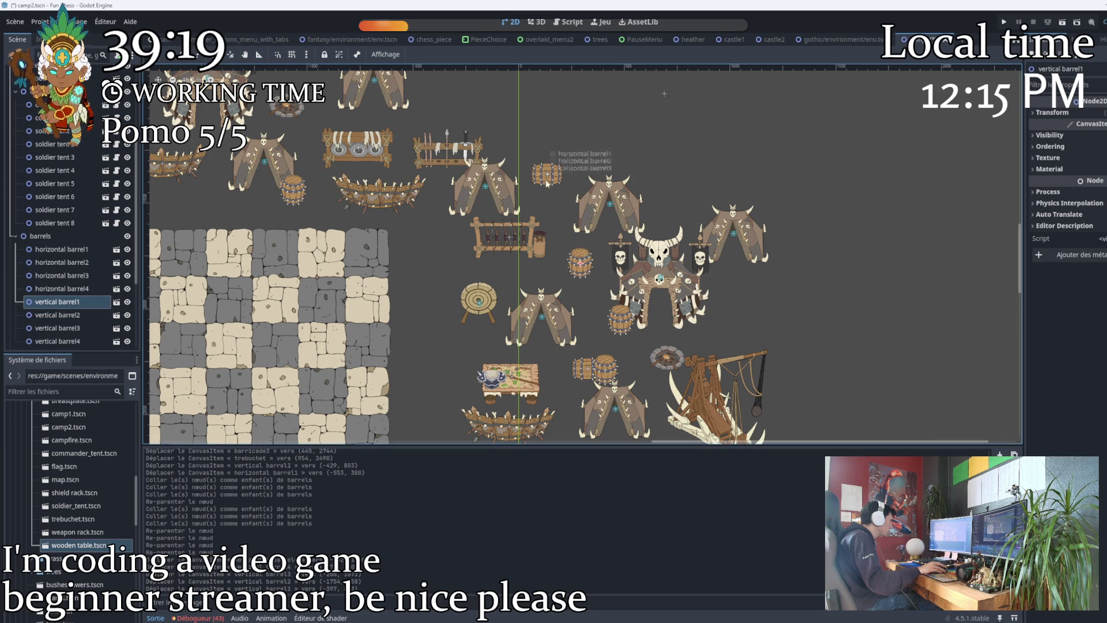
Move horizontal barrels 1–3 into the upper camp and the helmet down into the camp.
{"action": "left_click_drag", "start_coordinate": [548, 188], "coordinate": [595, 255]}
{"action": "left_click_drag", "start_coordinate": [296, 193], "coordinate": [298, 184]}
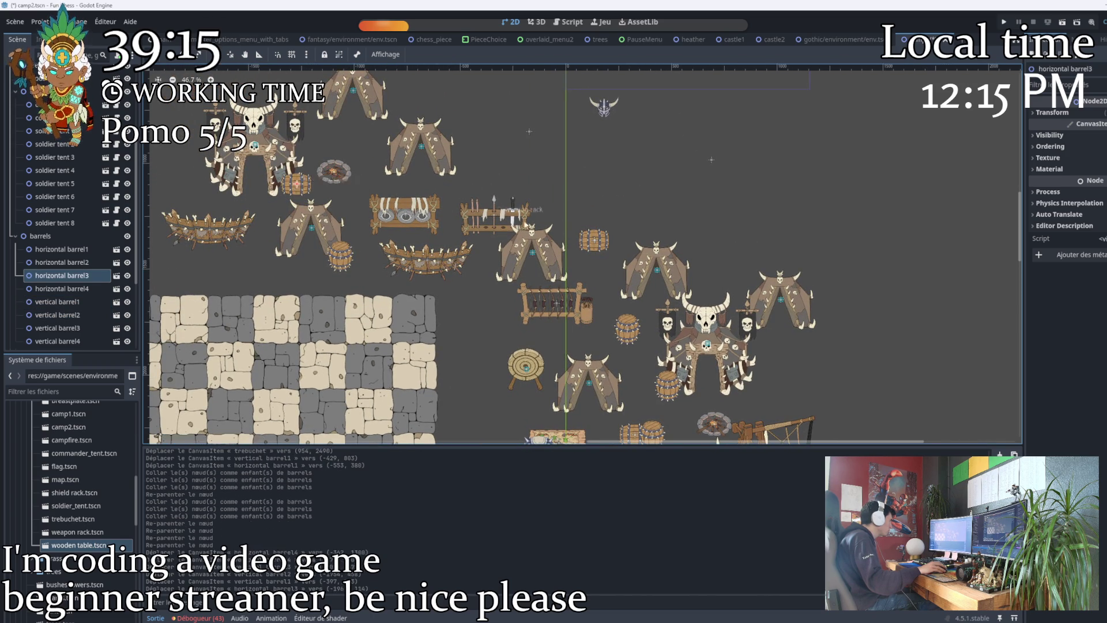
{"action": "mouse_move", "coordinate": [462, 174]}
{"action": "left_mouse_down"}
{"action": "mouse_move", "coordinate": [361, 115]}
{"action": "mouse_move", "coordinate": [389, 120]}
{"action": "left_mouse_up"}
{"action": "mouse_move", "coordinate": [590, 239]}
{"action": "left_mouse_down"}
{"action": "mouse_move", "coordinate": [447, 162]}
{"action": "mouse_move", "coordinate": [439, 174]}
{"action": "mouse_move", "coordinate": [398, 155]}
{"action": "mouse_move", "coordinate": [394, 104]}
{"action": "left_mouse_up"}
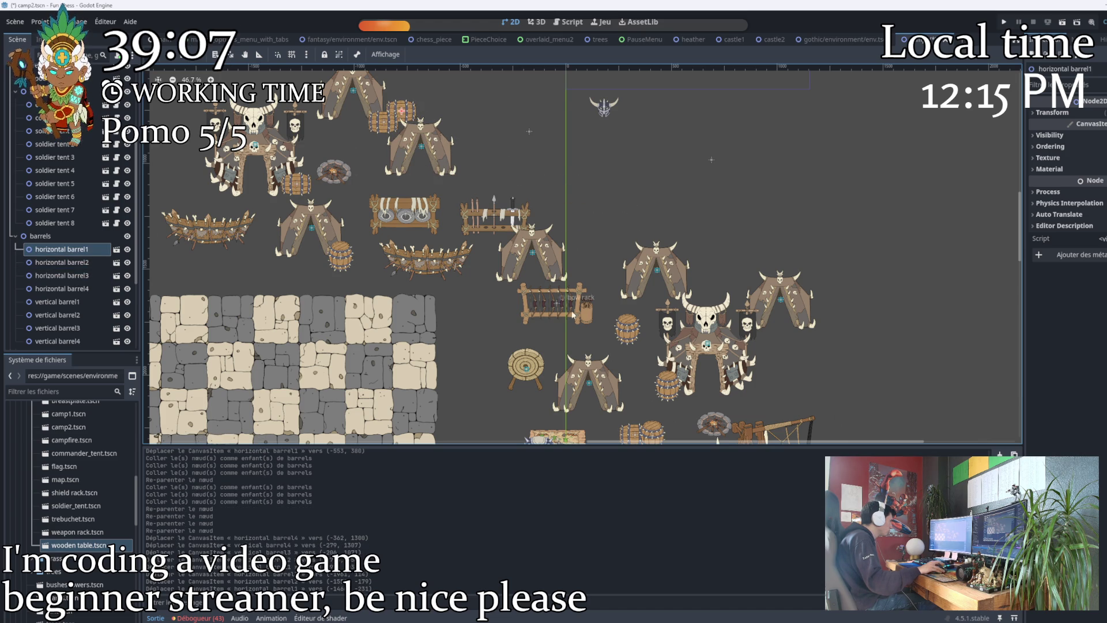
{"action": "mouse_move", "coordinate": [604, 107]}
{"action": "left_mouse_down"}
{"action": "mouse_move", "coordinate": [594, 339]}
{"action": "mouse_move", "coordinate": [579, 325]}
{"action": "left_mouse_up"}
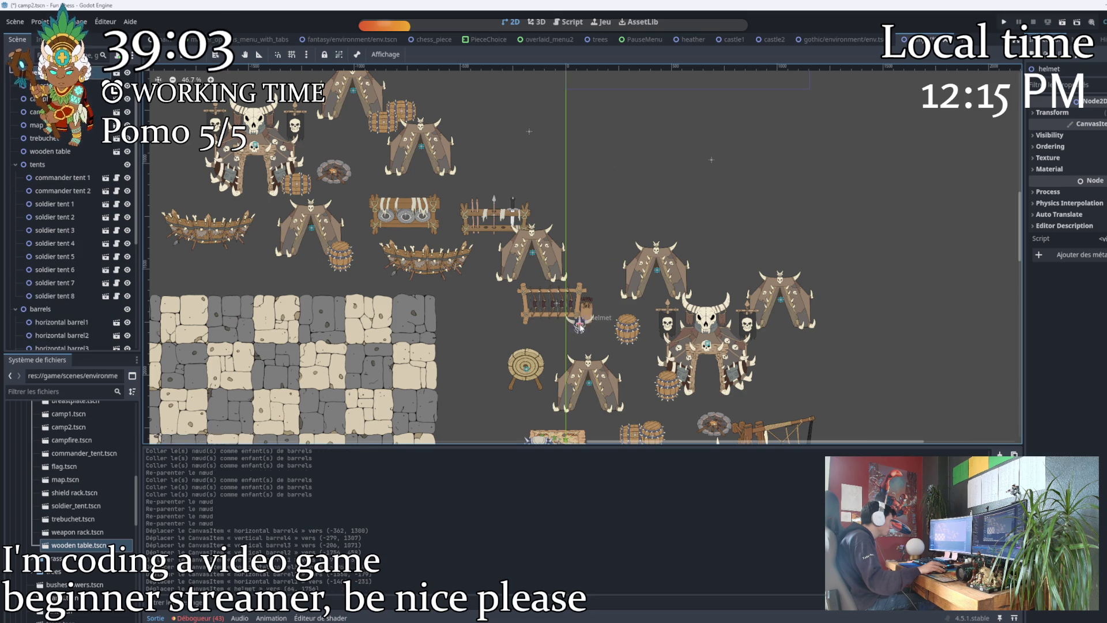
Create a Node2D with Ctrl+A and check Y Sort Enabled under Ordering.
{"action": "scroll", "coordinate": [43, 153], "scroll_direction": "up", "scroll_amount": 2}
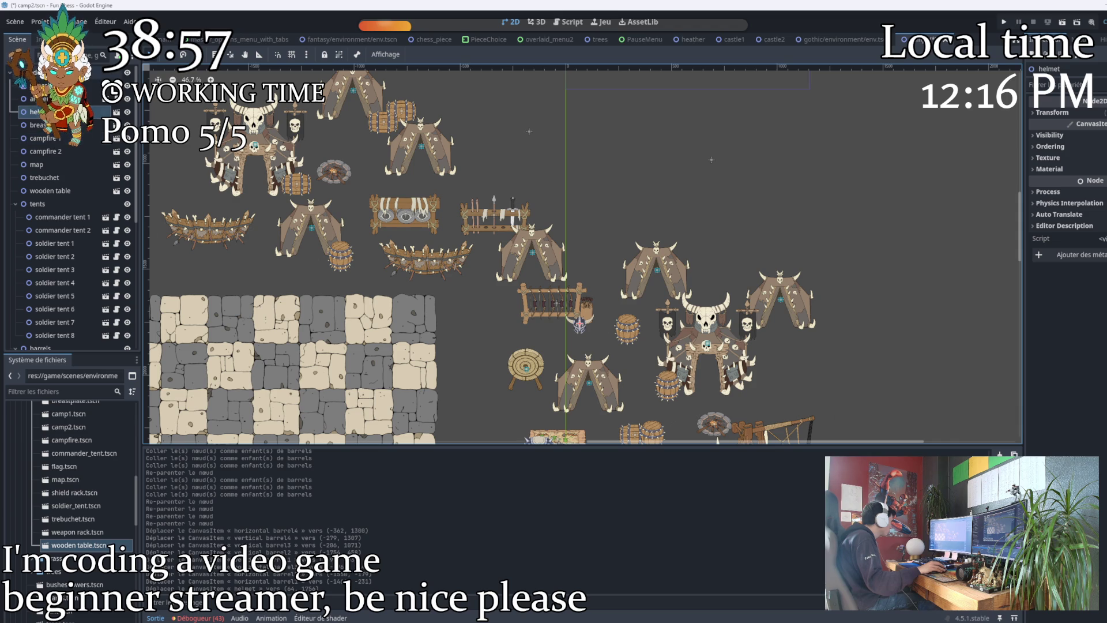
{"action": "key", "text": "ctrl+a"}
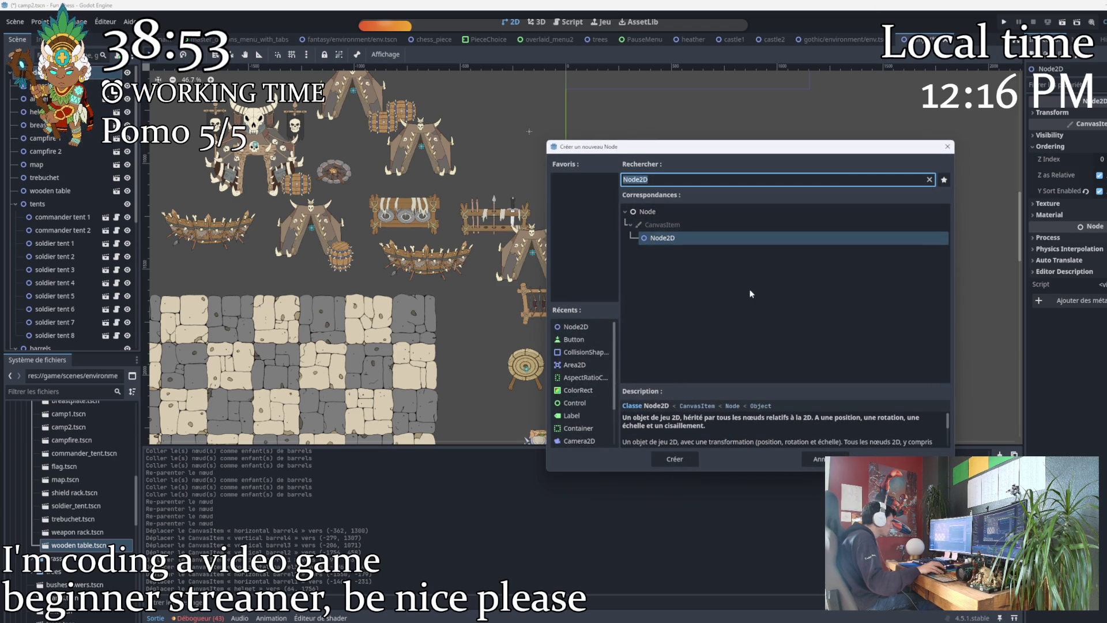
{"action": "key", "text": "Return"}
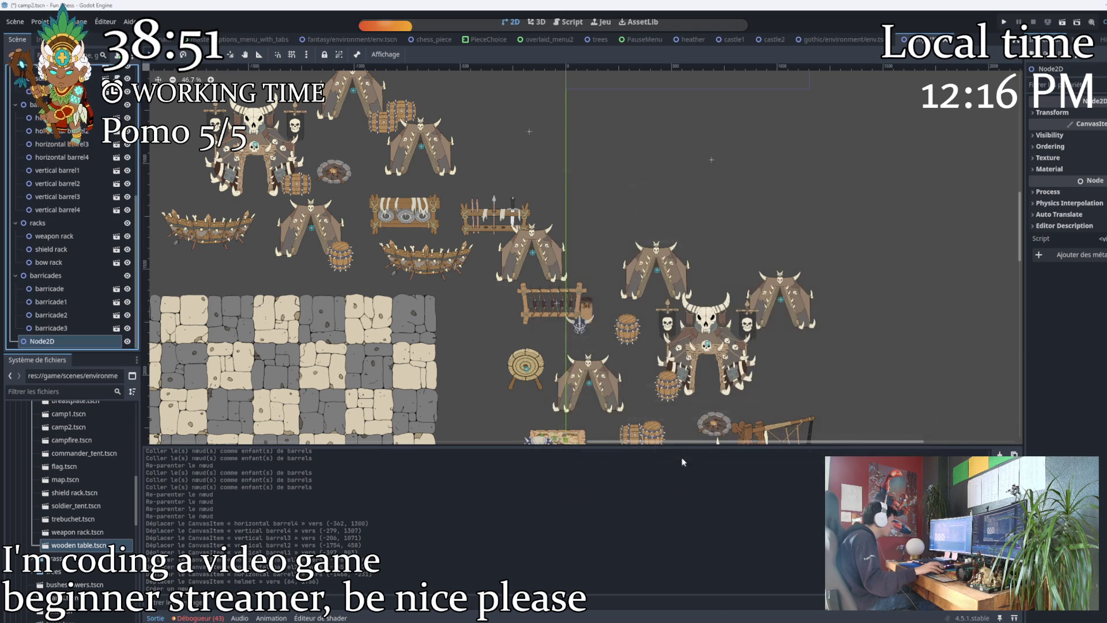
{"action": "left_click", "coordinate": [1051, 147]}
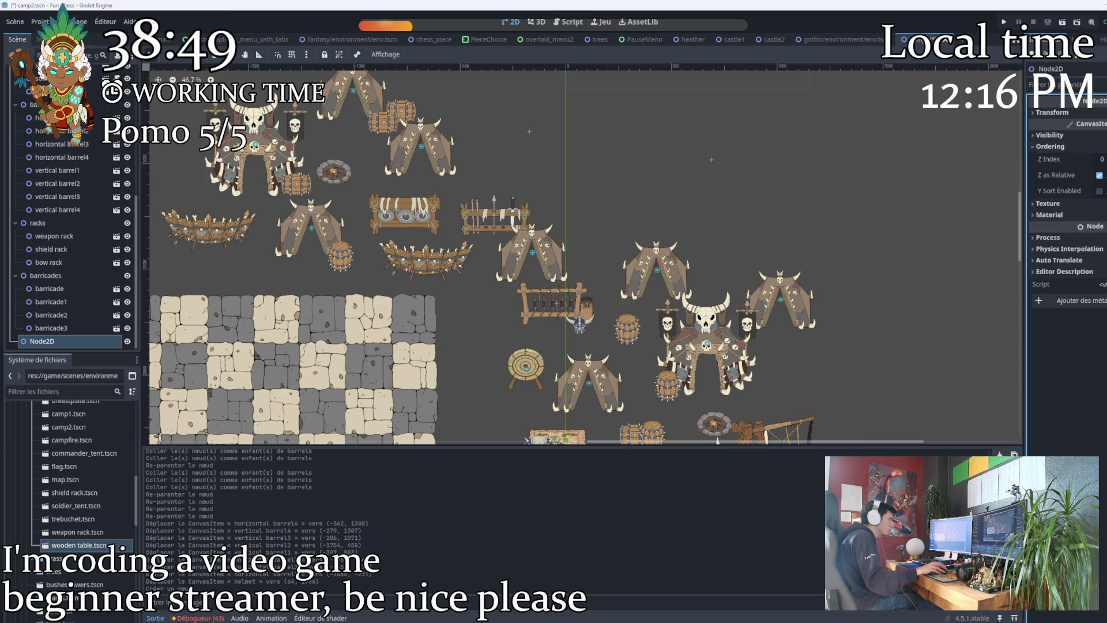
{"action": "scroll", "coordinate": [453, 338], "scroll_direction": "down", "scroll_amount": 8}
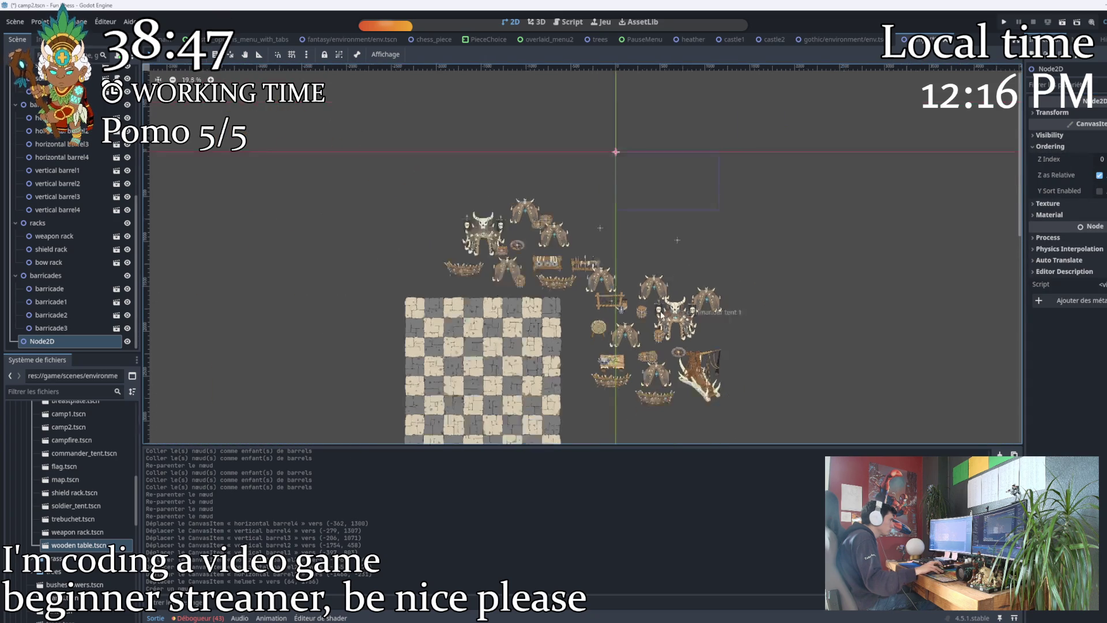
{"action": "scroll", "coordinate": [453, 337], "scroll_direction": "up", "scroll_amount": 7}
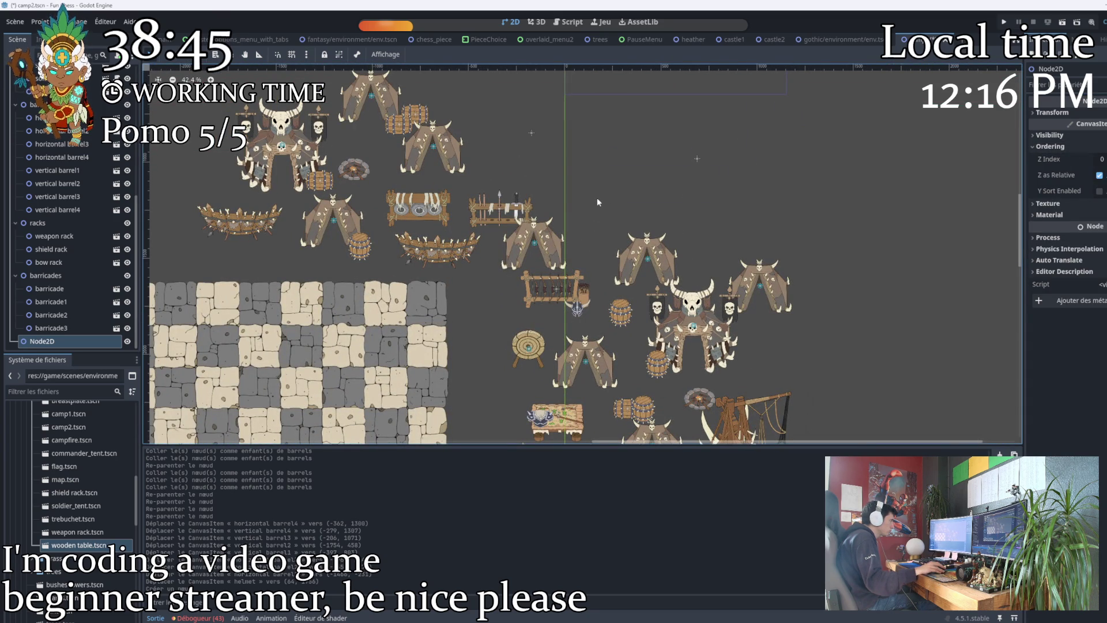
{"action": "left_click", "coordinate": [1100, 191]}
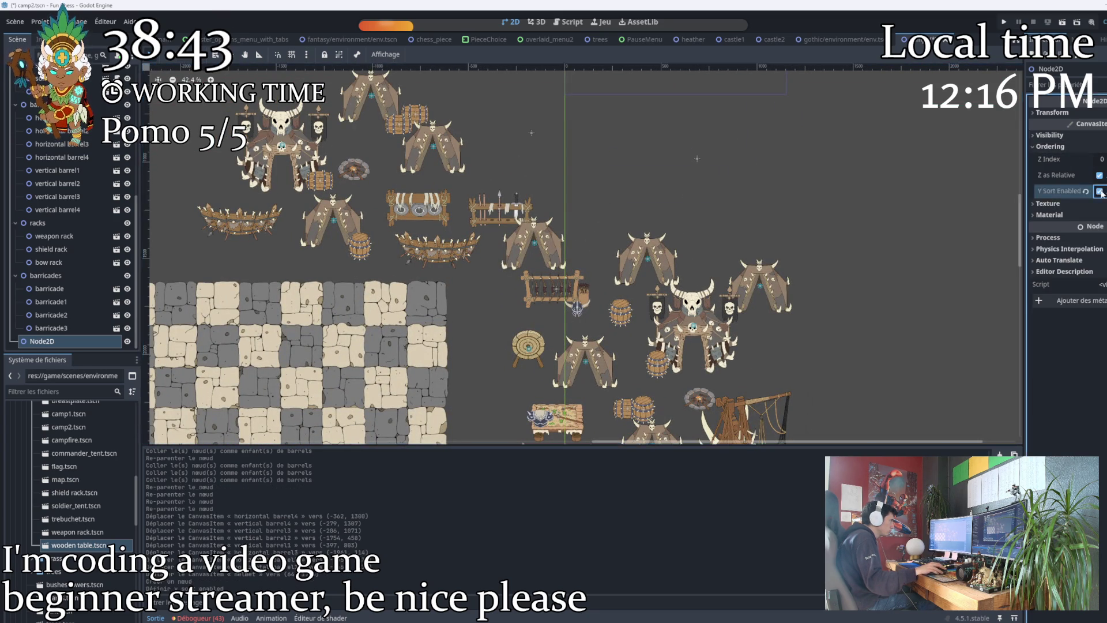
{"action": "scroll", "coordinate": [582, 276], "scroll_direction": "down", "scroll_amount": 2}
{"action": "mouse_move", "coordinate": [574, 359]}
{"action": "left_mouse_down"}
{"action": "mouse_move", "coordinate": [525, 316]}
{"action": "mouse_move", "coordinate": [523, 295]}
{"action": "left_mouse_up"}
{"action": "left_click_drag", "start_coordinate": [421, 224], "coordinate": [463, 277]}
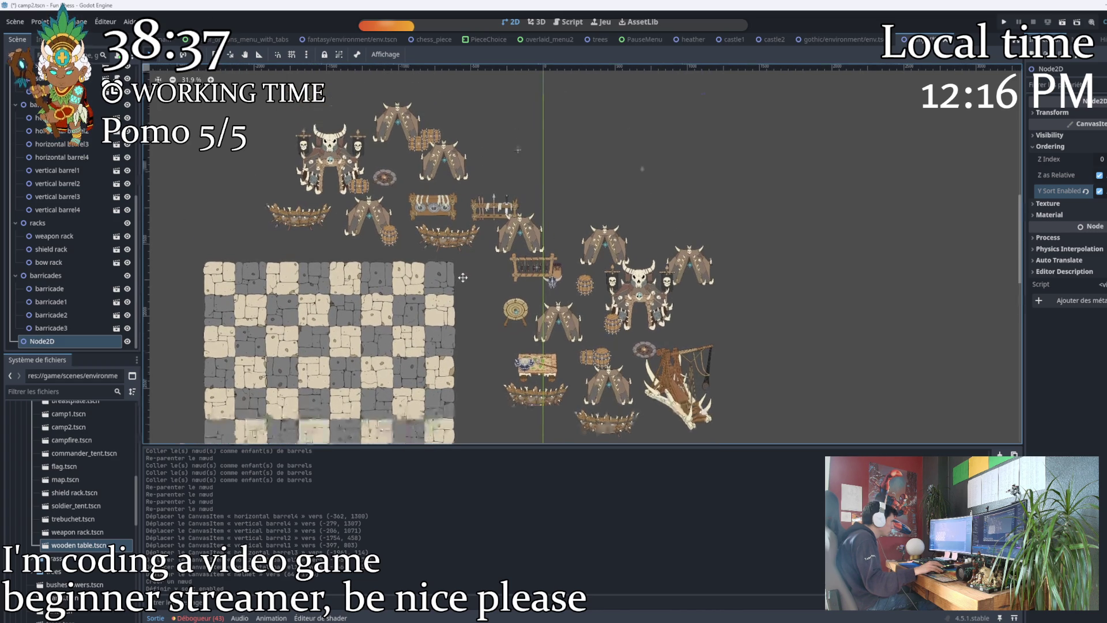
{"action": "scroll", "coordinate": [477, 262], "scroll_direction": "up", "scroll_amount": 5}
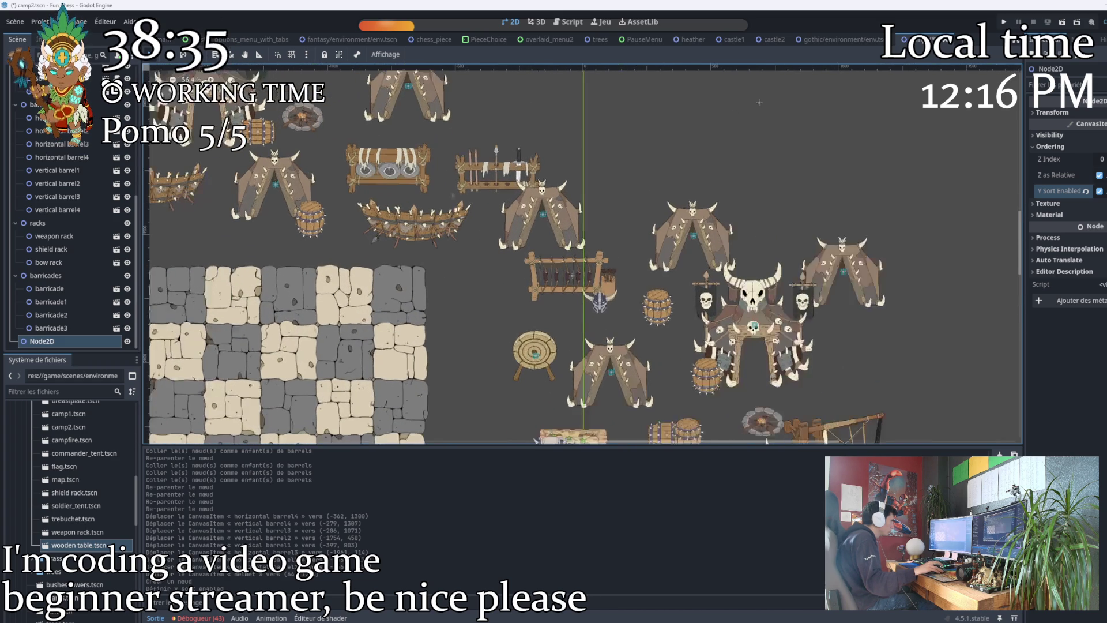
Move the weapon rack and shield rack slightly up and left within the camp.
{"action": "left_click_drag", "start_coordinate": [473, 165], "coordinate": [417, 154]}
{"action": "left_click", "coordinate": [481, 167]}
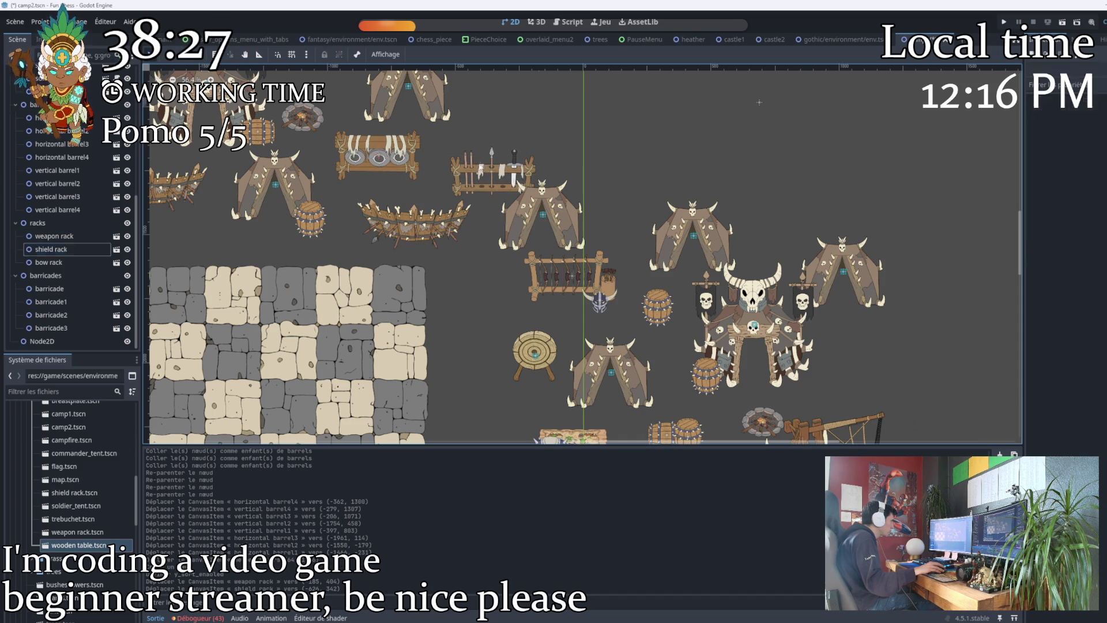
{"action": "left_click_drag", "start_coordinate": [492, 173], "coordinate": [477, 170]}
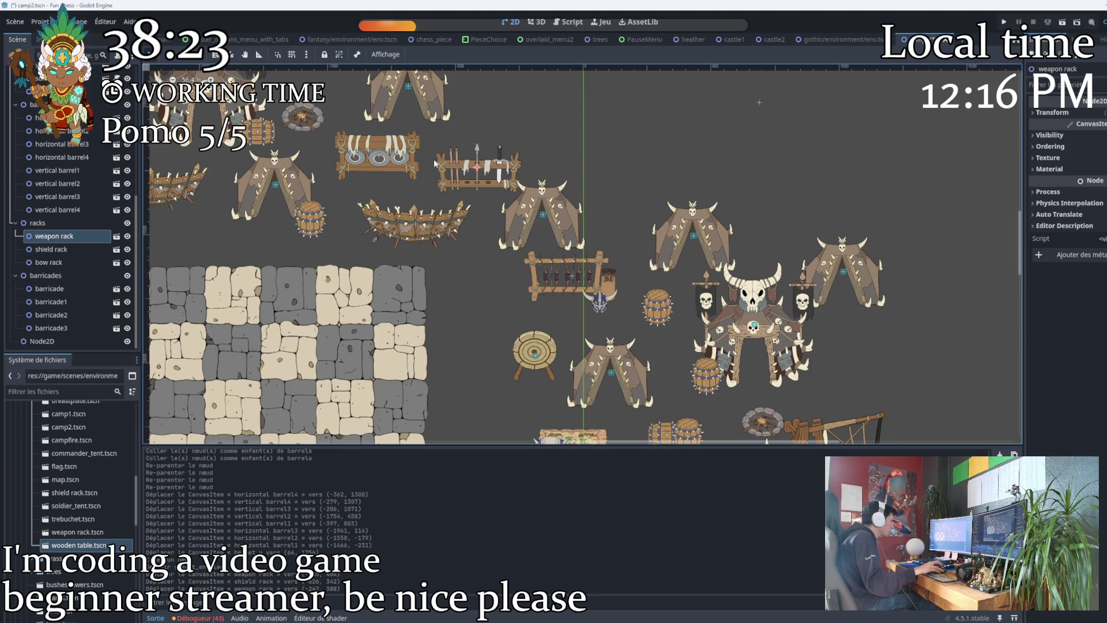
{"action": "scroll", "coordinate": [438, 162], "scroll_direction": "up", "scroll_amount": 4}
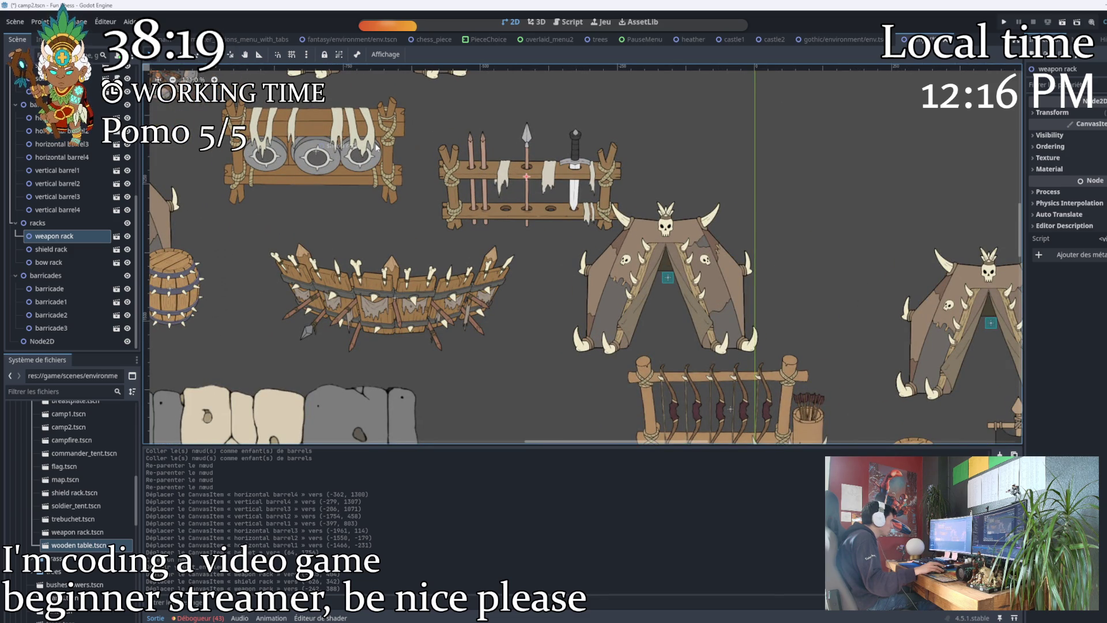
{"action": "scroll", "coordinate": [441, 202], "scroll_direction": "down", "scroll_amount": 5}
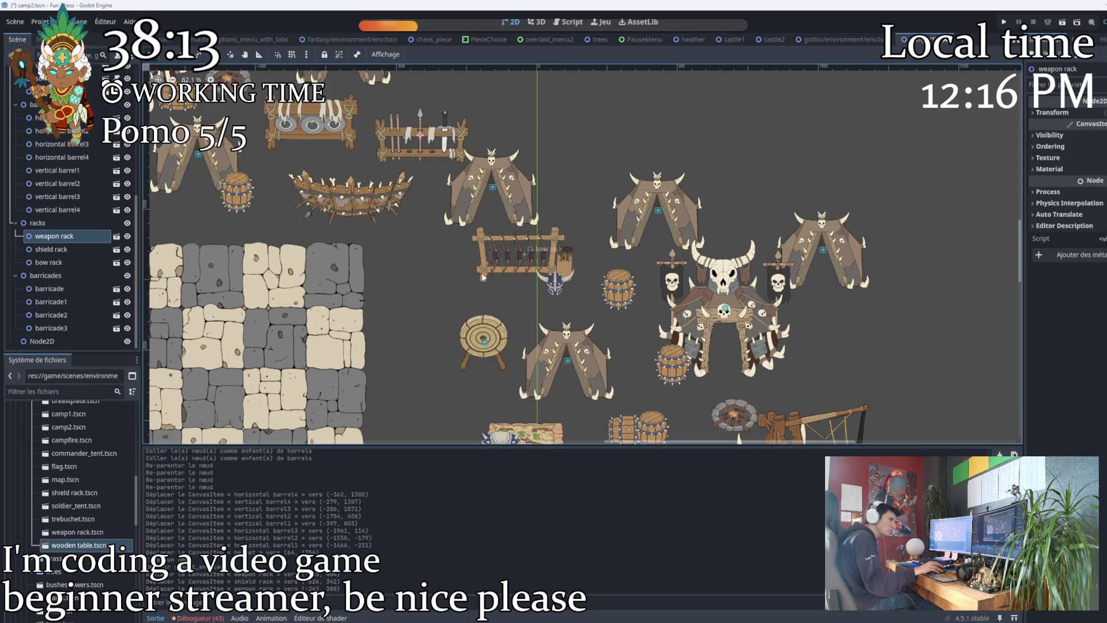
{"action": "scroll", "coordinate": [438, 272], "scroll_direction": "up", "scroll_amount": 1}
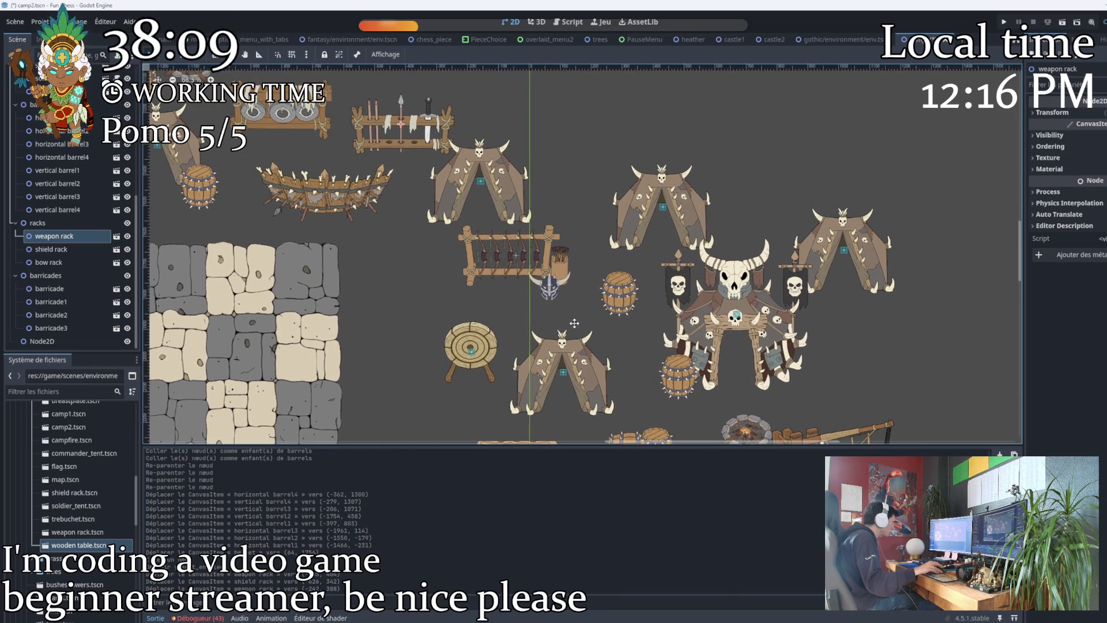
{"action": "left_click_drag", "start_coordinate": [575, 323], "coordinate": [542, 252]}
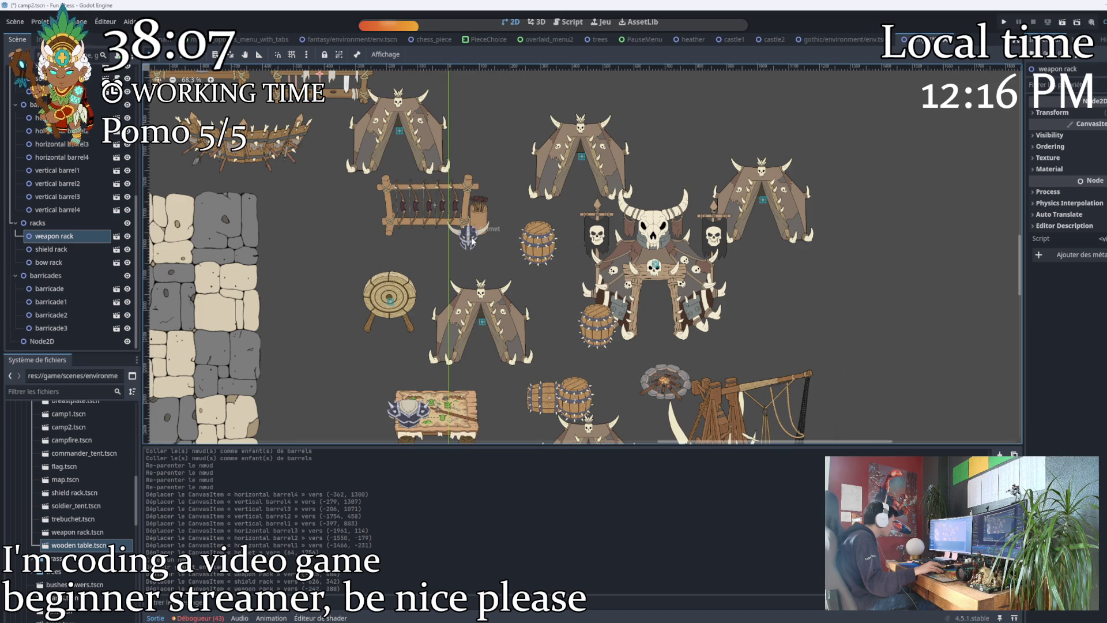
{"action": "scroll", "coordinate": [578, 215], "scroll_direction": "down", "scroll_amount": 5}
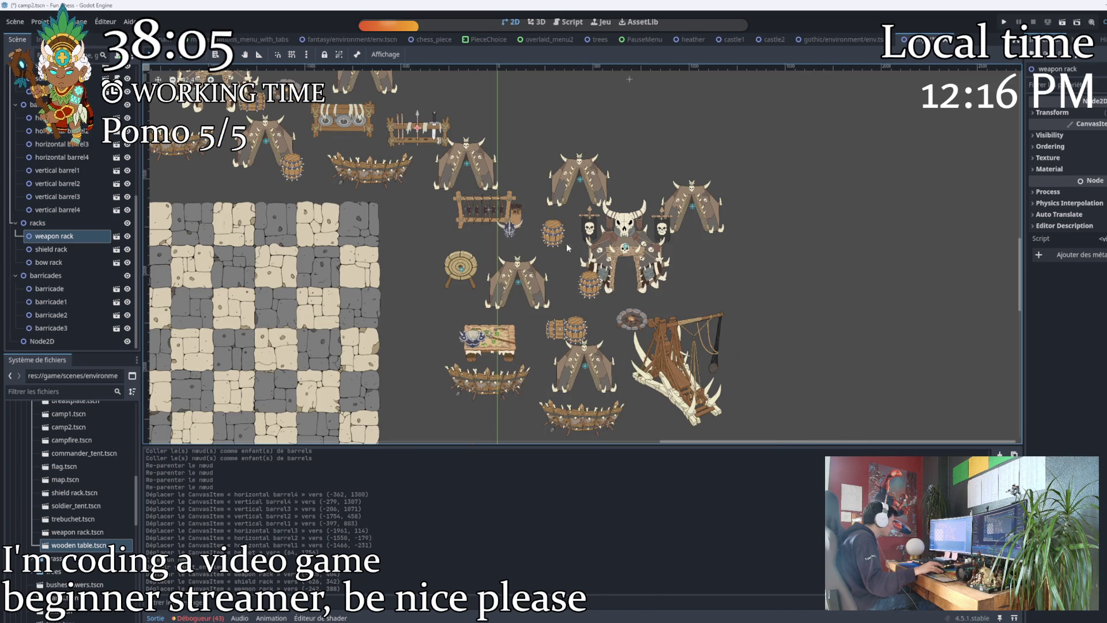
{"action": "left_click", "coordinate": [46, 340]}
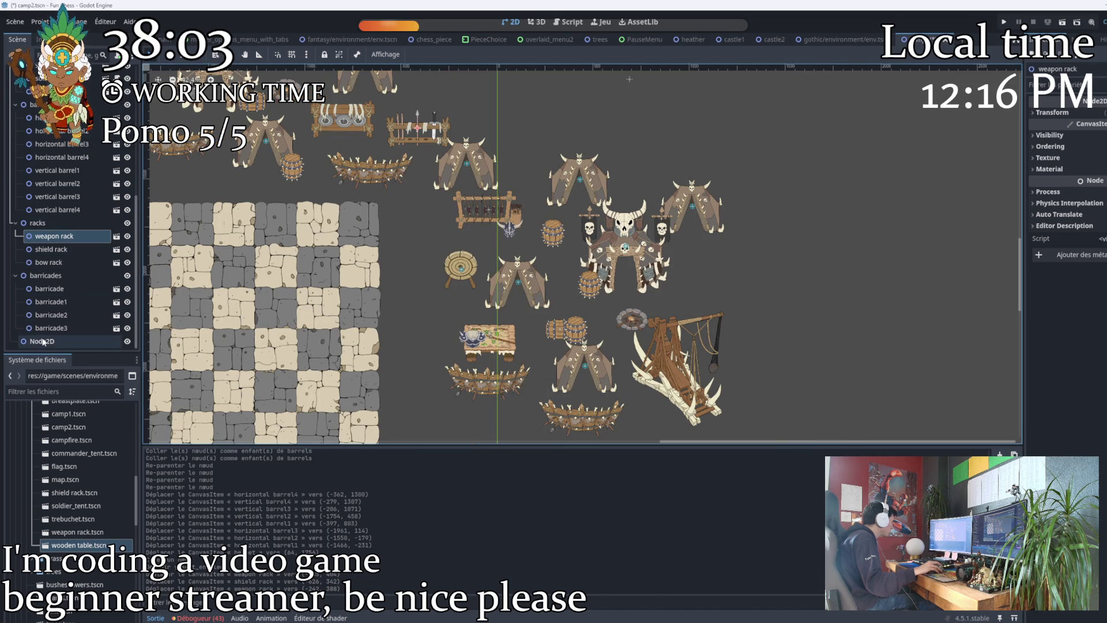
Rename the new Node2D to 'campfires' and move campfire 1 and campfire 2 into it.
{"action": "double_click", "coordinate": [46, 340]}
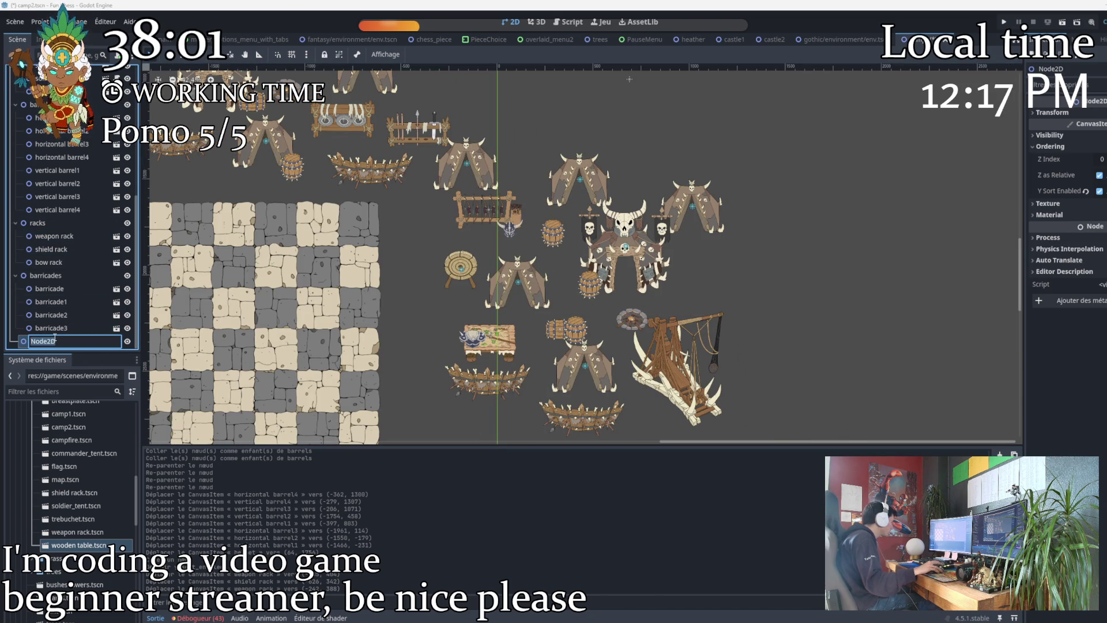
{"action": "type", "text": "campfi"}
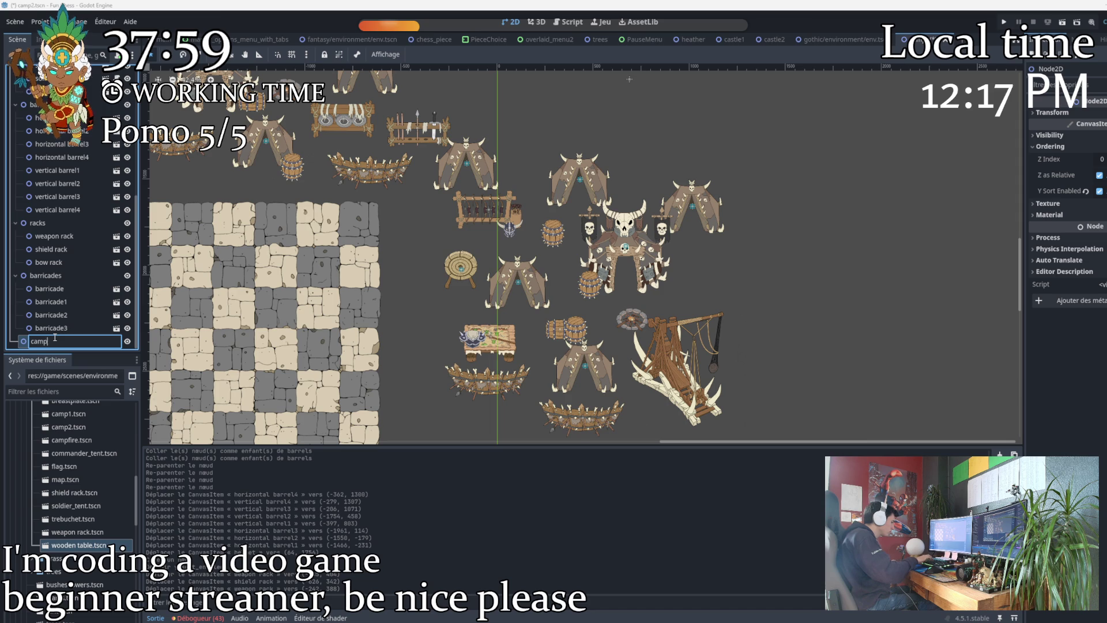
{"action": "type", "text": "re"}
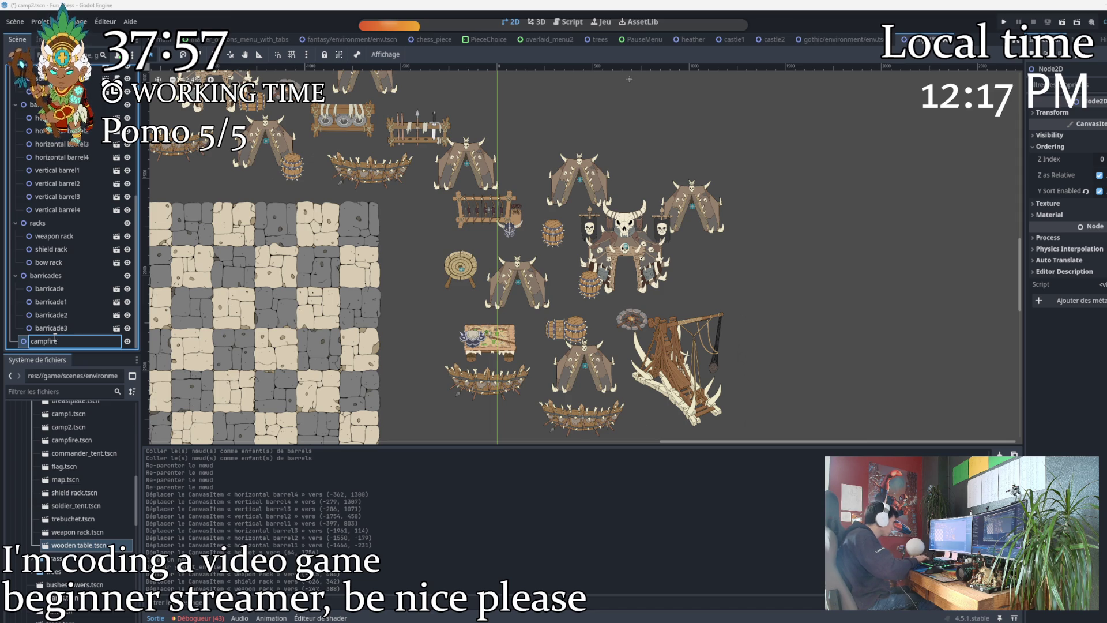
{"action": "key", "text": "Return"}
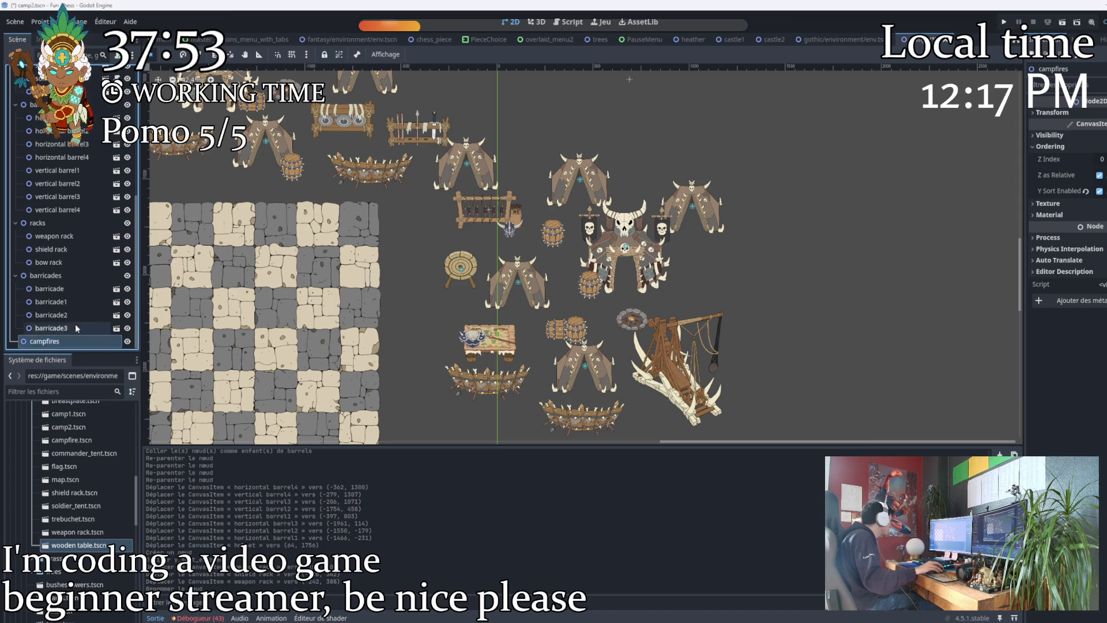
{"action": "scroll", "coordinate": [70, 231], "scroll_direction": "up", "scroll_amount": 5}
{"action": "left_click", "coordinate": [46, 139]}
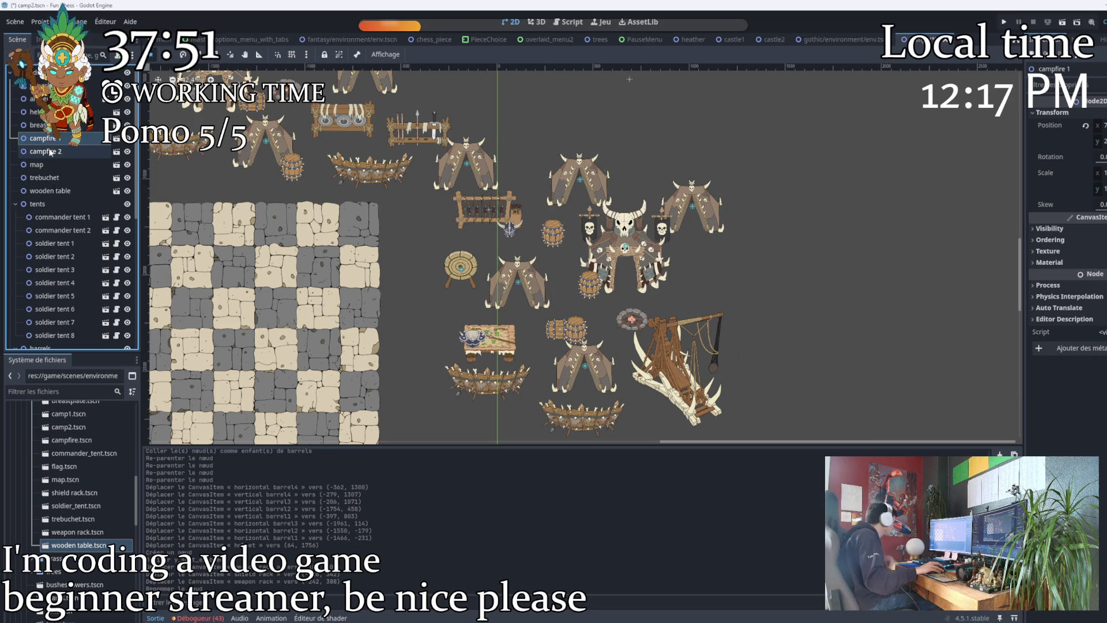
{"action": "left_click", "coordinate": [51, 153], "text": "shift"}
{"action": "mouse_move", "coordinate": [51, 153]}
{"action": "left_mouse_down"}
{"action": "mouse_move", "coordinate": [72, 242]}
{"action": "mouse_move", "coordinate": [49, 341]}
{"action": "left_mouse_up"}
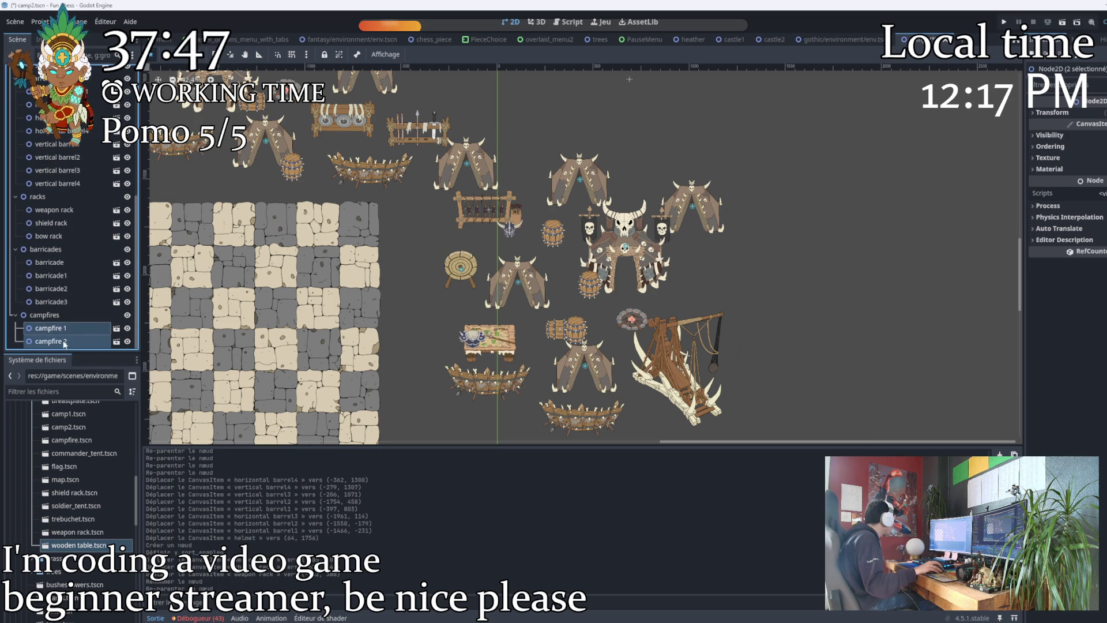
Collapse the racks, barricades and campfires groups in the Scene dock.
{"action": "left_click", "coordinate": [15, 249]}
{"action": "left_click", "coordinate": [15, 249]}
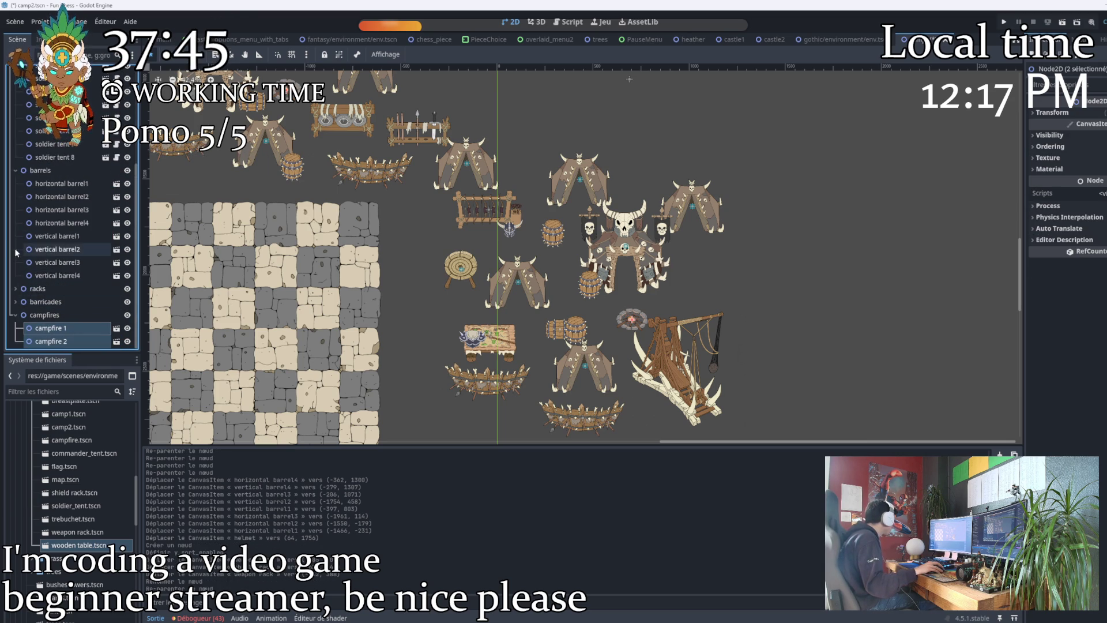
{"action": "left_click", "coordinate": [16, 315]}
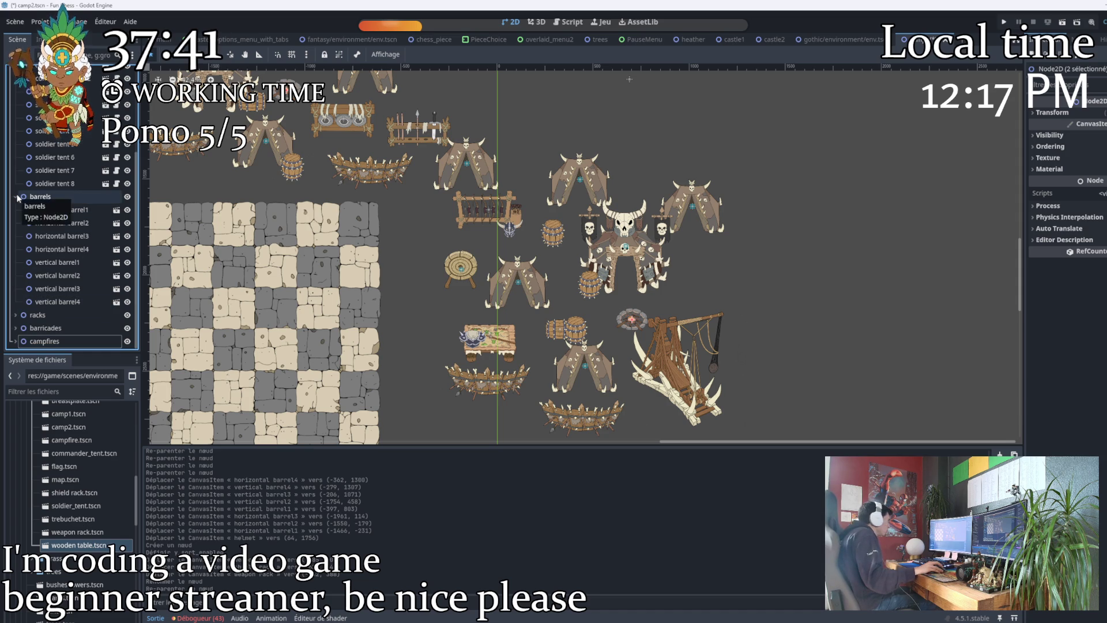
{"action": "left_click", "coordinate": [67, 265]}
Copy vertical barrel1 and paste it twice into barrels as vertical barrel5 and 6.
{"action": "right_click", "coordinate": [67, 265]}
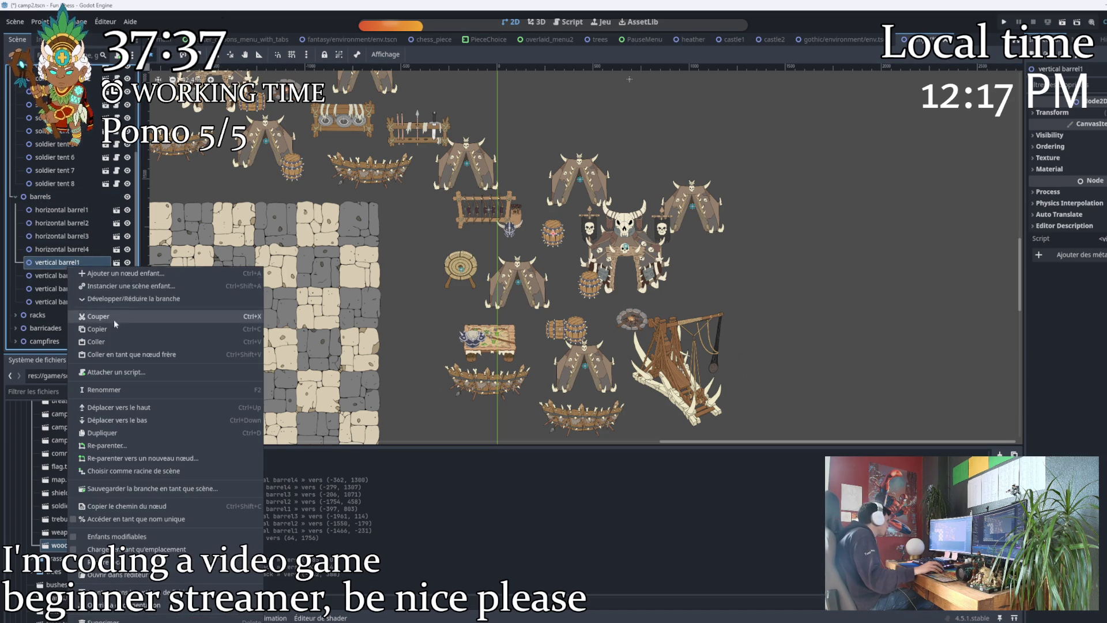
{"action": "left_click", "coordinate": [105, 330]}
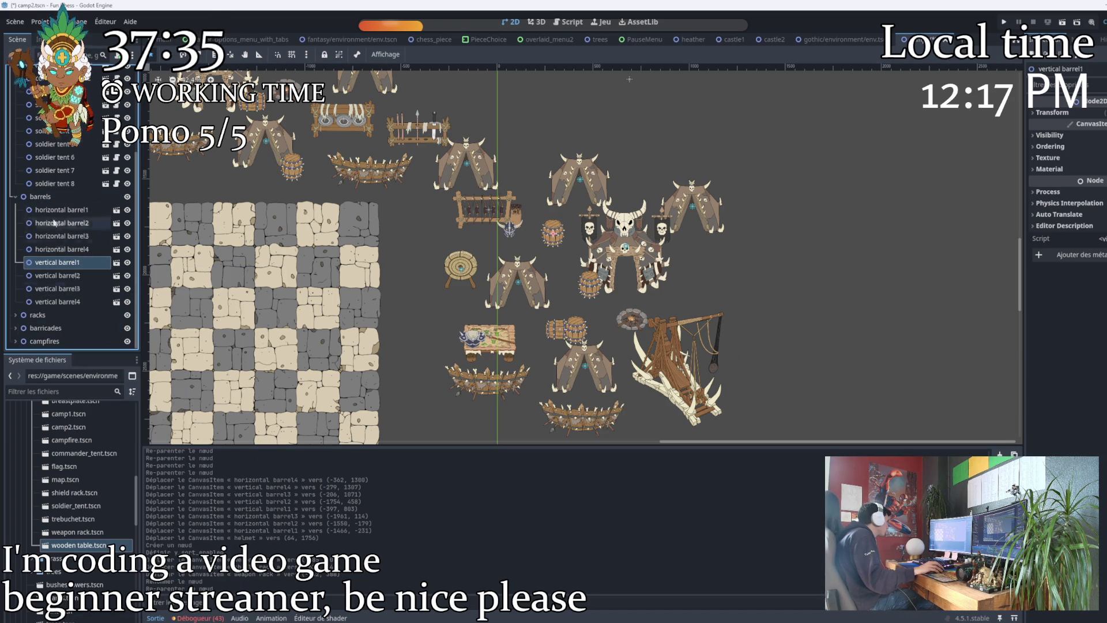
{"action": "left_click", "coordinate": [60, 201]}
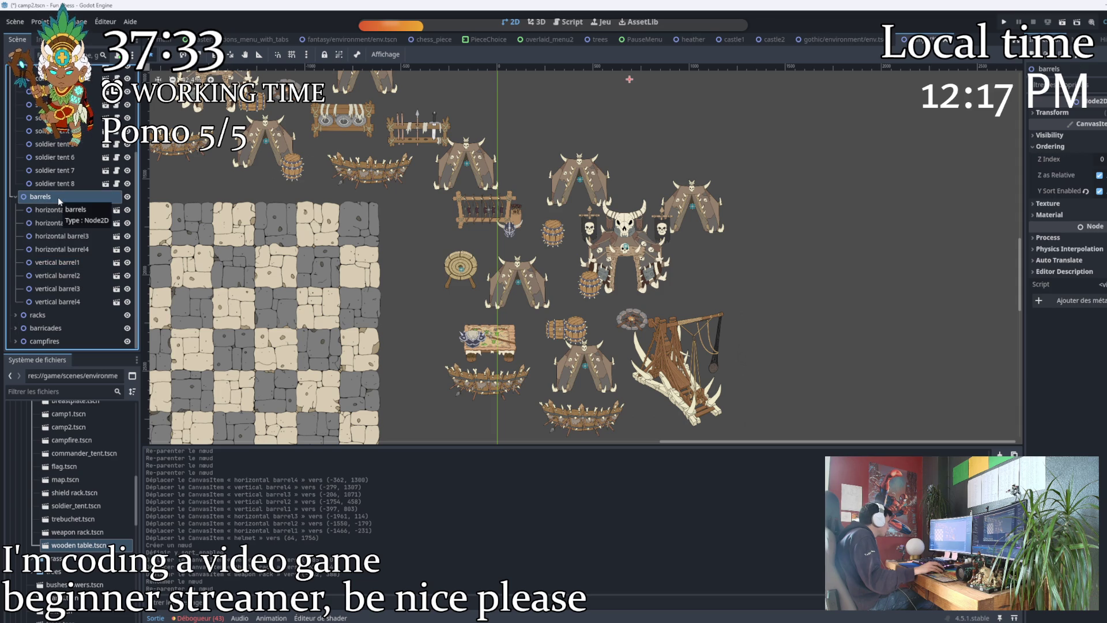
{"action": "key", "text": "ctrl+v"}
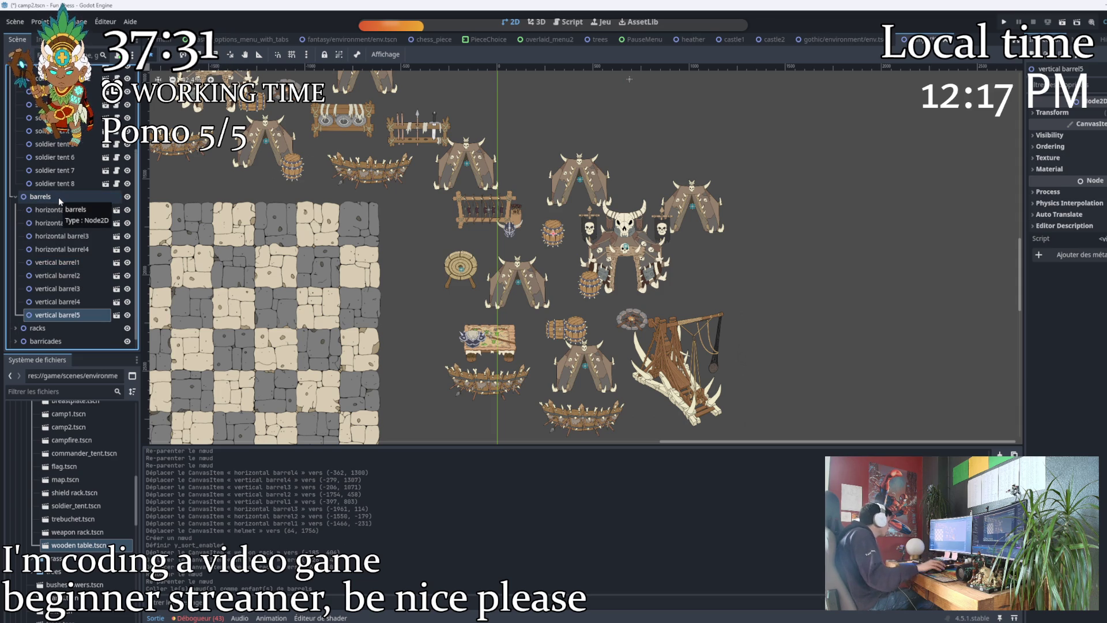
{"action": "key", "text": "ctrl+v"}
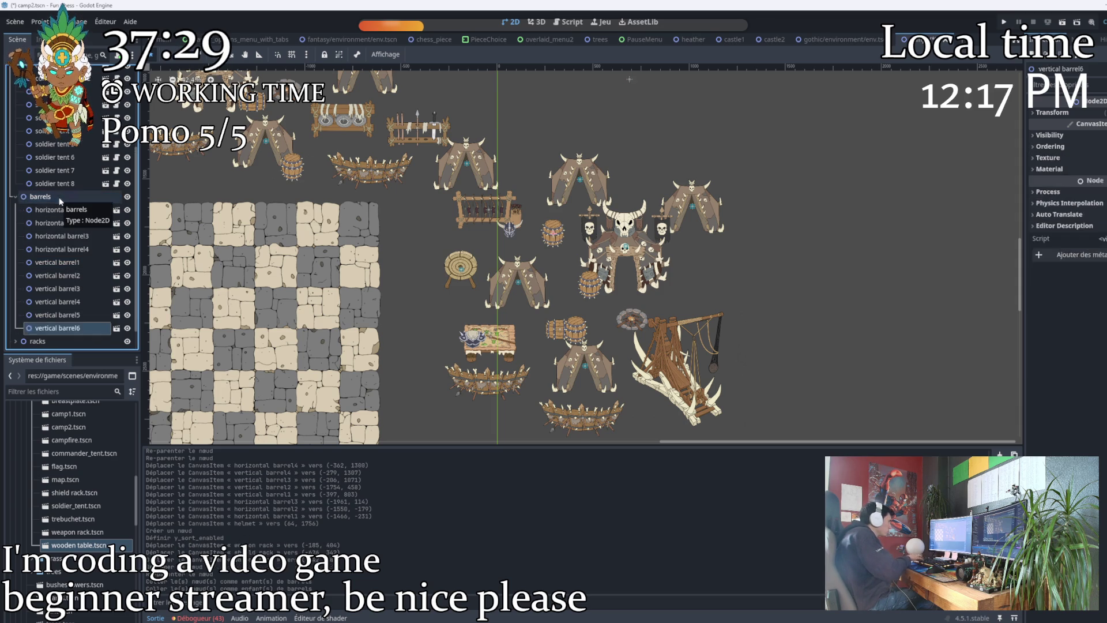
{"action": "scroll", "coordinate": [513, 238], "scroll_direction": "up", "scroll_amount": 1}
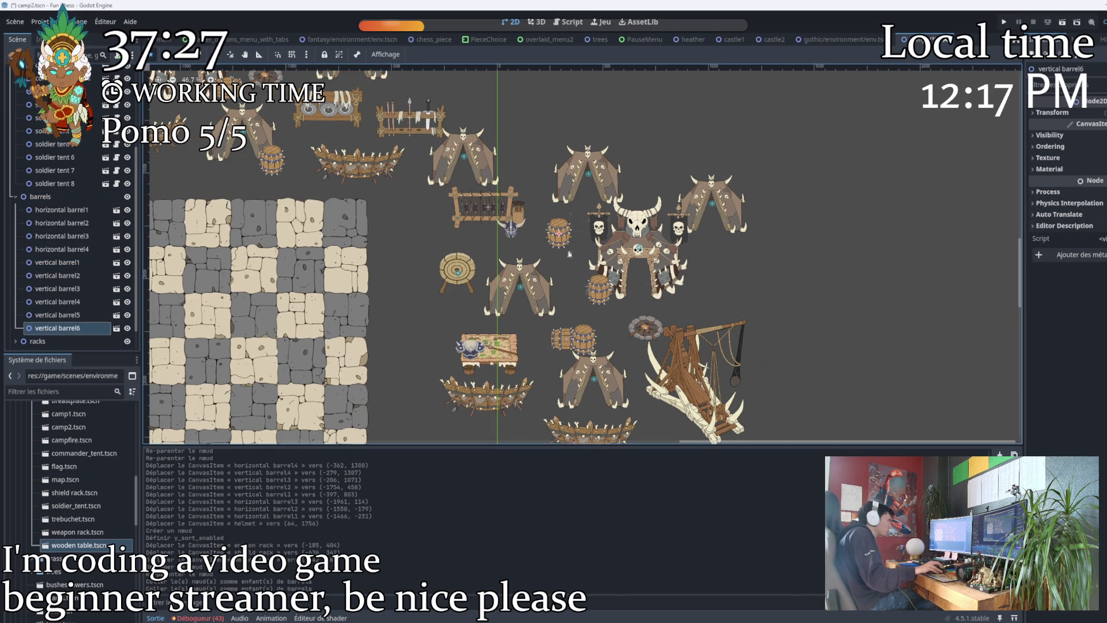
{"action": "scroll", "coordinate": [583, 257], "scroll_direction": "down", "scroll_amount": 3}
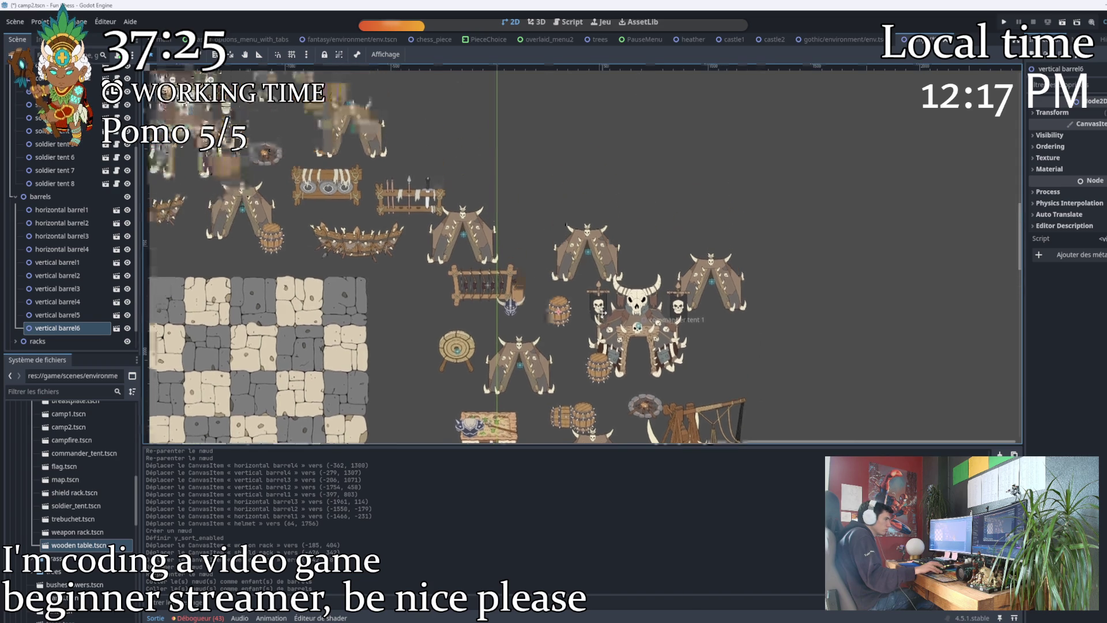
Paste two copies of soldier tent 7 into the tents group as soldier tents 9 and 10.
{"action": "left_click", "coordinate": [60, 171]}
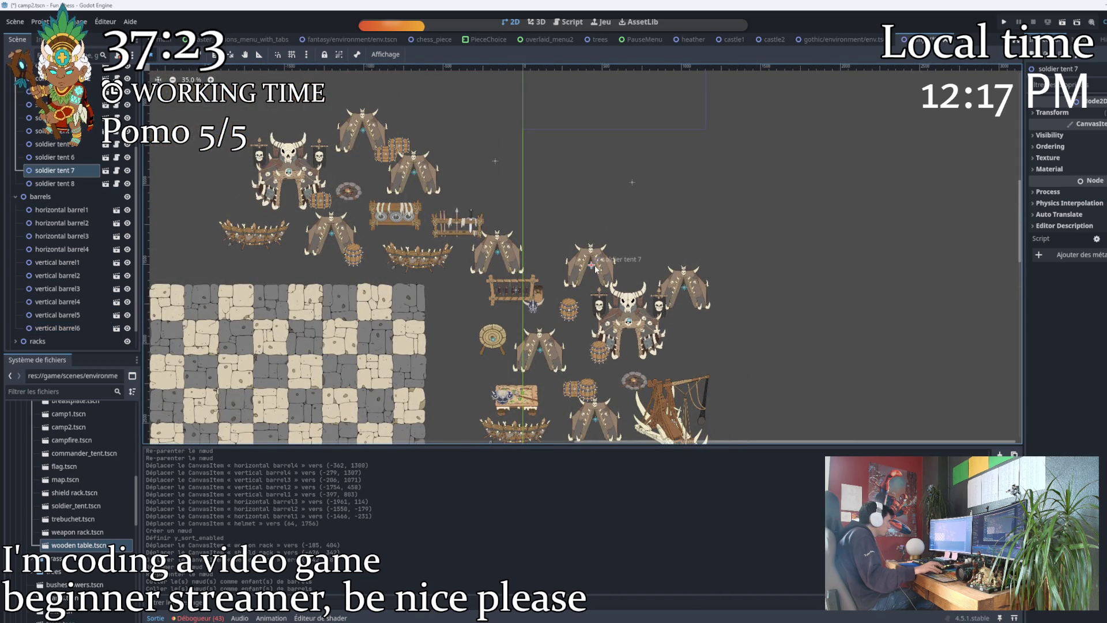
{"action": "scroll", "coordinate": [52, 171], "scroll_direction": "up", "scroll_amount": 3}
{"action": "left_click", "coordinate": [59, 159]}
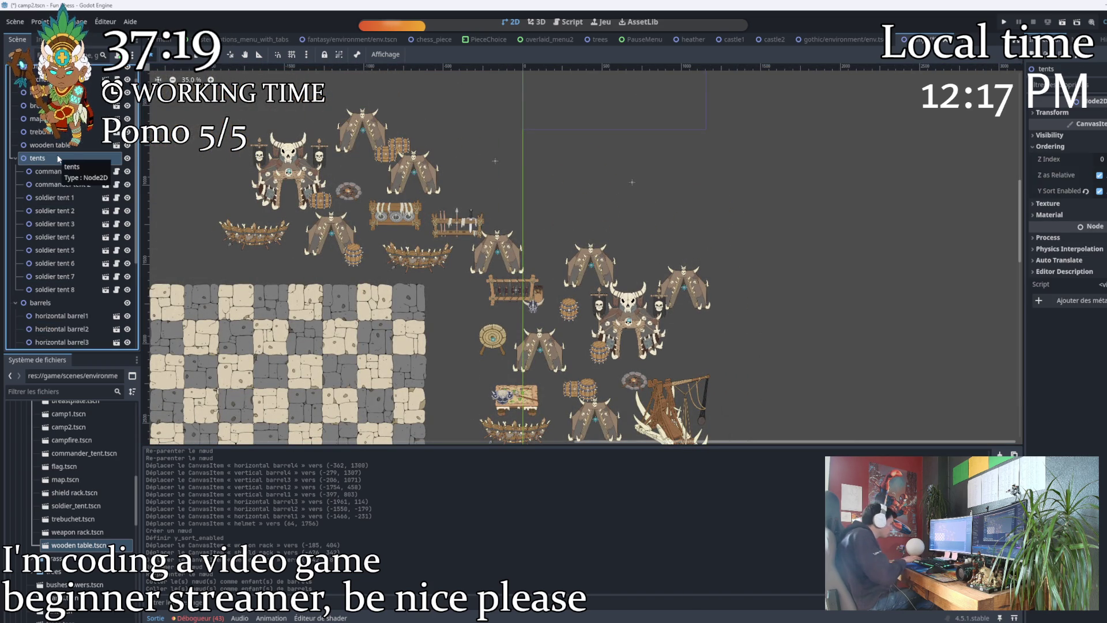
{"action": "key", "text": "ctrl+v"}
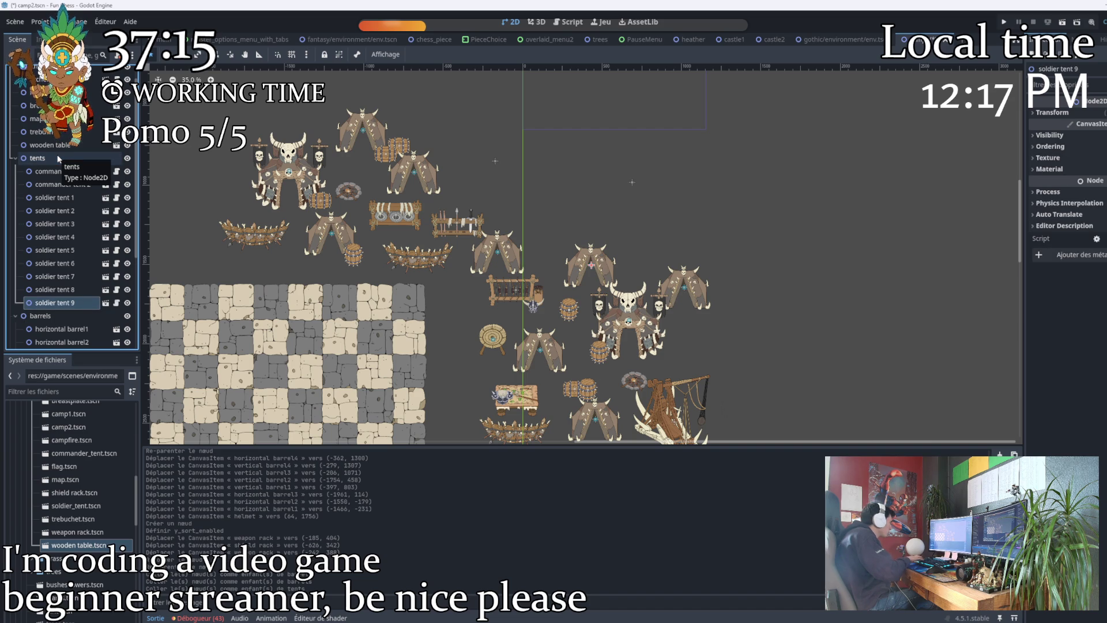
{"action": "key", "text": "ctrl+v"}
{"action": "mouse_move", "coordinate": [58, 316]}
{"action": "left_mouse_down"}
{"action": "mouse_move", "coordinate": [58, 297]}
{"action": "mouse_move", "coordinate": [62, 323]}
{"action": "left_mouse_up"}
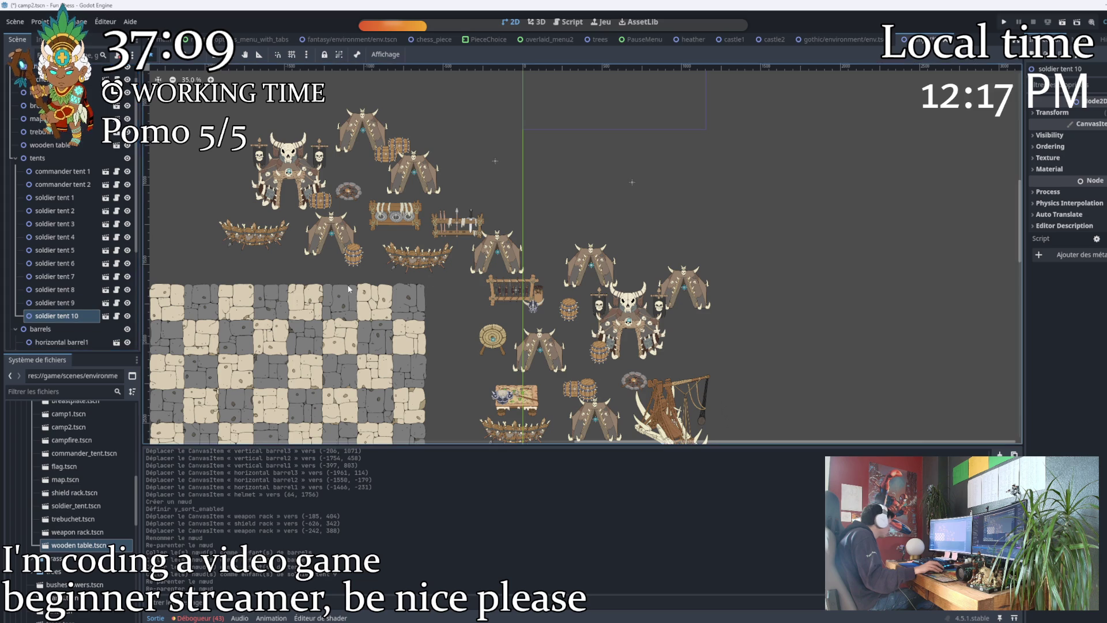
Position soldier tents 9 and 10 in the upper camp.
{"action": "mouse_move", "coordinate": [581, 265]}
{"action": "left_mouse_down"}
{"action": "mouse_move", "coordinate": [517, 211]}
{"action": "mouse_move", "coordinate": [499, 176]}
{"action": "mouse_move", "coordinate": [608, 221]}
{"action": "mouse_move", "coordinate": [589, 266]}
{"action": "left_mouse_up"}
{"action": "left_click", "coordinate": [504, 180]}
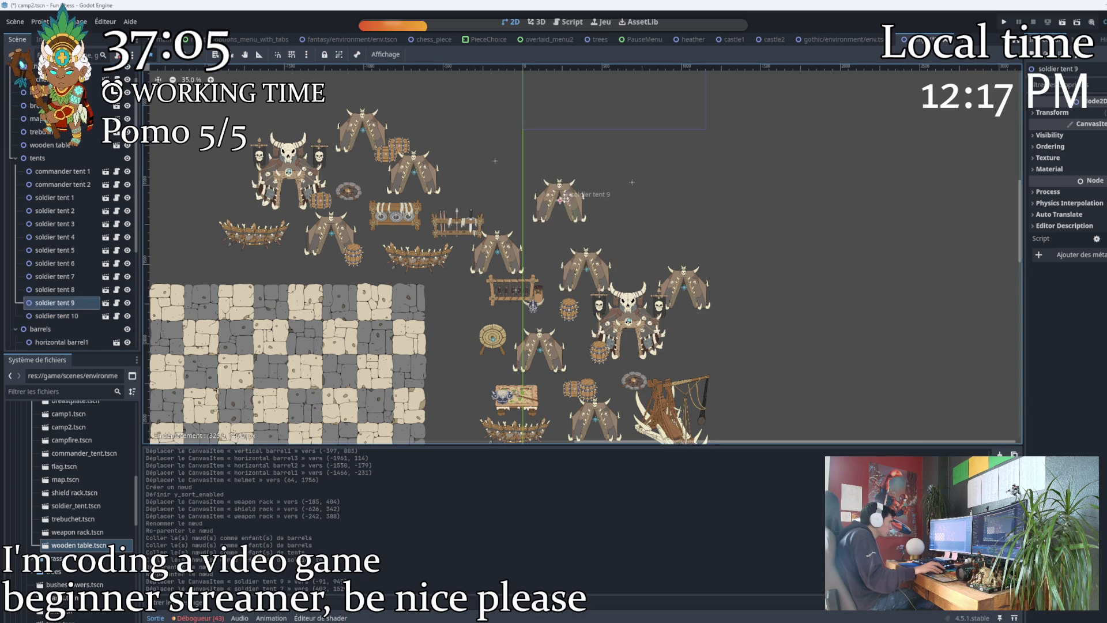
{"action": "left_click_drag", "start_coordinate": [504, 180], "coordinate": [497, 172]}
{"action": "left_click", "coordinate": [66, 316]}
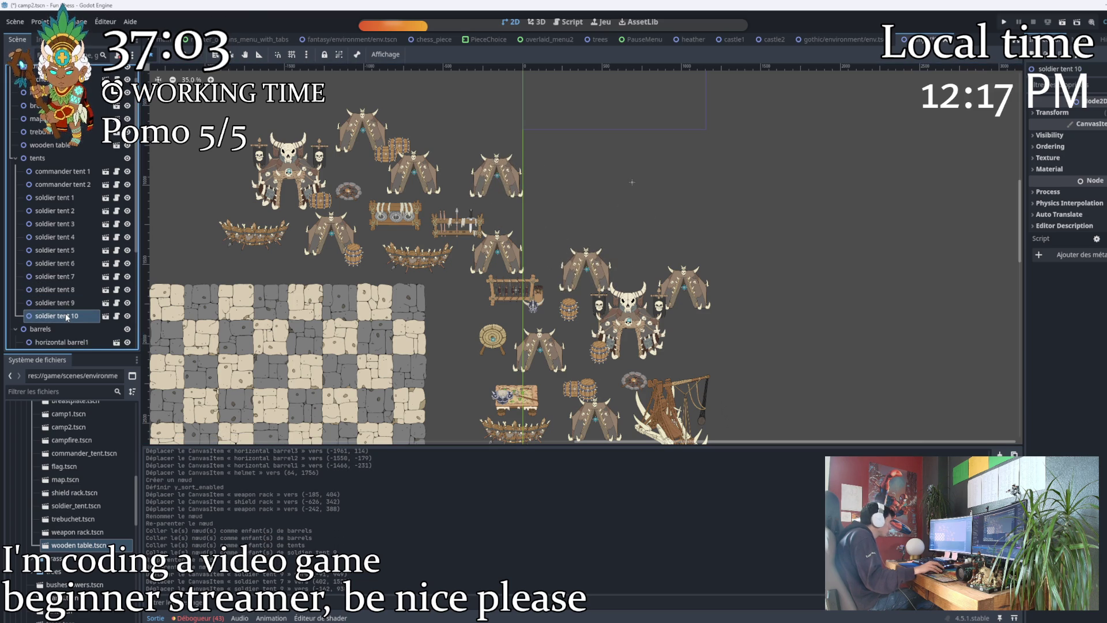
{"action": "scroll", "coordinate": [404, 231], "scroll_direction": "down", "scroll_amount": 4}
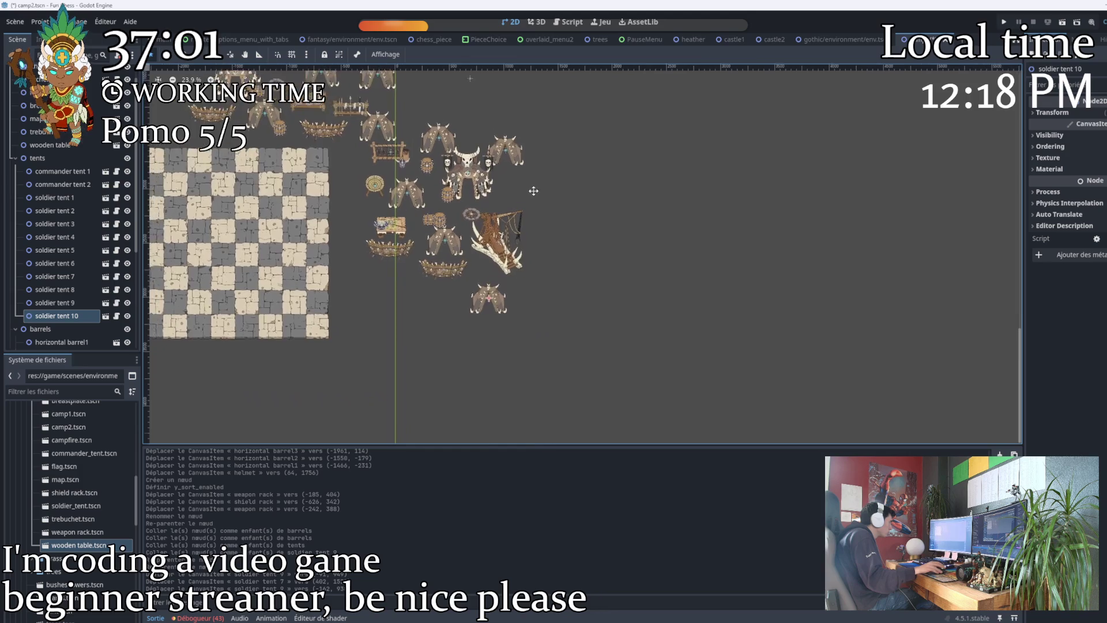
{"action": "mouse_move", "coordinate": [514, 372]}
{"action": "left_mouse_down"}
{"action": "mouse_move", "coordinate": [491, 135]}
{"action": "mouse_move", "coordinate": [456, 168]}
{"action": "mouse_move", "coordinate": [466, 162]}
{"action": "left_mouse_up"}
{"action": "mouse_move", "coordinate": [466, 162]}
{"action": "left_mouse_down"}
{"action": "mouse_move", "coordinate": [405, 147]}
{"action": "mouse_move", "coordinate": [433, 233]}
{"action": "left_mouse_up"}
Place vertical barrel5 beside a tent among the central tents.
{"action": "scroll", "coordinate": [433, 172], "scroll_direction": "up", "scroll_amount": 4}
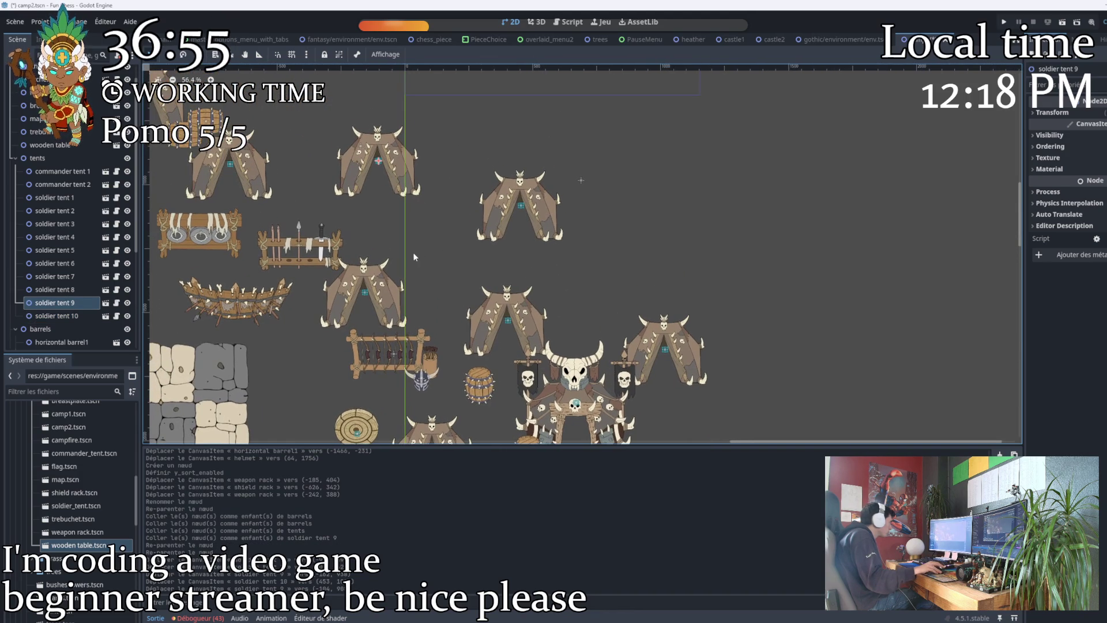
{"action": "scroll", "coordinate": [396, 226], "scroll_direction": "up", "scroll_amount": 2}
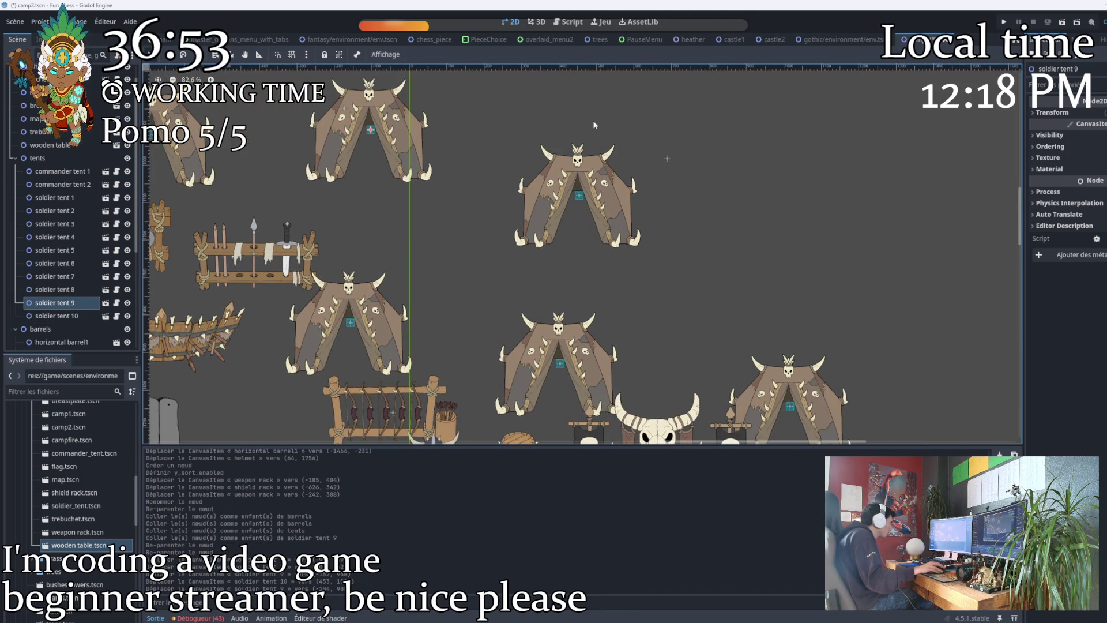
{"action": "scroll", "coordinate": [441, 327], "scroll_direction": "down", "scroll_amount": 3}
{"action": "mouse_move", "coordinate": [488, 395]}
{"action": "left_mouse_down"}
{"action": "mouse_move", "coordinate": [456, 277]}
{"action": "mouse_move", "coordinate": [432, 243]}
{"action": "left_mouse_up"}
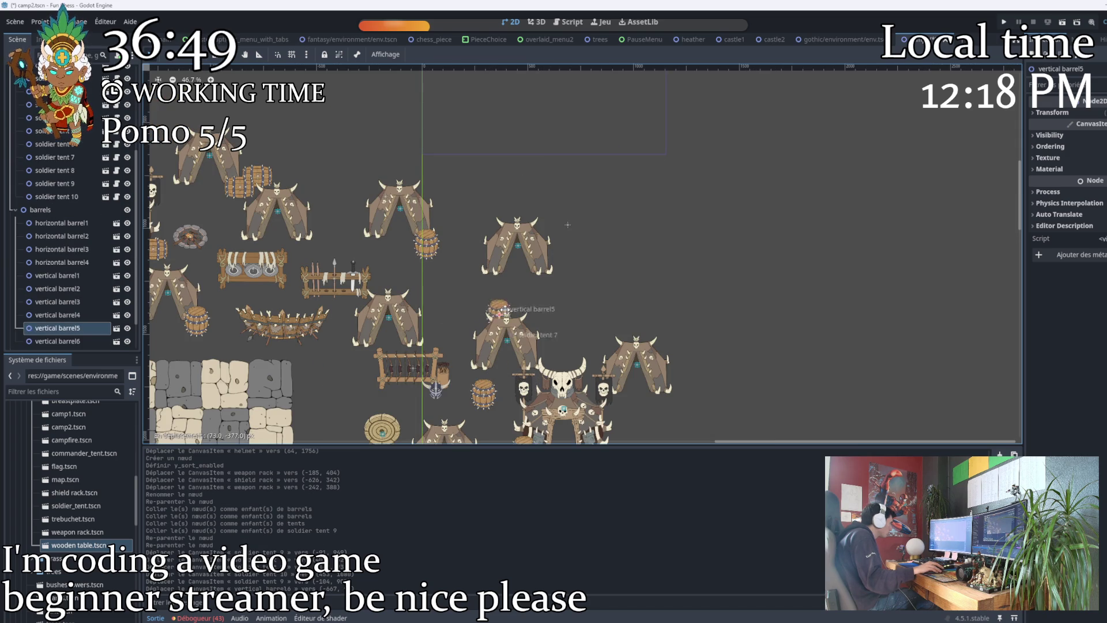
{"action": "left_click_drag", "start_coordinate": [568, 225], "coordinate": [556, 77]}
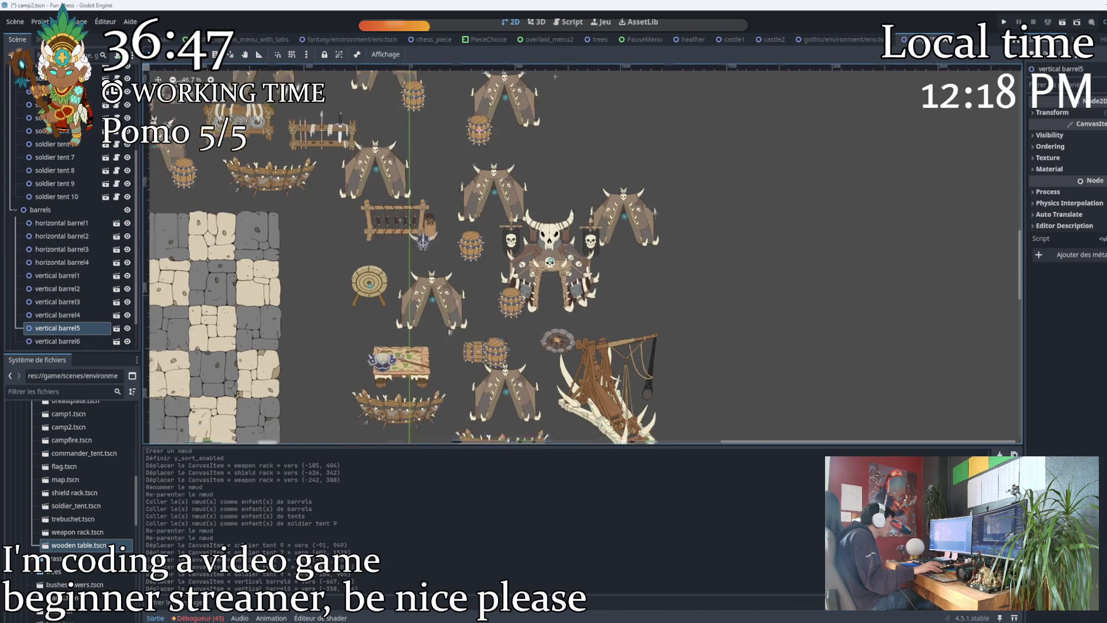
{"action": "left_click", "coordinate": [13, 210]}
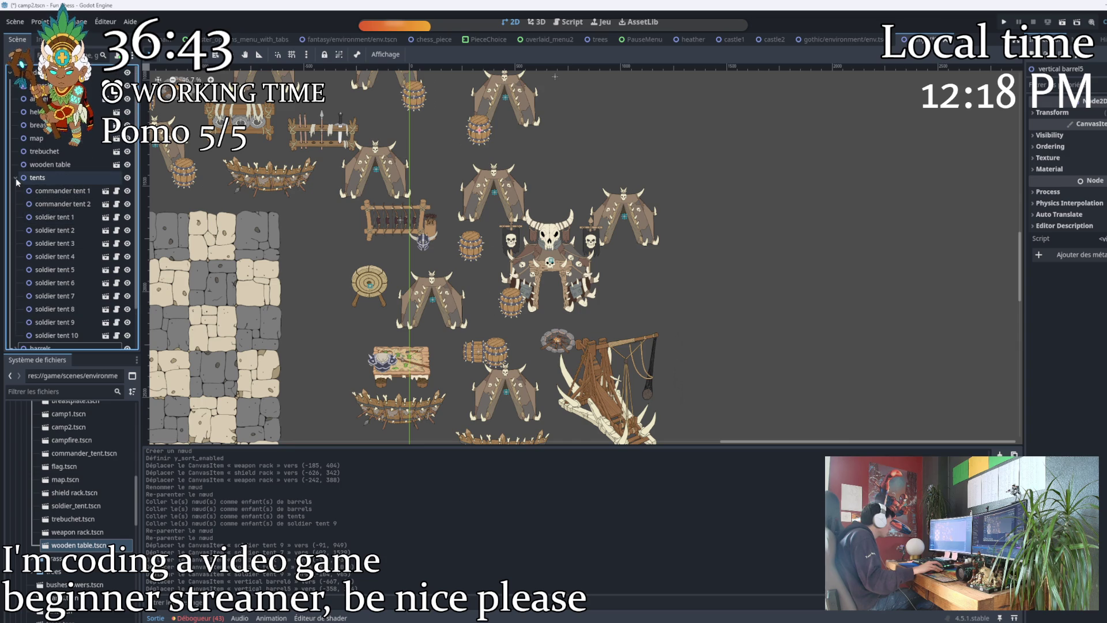
{"action": "left_click", "coordinate": [16, 177]}
{"action": "scroll", "coordinate": [432, 253], "scroll_direction": "down", "scroll_amount": 4}
{"action": "scroll", "coordinate": [431, 254], "scroll_direction": "up", "scroll_amount": 2}
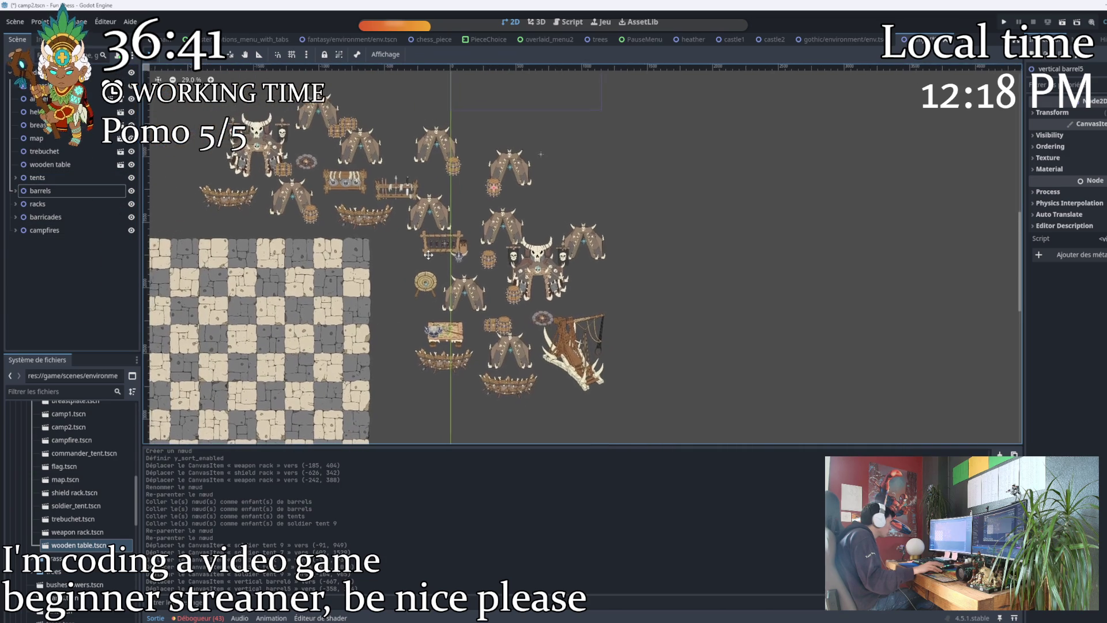
{"action": "scroll", "coordinate": [431, 254], "scroll_direction": "down", "scroll_amount": 4}
{"action": "scroll", "coordinate": [398, 271], "scroll_direction": "up", "scroll_amount": 3}
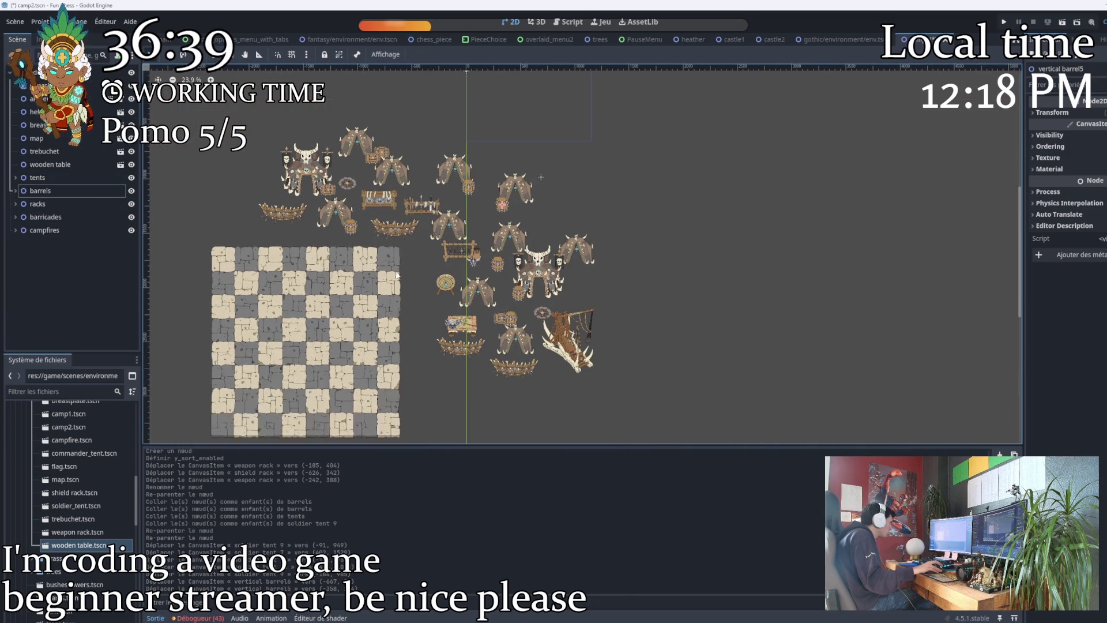
{"action": "scroll", "coordinate": [508, 253], "scroll_direction": "up", "scroll_amount": 3}
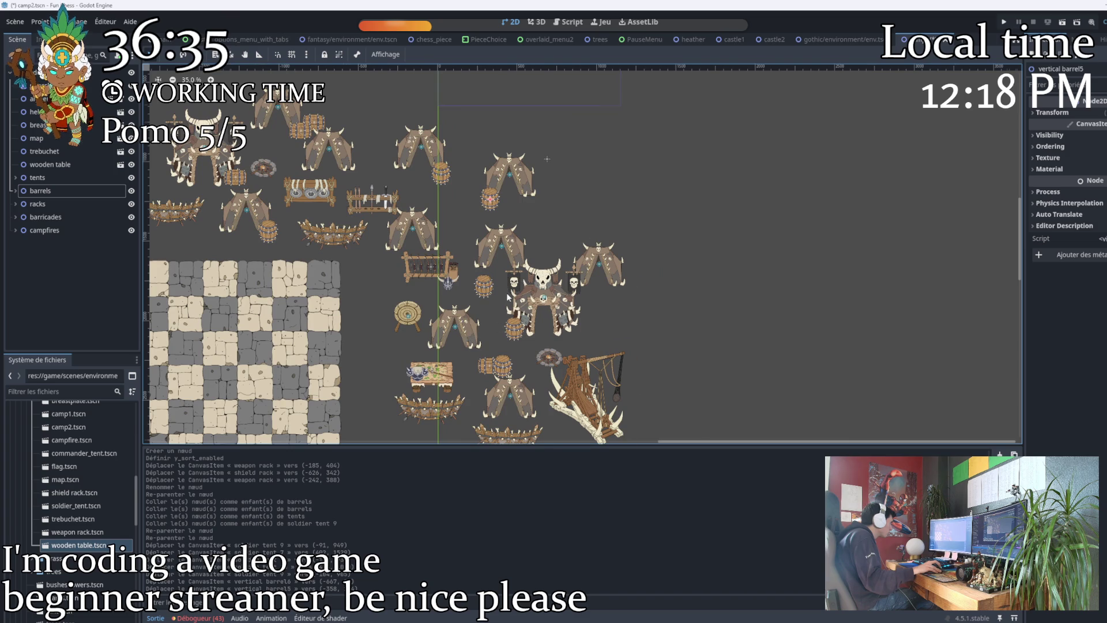
{"action": "scroll", "coordinate": [508, 295], "scroll_direction": "up", "scroll_amount": 4}
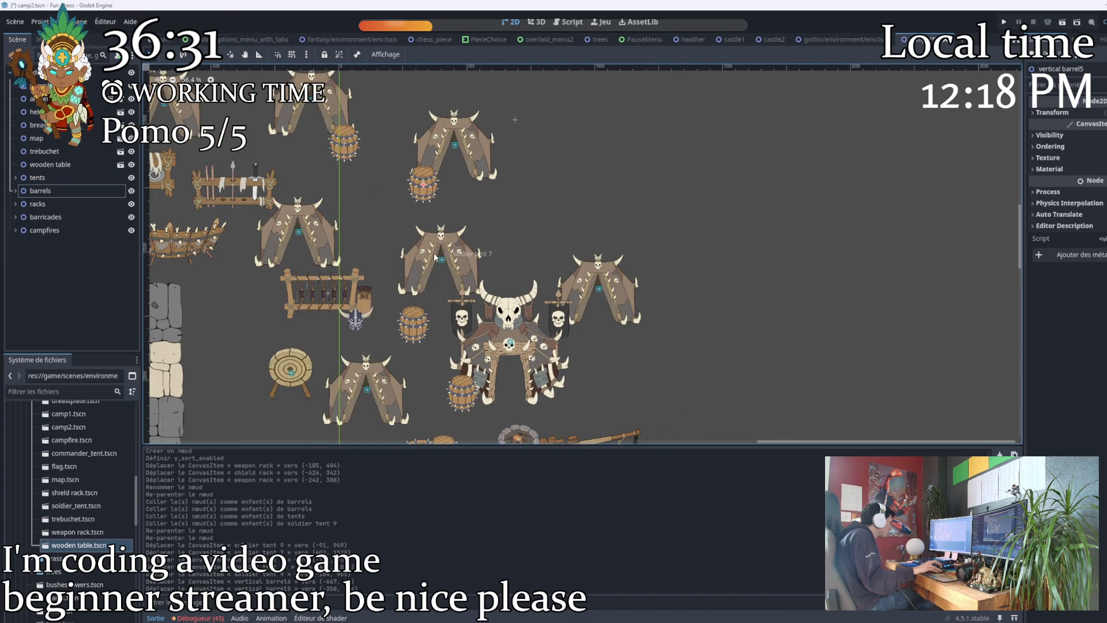
{"action": "scroll", "coordinate": [440, 255], "scroll_direction": "up", "scroll_amount": 6}
{"action": "scroll", "coordinate": [507, 299], "scroll_direction": "down", "scroll_amount": 3}
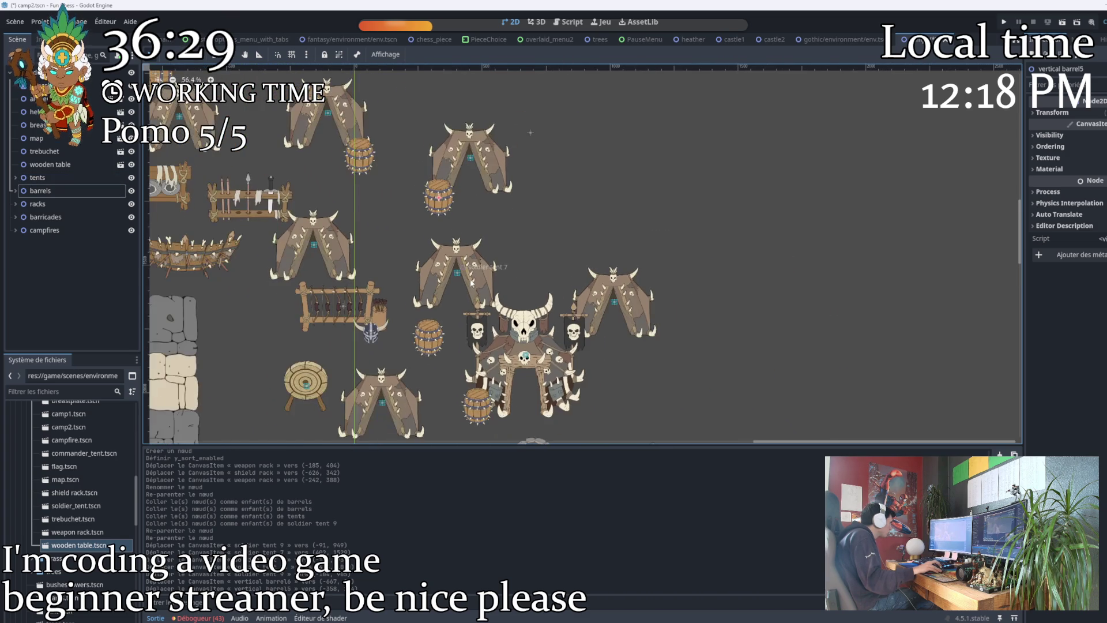
{"action": "left_click_drag", "start_coordinate": [320, 319], "coordinate": [359, 261]}
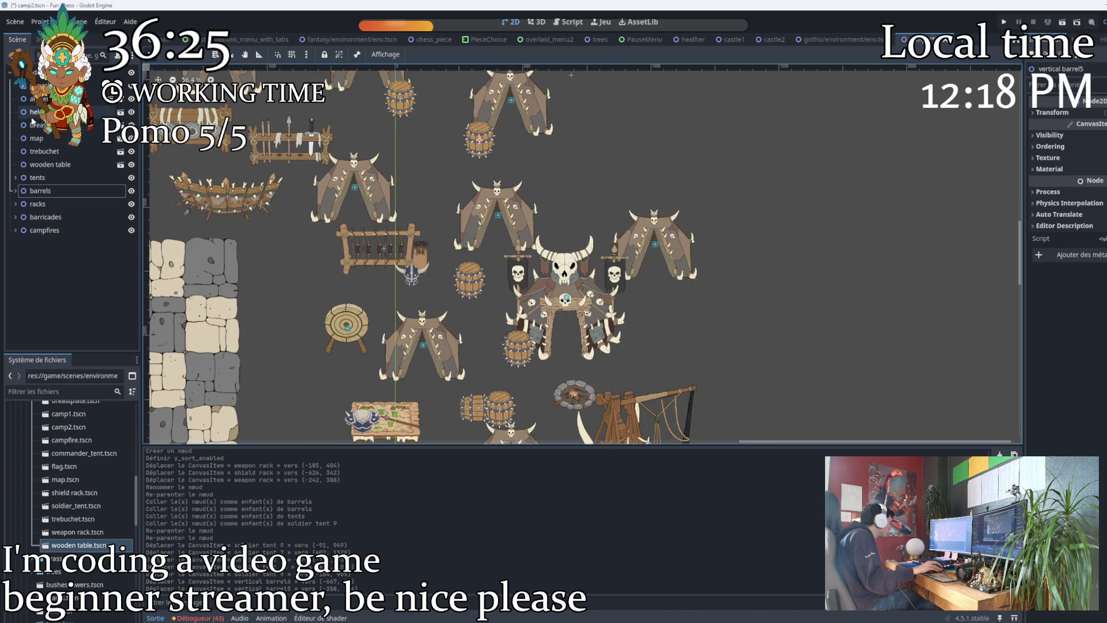
{"action": "left_click", "coordinate": [51, 164]}
{"action": "right_click", "coordinate": [52, 165]}
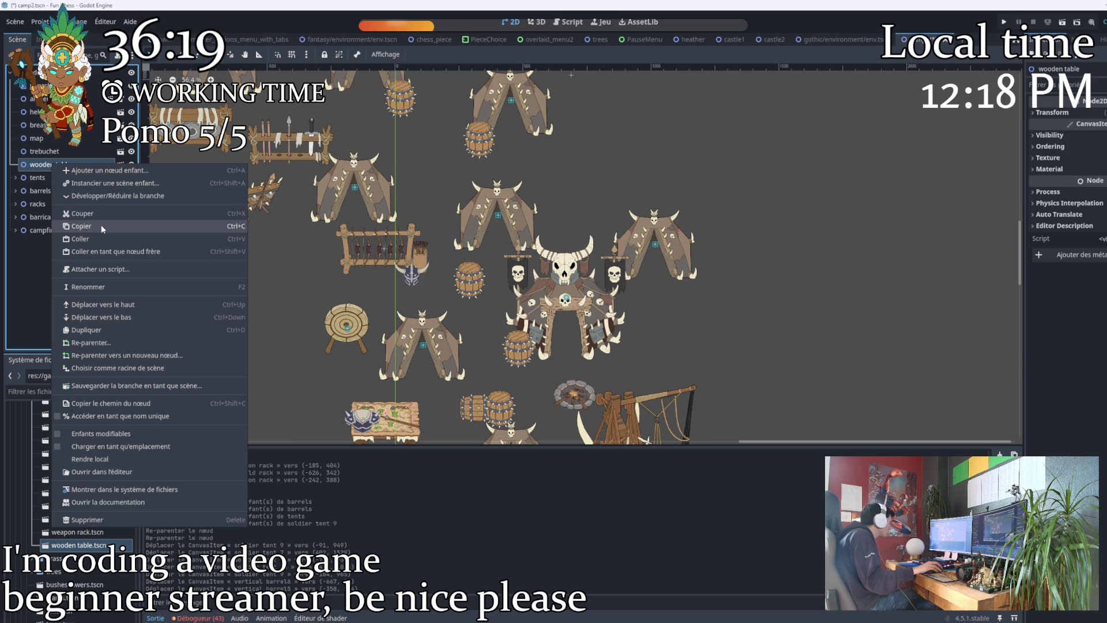
Duplicate the wooden table as wooden table2 and move it off the original.
{"action": "left_click", "coordinate": [102, 226]}
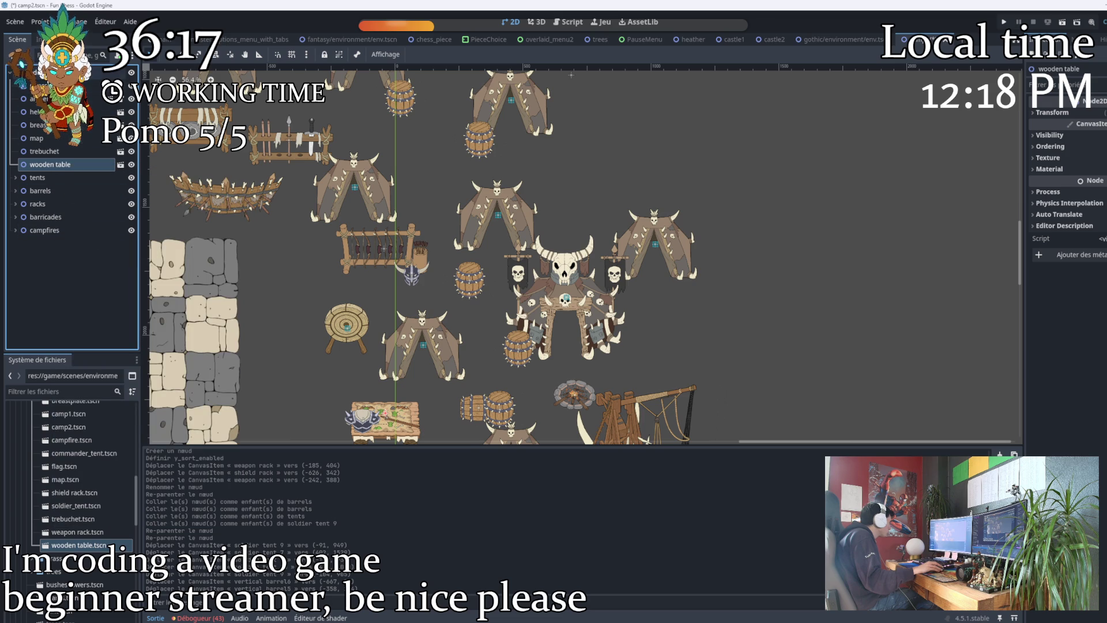
{"action": "right_click", "coordinate": [48, 137]}
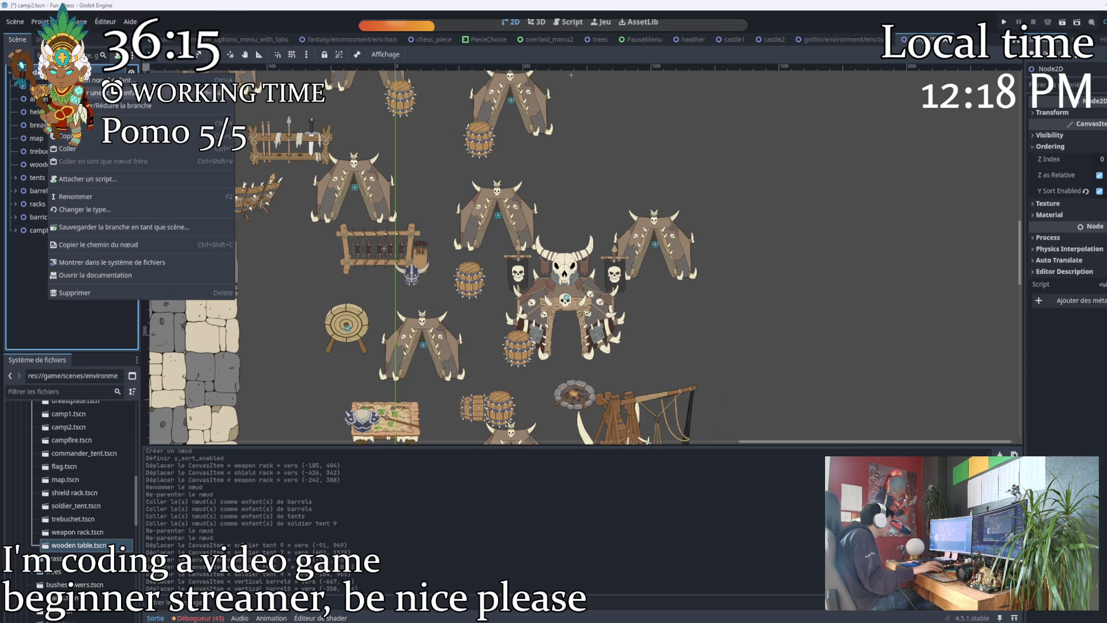
{"action": "left_click", "coordinate": [73, 155]}
{"action": "mouse_move", "coordinate": [51, 243]}
{"action": "left_mouse_down"}
{"action": "mouse_move", "coordinate": [260, 375]}
{"action": "mouse_move", "coordinate": [408, 421]}
{"action": "left_mouse_up"}
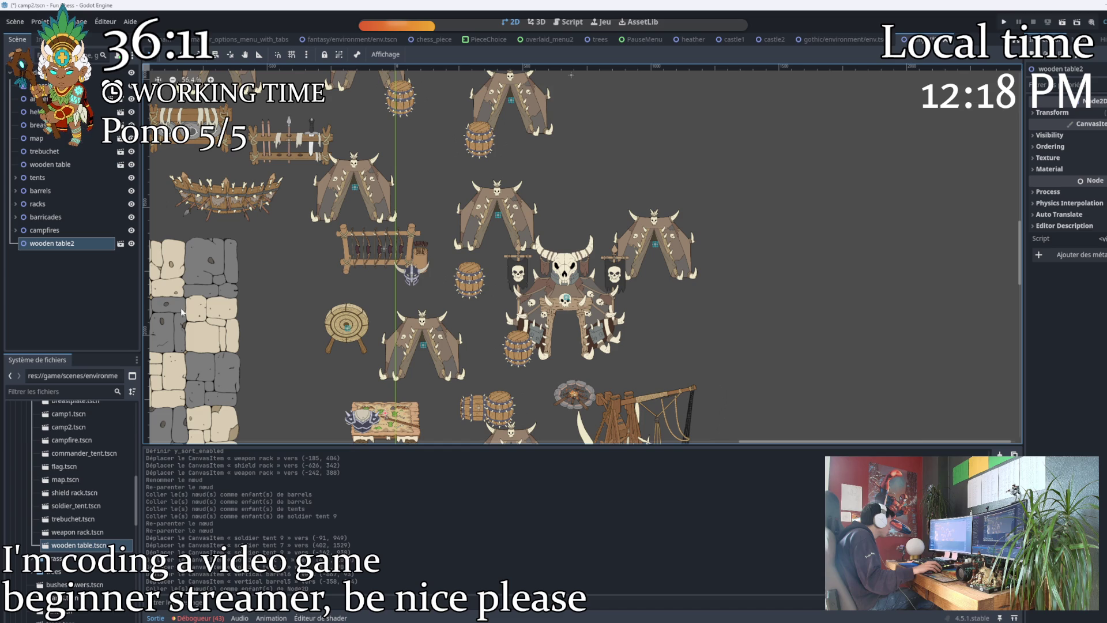
{"action": "mouse_move", "coordinate": [384, 414]}
{"action": "left_mouse_down"}
{"action": "mouse_move", "coordinate": [447, 360]}
{"action": "mouse_move", "coordinate": [576, 161]}
{"action": "mouse_move", "coordinate": [490, 163]}
{"action": "mouse_move", "coordinate": [421, 144]}
{"action": "mouse_move", "coordinate": [416, 191]}
{"action": "mouse_move", "coordinate": [340, 162]}
{"action": "mouse_move", "coordinate": [288, 203]}
{"action": "mouse_move", "coordinate": [341, 144]}
{"action": "mouse_move", "coordinate": [271, 193]}
{"action": "mouse_move", "coordinate": [230, 205]}
{"action": "left_mouse_up"}
Reposition campfire 2, commander tent 2, soldier tent 5, vertical barrel2 and wooden table2 around the camp.
{"action": "scroll", "coordinate": [577, 163], "scroll_direction": "down", "scroll_amount": 2}
{"action": "left_click_drag", "start_coordinate": [430, 218], "coordinate": [303, 164]}
{"action": "left_click_drag", "start_coordinate": [357, 196], "coordinate": [408, 200]}
{"action": "left_click_drag", "start_coordinate": [412, 258], "coordinate": [327, 202]}
{"action": "mouse_move", "coordinate": [431, 293]}
{"action": "left_mouse_down"}
{"action": "mouse_move", "coordinate": [346, 235]}
{"action": "mouse_move", "coordinate": [361, 233]}
{"action": "mouse_move", "coordinate": [344, 208]}
{"action": "left_mouse_up"}
{"action": "mouse_move", "coordinate": [243, 213]}
{"action": "left_mouse_down"}
{"action": "mouse_move", "coordinate": [408, 250]}
{"action": "mouse_move", "coordinate": [419, 271]}
{"action": "left_mouse_up"}
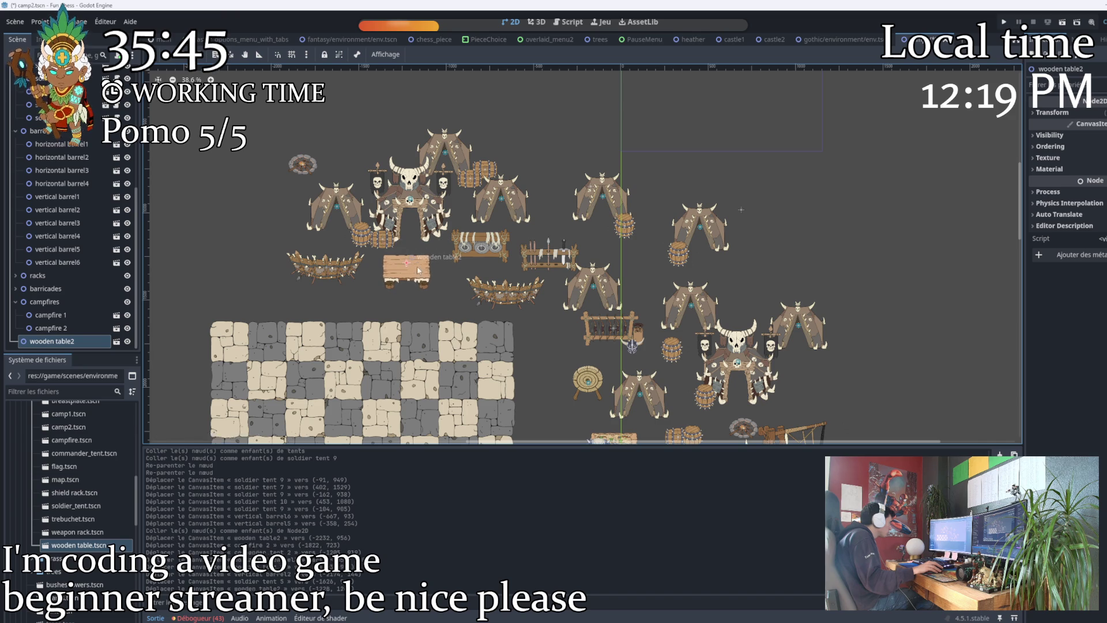
{"action": "left_click_drag", "start_coordinate": [492, 367], "coordinate": [415, 230]}
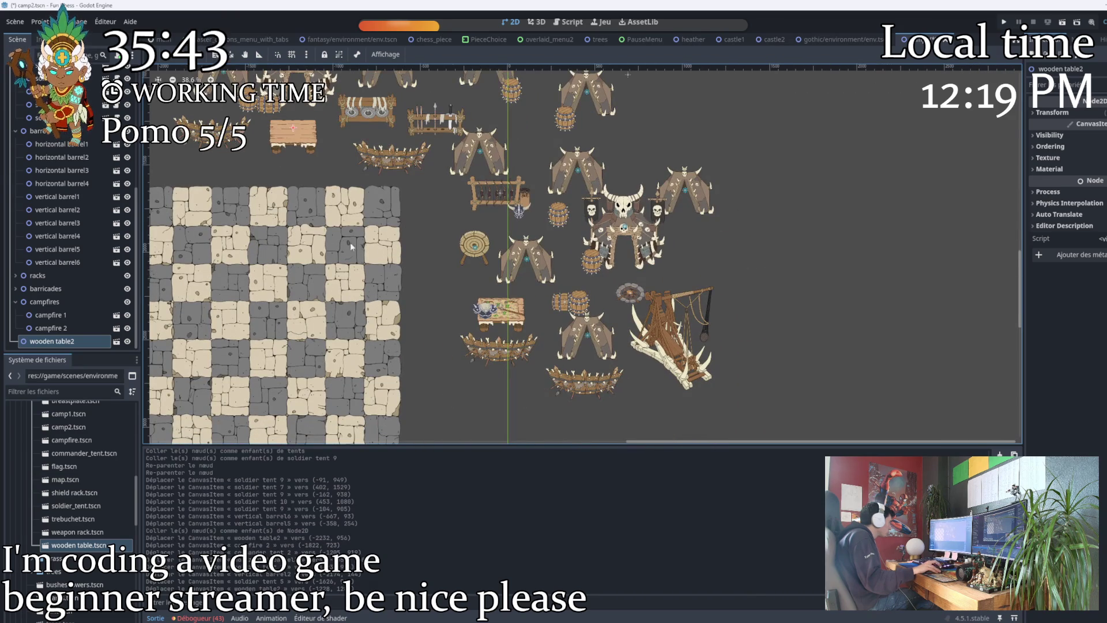
{"action": "scroll", "coordinate": [65, 291], "scroll_direction": "up", "scroll_amount": 3}
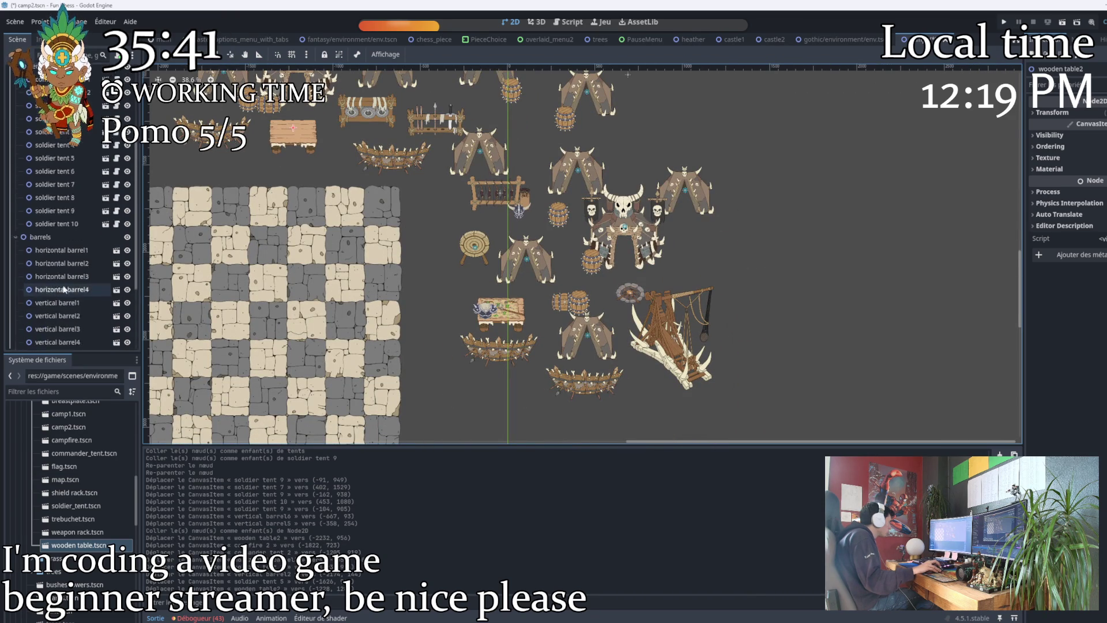
Copy the map node as map2 and lay it on the wooden table.
{"action": "scroll", "coordinate": [65, 291], "scroll_direction": "up", "scroll_amount": 5}
{"action": "right_click", "coordinate": [39, 139]}
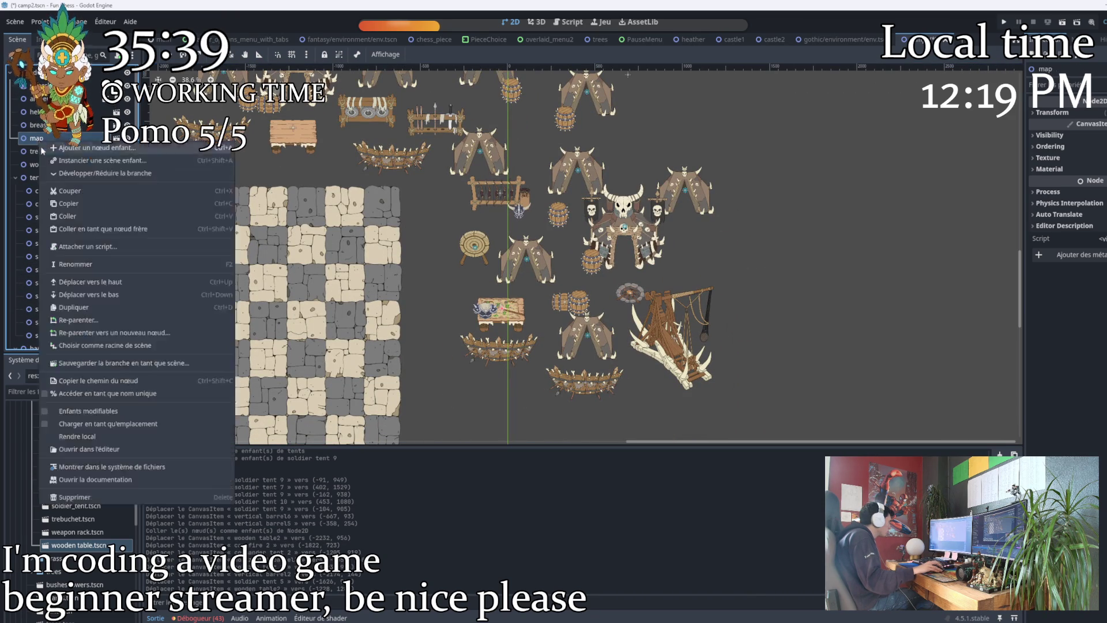
{"action": "left_click", "coordinate": [79, 193]}
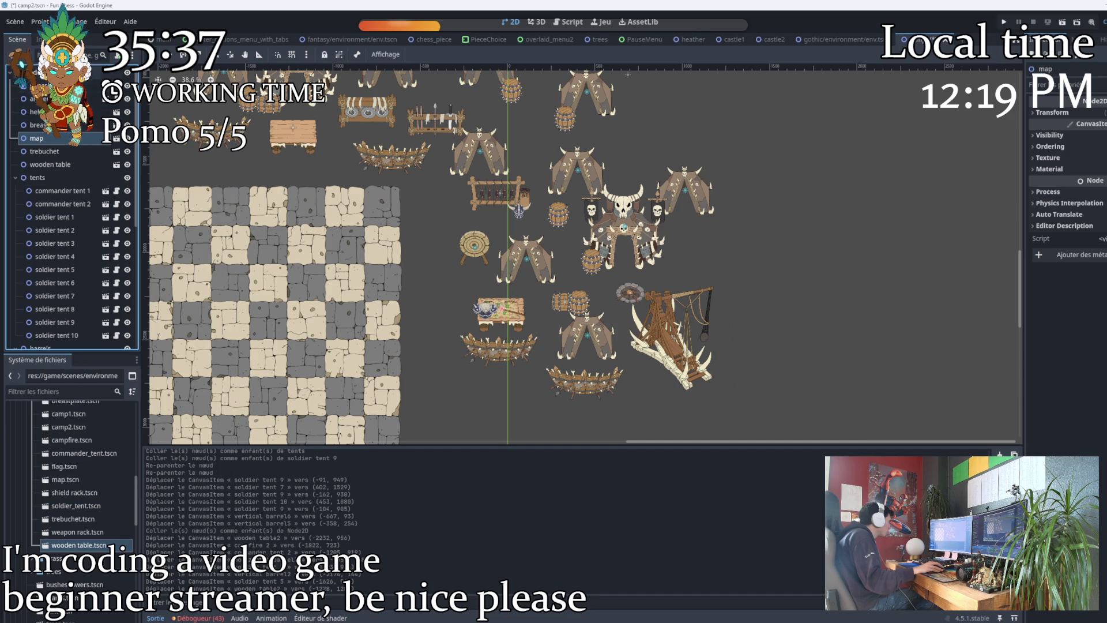
{"action": "right_click", "coordinate": [56, 72]}
{"action": "left_click", "coordinate": [117, 148]}
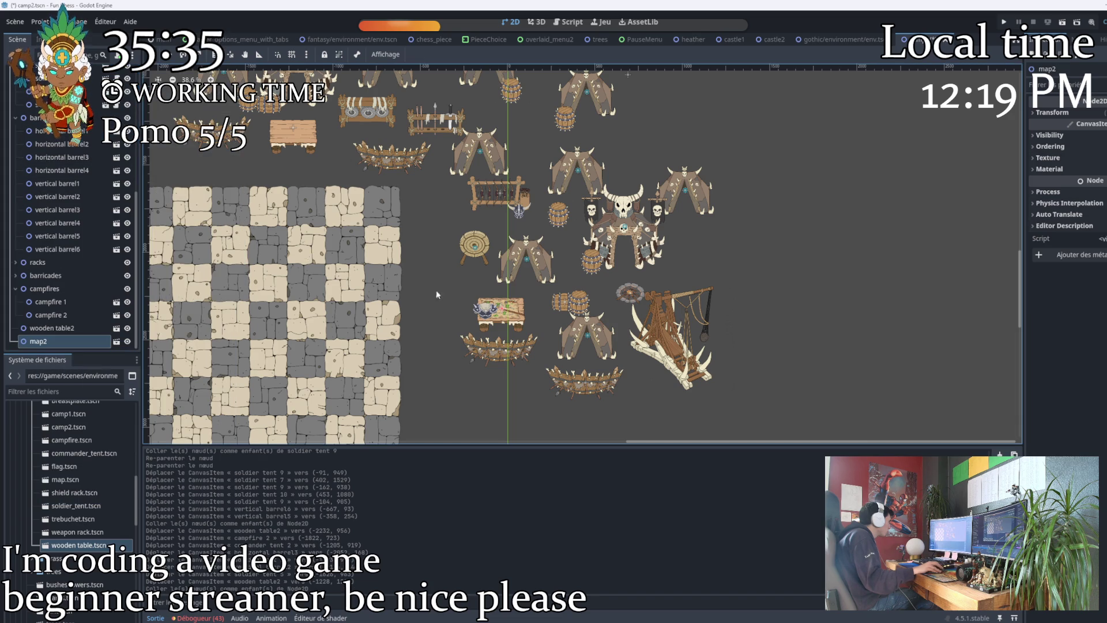
{"action": "scroll", "coordinate": [344, 177], "scroll_direction": "up", "scroll_amount": 6}
{"action": "mouse_move", "coordinate": [344, 177]}
{"action": "left_mouse_down"}
{"action": "mouse_move", "coordinate": [433, 265]}
{"action": "mouse_move", "coordinate": [408, 235]}
{"action": "mouse_move", "coordinate": [371, 247]}
{"action": "mouse_move", "coordinate": [461, 212]}
{"action": "left_mouse_up"}
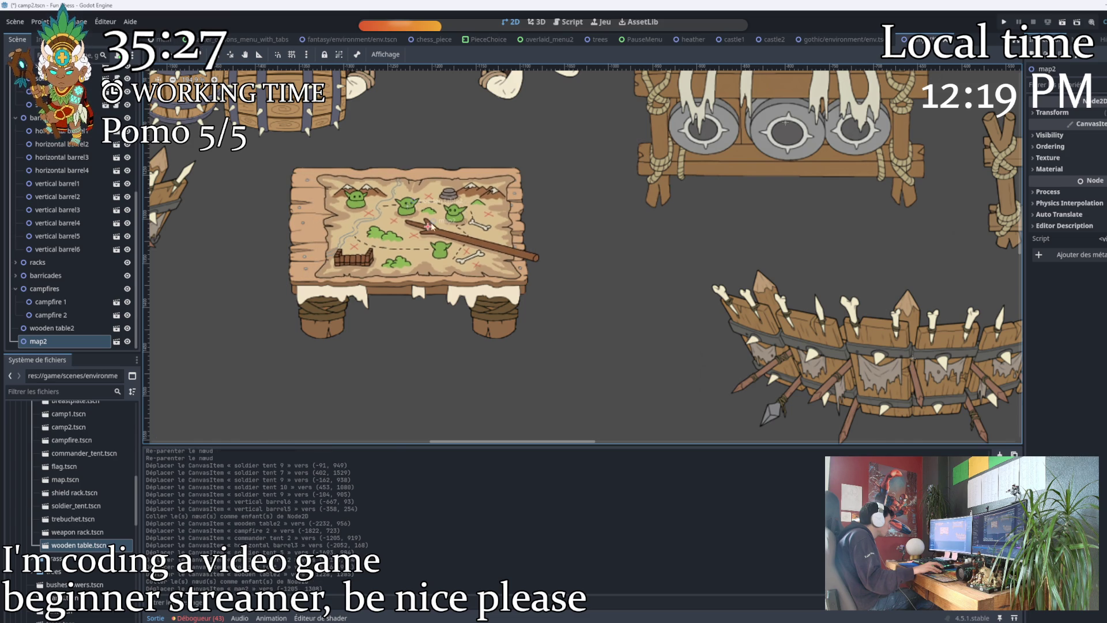
Copy the helmet node twice to create helmet2 and helmet3.
{"action": "scroll", "coordinate": [398, 300], "scroll_direction": "down", "scroll_amount": 5}
{"action": "scroll", "coordinate": [512, 300], "scroll_direction": "down", "scroll_amount": 3}
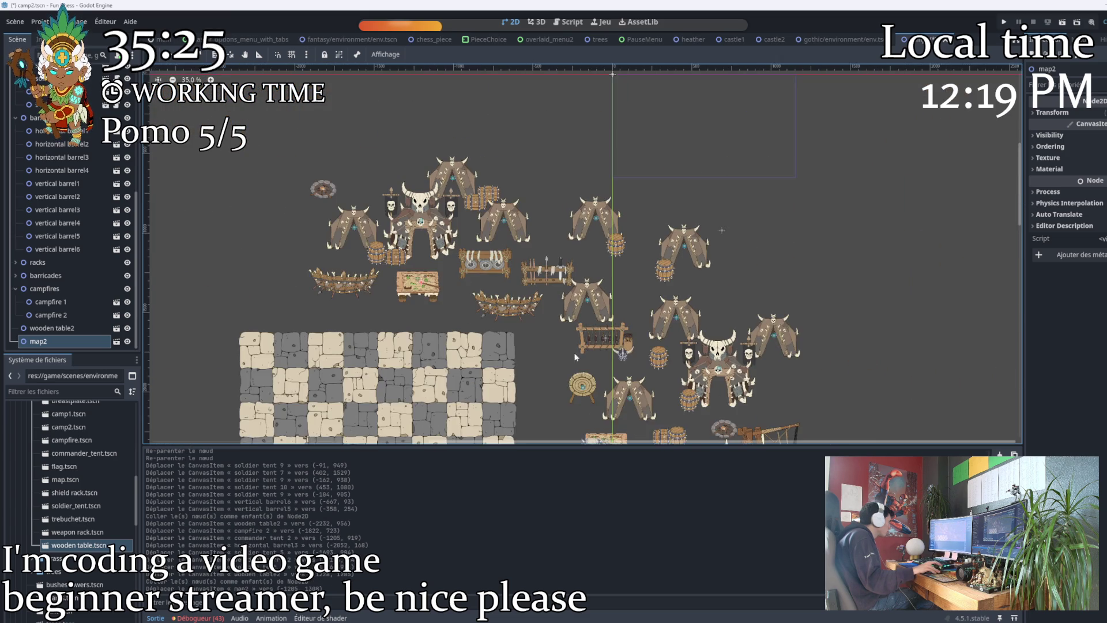
{"action": "left_click", "coordinate": [565, 305]}
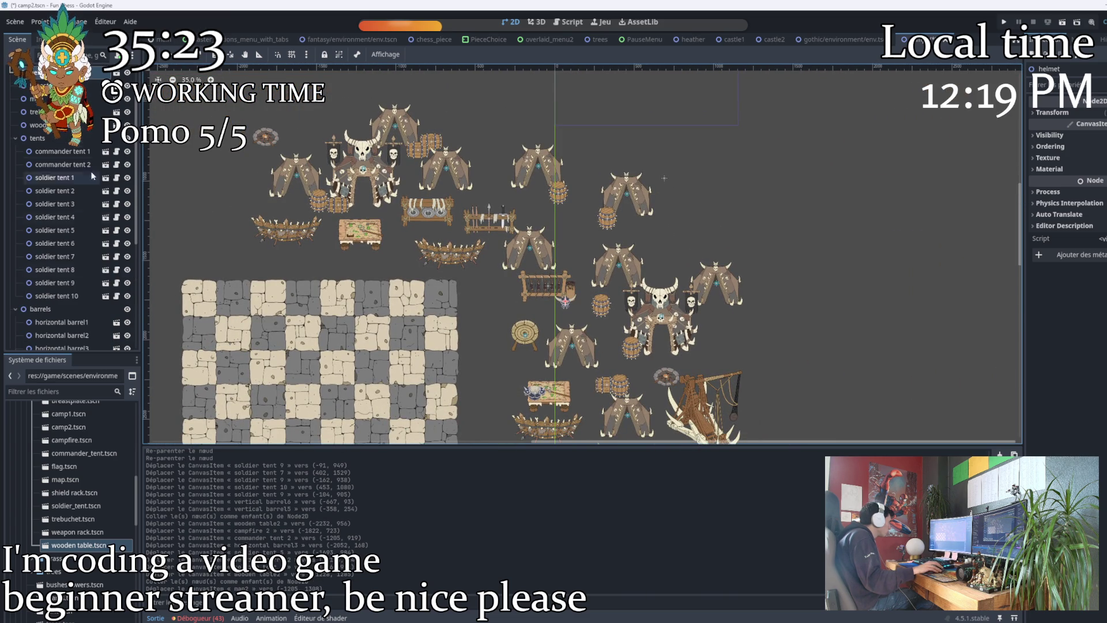
{"action": "right_click", "coordinate": [57, 72]}
{"action": "left_click", "coordinate": [63, 134]}
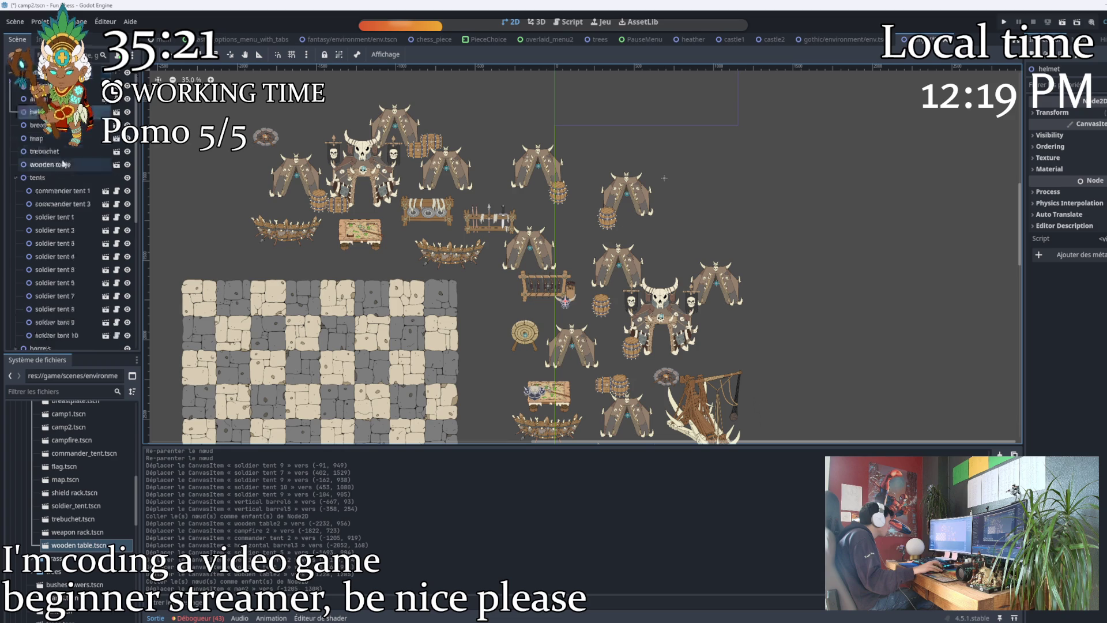
{"action": "right_click", "coordinate": [55, 72]}
{"action": "left_click", "coordinate": [92, 147]}
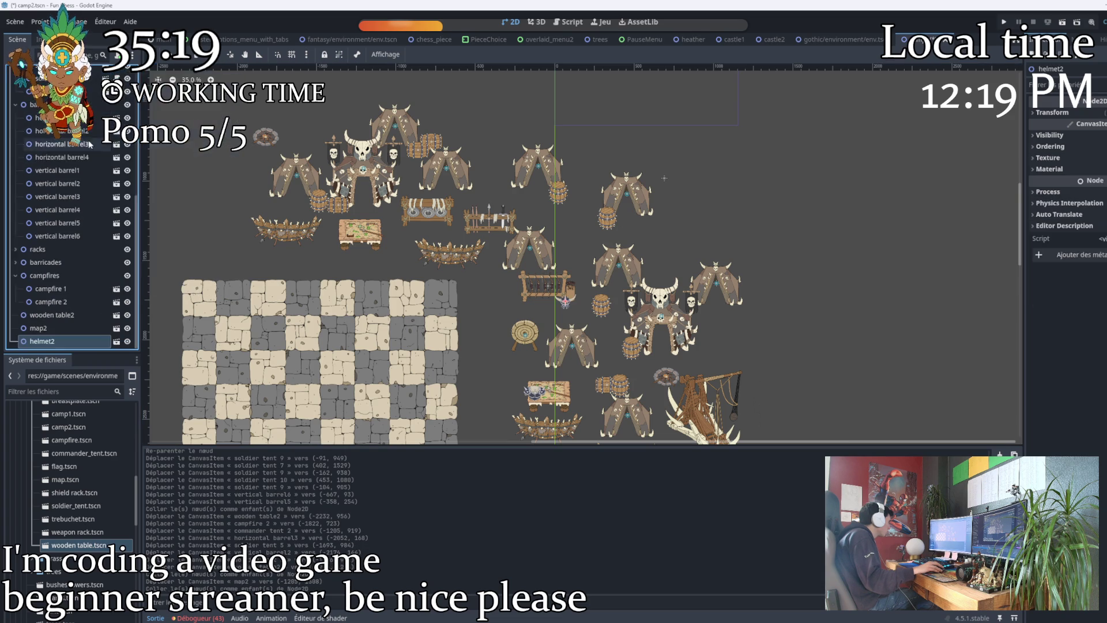
{"action": "scroll", "coordinate": [69, 231], "scroll_direction": "up", "scroll_amount": 5}
{"action": "right_click", "coordinate": [55, 96]}
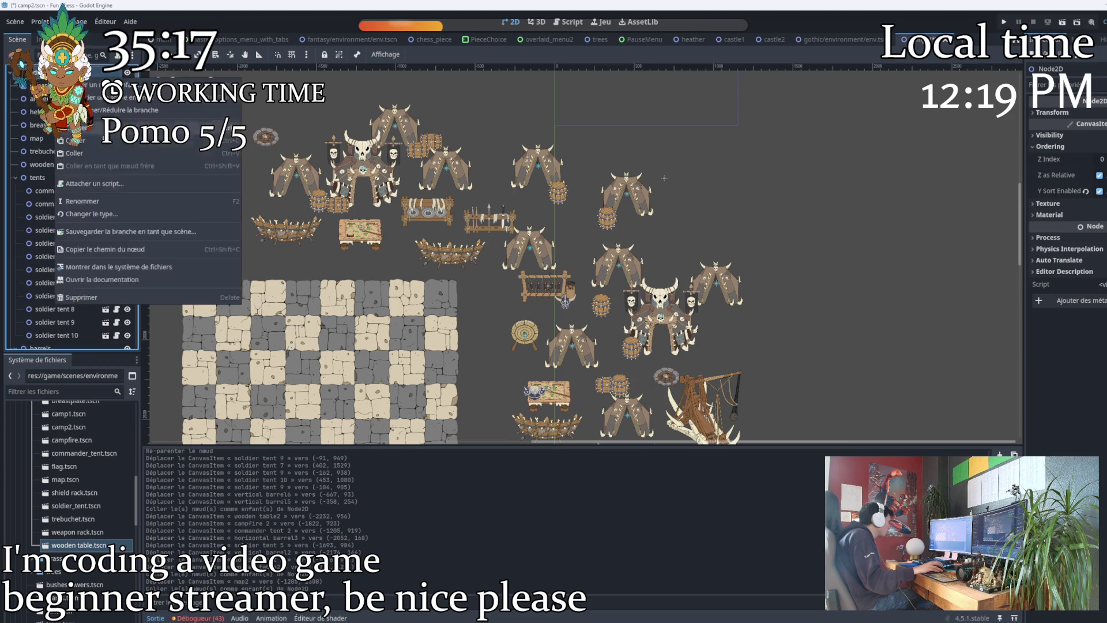
{"action": "left_click", "coordinate": [93, 170]}
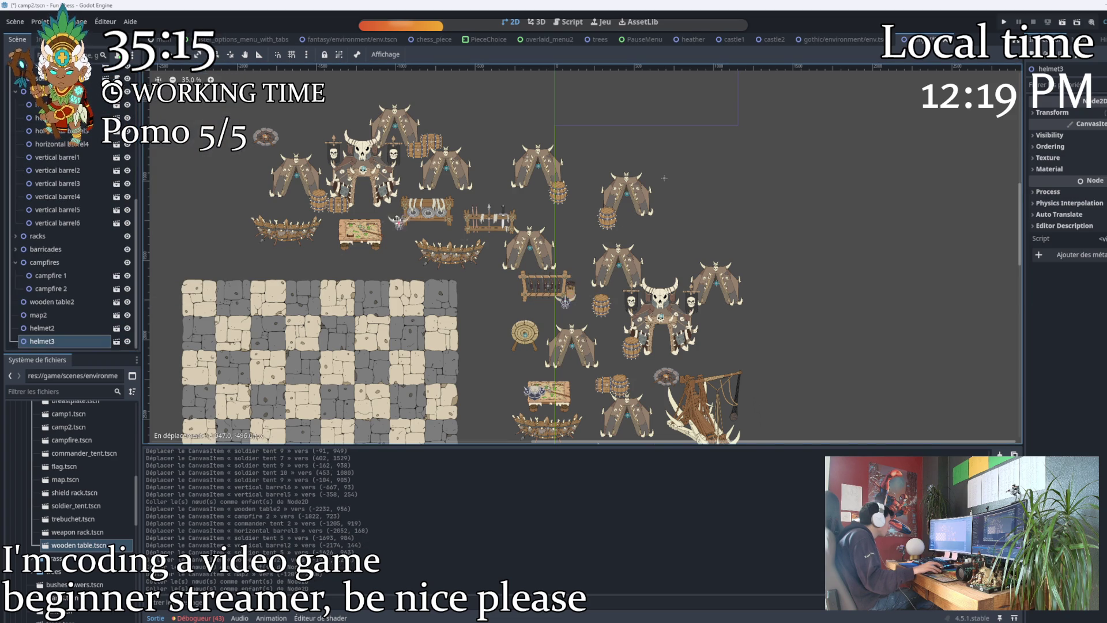
Set helmet3 on the map table and place helmet2 beside the lower wooden table.
{"action": "scroll", "coordinate": [409, 225], "scroll_direction": "up", "scroll_amount": 5}
{"action": "mouse_move", "coordinate": [409, 225]}
{"action": "left_mouse_down"}
{"action": "mouse_move", "coordinate": [352, 242]}
{"action": "mouse_move", "coordinate": [302, 225]}
{"action": "mouse_move", "coordinate": [321, 245]}
{"action": "left_mouse_up"}
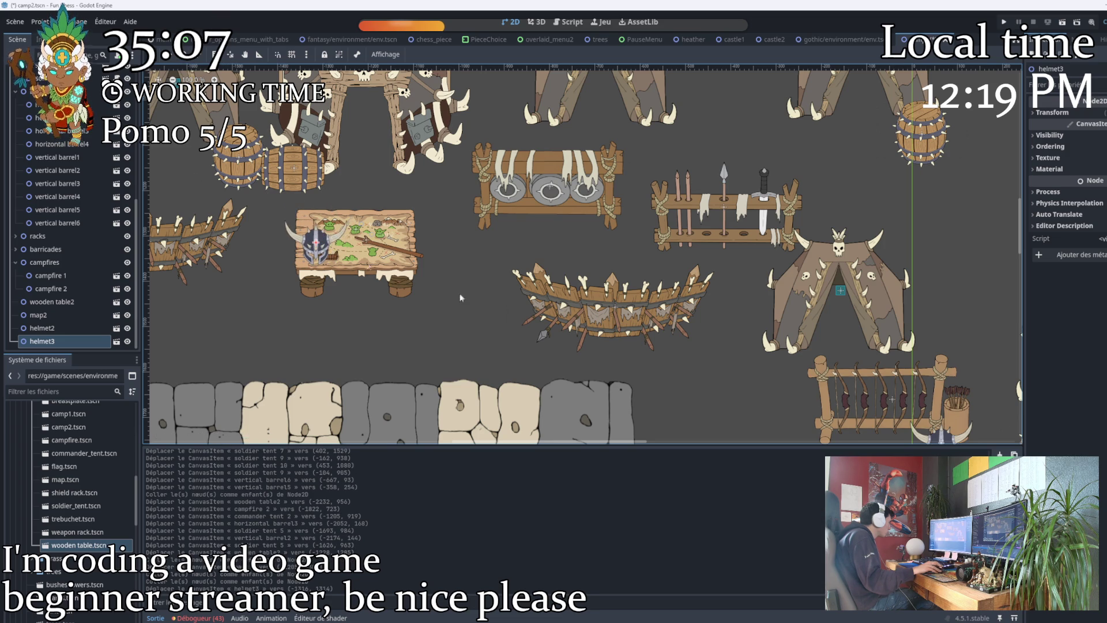
{"action": "scroll", "coordinate": [476, 303], "scroll_direction": "down", "scroll_amount": 10}
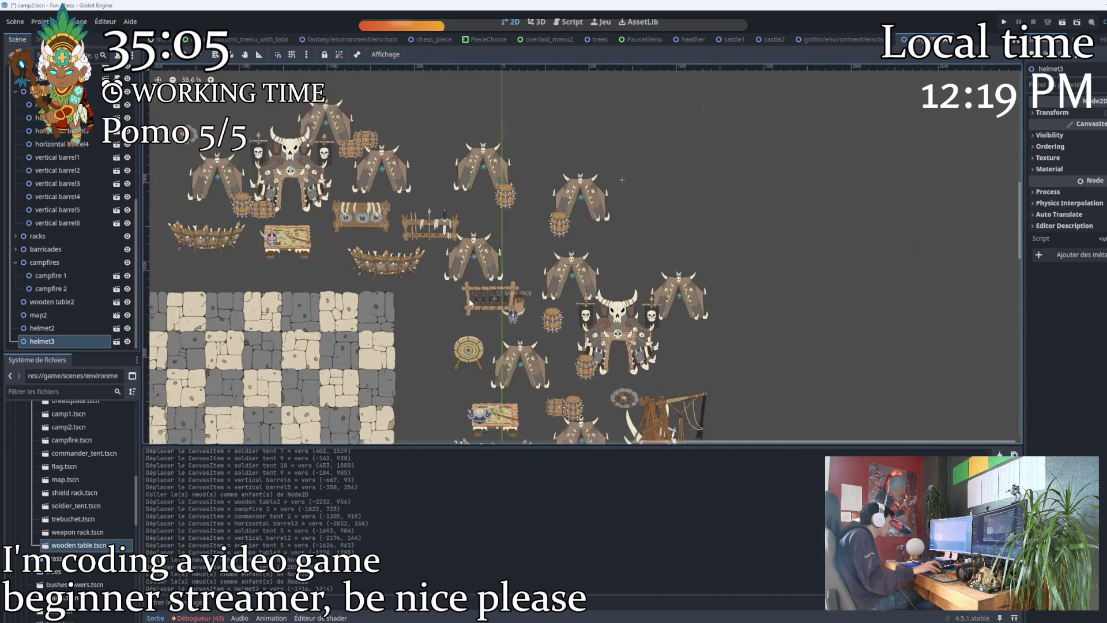
{"action": "left_click_drag", "start_coordinate": [514, 319], "coordinate": [519, 362]}
{"action": "scroll", "coordinate": [622, 180], "scroll_direction": "down", "scroll_amount": 3}
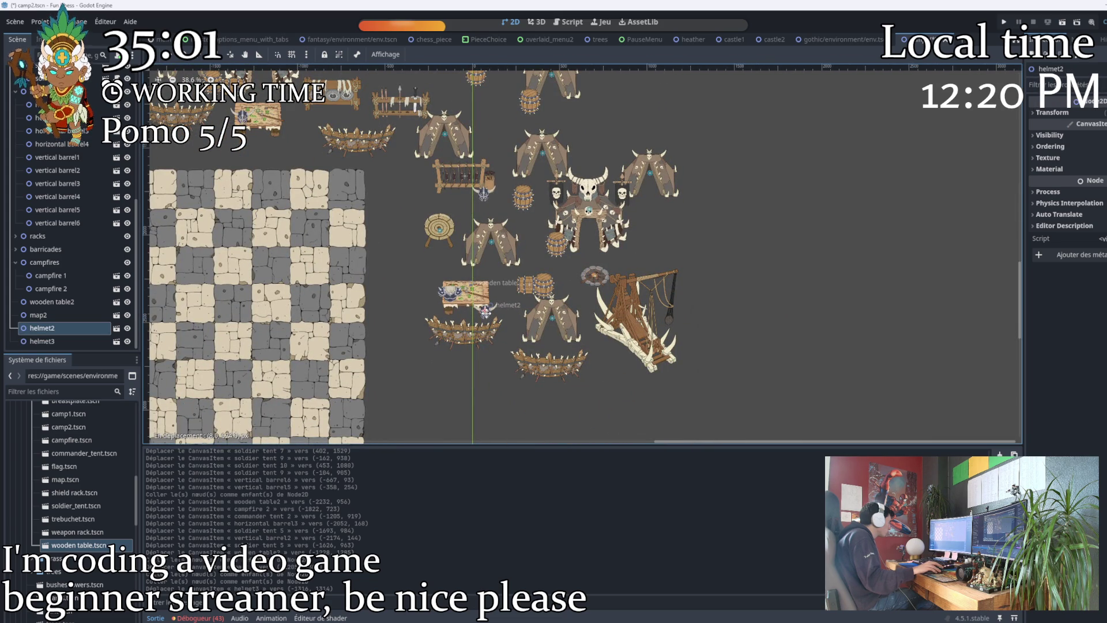
{"action": "left_click_drag", "start_coordinate": [486, 310], "coordinate": [487, 311]}
{"action": "scroll", "coordinate": [502, 324], "scroll_direction": "up", "scroll_amount": 4}
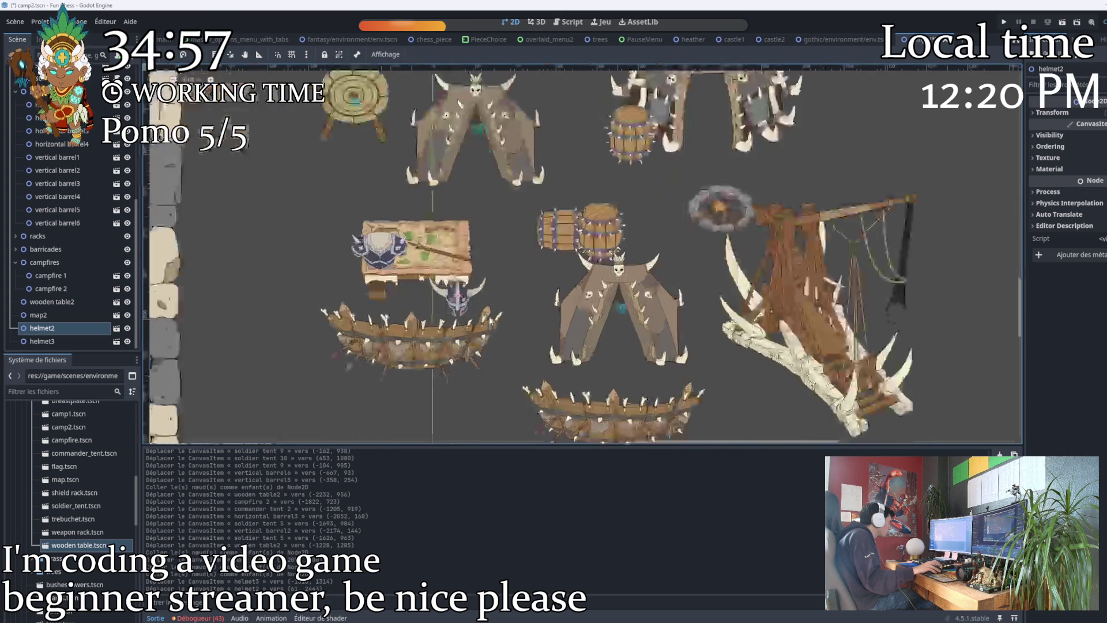
{"action": "scroll", "coordinate": [469, 281], "scroll_direction": "down", "scroll_amount": 4}
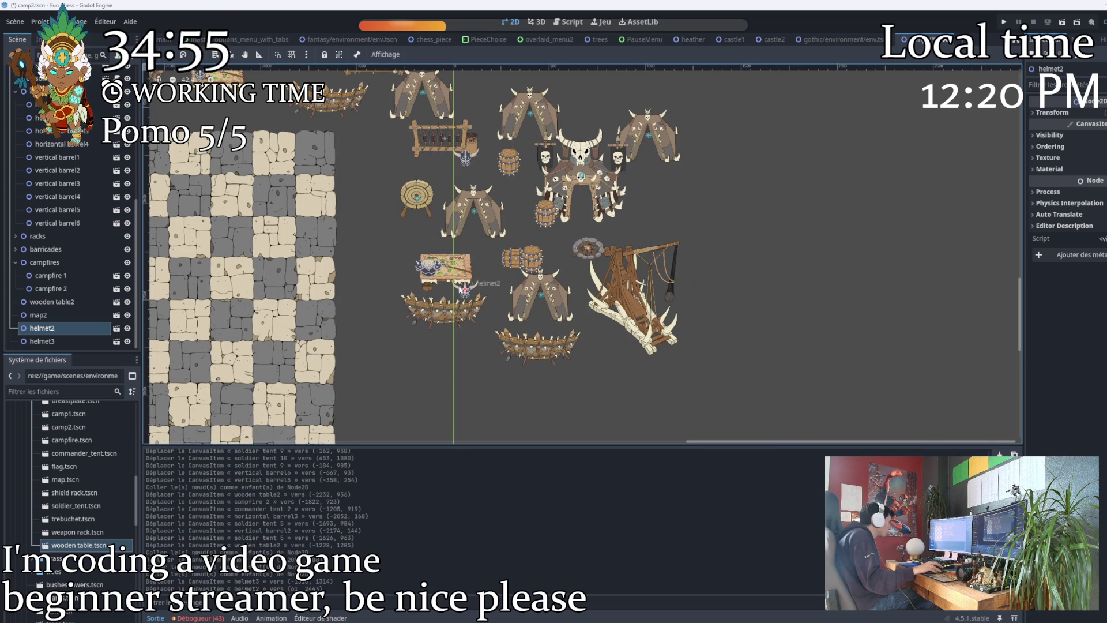
{"action": "scroll", "coordinate": [485, 312], "scroll_direction": "down", "scroll_amount": 2}
{"action": "scroll", "coordinate": [507, 333], "scroll_direction": "up", "scroll_amount": 2}
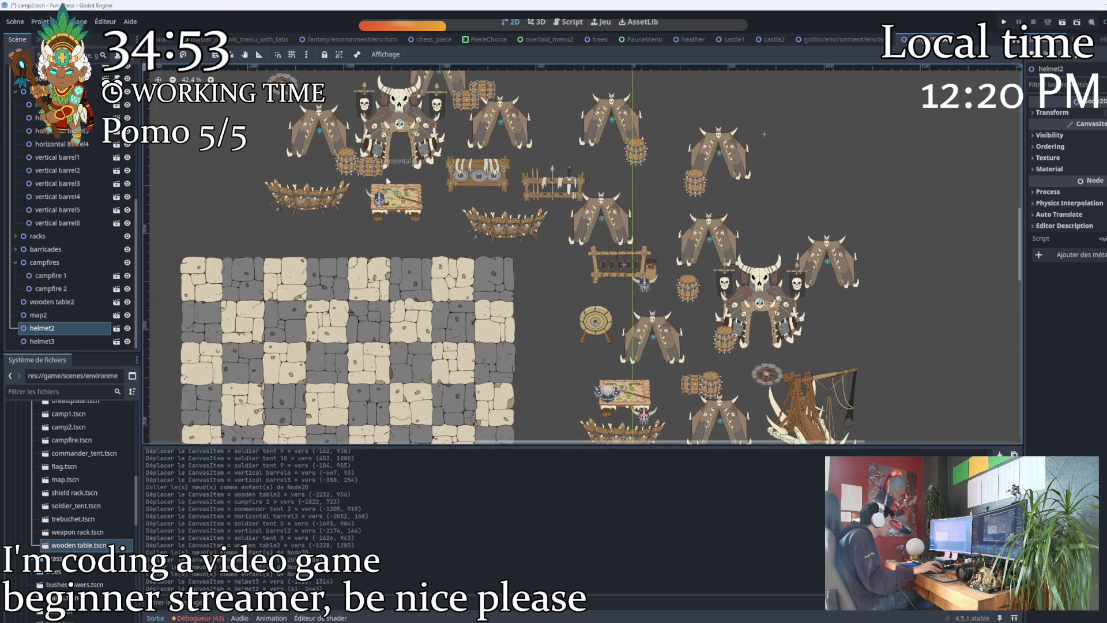
Select the breastplate node in the Scene dock to copy it.
{"action": "left_click", "coordinate": [612, 398]}
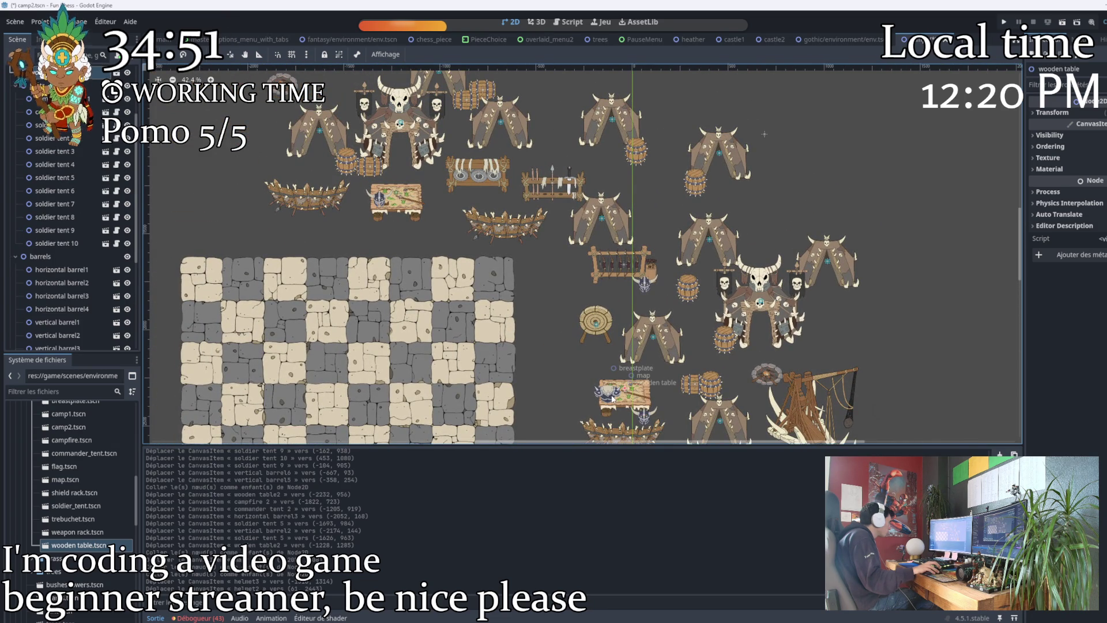
{"action": "scroll", "coordinate": [69, 231], "scroll_direction": "up", "scroll_amount": 5}
{"action": "left_click", "coordinate": [60, 125]}
{"action": "right_click", "coordinate": [60, 125]}
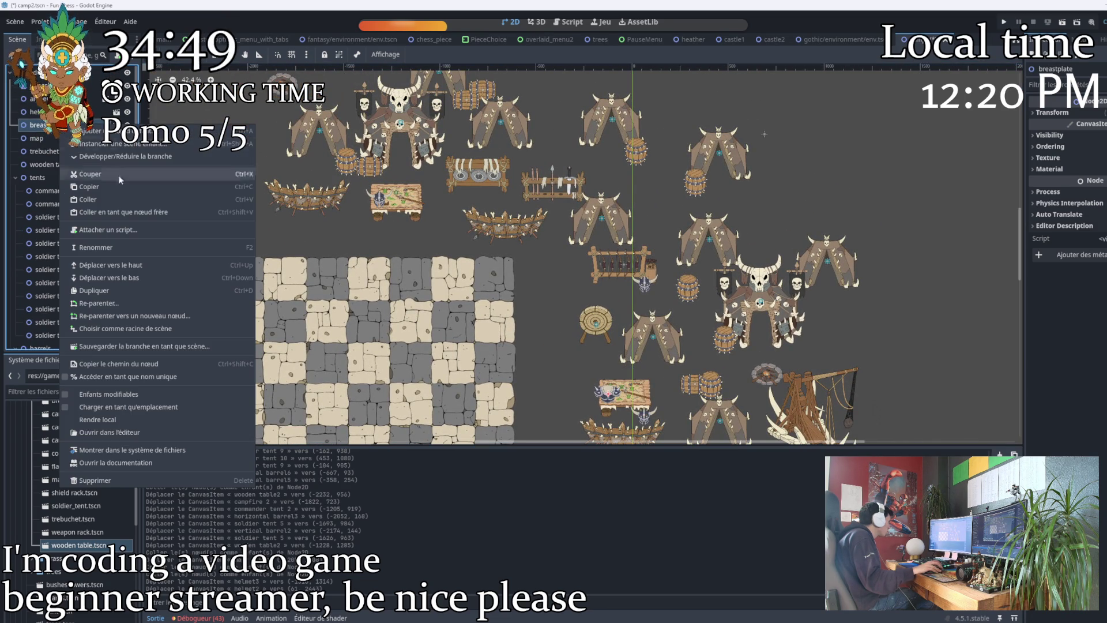
Paste a breastplate copy and position it beside the top weapon rack.
{"action": "left_click", "coordinate": [98, 188]}
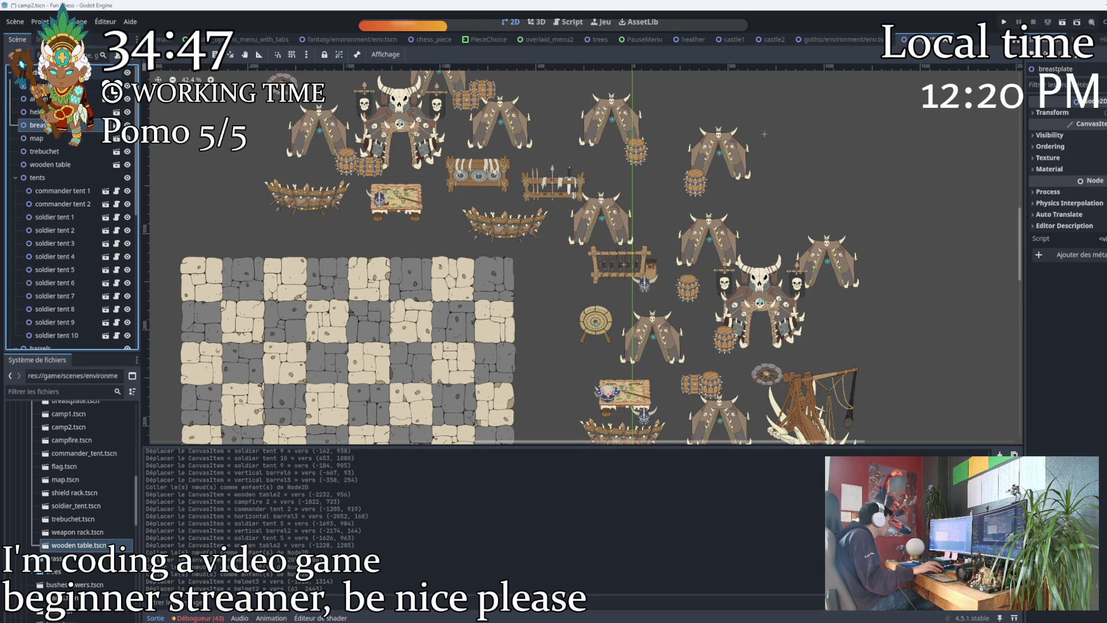
{"action": "right_click", "coordinate": [47, 72]}
{"action": "left_click", "coordinate": [79, 150]}
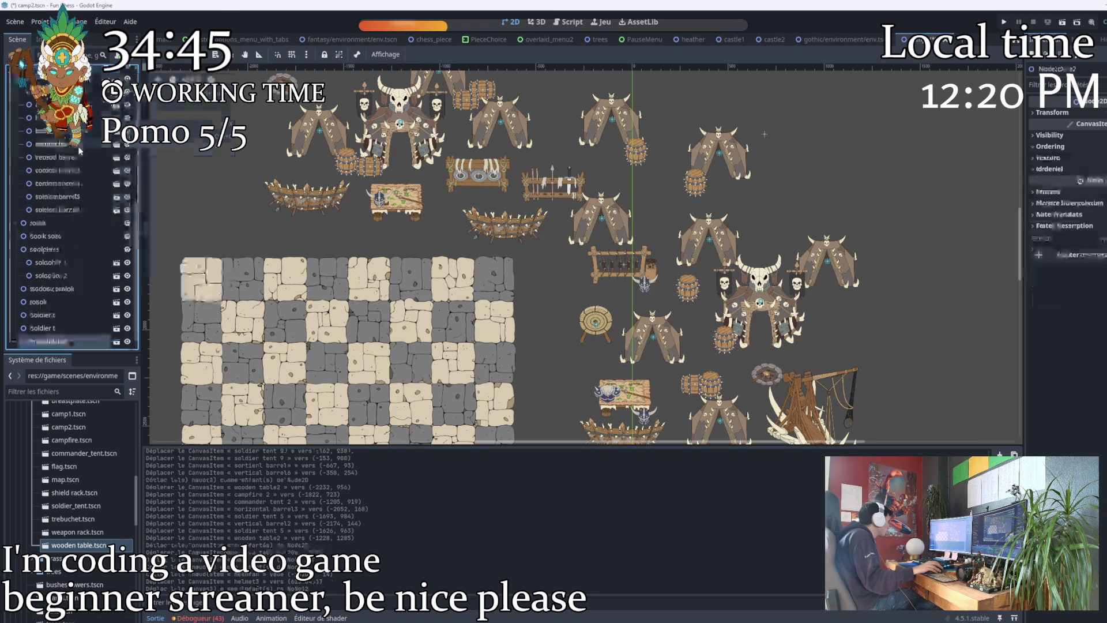
{"action": "mouse_move", "coordinate": [606, 392]}
{"action": "left_mouse_down"}
{"action": "mouse_move", "coordinate": [473, 190]}
{"action": "mouse_move", "coordinate": [425, 170]}
{"action": "left_mouse_up"}
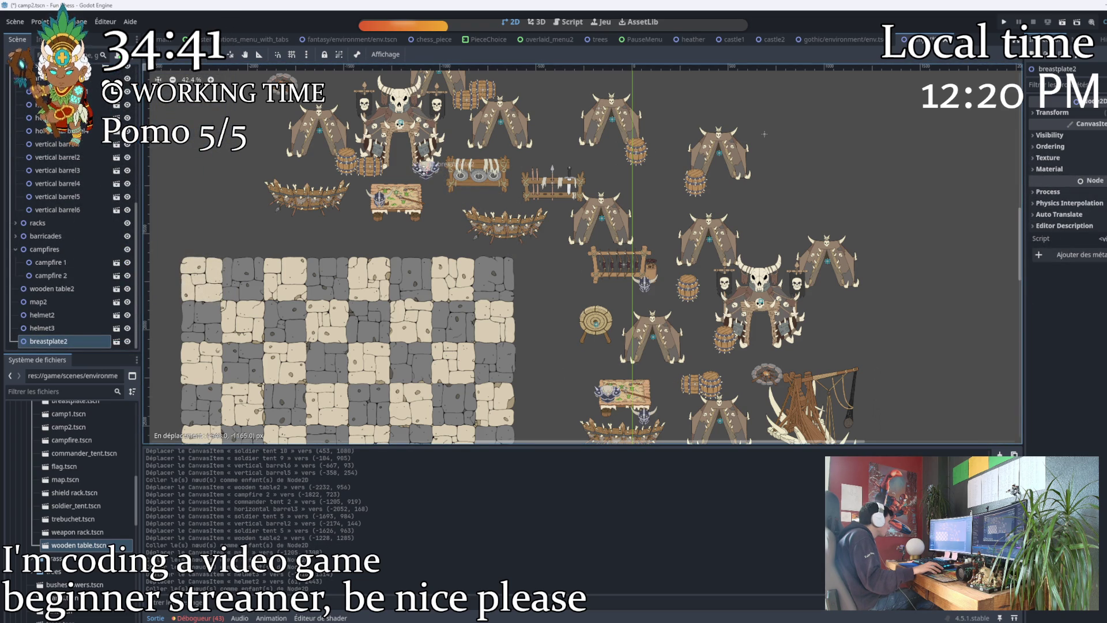
{"action": "left_click_drag", "start_coordinate": [432, 169], "coordinate": [424, 168]}
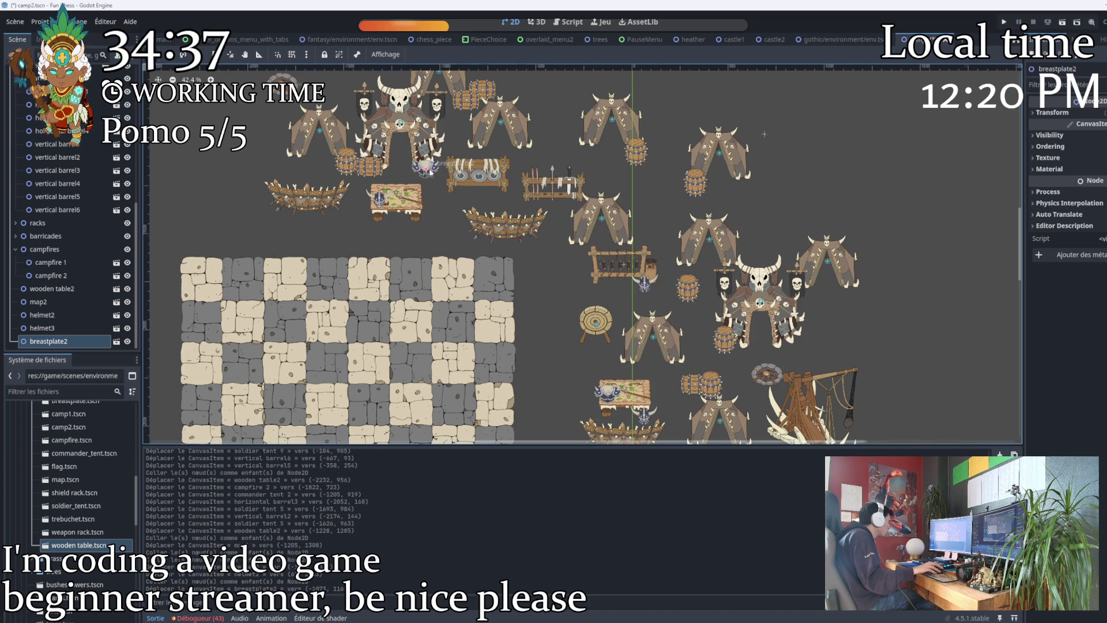
Move campfire 2 to a new spot and frame the whole camp.
{"action": "scroll", "coordinate": [363, 186], "scroll_direction": "down", "scroll_amount": 2}
{"action": "scroll", "coordinate": [363, 185], "scroll_direction": "up", "scroll_amount": 4}
{"action": "scroll", "coordinate": [364, 186], "scroll_direction": "down", "scroll_amount": 2}
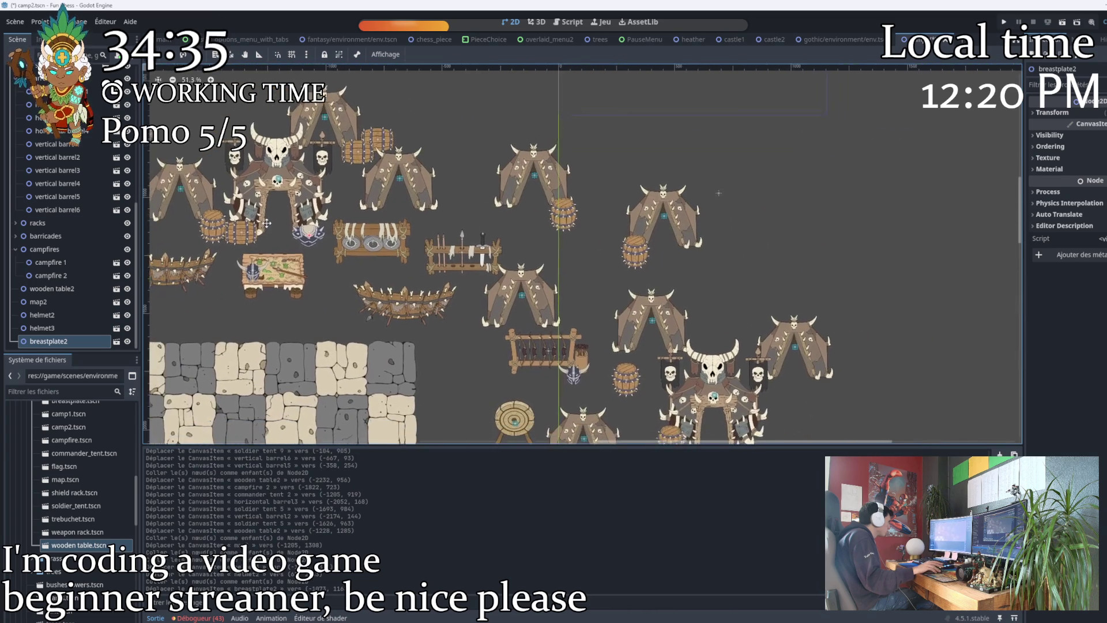
{"action": "scroll", "coordinate": [398, 147], "scroll_direction": "up", "scroll_amount": 2}
{"action": "left_click_drag", "start_coordinate": [408, 210], "coordinate": [440, 261]}
{"action": "scroll", "coordinate": [470, 224], "scroll_direction": "down", "scroll_amount": 3}
{"action": "left_click_drag", "start_coordinate": [470, 224], "coordinate": [435, 275]}
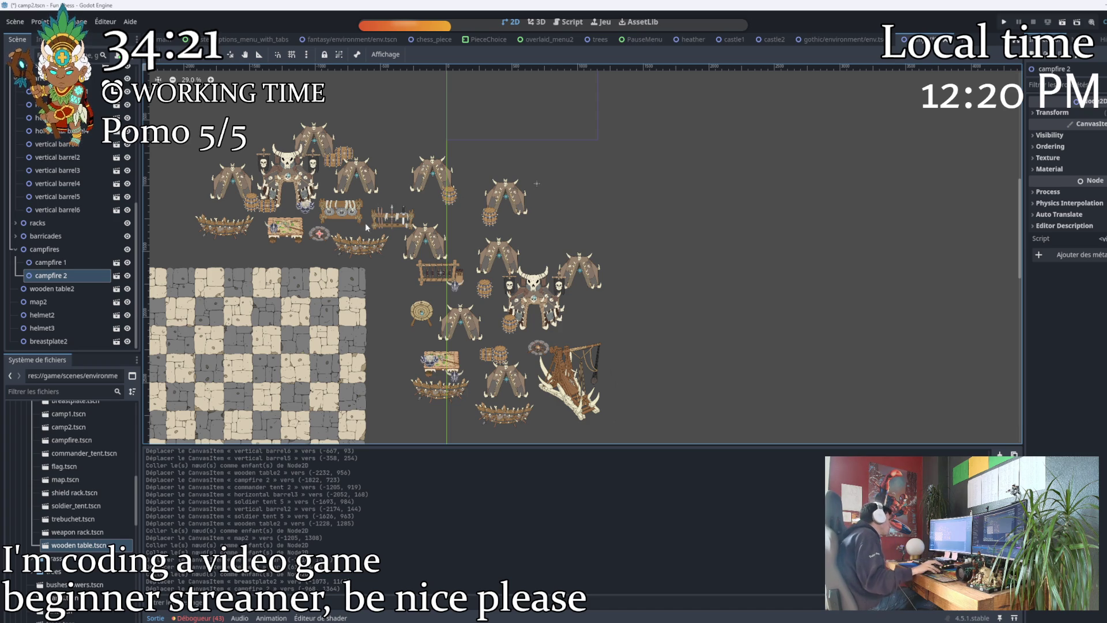
Move wooden table2, map2, helmet2, helmet3 and breastplate2 up under wooden table, collapsing the tents and barrels groups.
{"action": "left_click", "coordinate": [14, 249]}
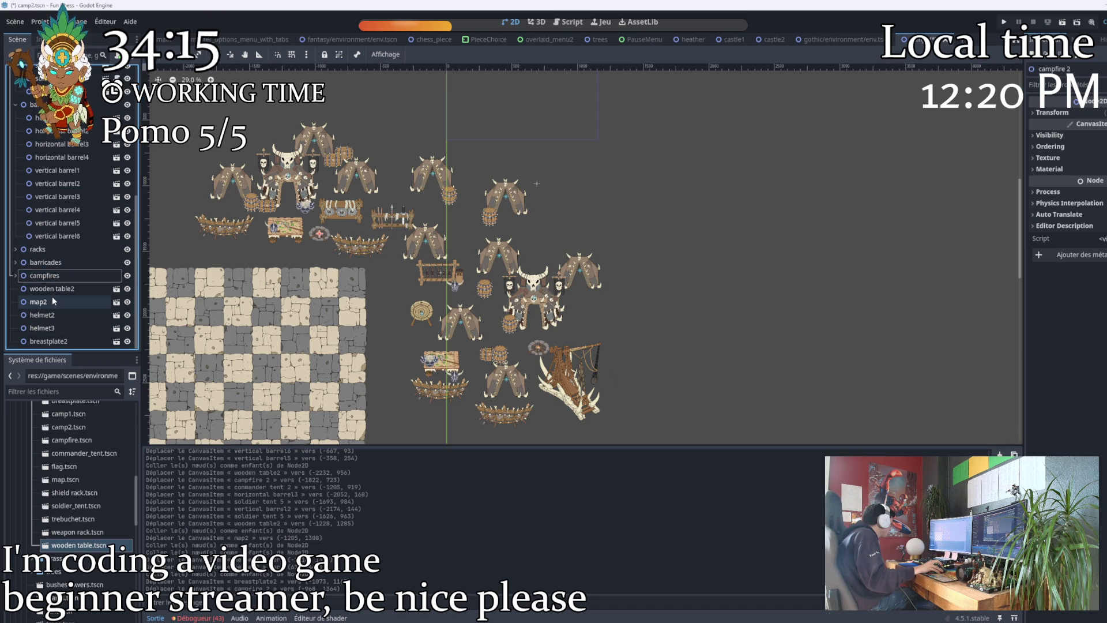
{"action": "key", "text": "Down"}
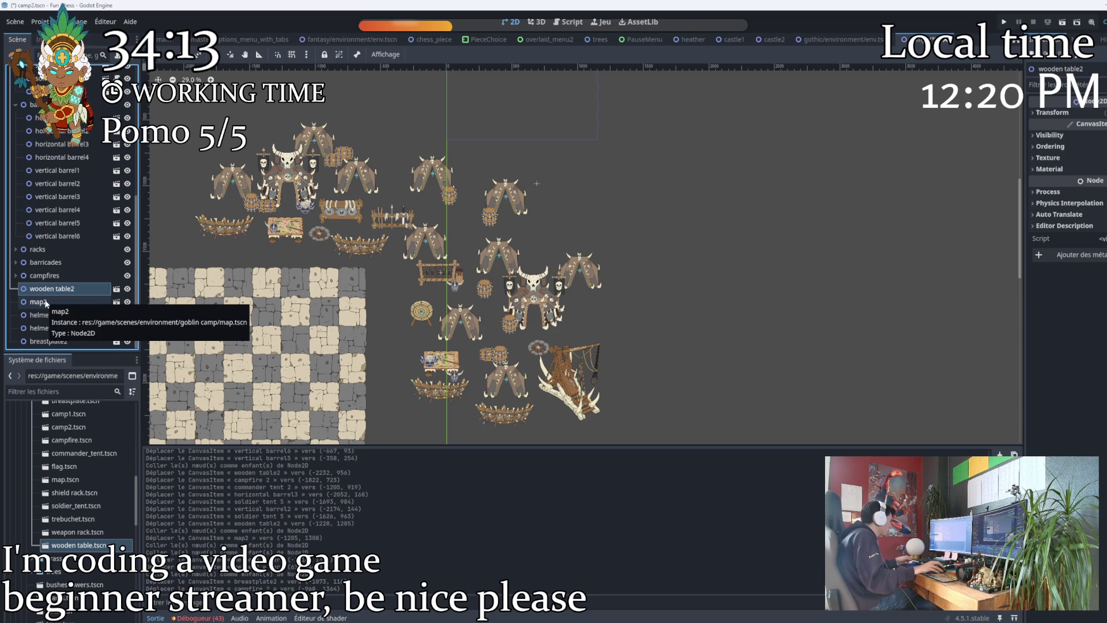
{"action": "left_click", "coordinate": [56, 341], "text": "shift"}
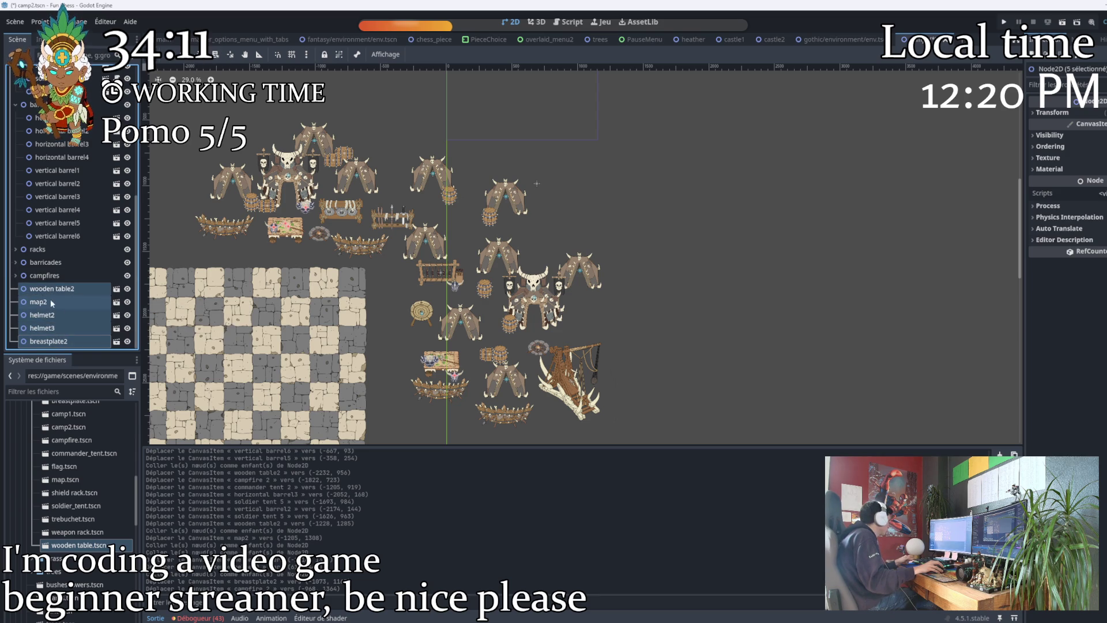
{"action": "left_click_drag", "start_coordinate": [51, 292], "coordinate": [53, 173]}
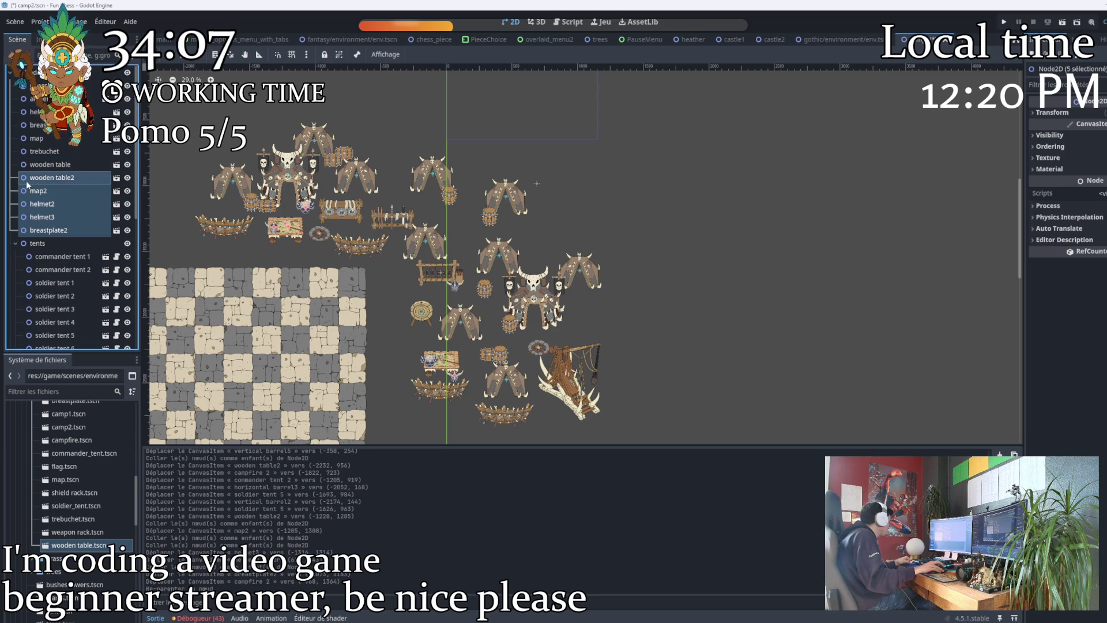
{"action": "left_click", "coordinate": [16, 243]}
{"action": "left_click", "coordinate": [16, 257]}
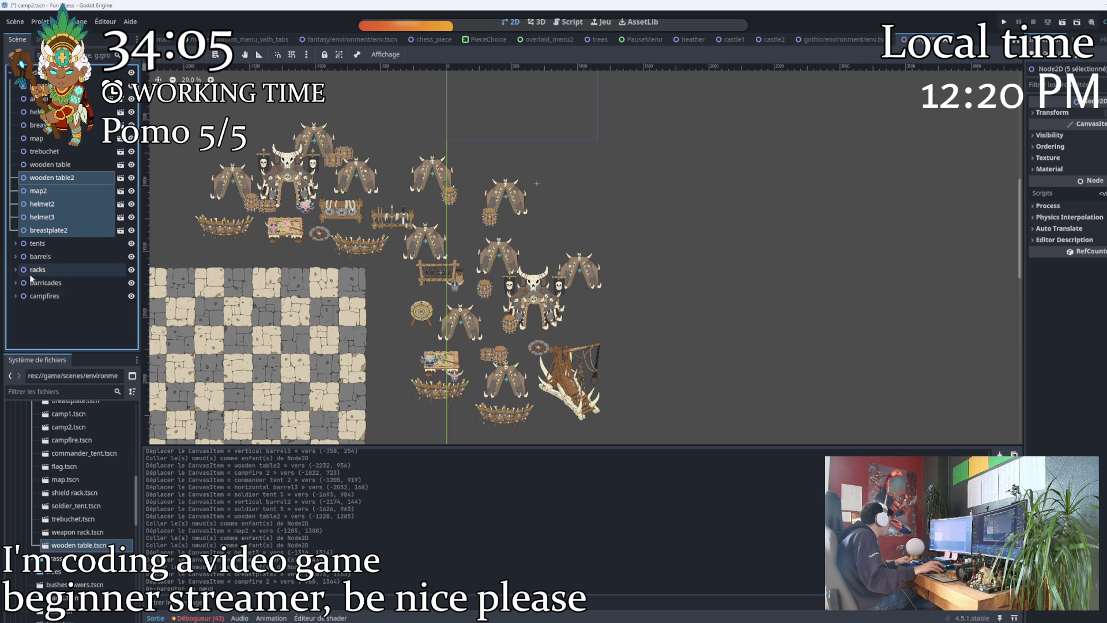
{"action": "left_click", "coordinate": [34, 72]}
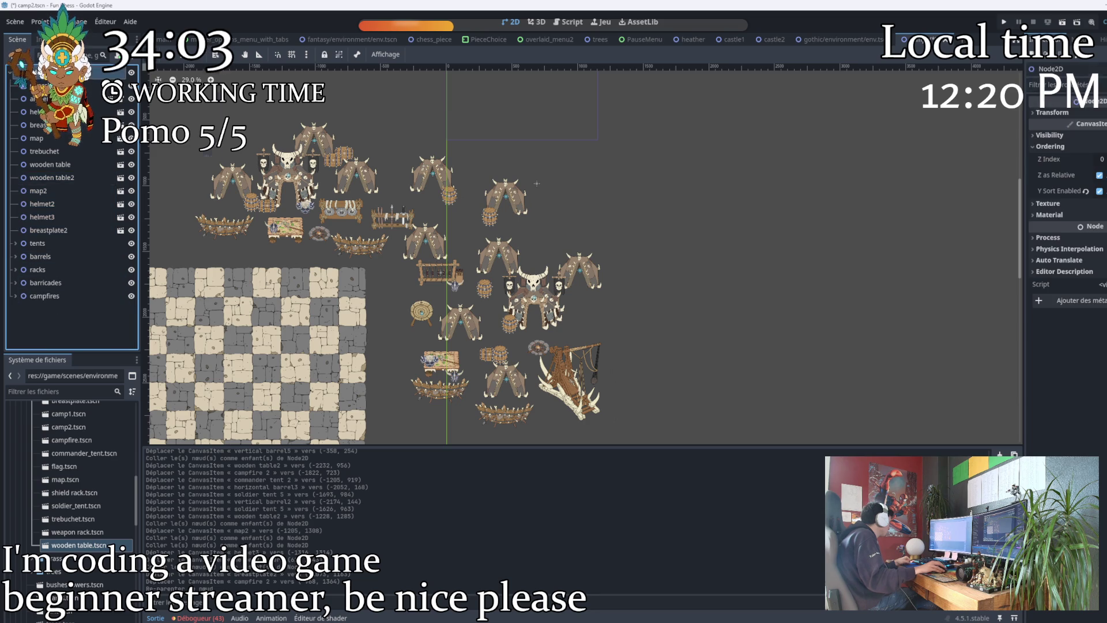
{"action": "right_click", "coordinate": [33, 71]}
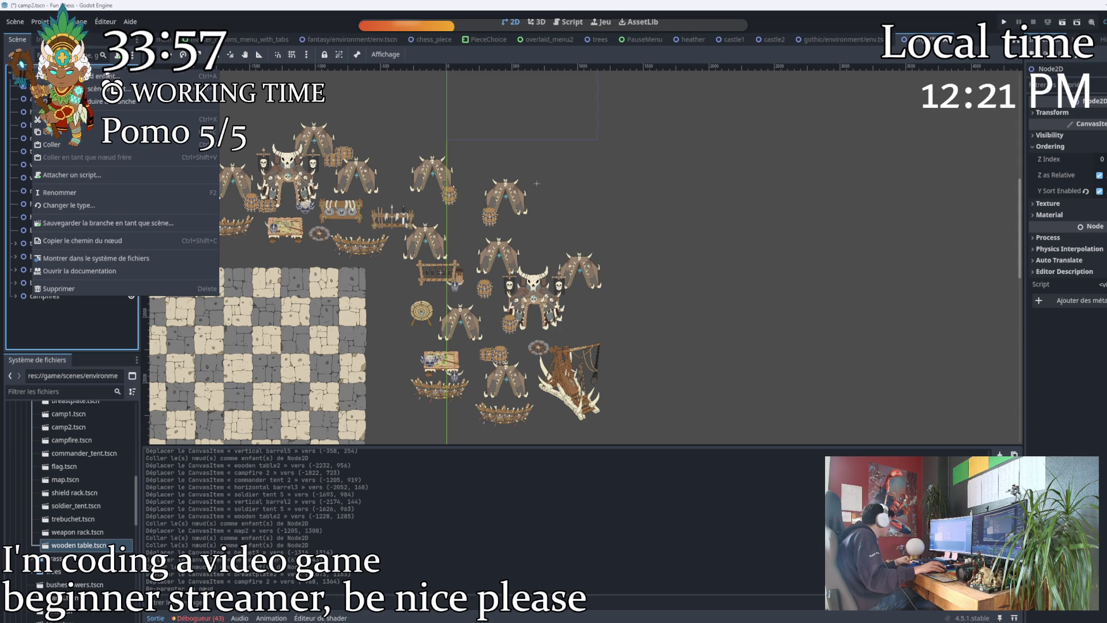
Create a Node2D named 'other camp assets' with Y Sort Enabled.
{"action": "left_click", "coordinate": [104, 76]}
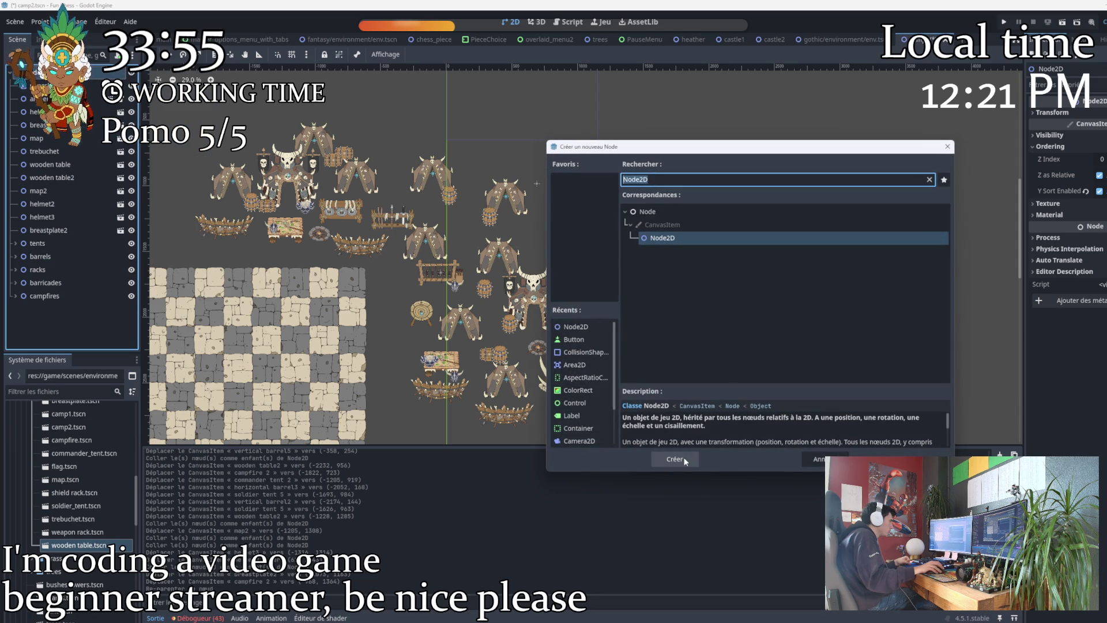
{"action": "left_click", "coordinate": [684, 460]}
{"action": "double_click", "coordinate": [57, 308]}
{"action": "type", "text": "other"}
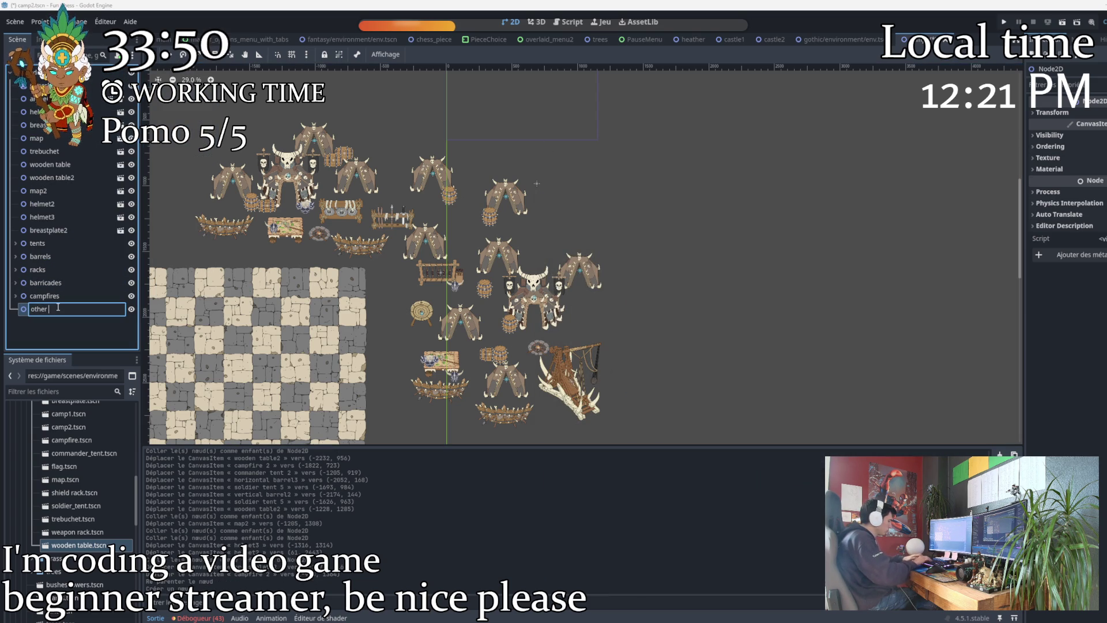
{"action": "type", "text": "camp ass"}
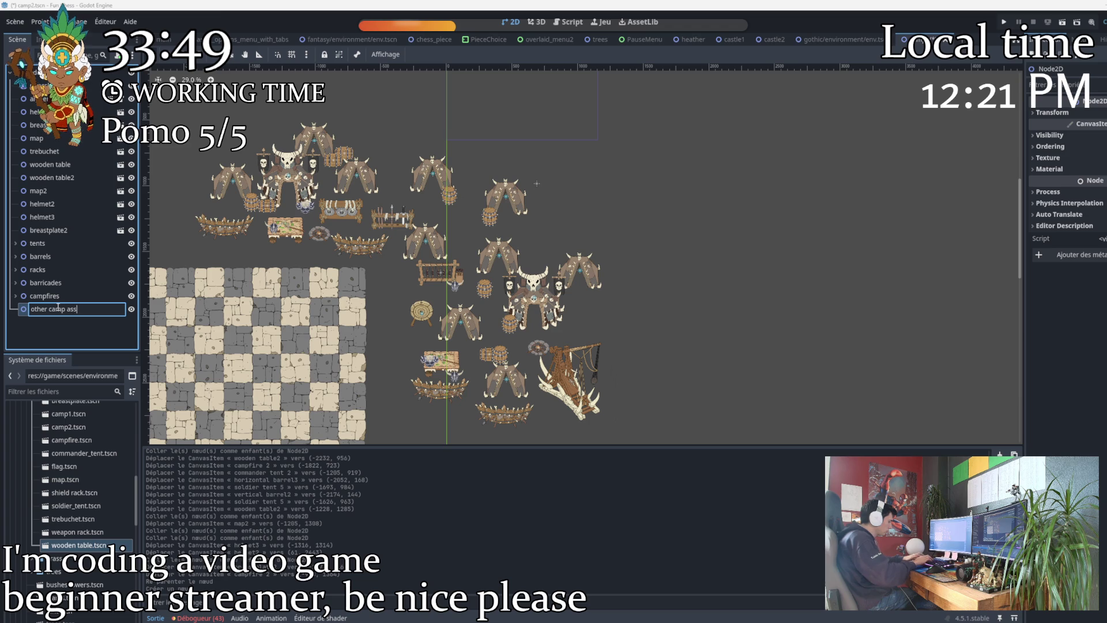
{"action": "type", "text": "ets"}
{"action": "key", "text": "Return"}
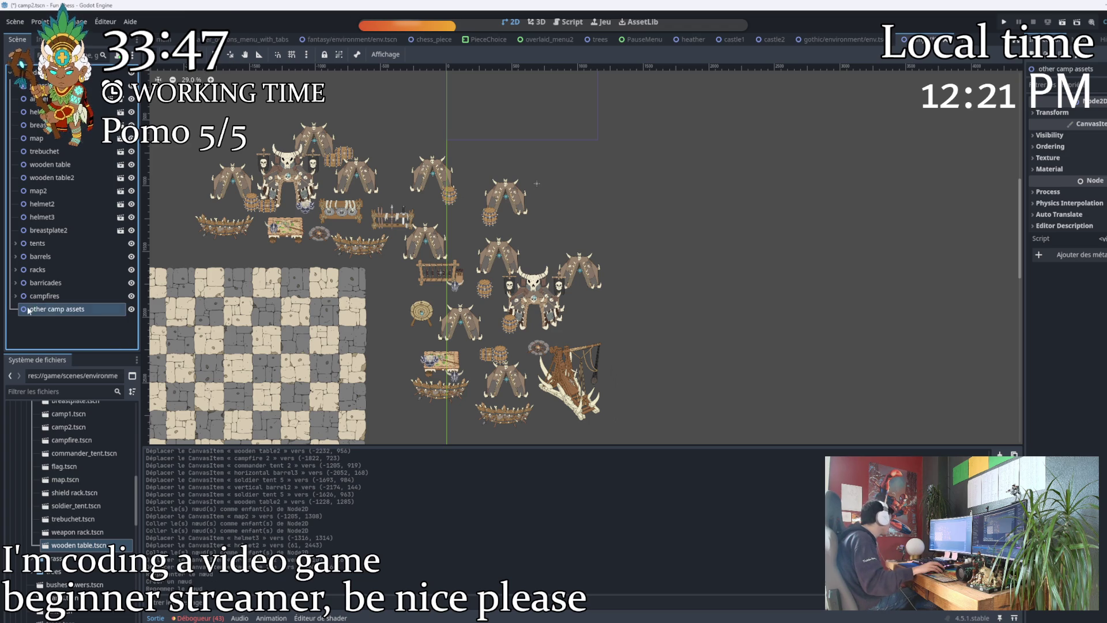
{"action": "left_click", "coordinate": [1051, 146]}
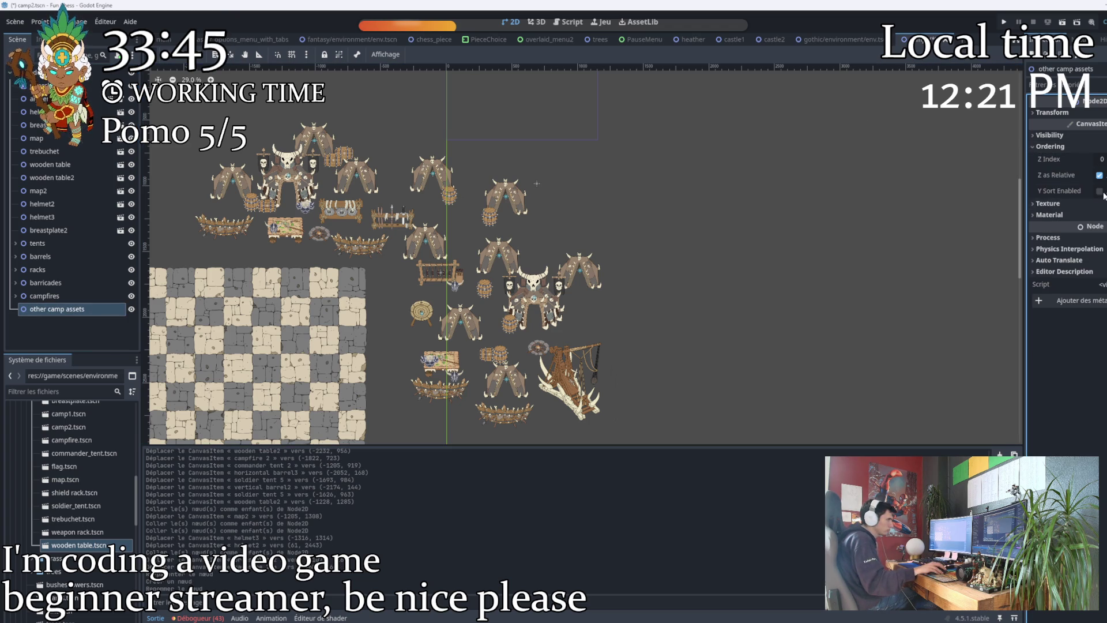
{"action": "left_click", "coordinate": [1102, 192]}
Select the archery butt and helmet nodes.
{"action": "left_click", "coordinate": [78, 327]}
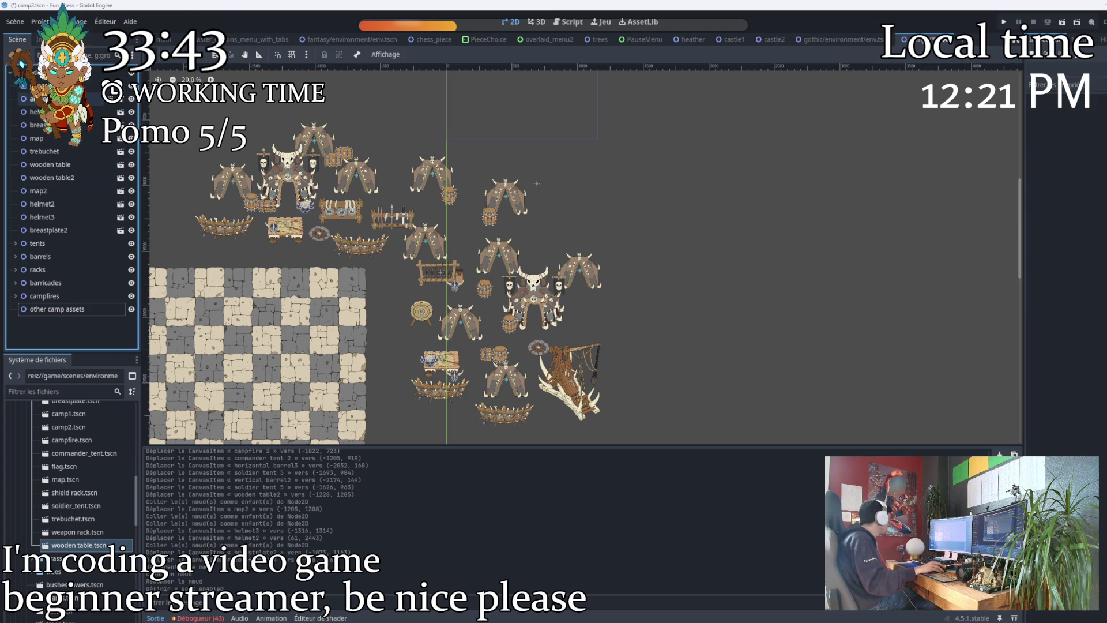
{"action": "left_click", "coordinate": [40, 98]}
{"action": "left_click", "coordinate": [35, 112], "text": "ctrl"}
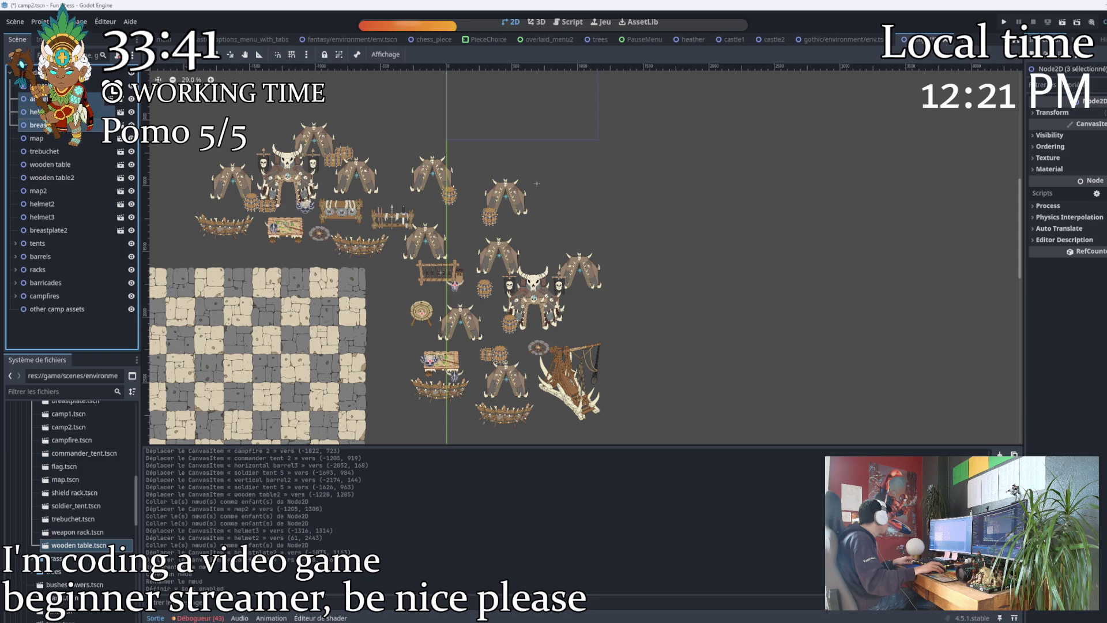
Add trebuchet, helmet2, helmet3 and breastplate2 to the selection and move them into other camp assets.
{"action": "left_click", "coordinate": [49, 156], "text": "ctrl"}
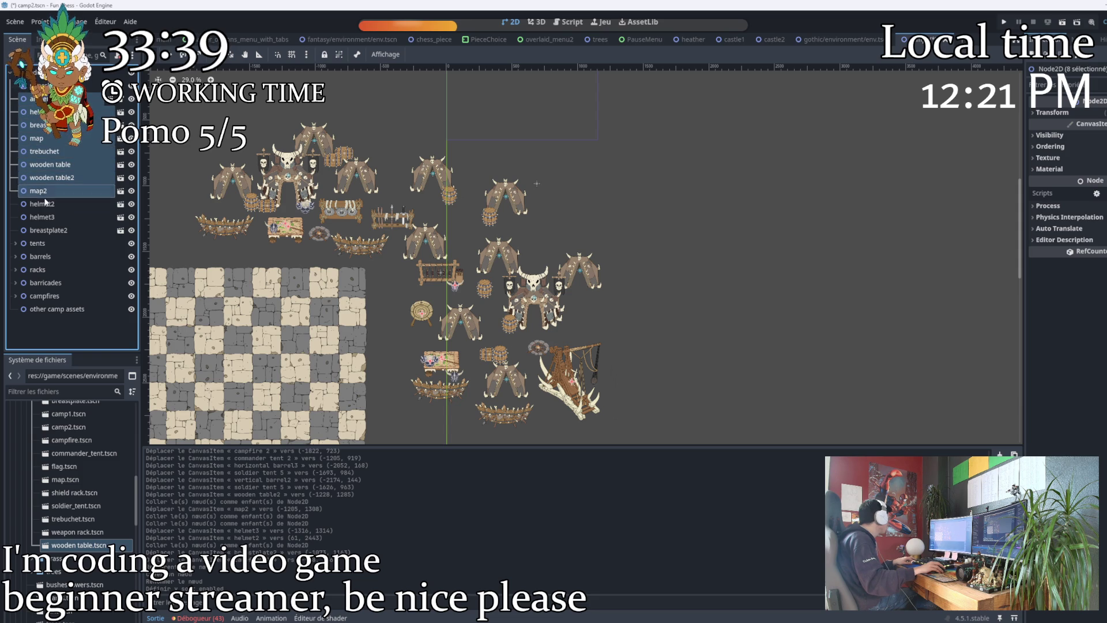
{"action": "left_click", "coordinate": [45, 202], "text": "ctrl"}
{"action": "left_click", "coordinate": [51, 217], "text": "ctrl"}
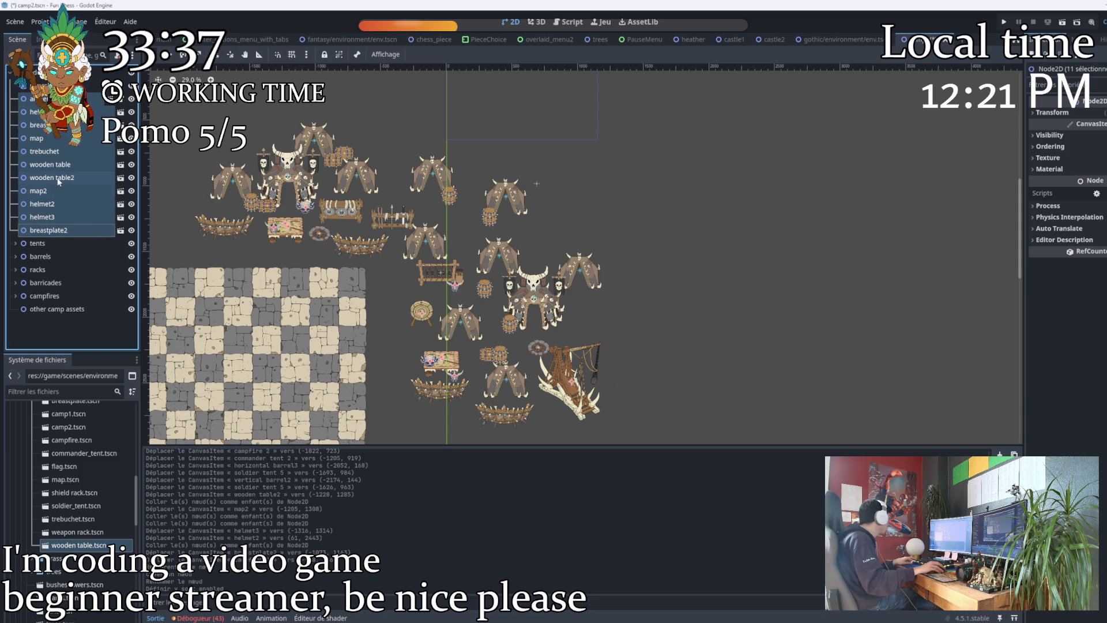
{"action": "left_click_drag", "start_coordinate": [51, 174], "coordinate": [65, 311]}
Order the props alphabetically, placing breastplate2, map2 and helmet2 after their originals.
{"action": "left_click", "coordinate": [67, 328]}
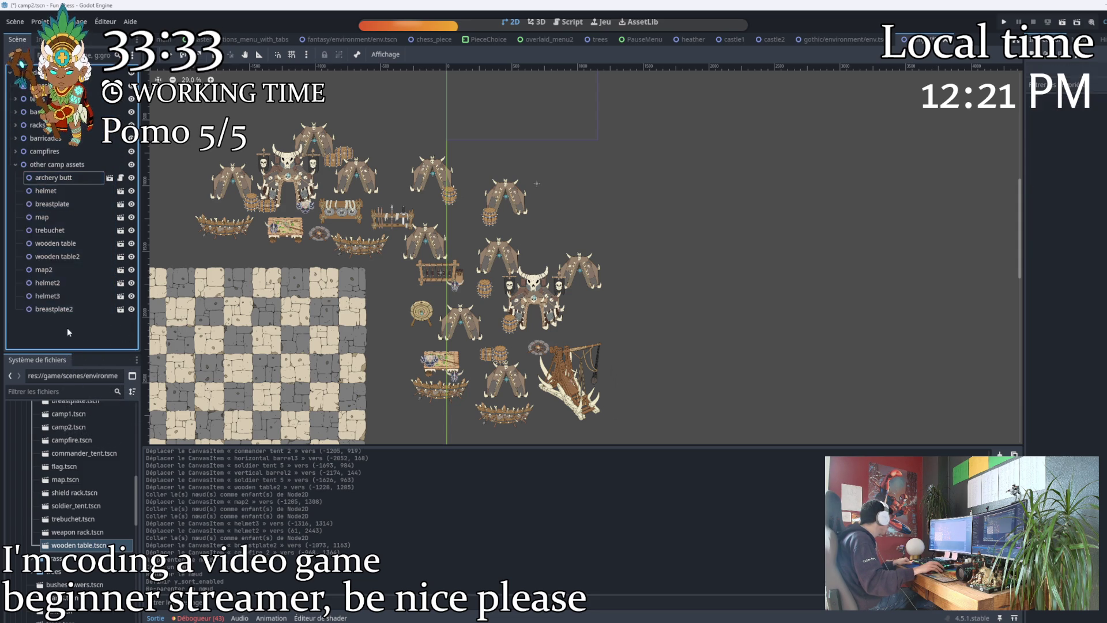
{"action": "left_click_drag", "start_coordinate": [50, 206], "coordinate": [50, 187]}
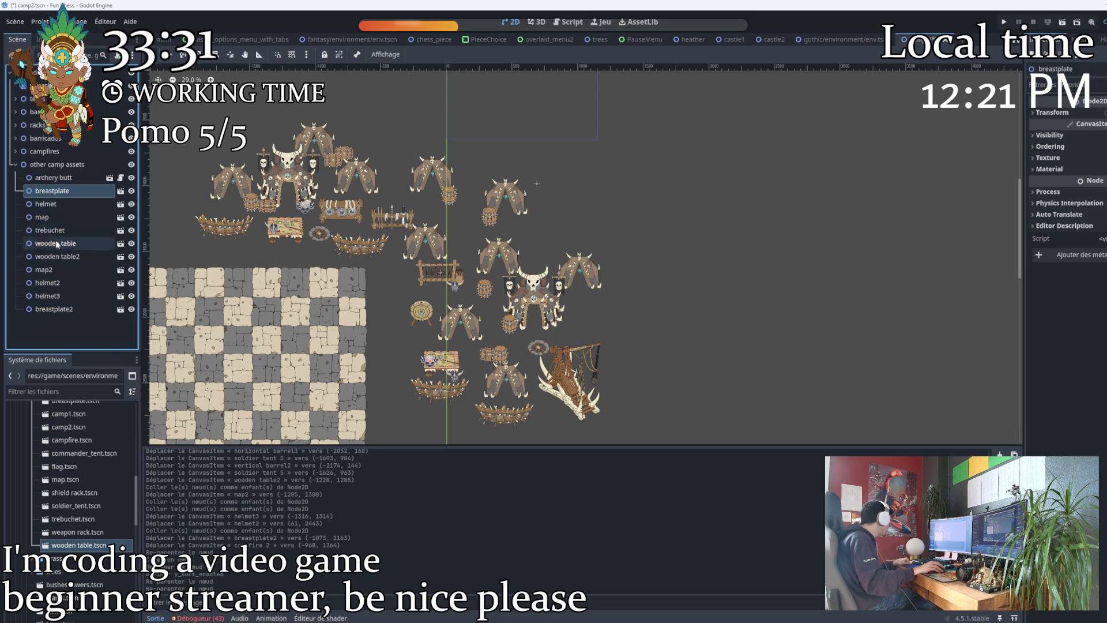
{"action": "left_click_drag", "start_coordinate": [55, 309], "coordinate": [61, 199]}
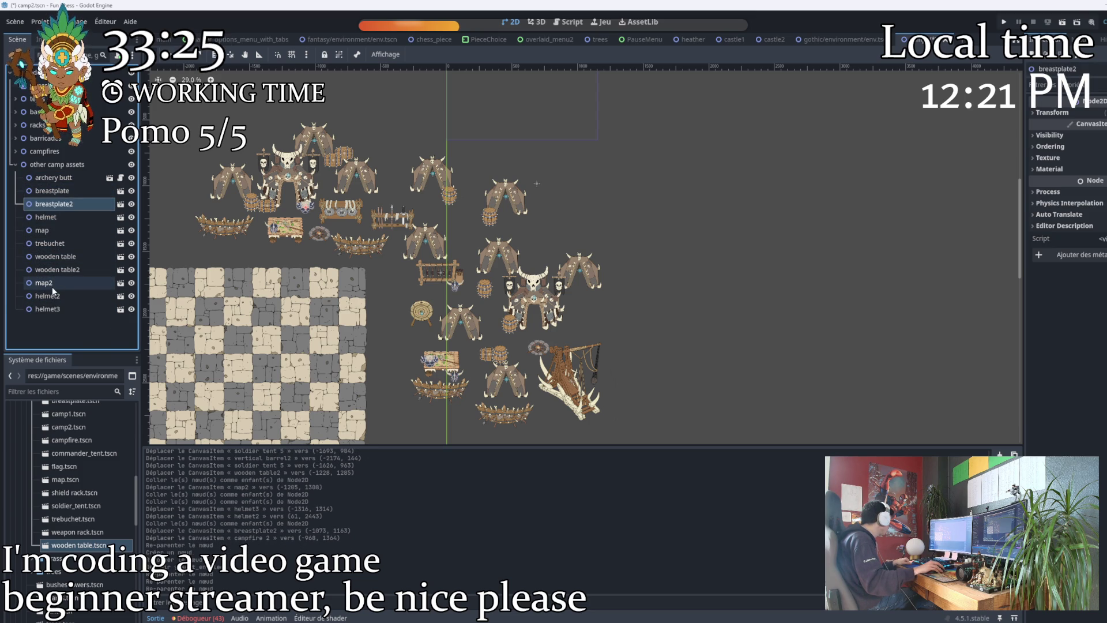
{"action": "left_click_drag", "start_coordinate": [52, 288], "coordinate": [52, 228]}
{"action": "left_click_drag", "start_coordinate": [48, 309], "coordinate": [51, 238]}
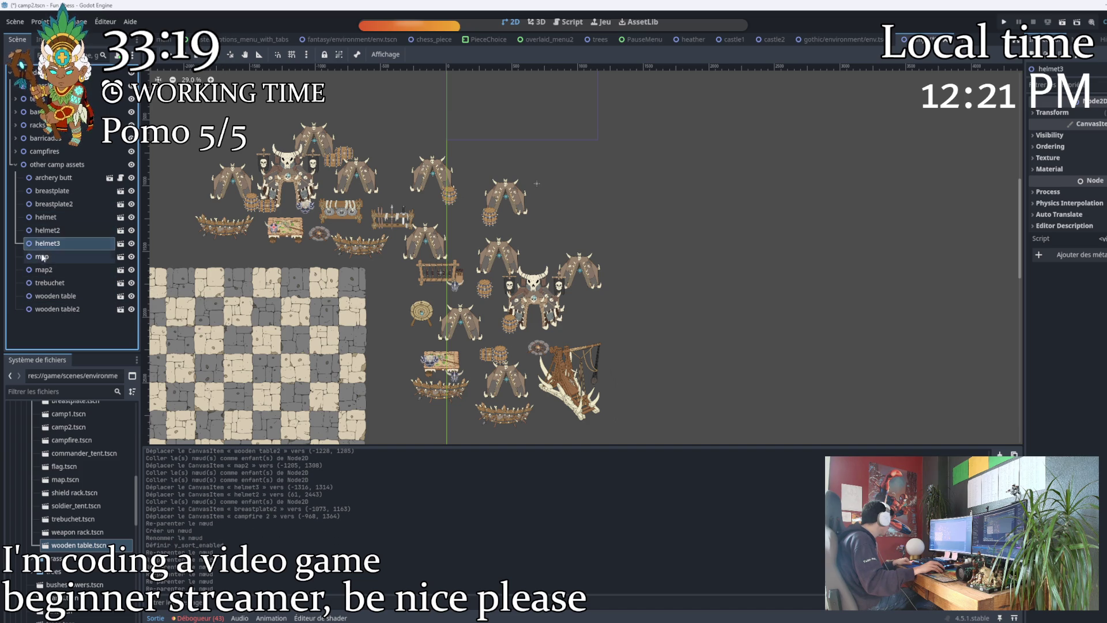
{"action": "left_click", "coordinate": [15, 165]}
{"action": "left_click", "coordinate": [71, 240]}
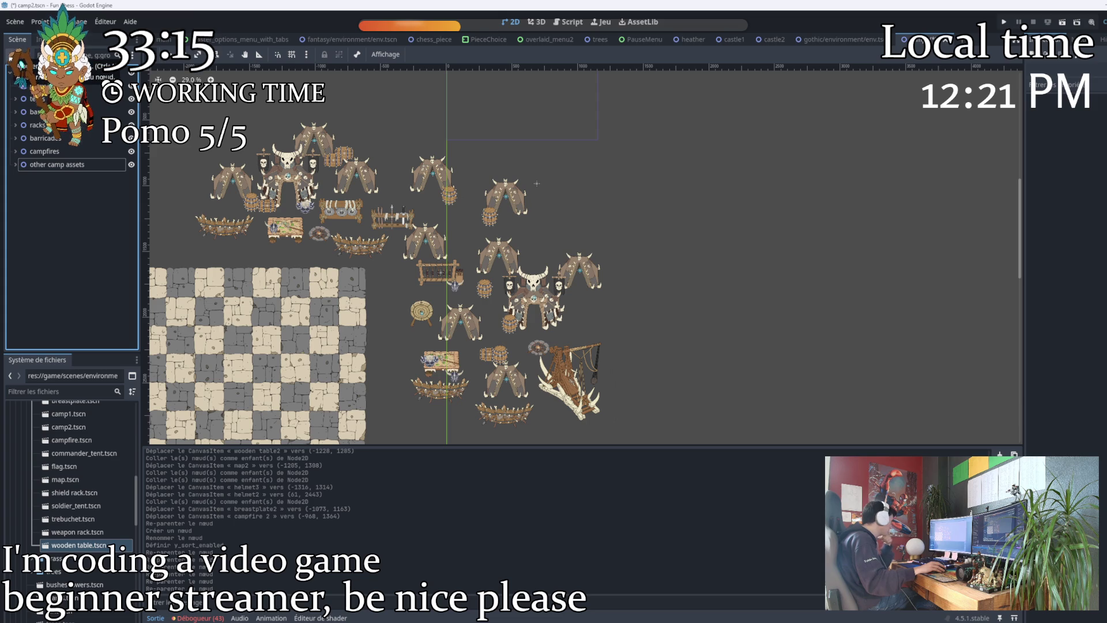
Add a Node2D group named trees to the scene.
{"action": "key", "text": "ctrl+a"}
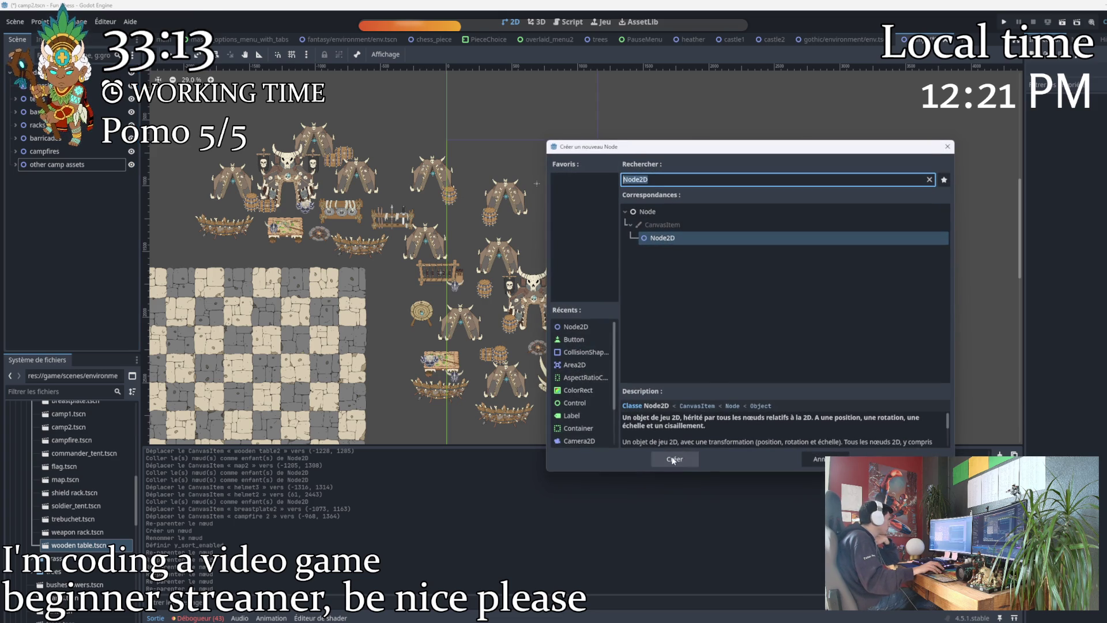
{"action": "left_click", "coordinate": [673, 459]}
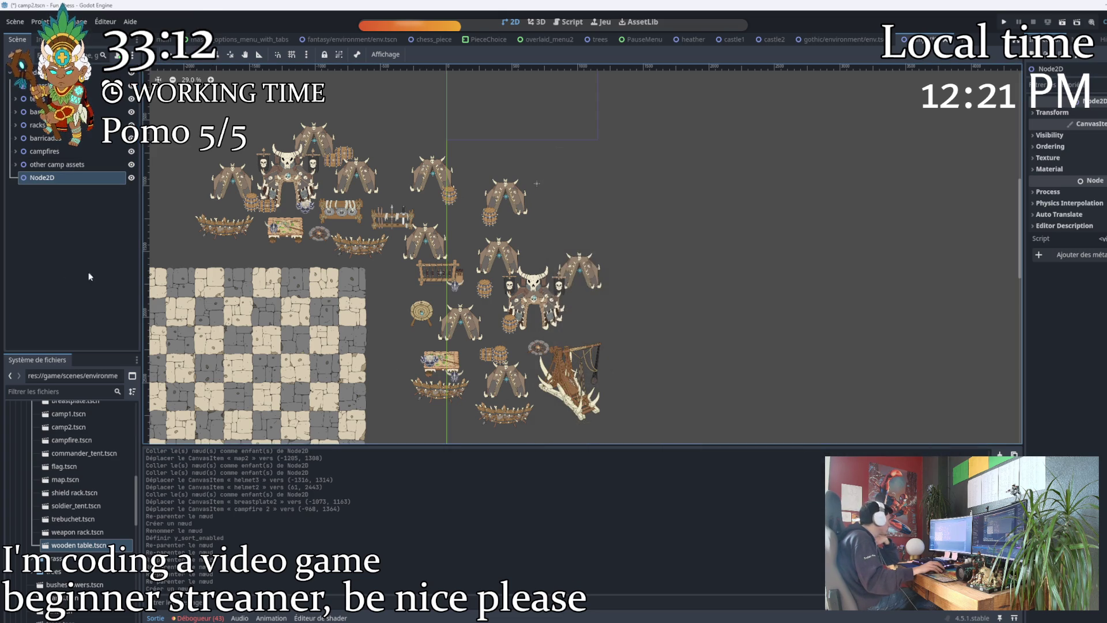
{"action": "double_click", "coordinate": [42, 177]}
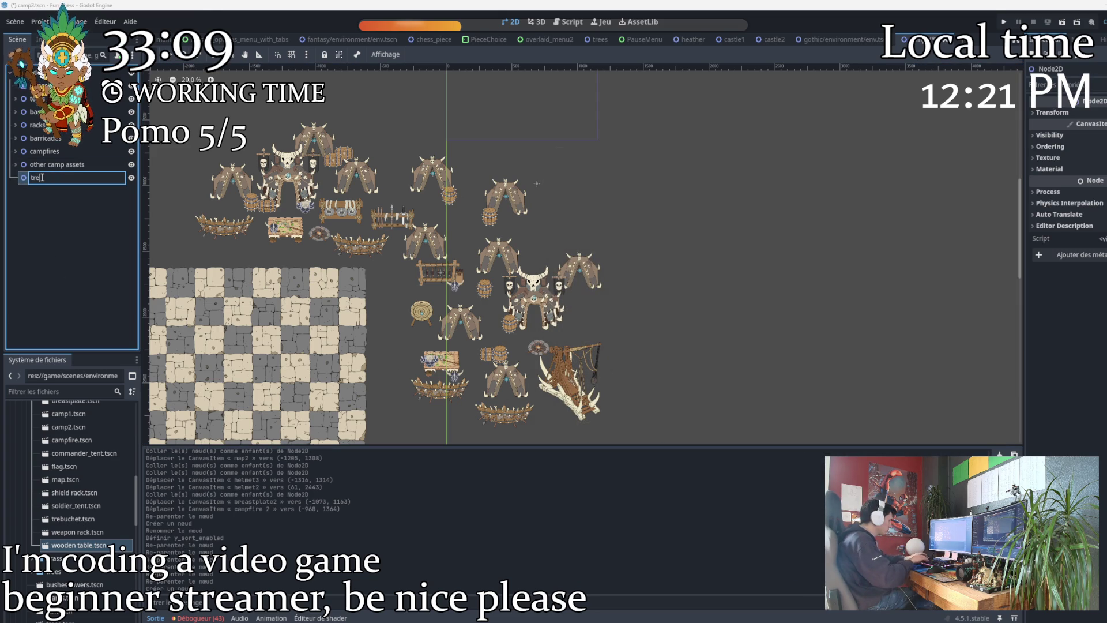
{"action": "type", "text": "es"}
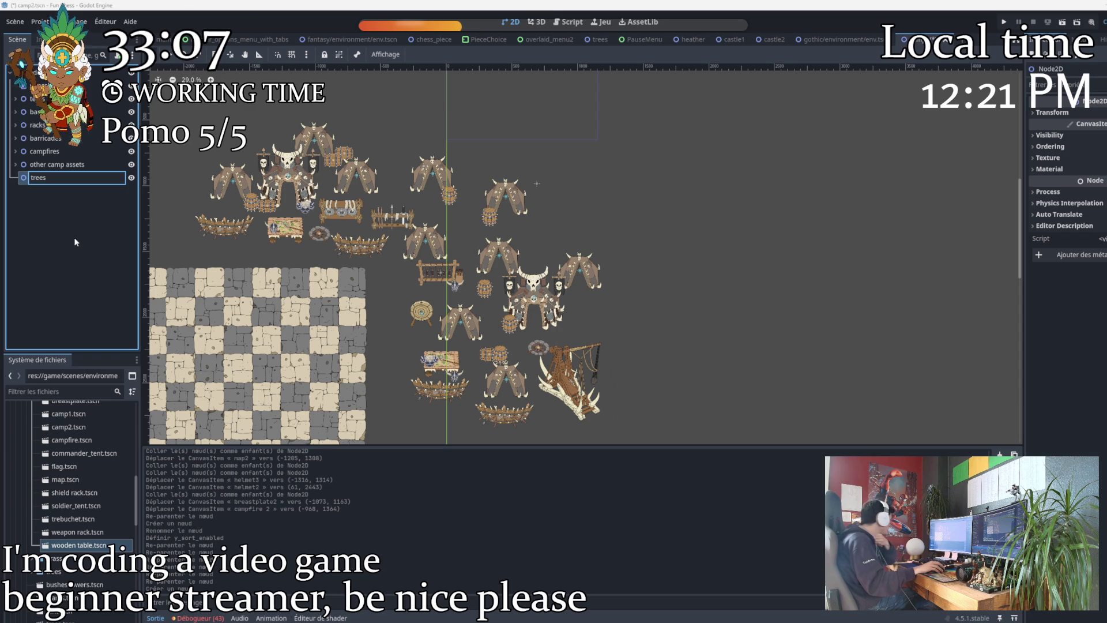
{"action": "key", "text": "Return"}
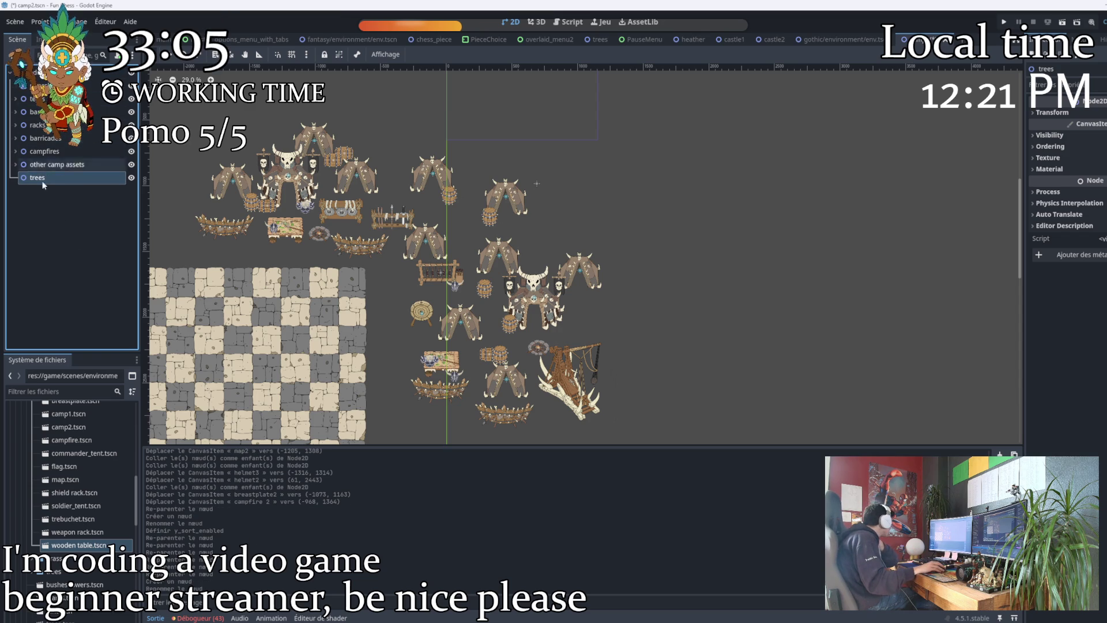
Add another Node2D named 'grass, flowers and bushes' at the scene root.
{"action": "left_click", "coordinate": [8, 84]}
{"action": "key", "text": "ctrl+a"}
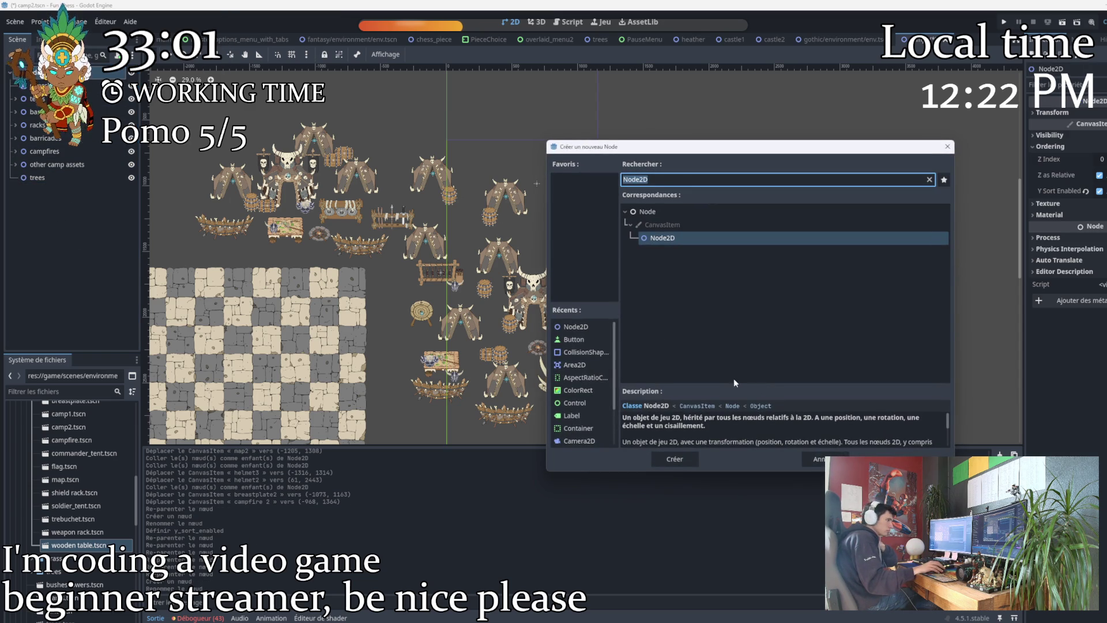
{"action": "left_click", "coordinate": [692, 462]}
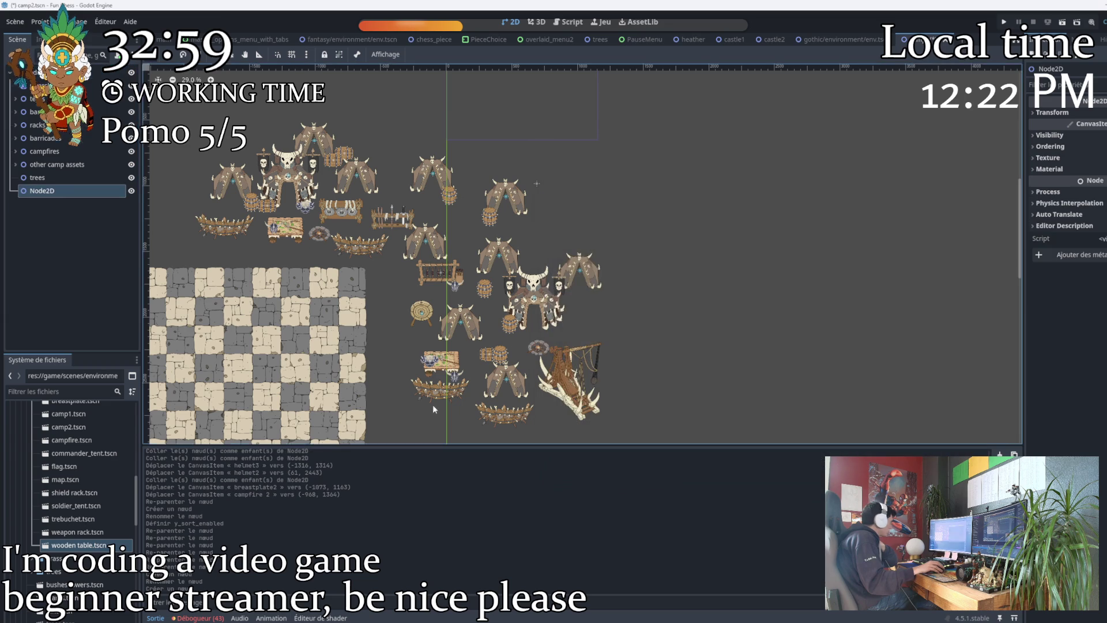
{"action": "key", "text": "F2"}
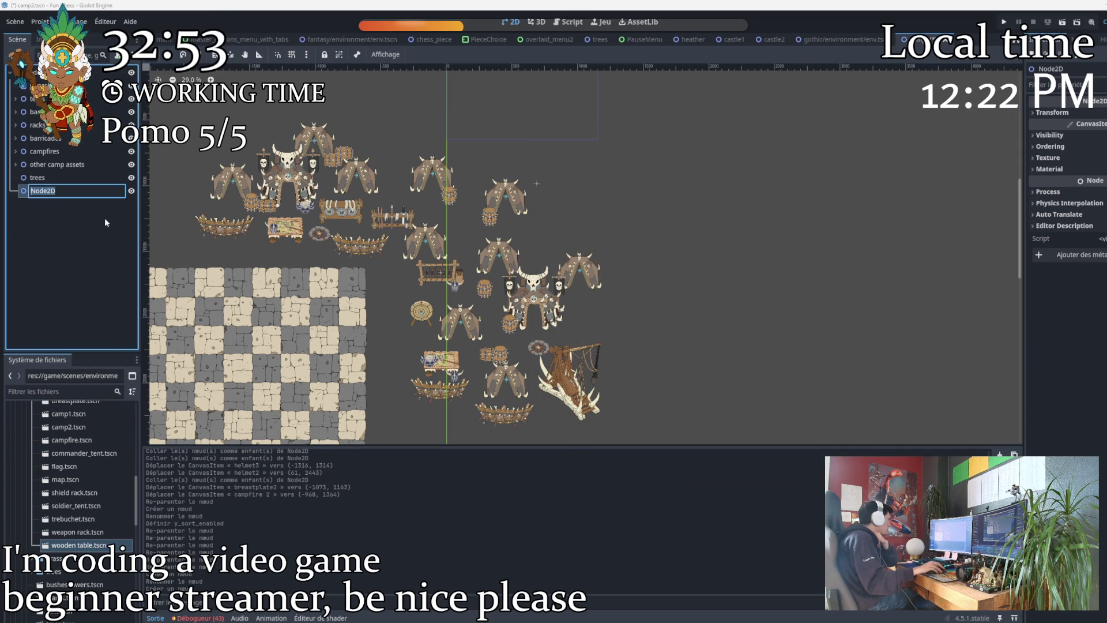
{"action": "type", "text": "grass"}
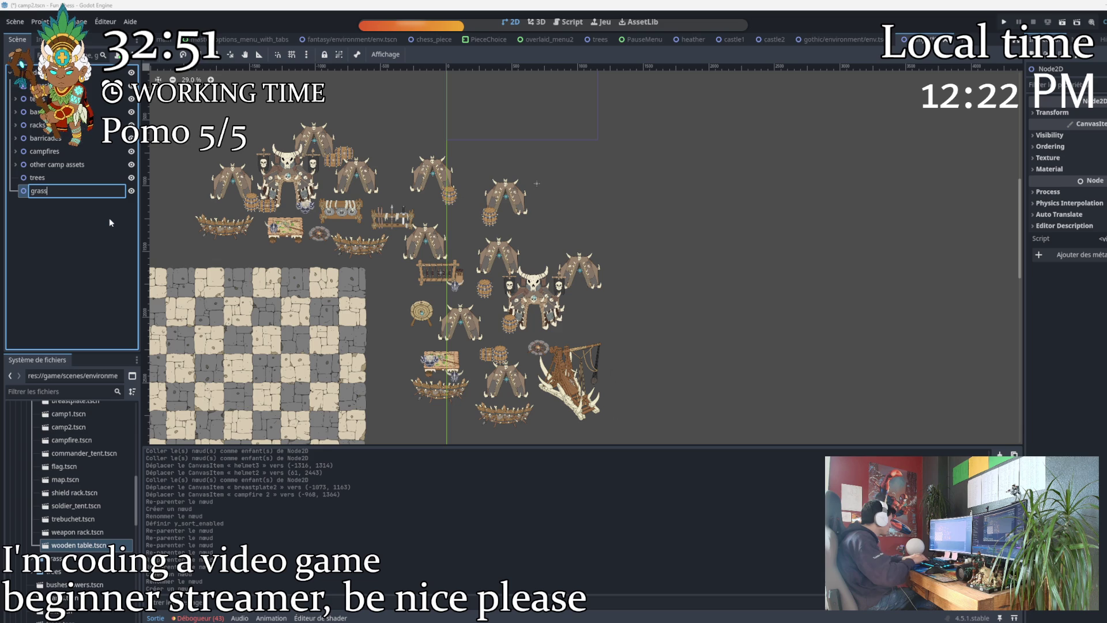
{"action": "type", "text": ", flo"}
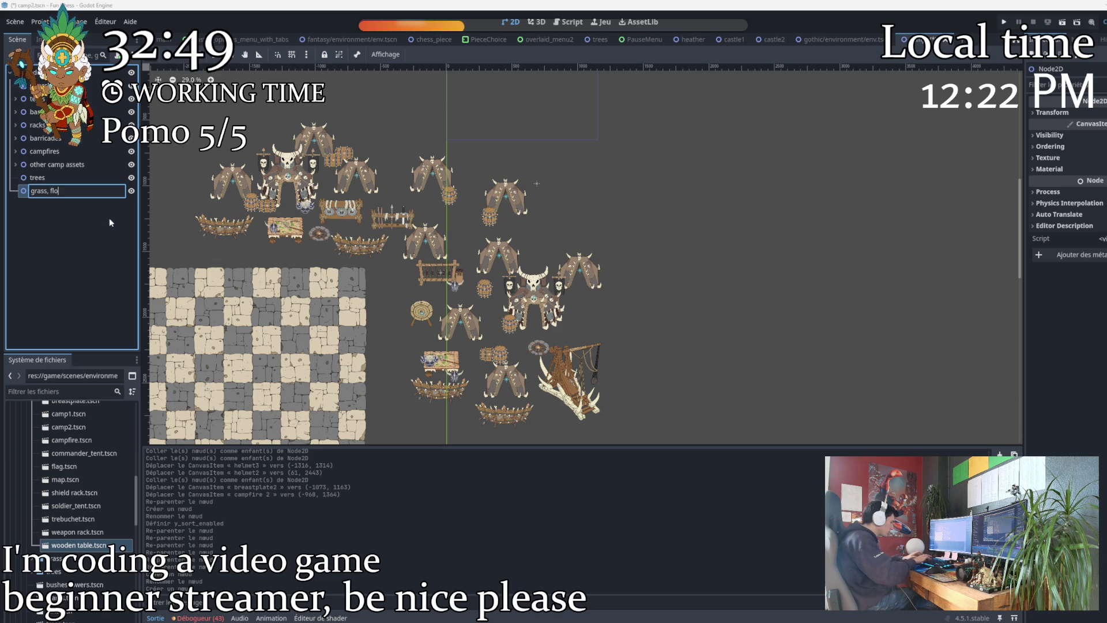
{"action": "type", "text": "wers ans"}
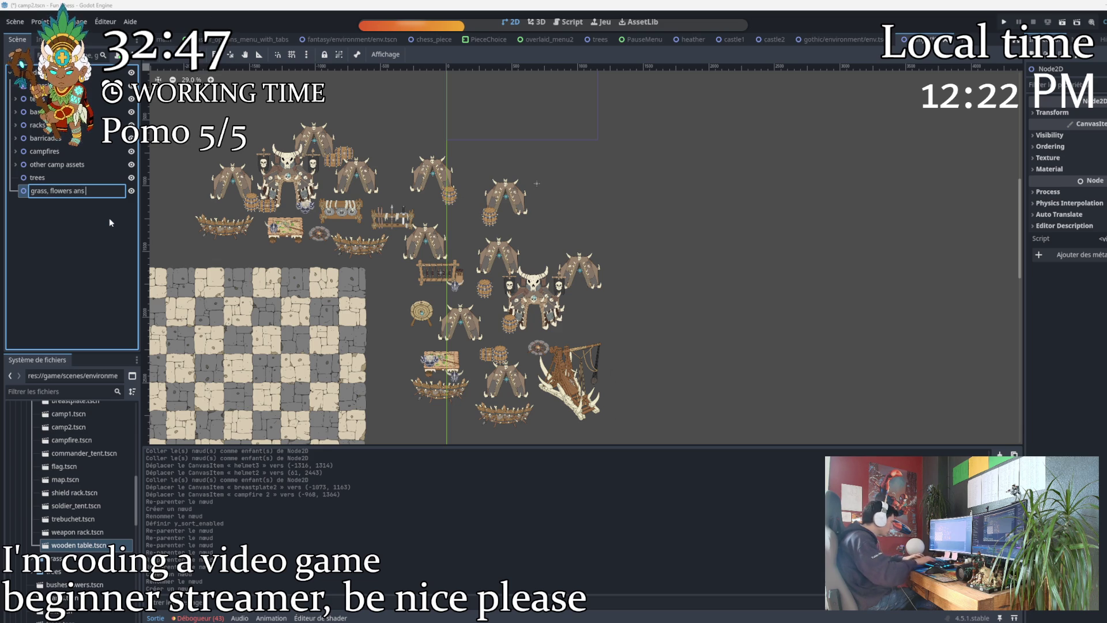
{"action": "key", "text": "BackSpace"}
{"action": "type", "text": "d"}
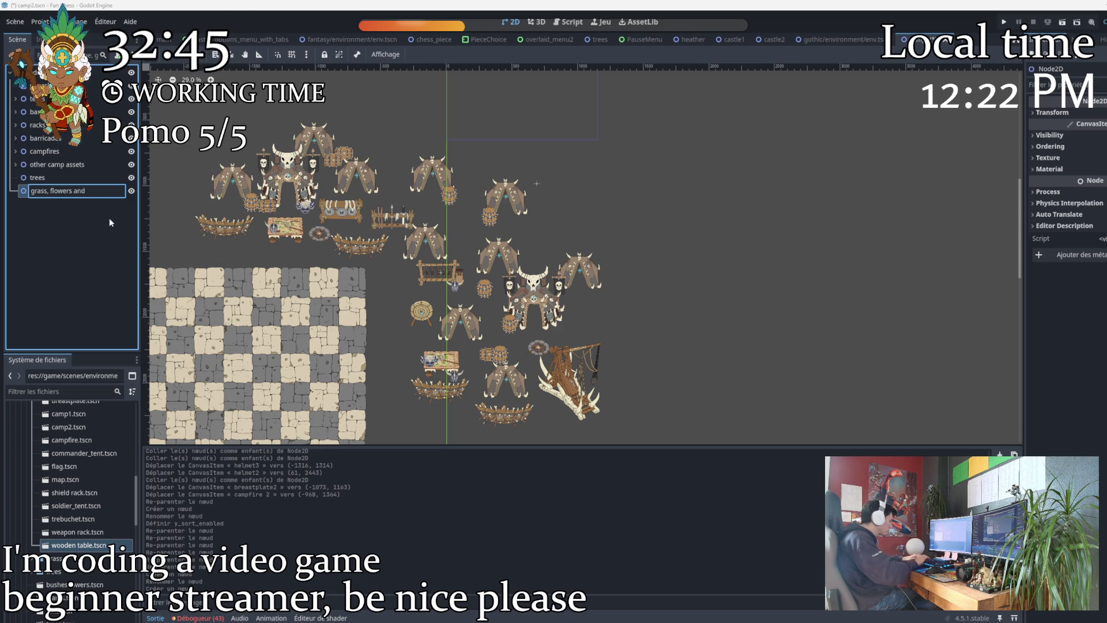
{"action": "type", "text": " bush"}
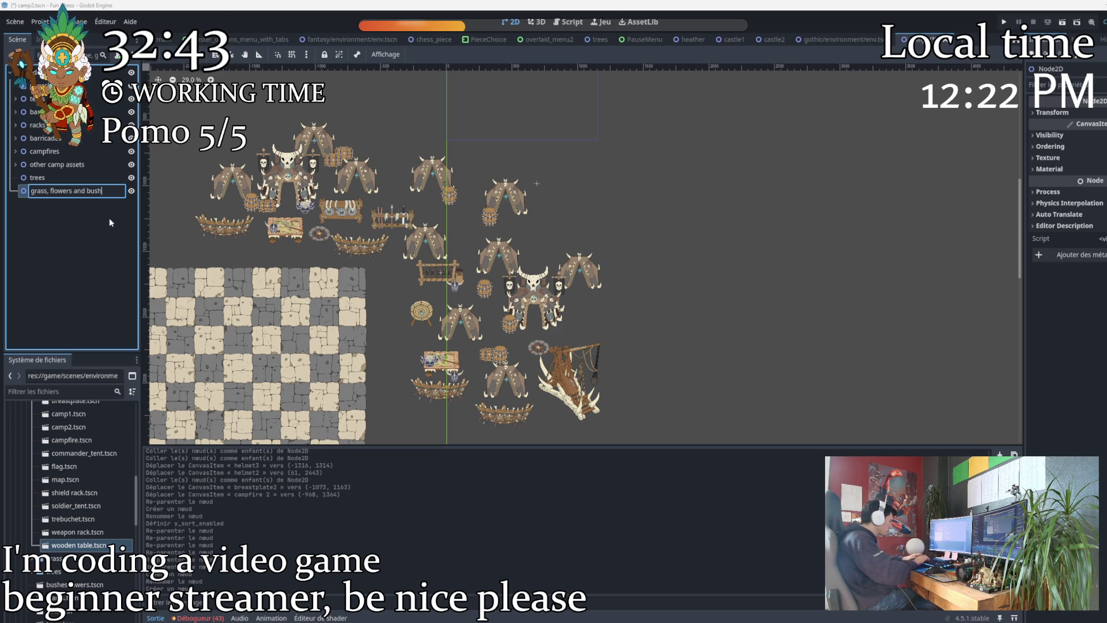
{"action": "type", "text": "es"}
{"action": "key", "text": "Return"}
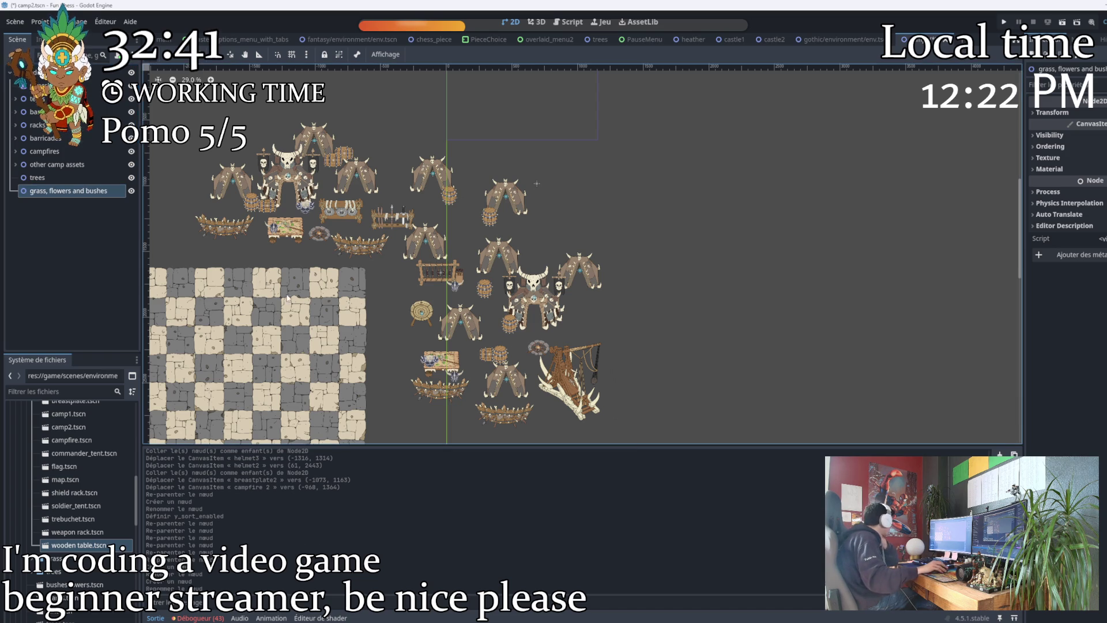
{"action": "scroll", "coordinate": [252, 279], "scroll_direction": "up", "scroll_amount": 2}
{"action": "scroll", "coordinate": [81, 551], "scroll_direction": "up", "scroll_amount": 5}
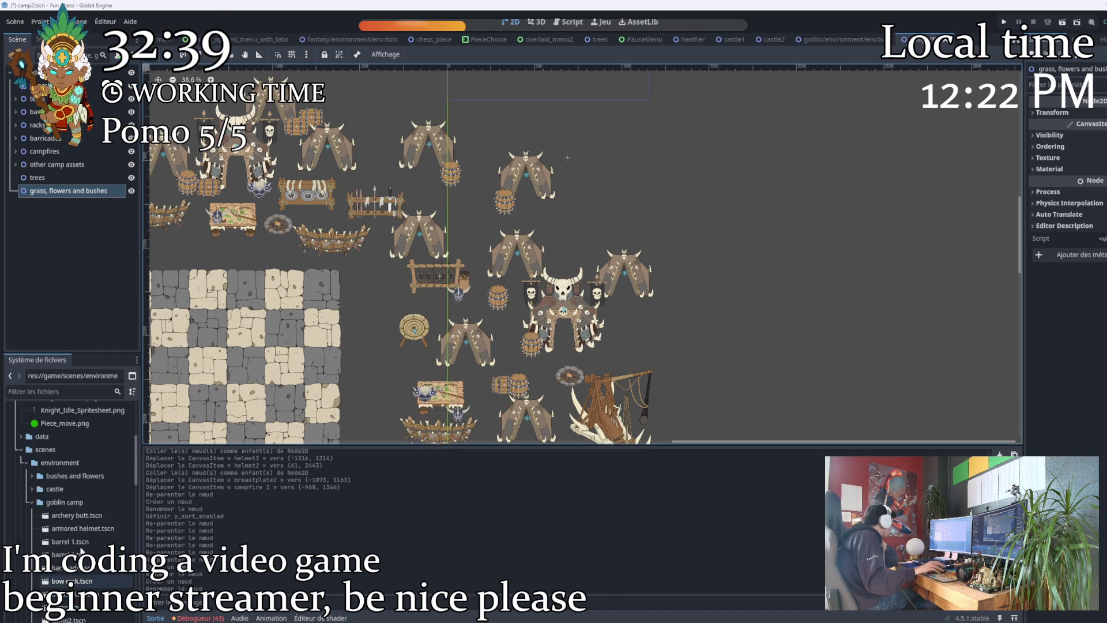
{"action": "scroll", "coordinate": [81, 552], "scroll_direction": "down", "scroll_amount": 5}
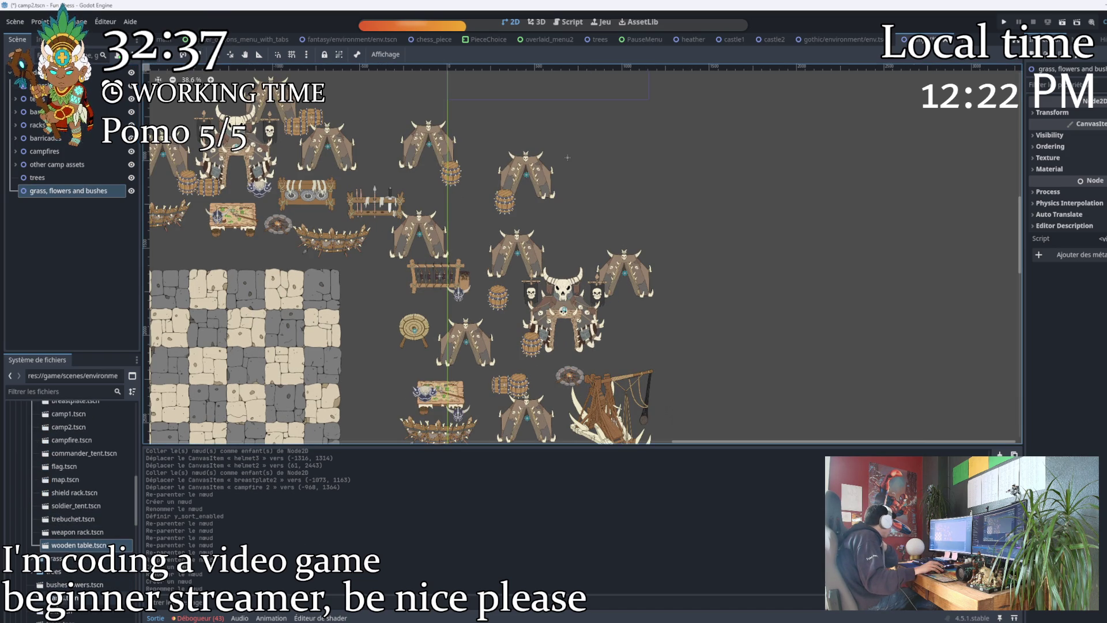
Drag tree scenes from the trees folder onto the canvas, placing an oak and scots pine.
{"action": "left_click", "coordinate": [32, 573]}
{"action": "scroll", "coordinate": [69, 548], "scroll_direction": "down", "scroll_amount": 2}
{"action": "mouse_move", "coordinate": [71, 530]}
{"action": "left_mouse_down"}
{"action": "mouse_move", "coordinate": [140, 504]}
{"action": "mouse_move", "coordinate": [473, 197]}
{"action": "left_mouse_up"}
{"action": "mouse_move", "coordinate": [92, 548]}
{"action": "left_mouse_down"}
{"action": "mouse_move", "coordinate": [444, 242]}
{"action": "mouse_move", "coordinate": [480, 245]}
{"action": "left_mouse_up"}
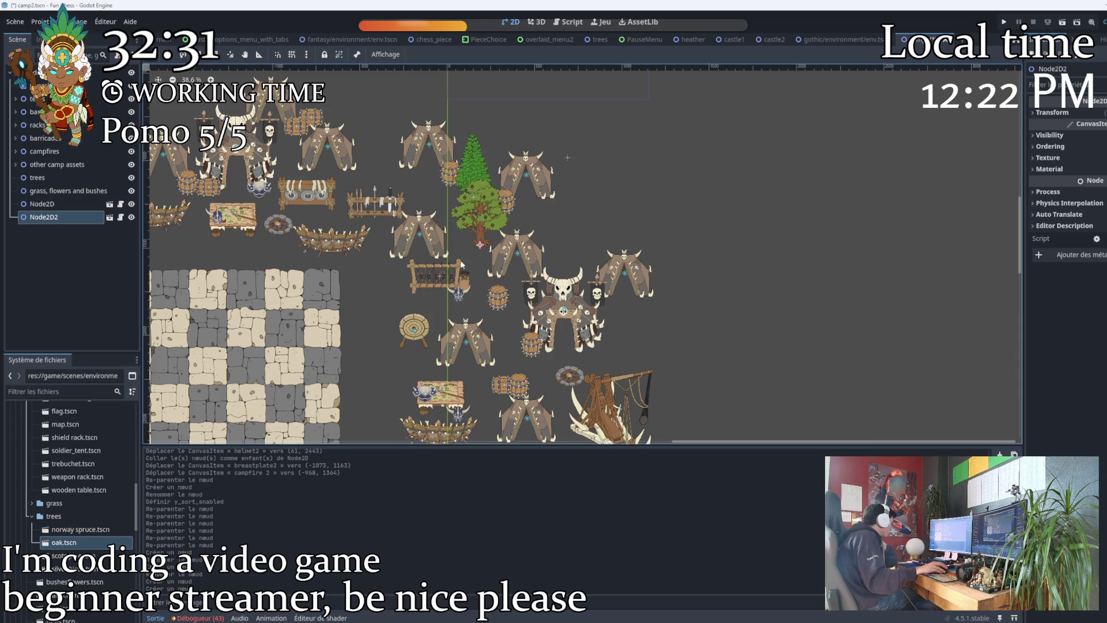
{"action": "mouse_move", "coordinate": [69, 556]}
{"action": "left_mouse_down"}
{"action": "mouse_move", "coordinate": [205, 501]}
{"action": "mouse_move", "coordinate": [470, 312]}
{"action": "mouse_move", "coordinate": [82, 576]}
{"action": "mouse_move", "coordinate": [330, 484]}
{"action": "mouse_move", "coordinate": [412, 306]}
{"action": "mouse_move", "coordinate": [384, 303]}
{"action": "left_mouse_up"}
Rename two instances to silver birch and scots pine and move them into trees.
{"action": "double_click", "coordinate": [53, 244]}
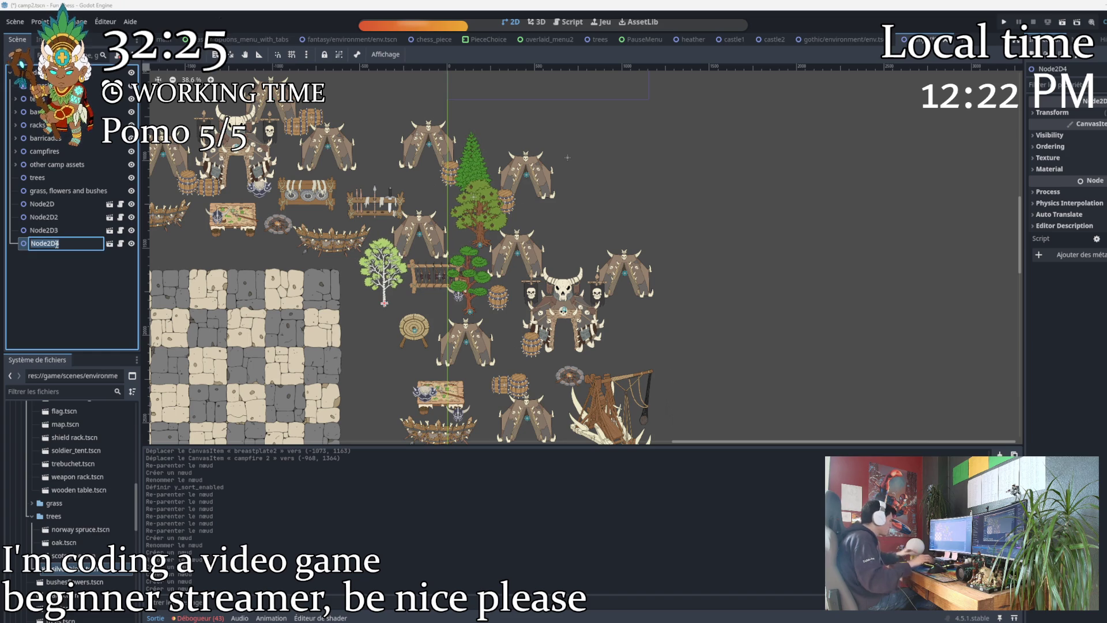
{"action": "type", "text": "silver birch"}
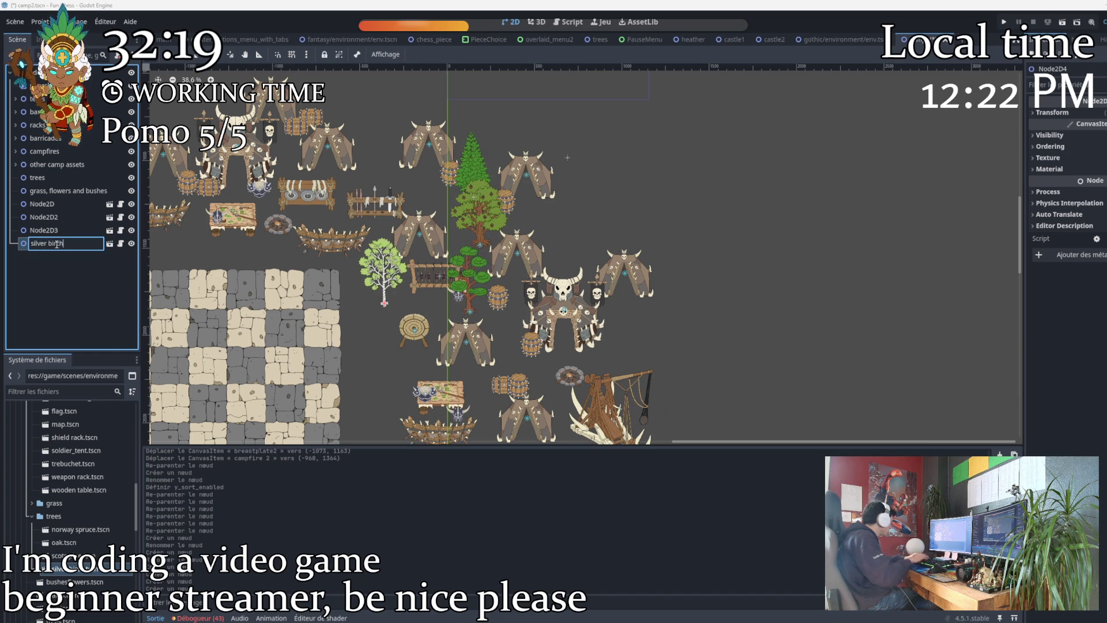
{"action": "key", "text": "Return"}
{"action": "left_click_drag", "start_coordinate": [62, 178], "coordinate": [62, 179]}
{"action": "left_click", "coordinate": [45, 243]}
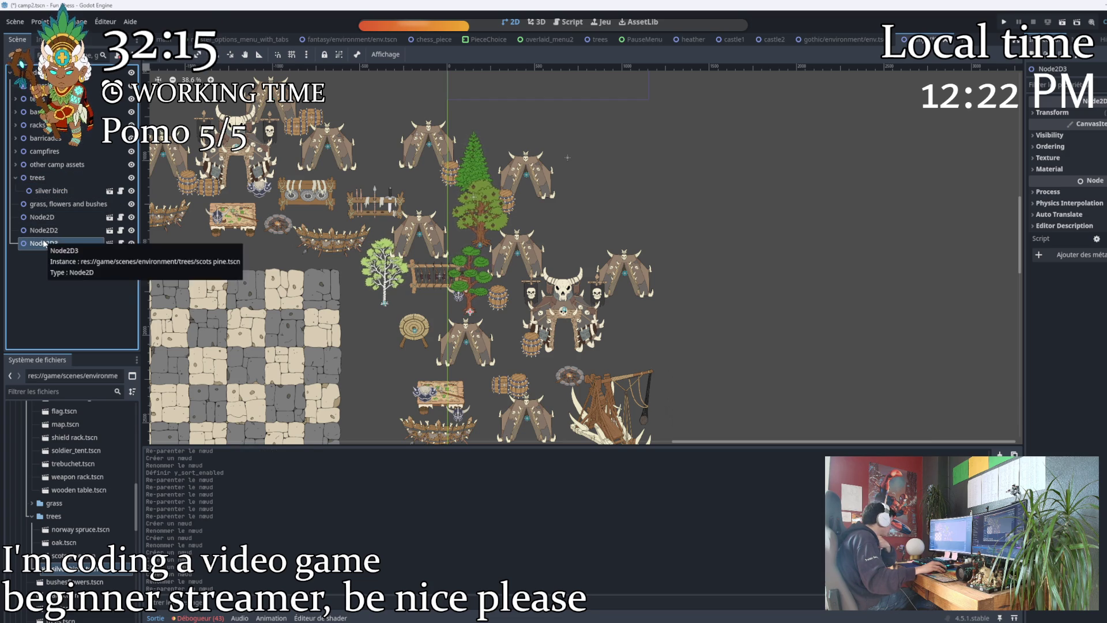
{"action": "left_click", "coordinate": [45, 243]}
{"action": "type", "text": "scots pine"}
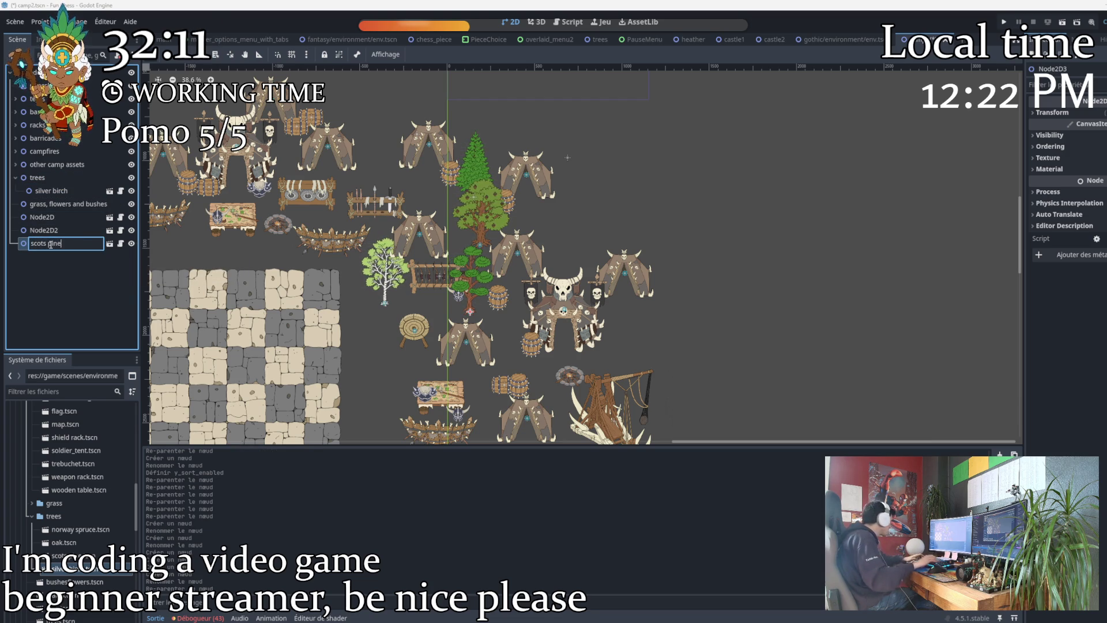
{"action": "key", "text": "Return"}
{"action": "left_click_drag", "start_coordinate": [63, 245], "coordinate": [51, 197]}
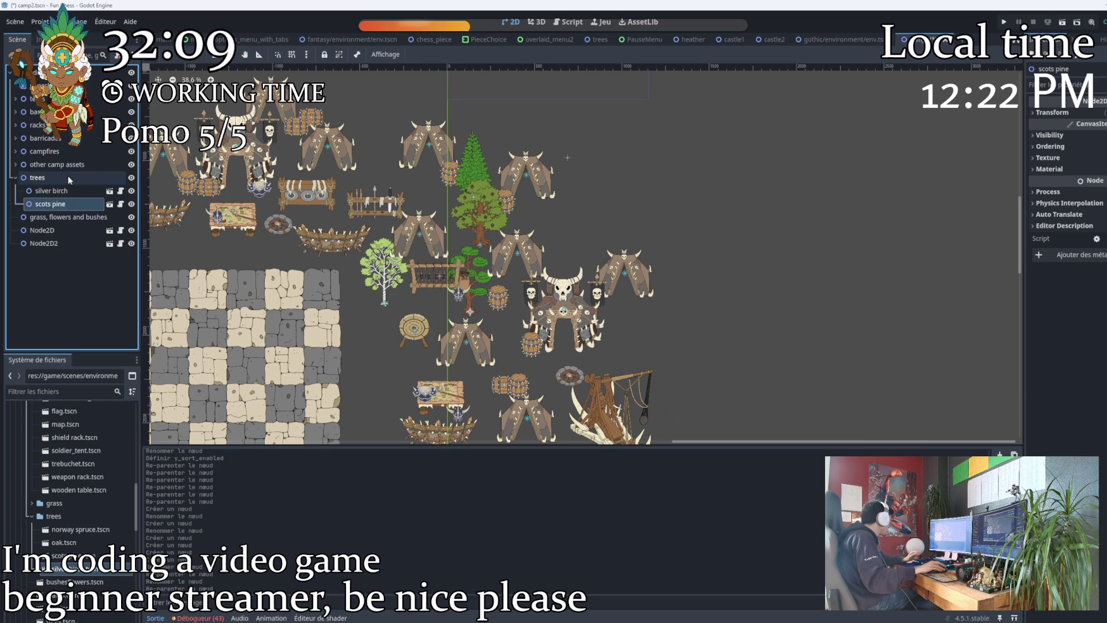
Rename the remaining instances to oak and norway spruce and move them into trees.
{"action": "left_click", "coordinate": [50, 244]}
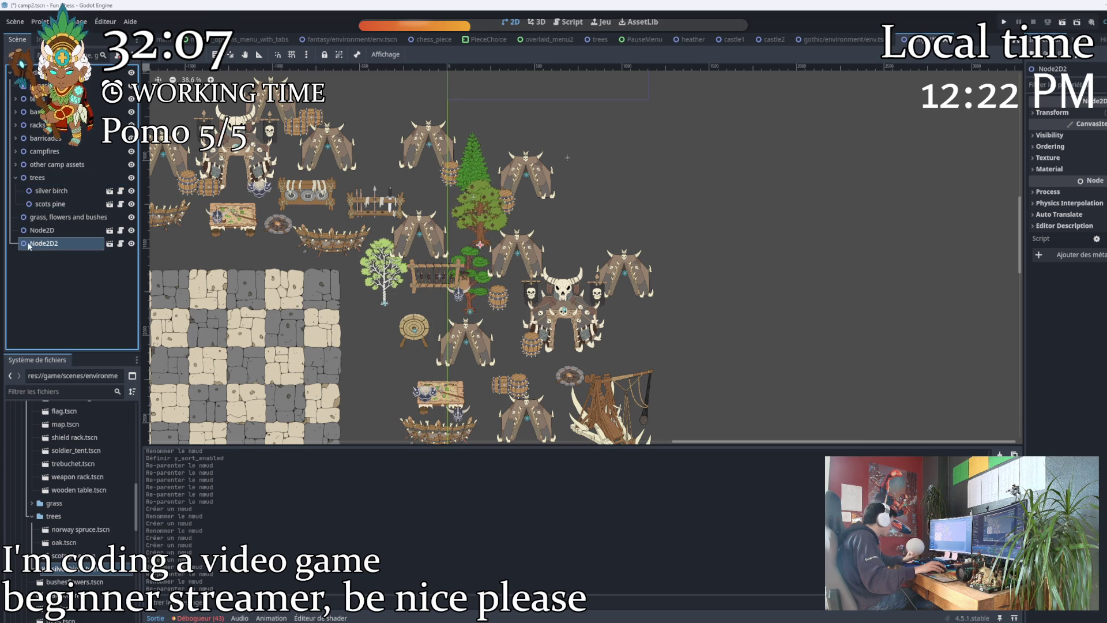
{"action": "left_click", "coordinate": [49, 245]}
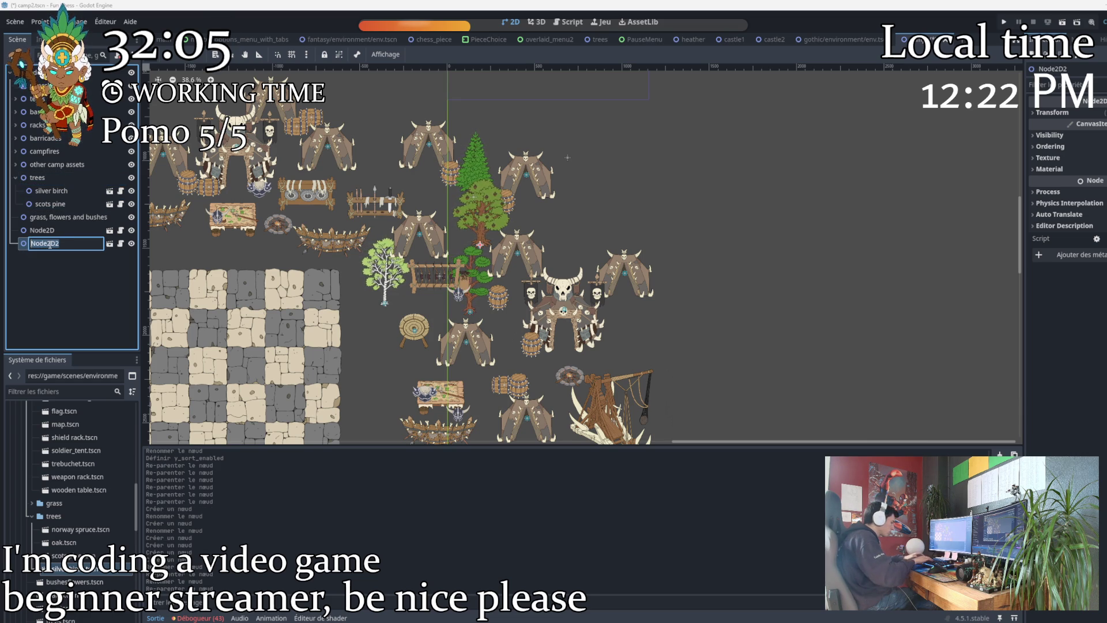
{"action": "type", "text": "oak"}
{"action": "key", "text": "Return"}
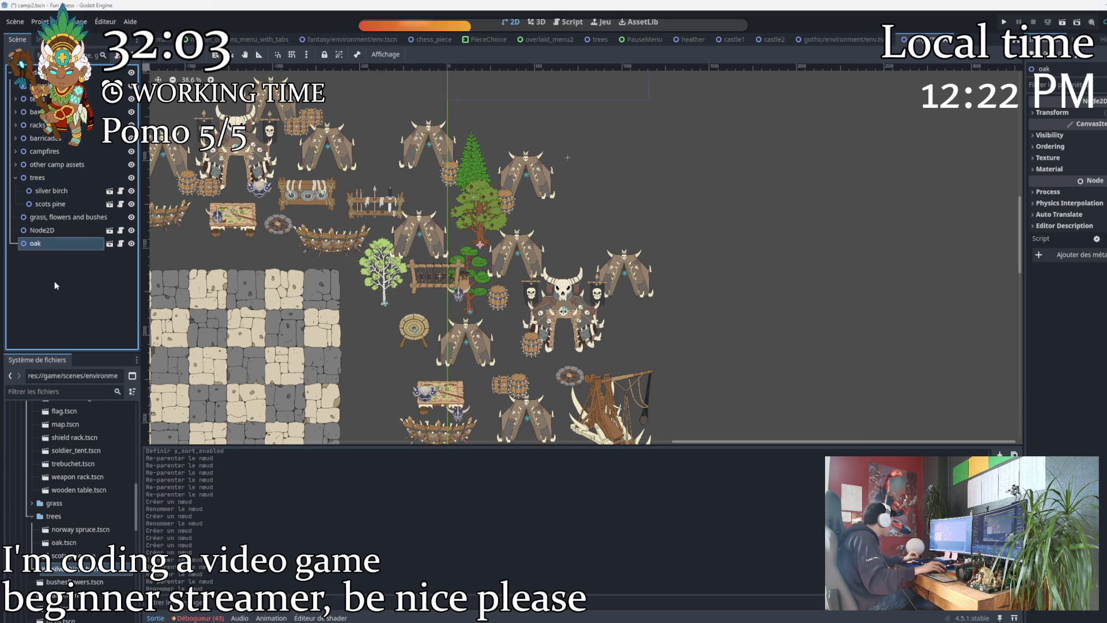
{"action": "left_click_drag", "start_coordinate": [62, 179], "coordinate": [62, 179]}
{"action": "left_click", "coordinate": [56, 246]}
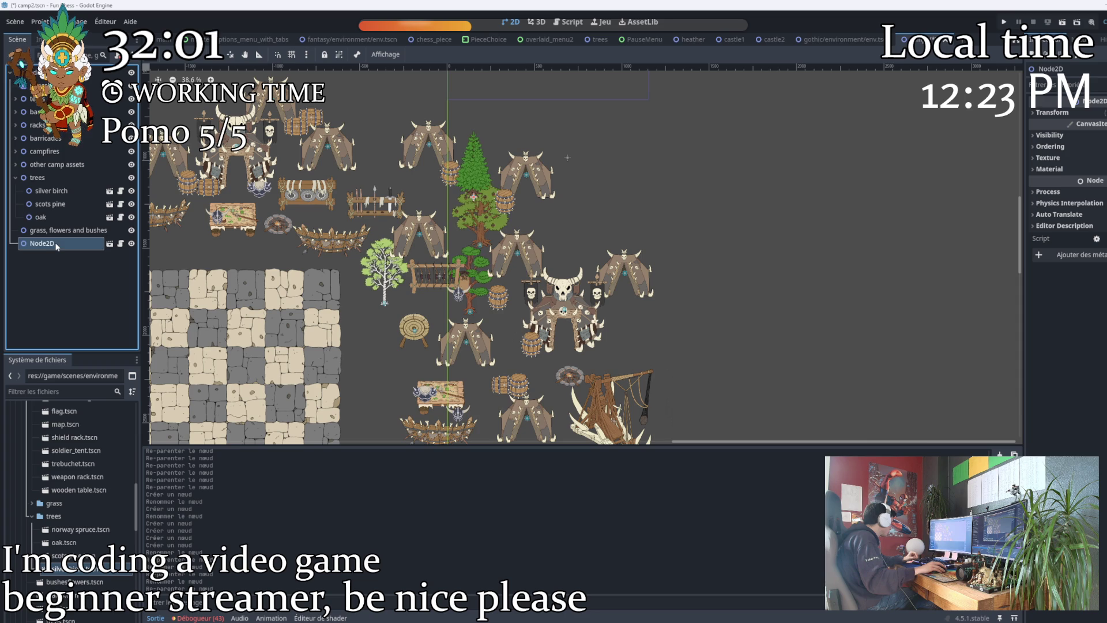
{"action": "double_click", "coordinate": [52, 247]}
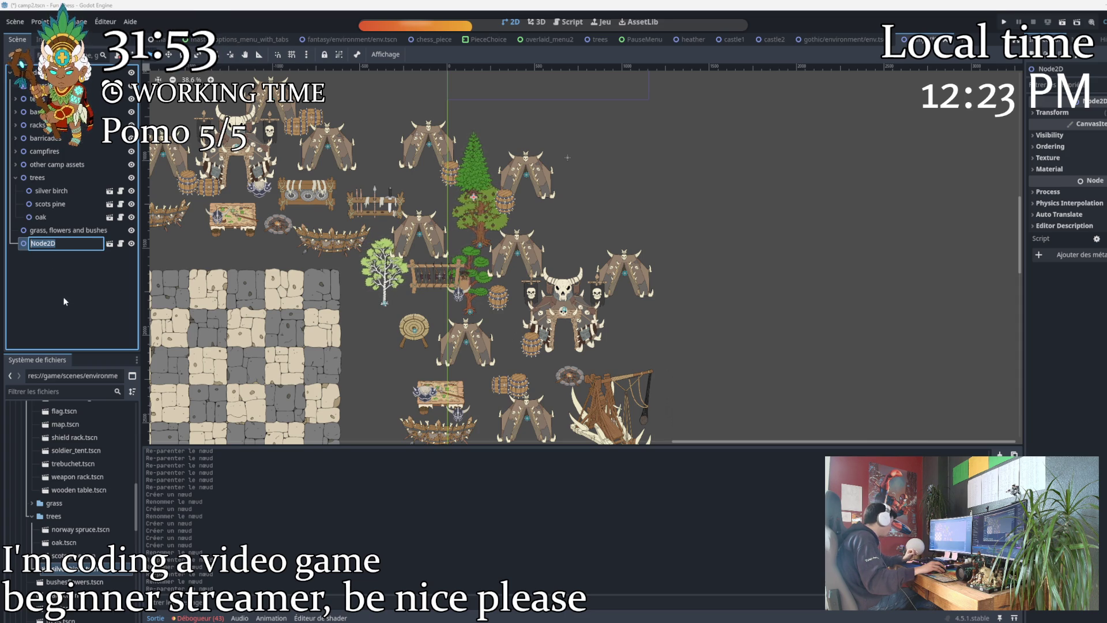
{"action": "type", "text": "nor"}
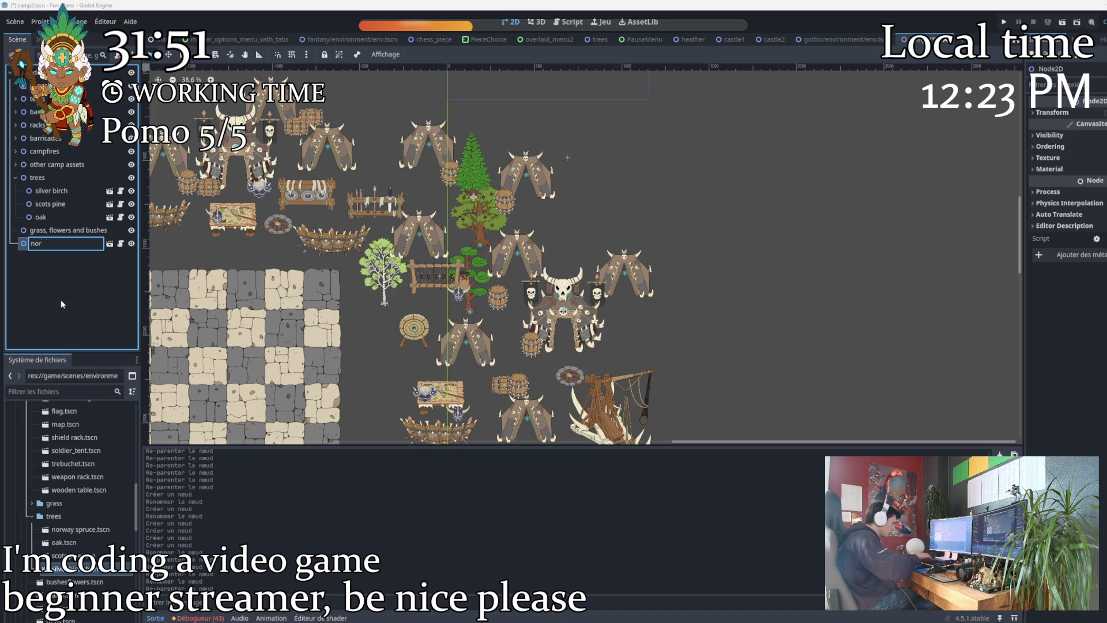
{"action": "type", "text": "way spruce"}
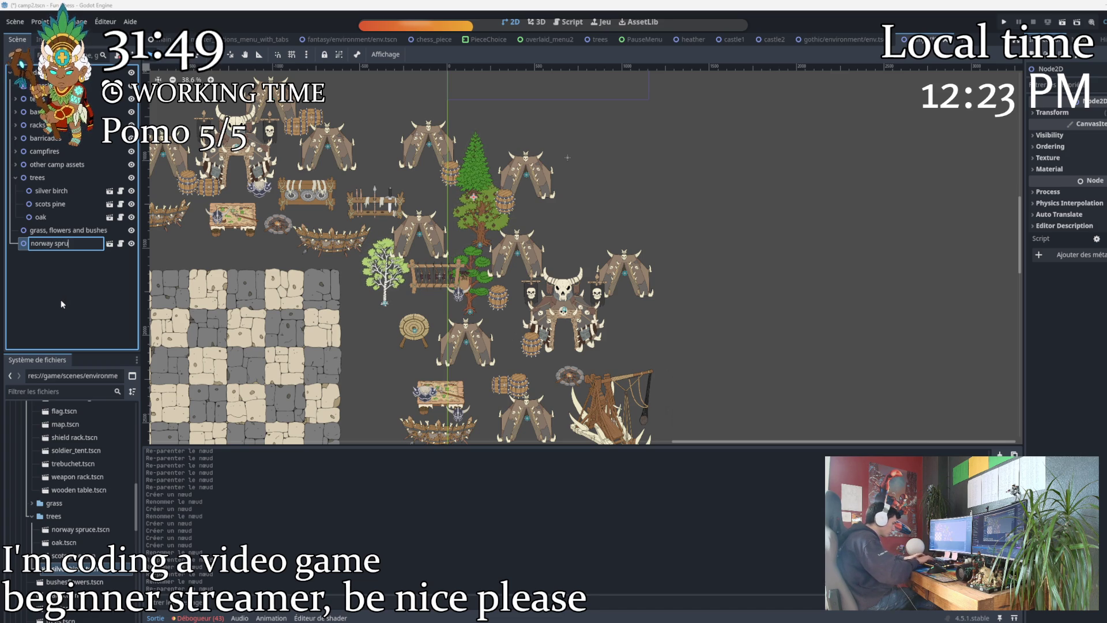
{"action": "key", "text": "Return"}
{"action": "left_click_drag", "start_coordinate": [46, 247], "coordinate": [53, 177]}
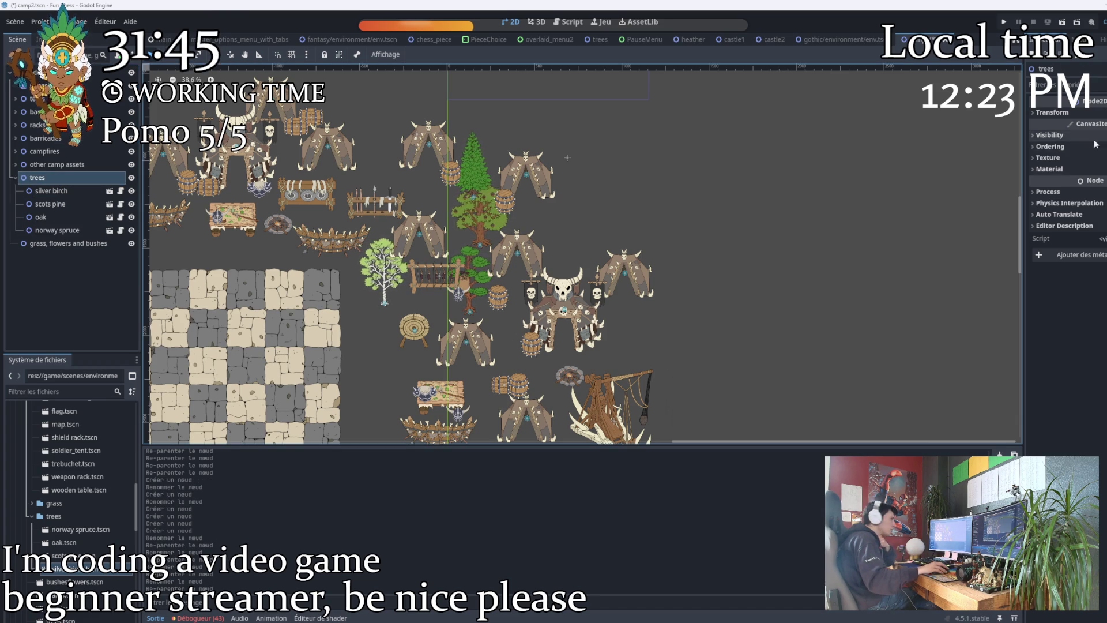
Turn on Y sorting for the trees group and the grass, flowers and bushes group.
{"action": "left_click", "coordinate": [1061, 148]}
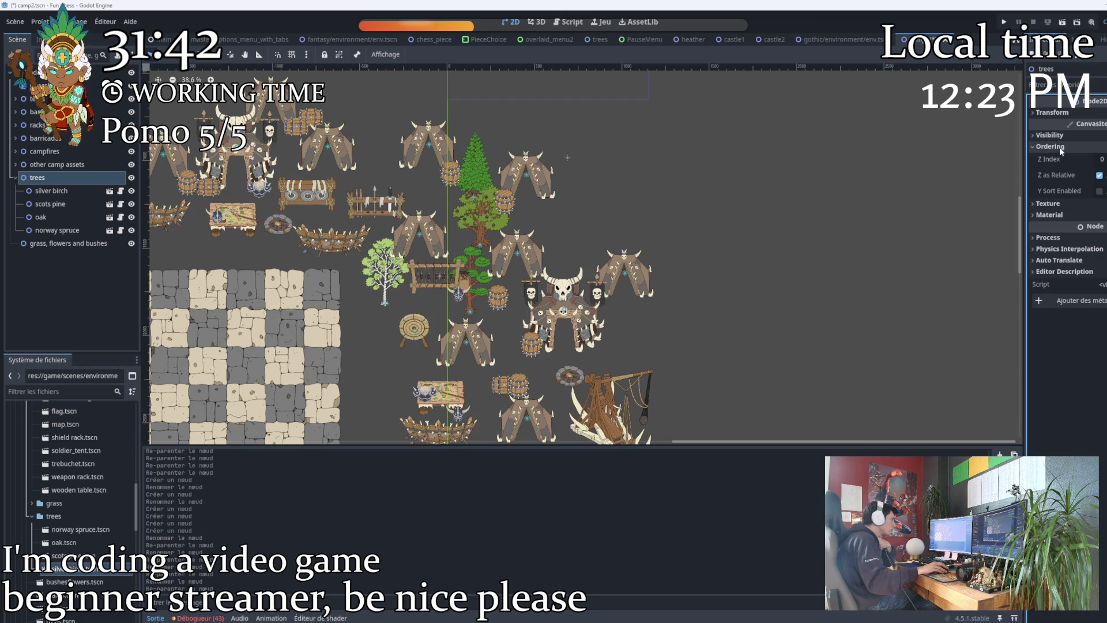
{"action": "left_click", "coordinate": [1100, 191]}
{"action": "left_click", "coordinate": [69, 243]}
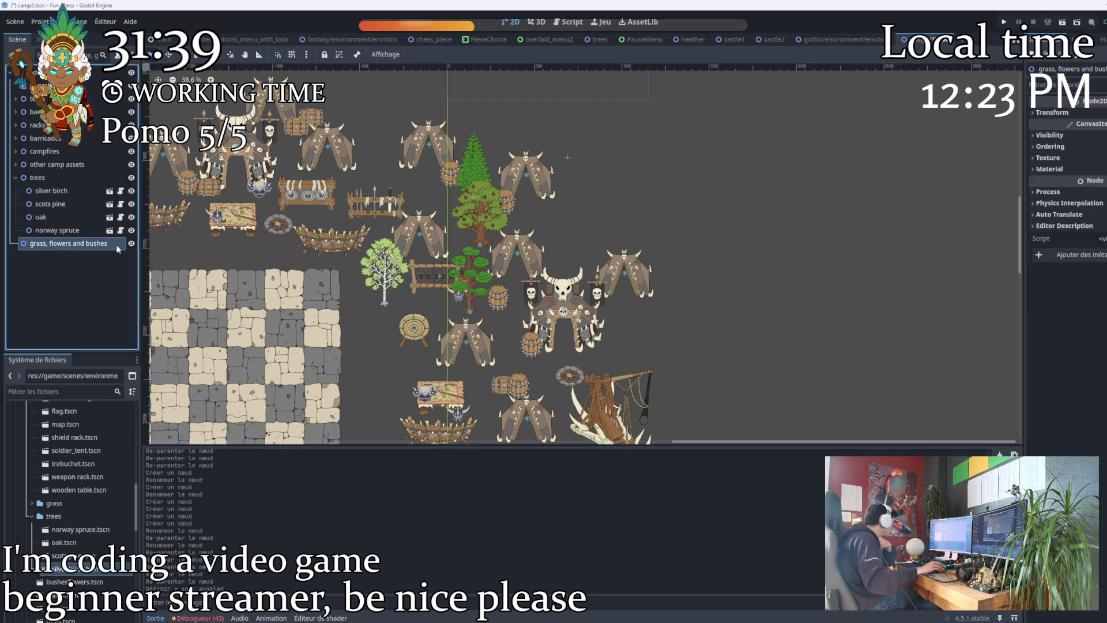
{"action": "left_click", "coordinate": [1050, 147]}
{"action": "left_click", "coordinate": [1100, 191]}
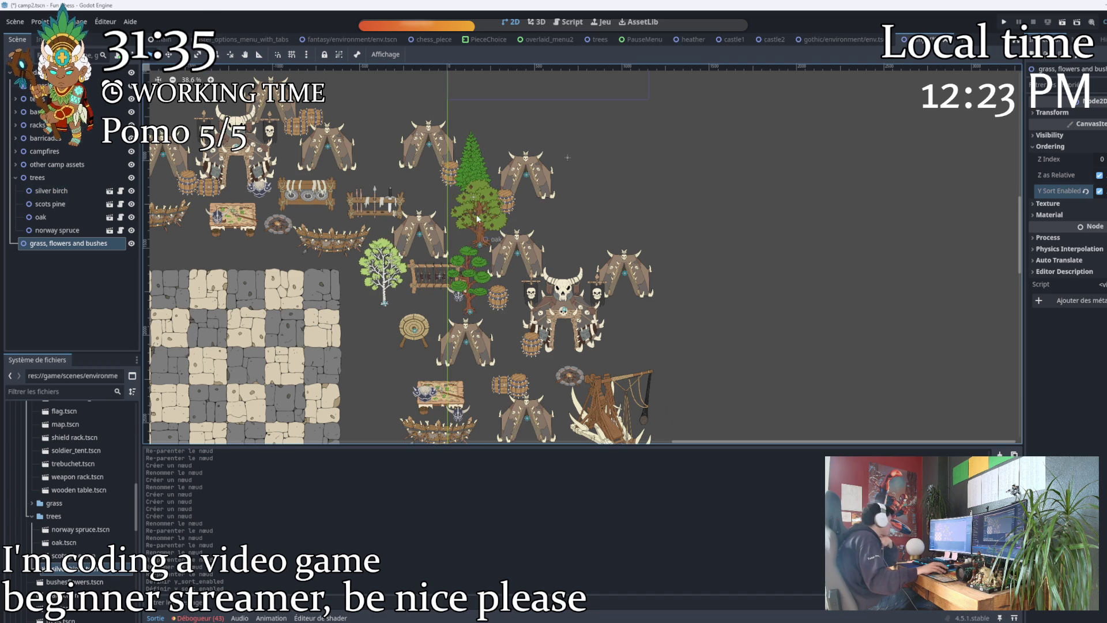
{"action": "scroll", "coordinate": [388, 238], "scroll_direction": "up", "scroll_amount": 2}
{"action": "scroll", "coordinate": [388, 238], "scroll_direction": "down", "scroll_amount": 2}
Drag the silver birch, Norway spruce and oak among the tents, and the scots pine beside the left table.
{"action": "mouse_move", "coordinate": [346, 254]}
{"action": "left_mouse_down"}
{"action": "mouse_move", "coordinate": [207, 219]}
{"action": "mouse_move", "coordinate": [381, 235]}
{"action": "mouse_move", "coordinate": [346, 190]}
{"action": "mouse_move", "coordinate": [352, 121]}
{"action": "mouse_move", "coordinate": [377, 139]}
{"action": "mouse_move", "coordinate": [381, 100]}
{"action": "left_mouse_up"}
{"action": "scroll", "coordinate": [381, 235], "scroll_direction": "up", "scroll_amount": 2}
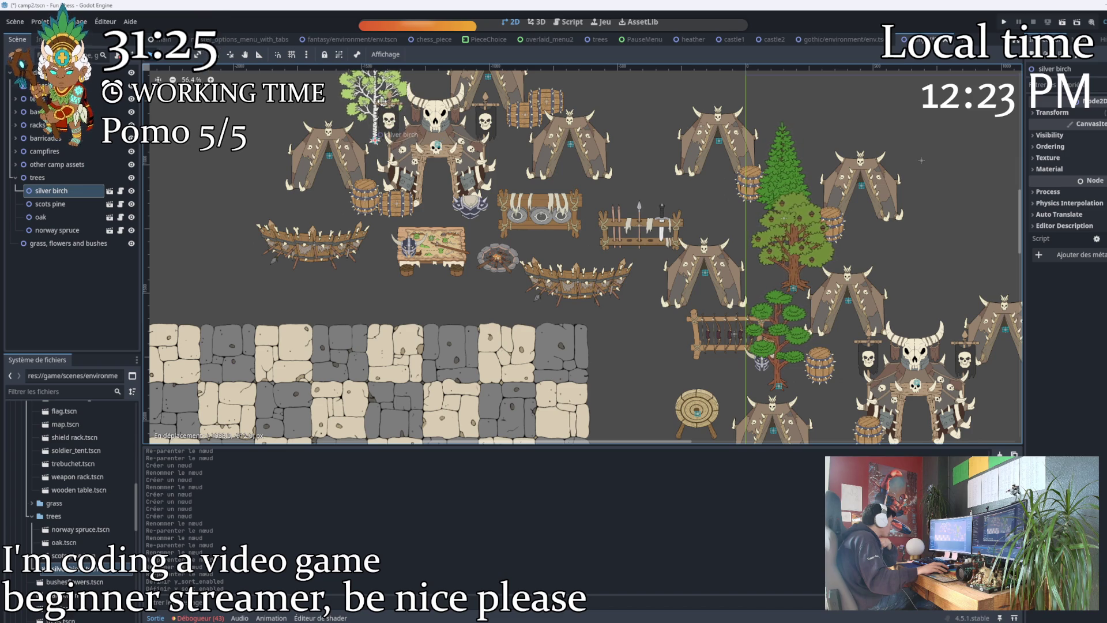
{"action": "left_click_drag", "start_coordinate": [381, 99], "coordinate": [382, 100]}
{"action": "left_click_drag", "start_coordinate": [461, 157], "coordinate": [432, 185]}
{"action": "mouse_move", "coordinate": [756, 204]}
{"action": "left_mouse_down"}
{"action": "mouse_move", "coordinate": [461, 199]}
{"action": "mouse_move", "coordinate": [472, 199]}
{"action": "left_mouse_up"}
{"action": "mouse_move", "coordinate": [773, 266]}
{"action": "left_mouse_down"}
{"action": "mouse_move", "coordinate": [573, 242]}
{"action": "mouse_move", "coordinate": [582, 205]}
{"action": "left_mouse_up"}
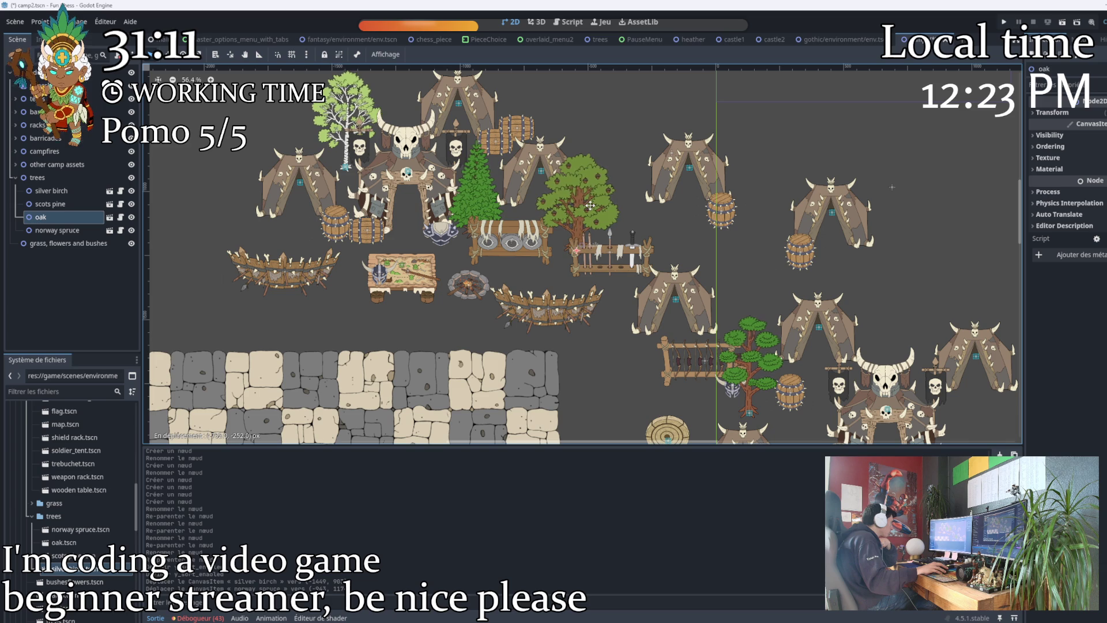
{"action": "mouse_move", "coordinate": [596, 203]}
{"action": "left_mouse_down"}
{"action": "mouse_move", "coordinate": [556, 184]}
{"action": "mouse_move", "coordinate": [614, 180]}
{"action": "mouse_move", "coordinate": [608, 191]}
{"action": "left_mouse_up"}
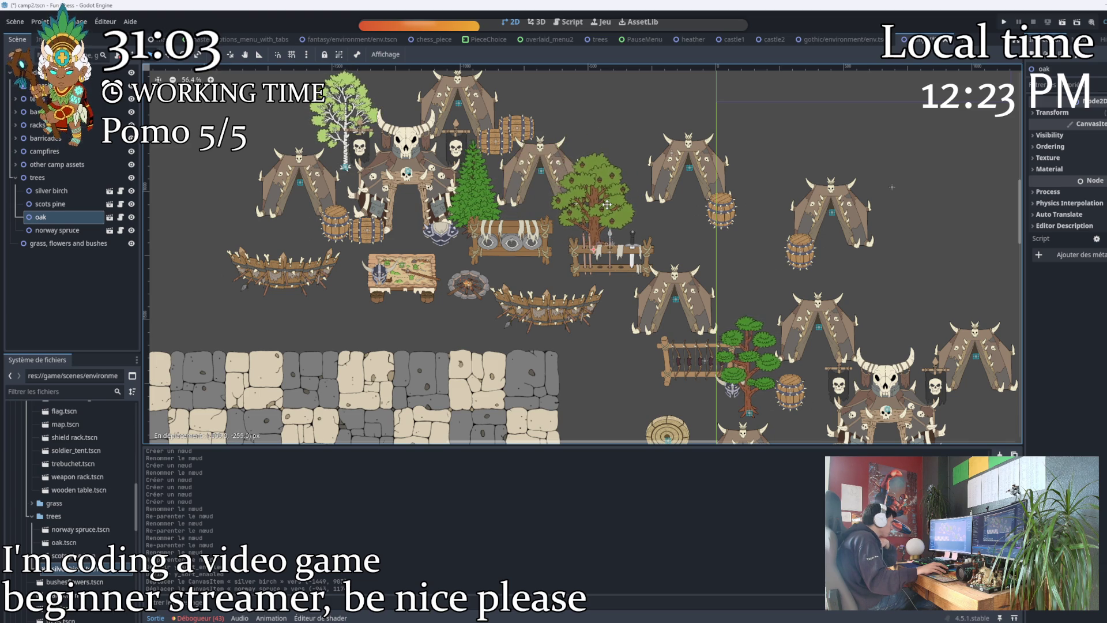
{"action": "left_click_drag", "start_coordinate": [608, 205], "coordinate": [607, 204]}
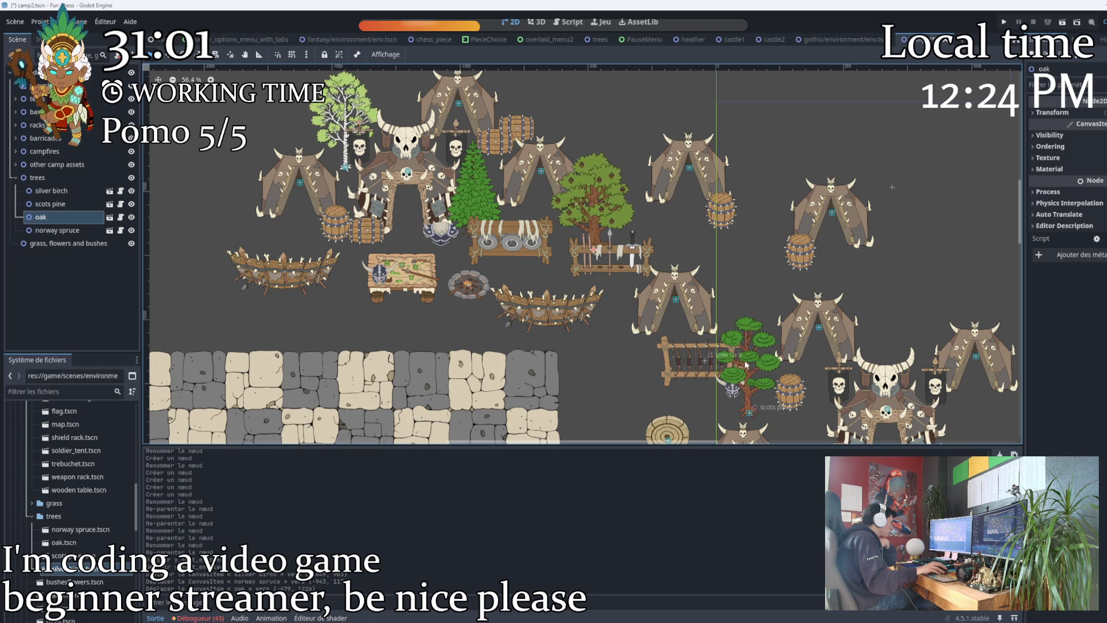
{"action": "mouse_move", "coordinate": [752, 358]}
{"action": "left_mouse_down"}
{"action": "mouse_move", "coordinate": [543, 303]}
{"action": "mouse_move", "coordinate": [349, 271]}
{"action": "left_mouse_up"}
{"action": "scroll", "coordinate": [483, 298], "scroll_direction": "down", "scroll_amount": 2}
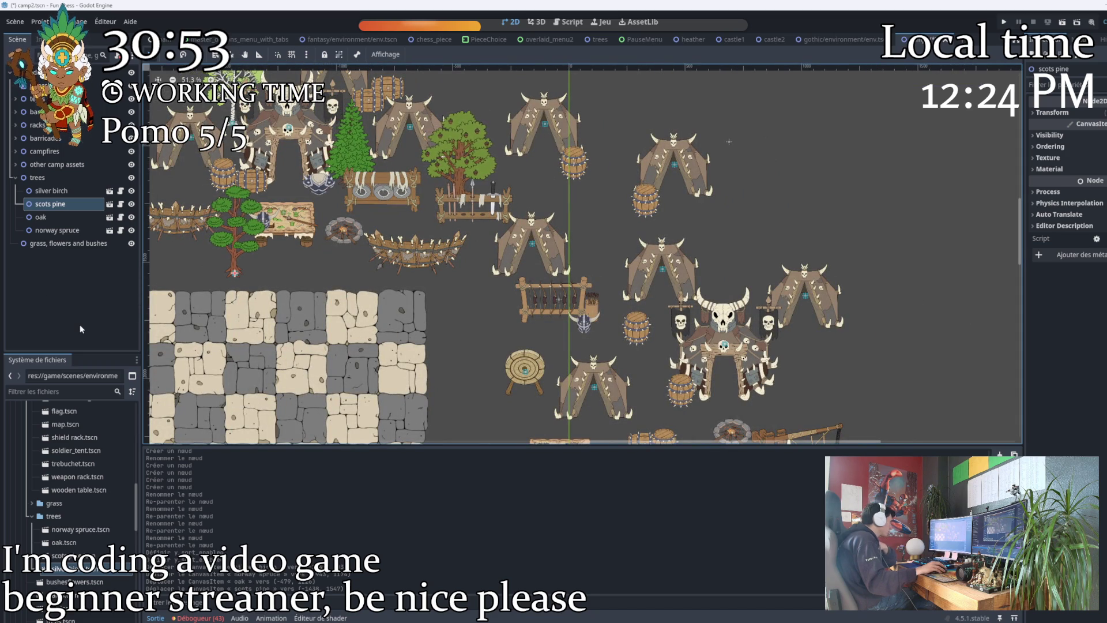
Paste silver birch copies into trees, reparent the nested copy, and place silver birch3 in camp.
{"action": "left_click", "coordinate": [52, 190]}
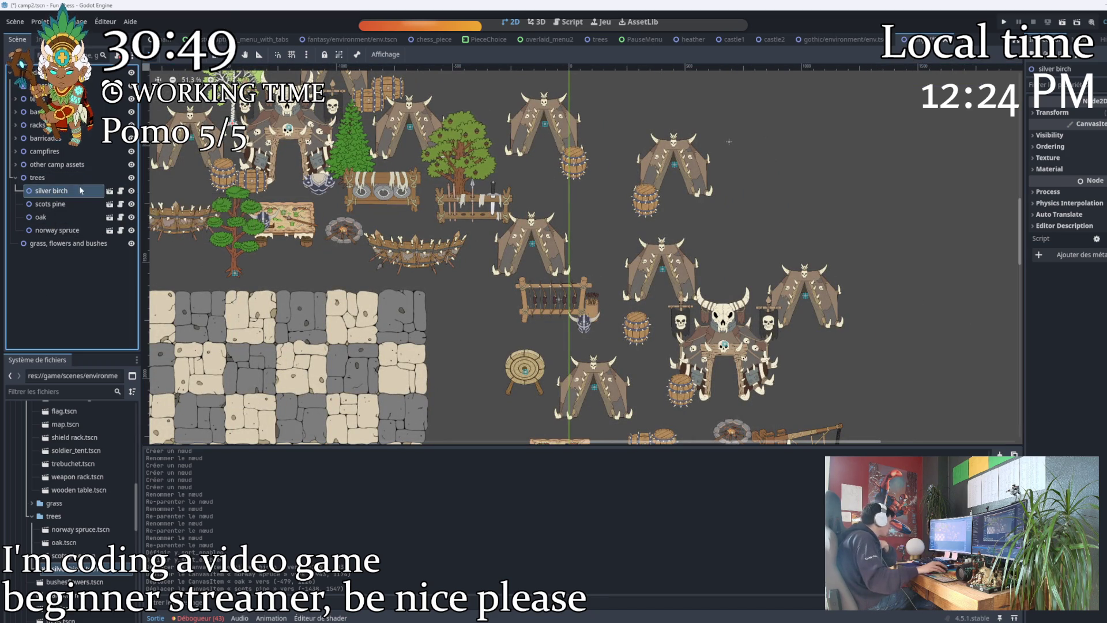
{"action": "left_click", "coordinate": [43, 178]}
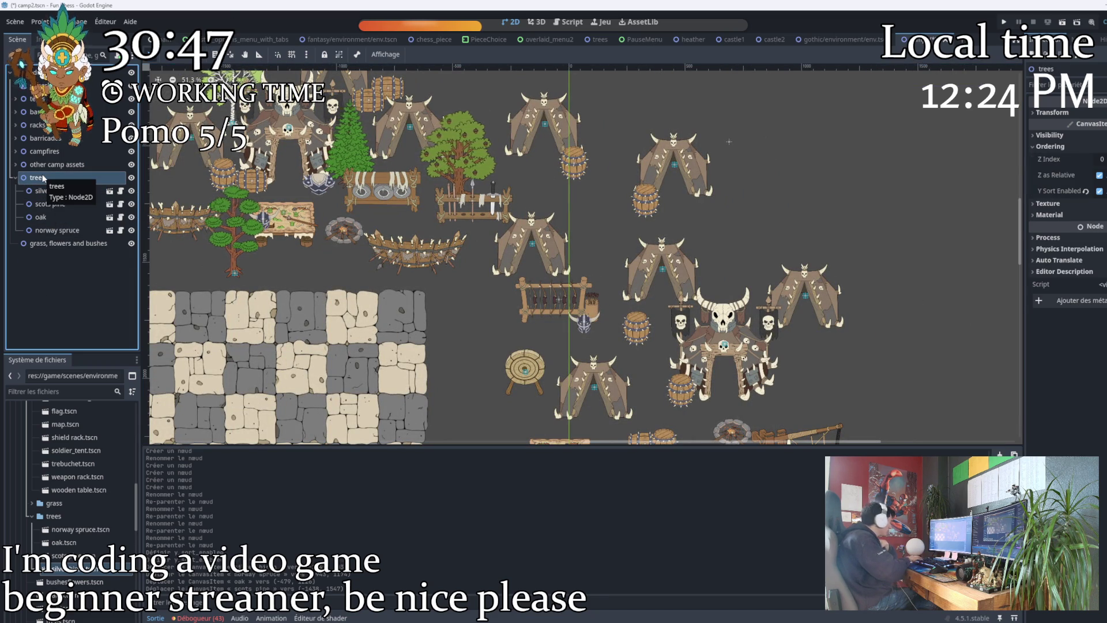
{"action": "key", "text": "ctrl+v"}
{"action": "key", "text": "ctrl+v"}
{"action": "left_click_drag", "start_coordinate": [46, 204], "coordinate": [43, 178]}
{"action": "scroll", "coordinate": [432, 285], "scroll_direction": "down", "scroll_amount": 2}
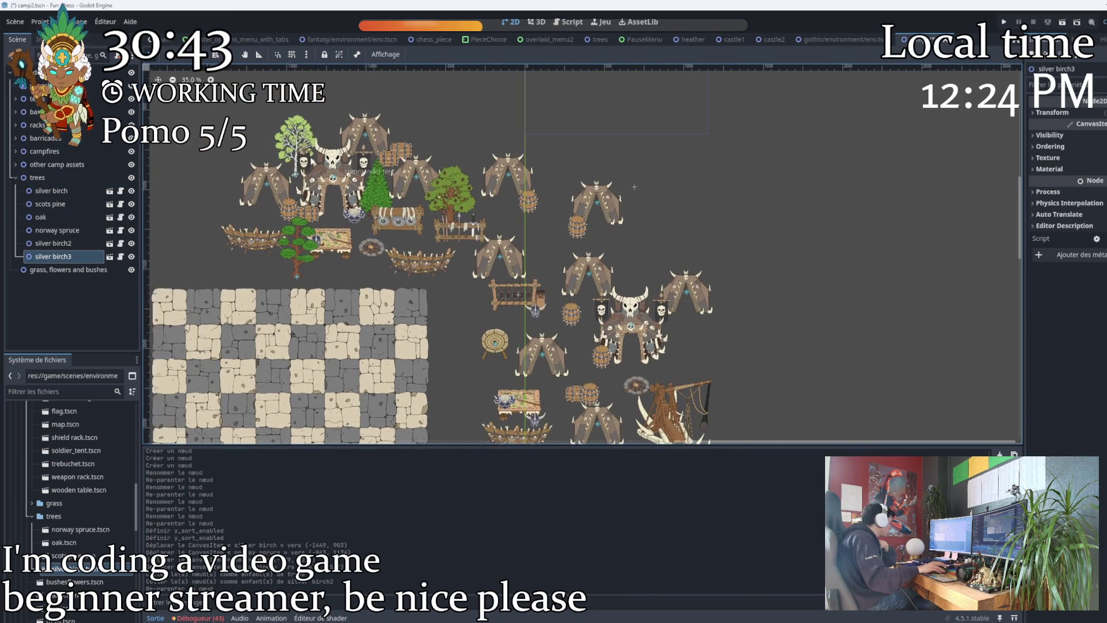
{"action": "scroll", "coordinate": [360, 226], "scroll_direction": "down", "scroll_amount": 3}
{"action": "left_click_drag", "start_coordinate": [207, 256], "coordinate": [452, 211]}
{"action": "scroll", "coordinate": [198, 240], "scroll_direction": "up", "scroll_amount": 3}
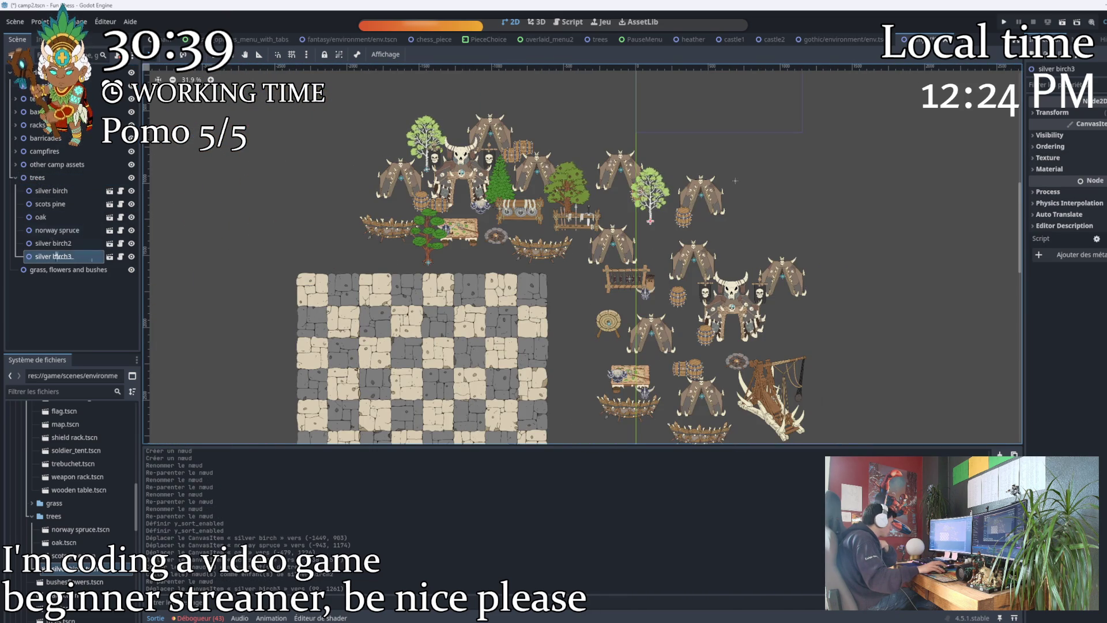
Copy the oak and paste two oak copies into the trees group.
{"action": "right_click", "coordinate": [62, 220]}
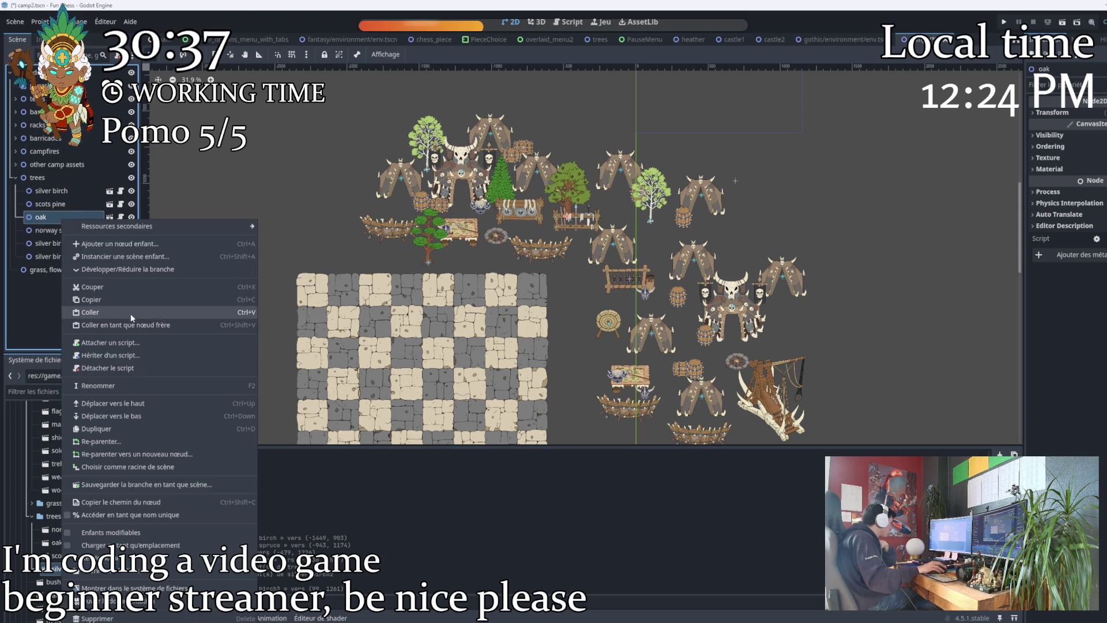
{"action": "left_click", "coordinate": [133, 300]}
{"action": "right_click", "coordinate": [37, 179]}
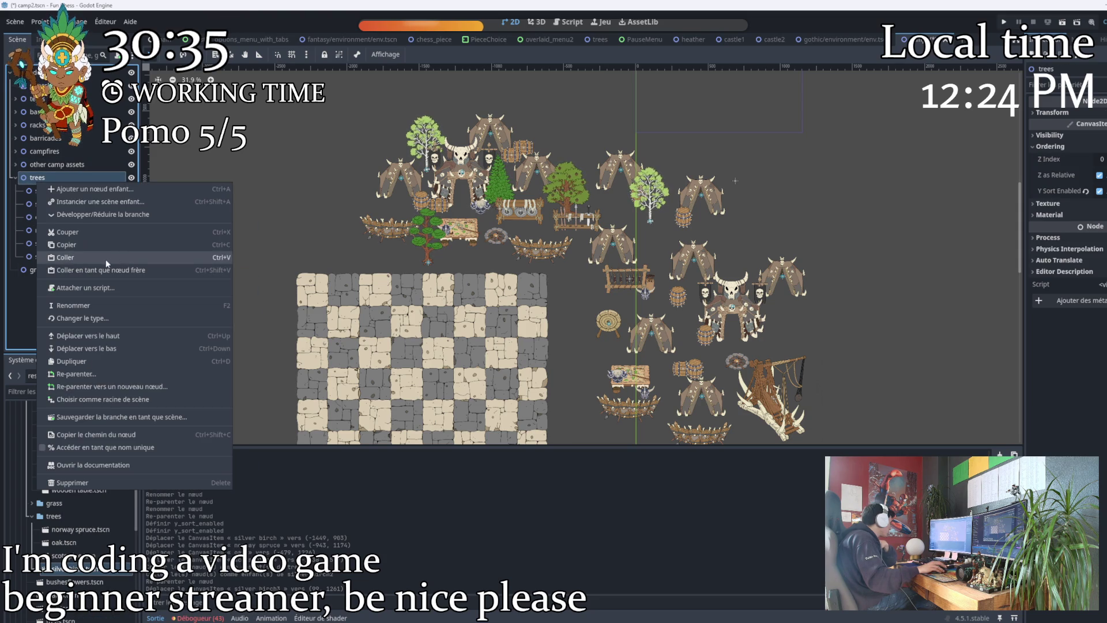
{"action": "left_click", "coordinate": [109, 258]}
{"action": "right_click", "coordinate": [50, 176]}
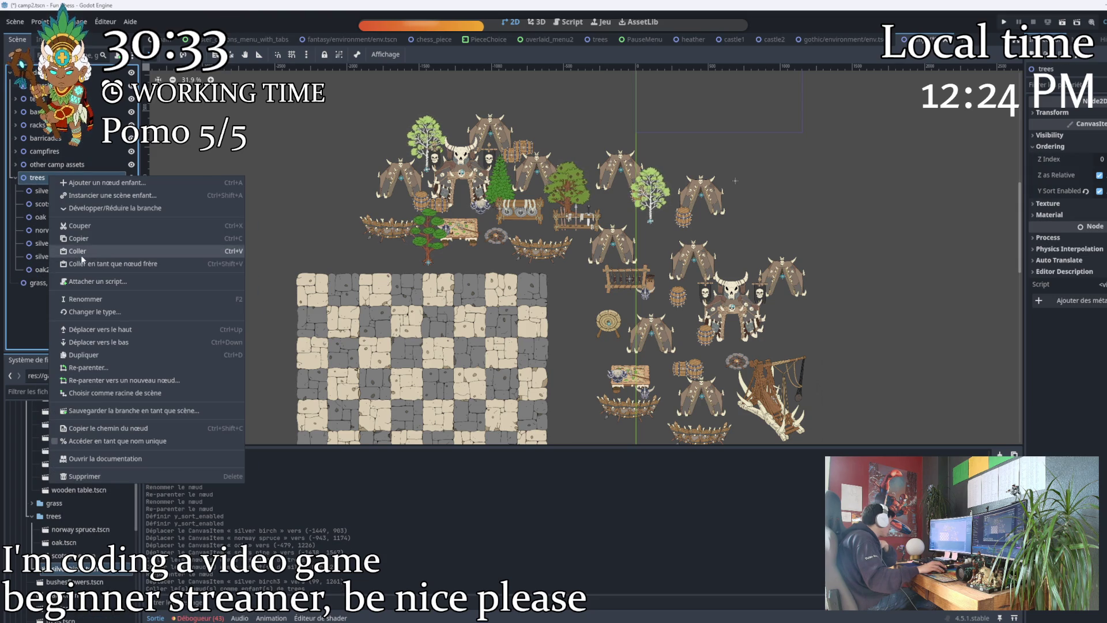
{"action": "left_click", "coordinate": [82, 253]}
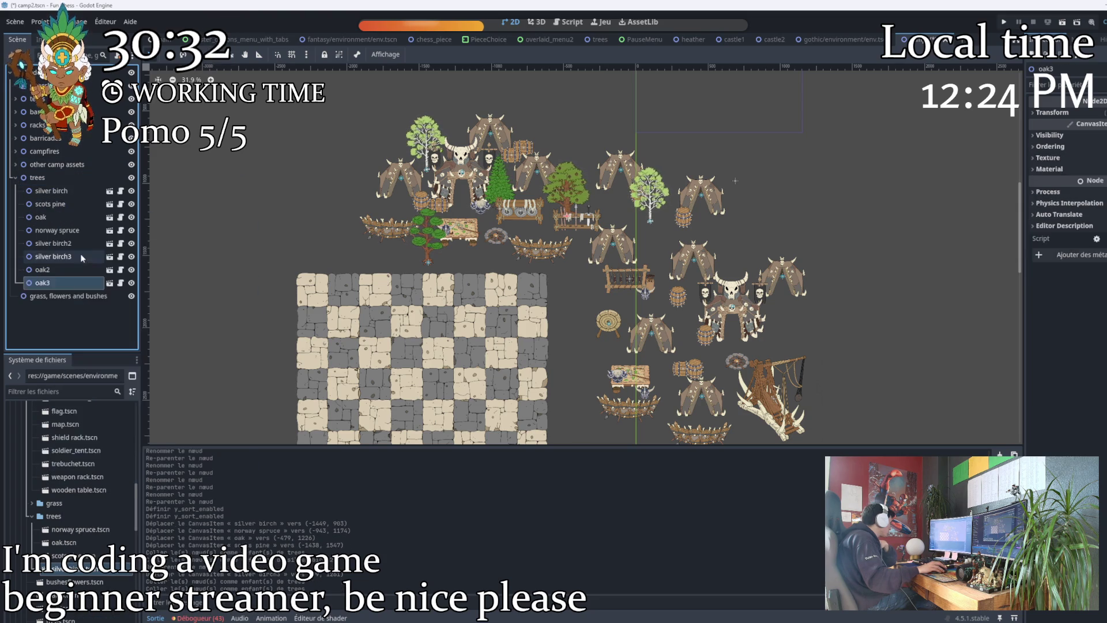
Copy the scots pine and paste two scots pine copies into the trees group.
{"action": "left_click", "coordinate": [46, 206]}
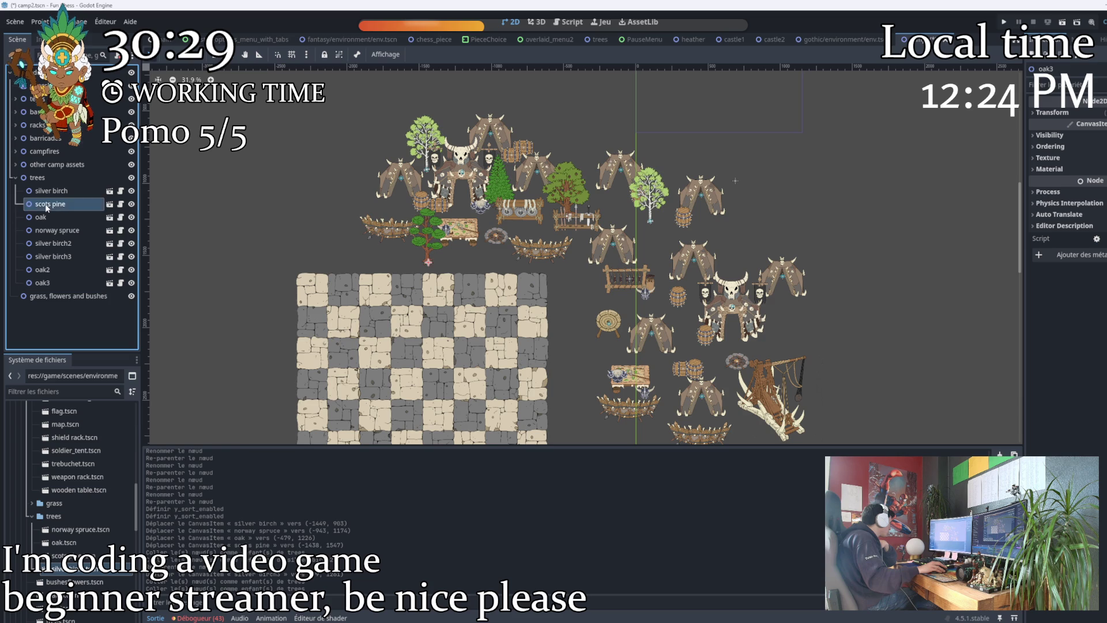
{"action": "right_click", "coordinate": [46, 205]}
{"action": "left_click", "coordinate": [40, 178]}
{"action": "right_click", "coordinate": [41, 179]}
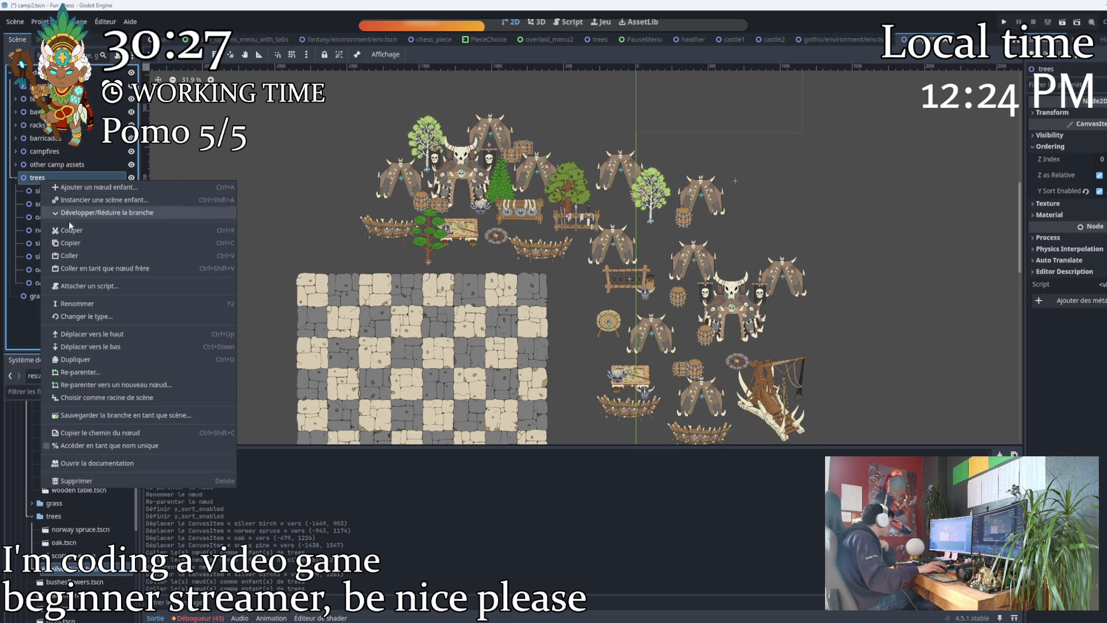
{"action": "left_click", "coordinate": [77, 257]}
{"action": "right_click", "coordinate": [50, 179]}
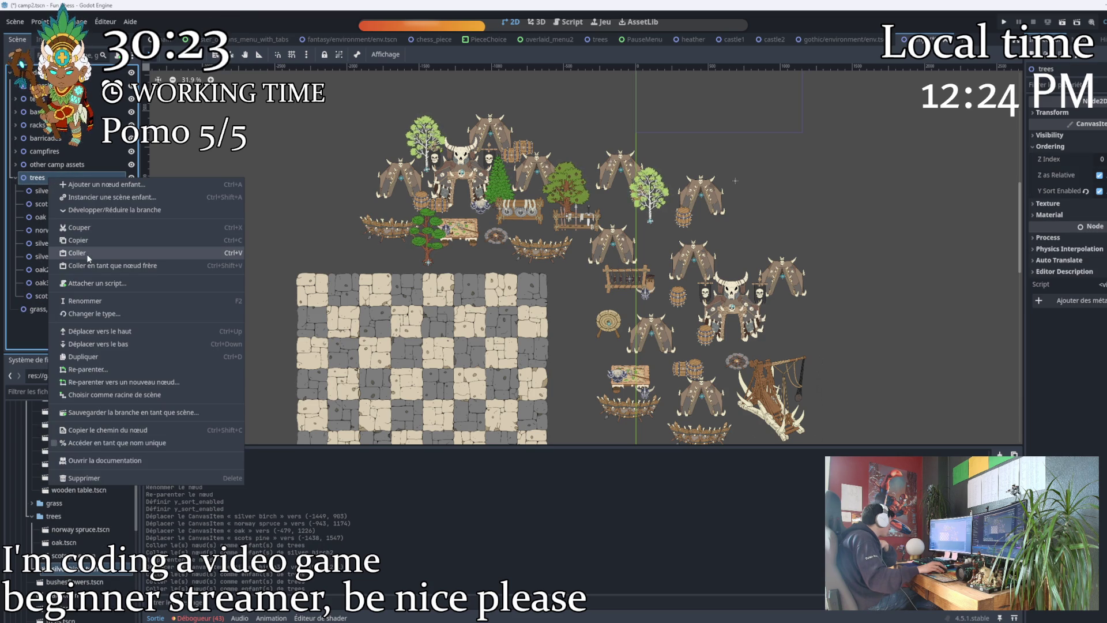
{"action": "left_click", "coordinate": [88, 255]}
Add Norway spruce copies under trees and clear the selection.
{"action": "right_click", "coordinate": [56, 234]}
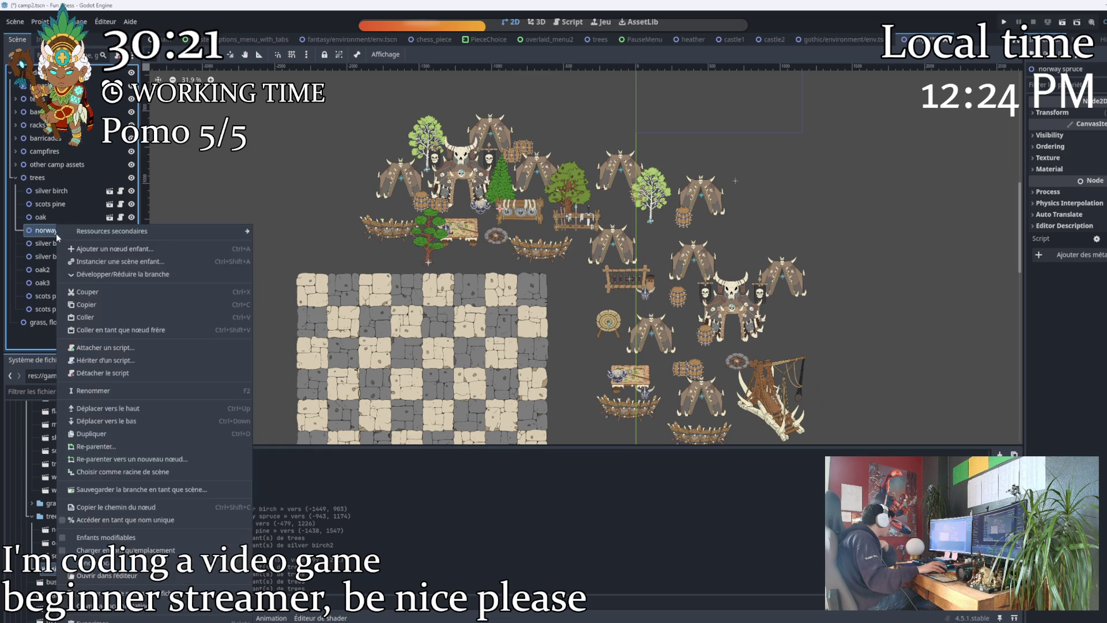
{"action": "left_click", "coordinate": [87, 317]}
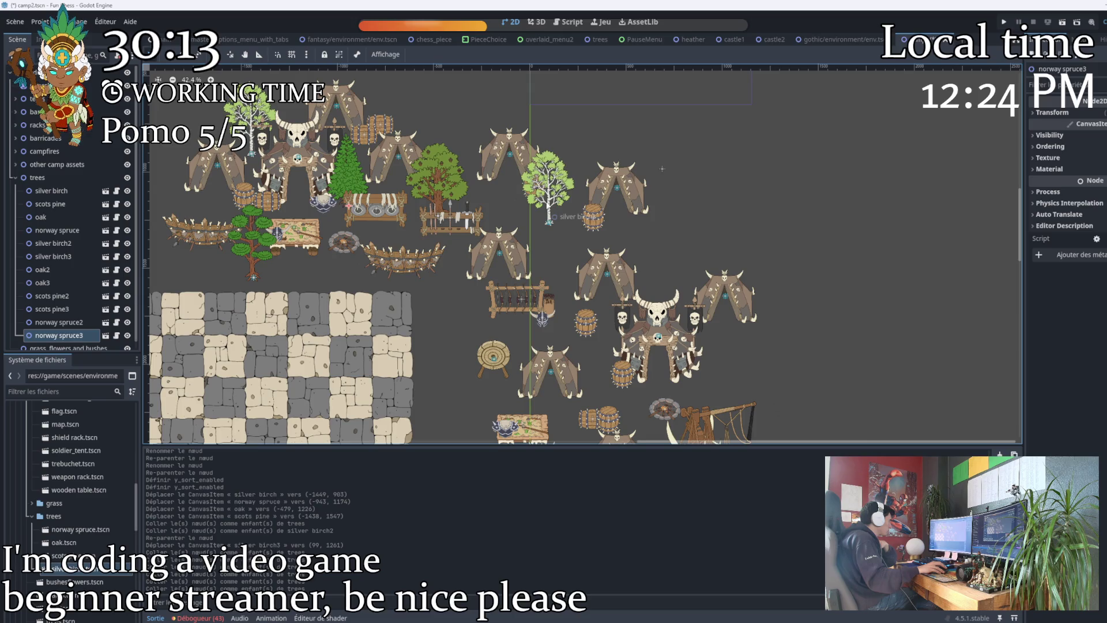
{"action": "left_click", "coordinate": [662, 169]}
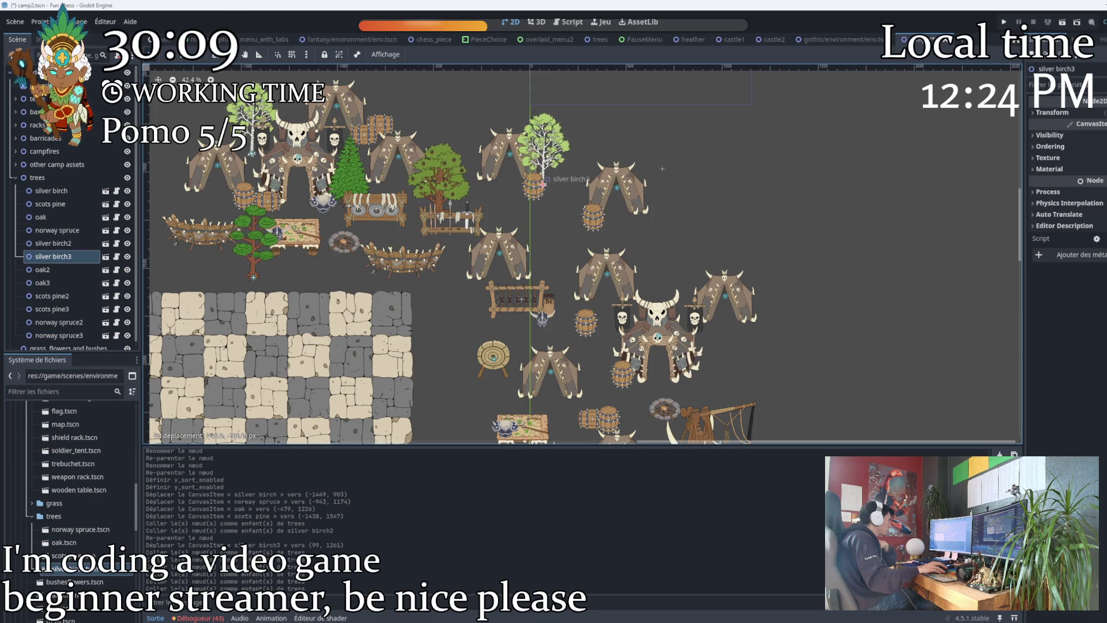
Reposition silver birch3 within the camp cluster.
{"action": "mouse_move", "coordinate": [545, 181]}
{"action": "left_mouse_down"}
{"action": "mouse_move", "coordinate": [551, 166]}
{"action": "mouse_move", "coordinate": [577, 196]}
{"action": "mouse_move", "coordinate": [580, 225]}
{"action": "mouse_move", "coordinate": [553, 242]}
{"action": "mouse_move", "coordinate": [486, 247]}
{"action": "mouse_move", "coordinate": [444, 271]}
{"action": "mouse_move", "coordinate": [434, 340]}
{"action": "mouse_move", "coordinate": [444, 257]}
{"action": "mouse_move", "coordinate": [431, 225]}
{"action": "left_mouse_up"}
{"action": "scroll", "coordinate": [554, 233], "scroll_direction": "up", "scroll_amount": 1}
{"action": "scroll", "coordinate": [581, 225], "scroll_direction": "up", "scroll_amount": 6}
{"action": "scroll", "coordinate": [437, 308], "scroll_direction": "down", "scroll_amount": 3}
{"action": "scroll", "coordinate": [429, 222], "scroll_direction": "down", "scroll_amount": 3}
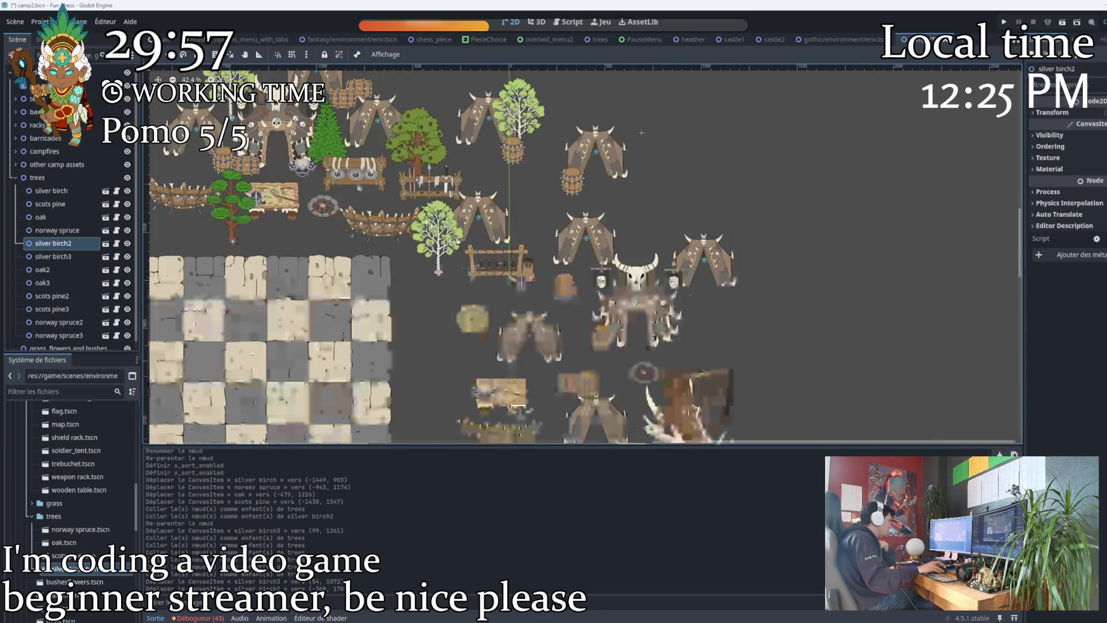
Move norway spruce3 to the camp's lower area and norway spruce2 beside the trebuchet.
{"action": "left_click", "coordinate": [59, 335]}
{"action": "scroll", "coordinate": [587, 326], "scroll_direction": "up", "scroll_amount": 2}
{"action": "mouse_move", "coordinate": [505, 265]}
{"action": "left_mouse_down"}
{"action": "mouse_move", "coordinate": [587, 326]}
{"action": "mouse_move", "coordinate": [522, 246]}
{"action": "mouse_move", "coordinate": [496, 289]}
{"action": "mouse_move", "coordinate": [503, 300]}
{"action": "left_mouse_up"}
{"action": "scroll", "coordinate": [503, 300], "scroll_direction": "down", "scroll_amount": 2}
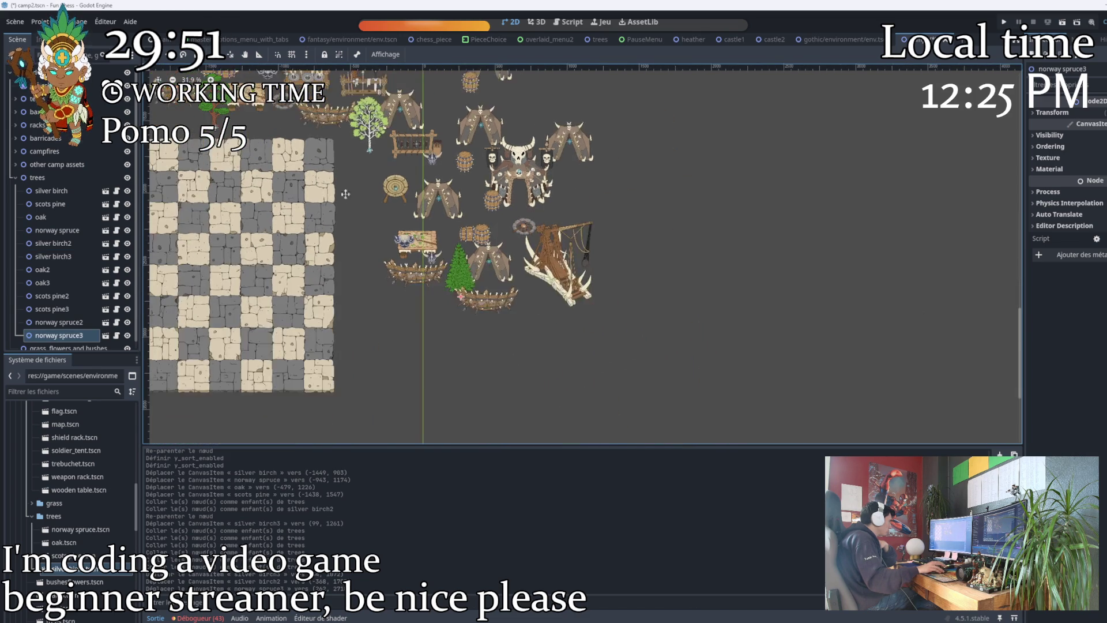
{"action": "left_click", "coordinate": [381, 143]}
{"action": "left_click_drag", "start_coordinate": [380, 143], "coordinate": [637, 330]}
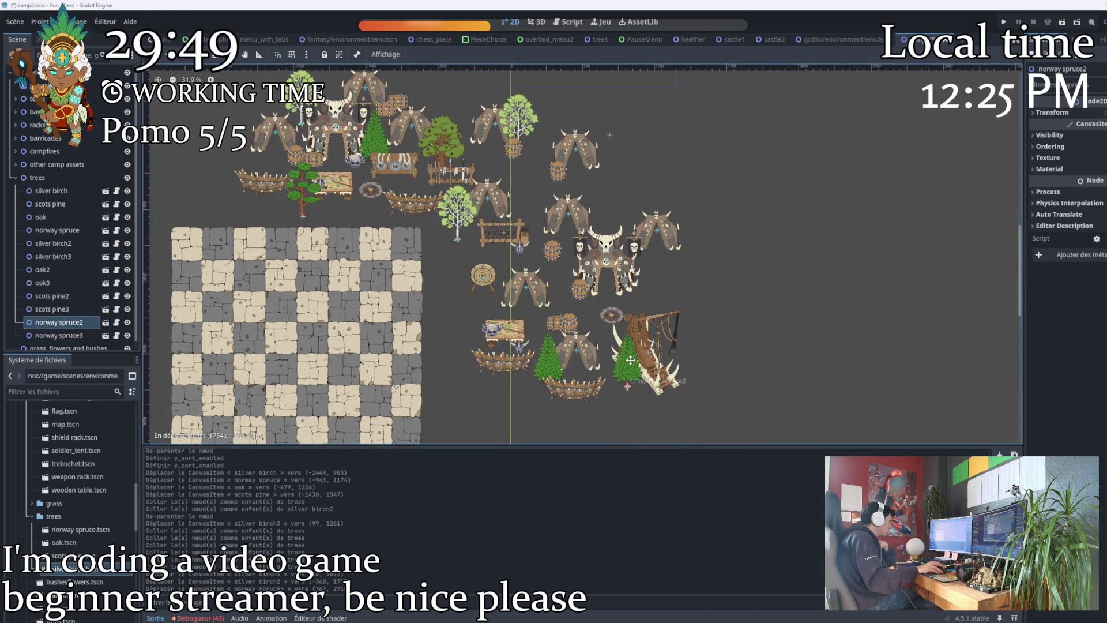
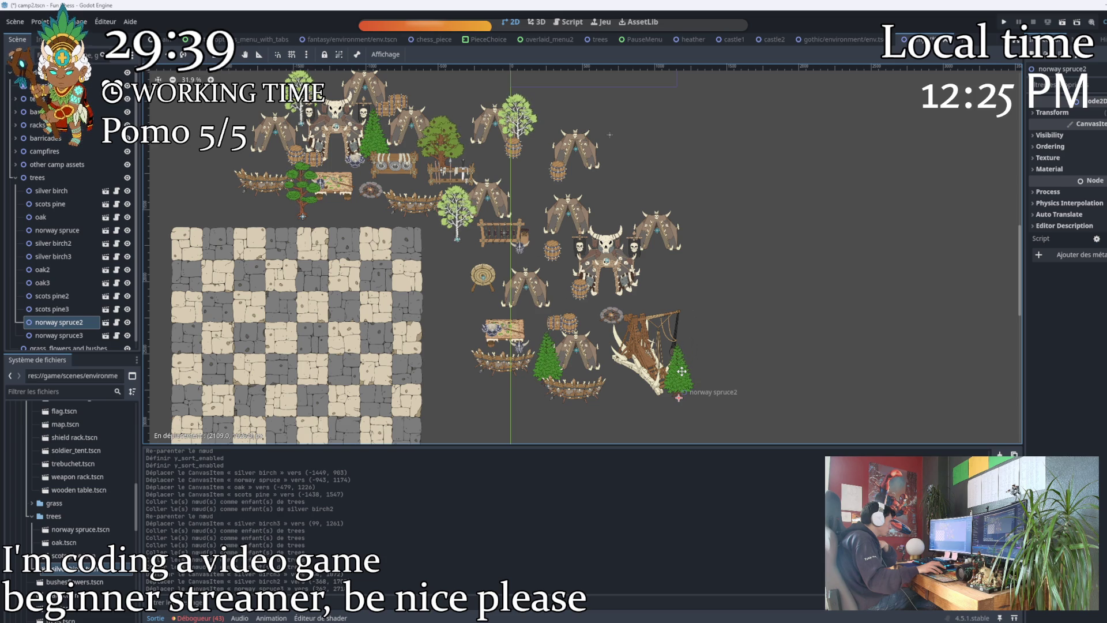
Place norway spruce2 beside the catapult and move scots pine3 to a new spot on the right.
{"action": "left_click_drag", "start_coordinate": [682, 371], "coordinate": [683, 374]}
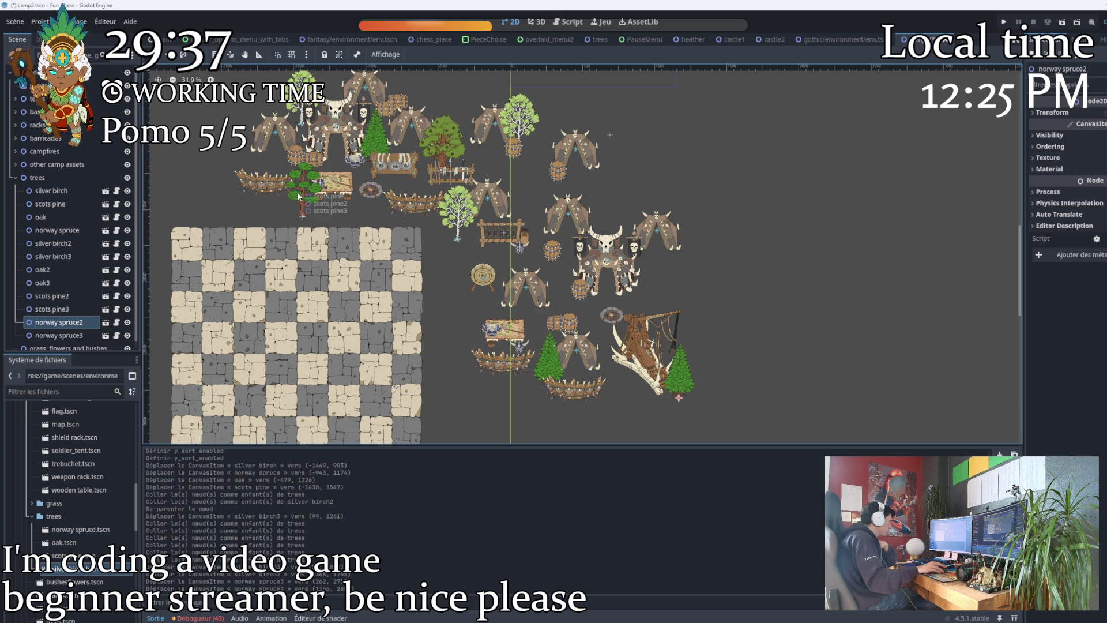
{"action": "left_click_drag", "start_coordinate": [298, 197], "coordinate": [358, 207]}
{"action": "scroll", "coordinate": [614, 245], "scroll_direction": "up", "scroll_amount": 2}
{"action": "mouse_move", "coordinate": [591, 246]}
{"action": "left_mouse_down"}
{"action": "mouse_move", "coordinate": [615, 245]}
{"action": "mouse_move", "coordinate": [552, 229]}
{"action": "left_mouse_up"}
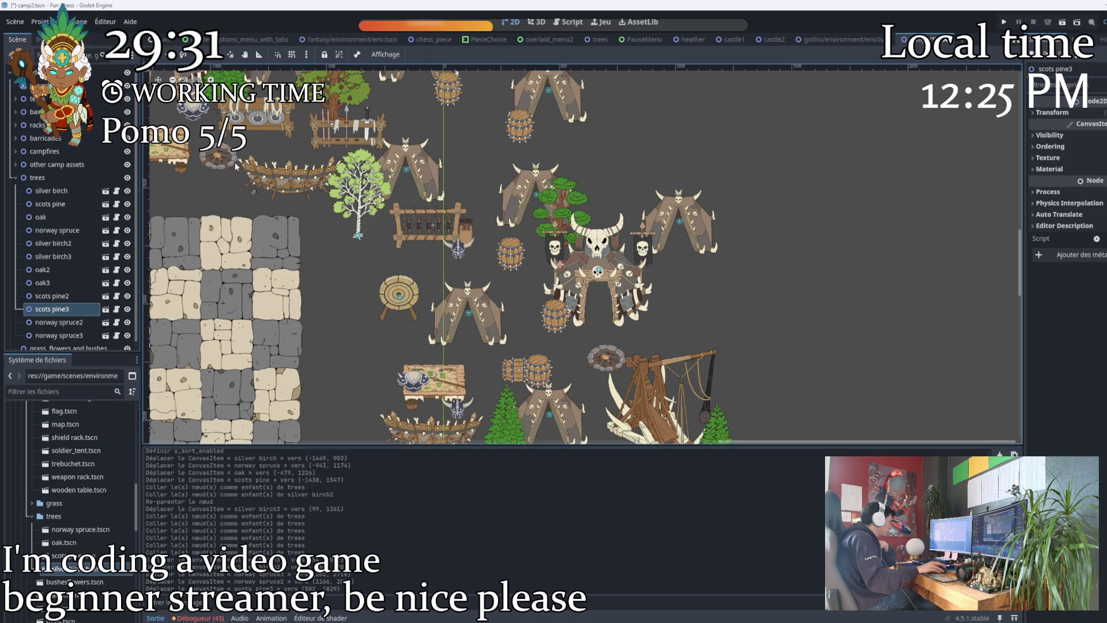
{"action": "scroll", "coordinate": [219, 138], "scroll_direction": "down", "scroll_amount": 1}
{"action": "scroll", "coordinate": [277, 179], "scroll_direction": "down", "scroll_amount": 3}
{"action": "scroll", "coordinate": [358, 218], "scroll_direction": "up", "scroll_amount": 2}
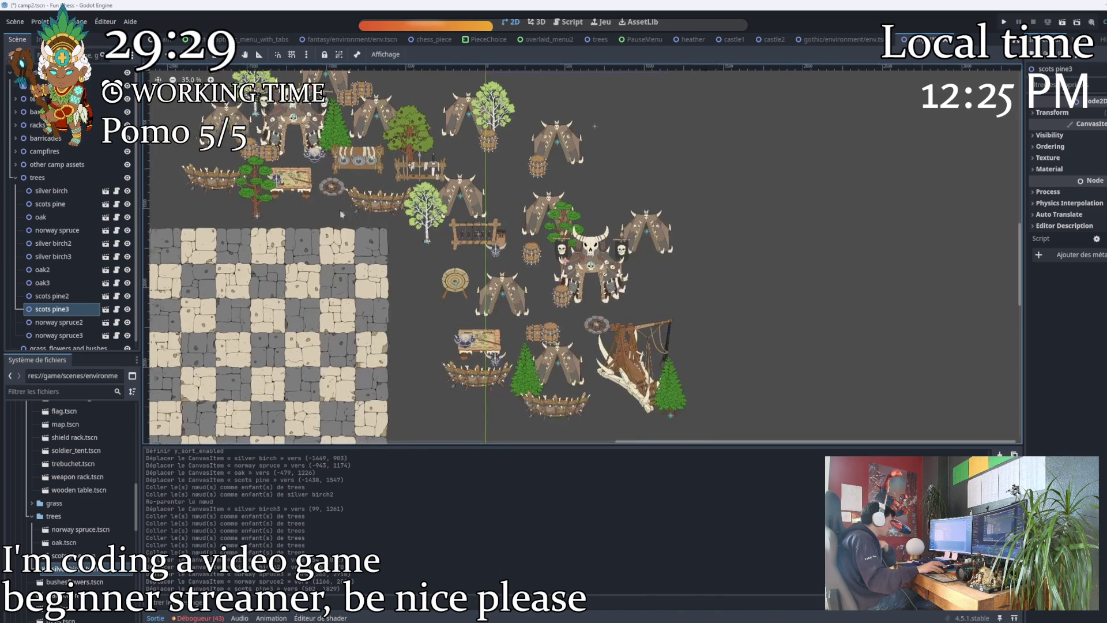
{"action": "key", "text": "Escape"}
Reposition scots pine2 near the archery target, oak3 to a new spot and oak2 beside the catapult.
{"action": "mouse_move", "coordinate": [258, 202]}
{"action": "left_mouse_down"}
{"action": "mouse_move", "coordinate": [407, 231]}
{"action": "mouse_move", "coordinate": [424, 245]}
{"action": "mouse_move", "coordinate": [458, 285]}
{"action": "mouse_move", "coordinate": [428, 352]}
{"action": "left_mouse_up"}
{"action": "scroll", "coordinate": [424, 245], "scroll_direction": "up", "scroll_amount": 1}
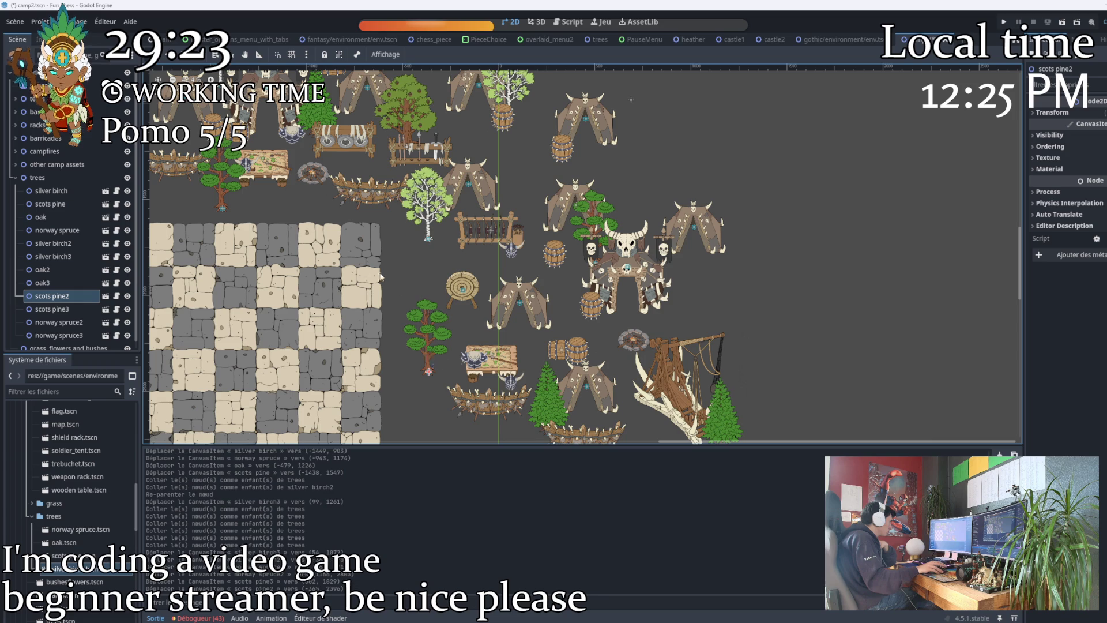
{"action": "left_click_drag", "start_coordinate": [310, 232], "coordinate": [333, 282]}
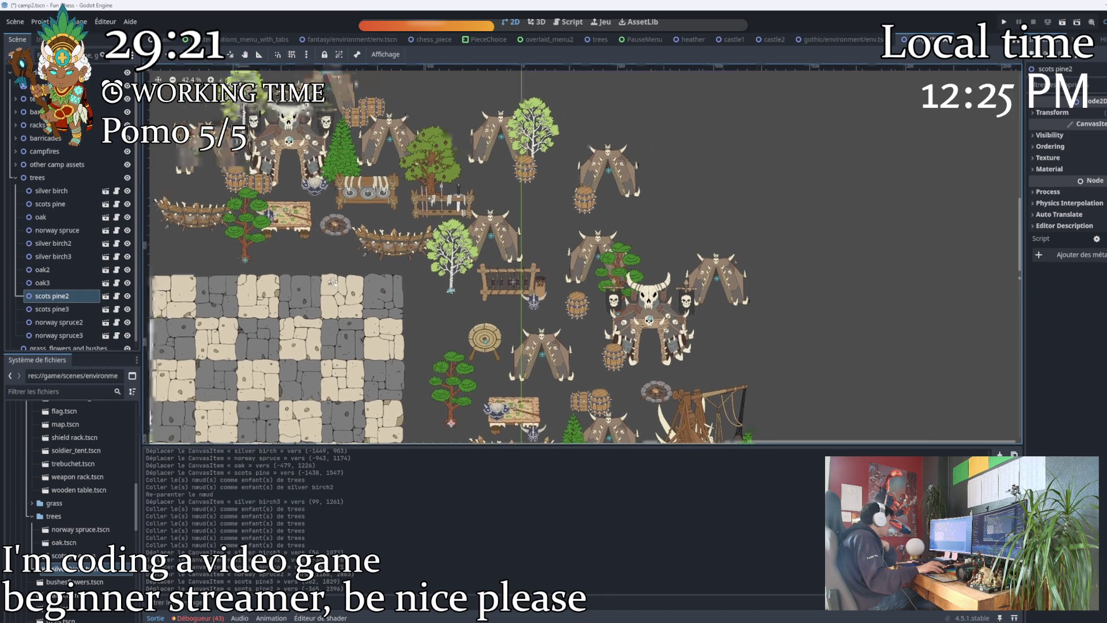
{"action": "left_click_drag", "start_coordinate": [430, 172], "coordinate": [581, 218]}
{"action": "mouse_move", "coordinate": [424, 154]}
{"action": "left_mouse_down"}
{"action": "mouse_move", "coordinate": [611, 243]}
{"action": "mouse_move", "coordinate": [708, 352]}
{"action": "left_mouse_up"}
{"action": "scroll", "coordinate": [584, 242], "scroll_direction": "down", "scroll_amount": 2}
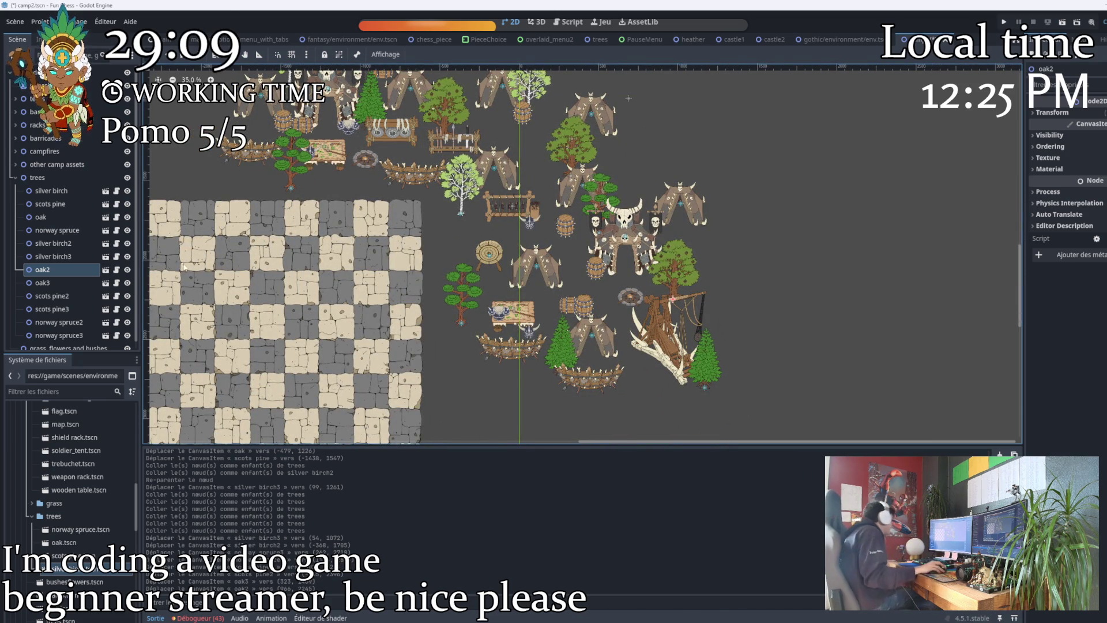
{"action": "scroll", "coordinate": [509, 263], "scroll_direction": "up", "scroll_amount": 2}
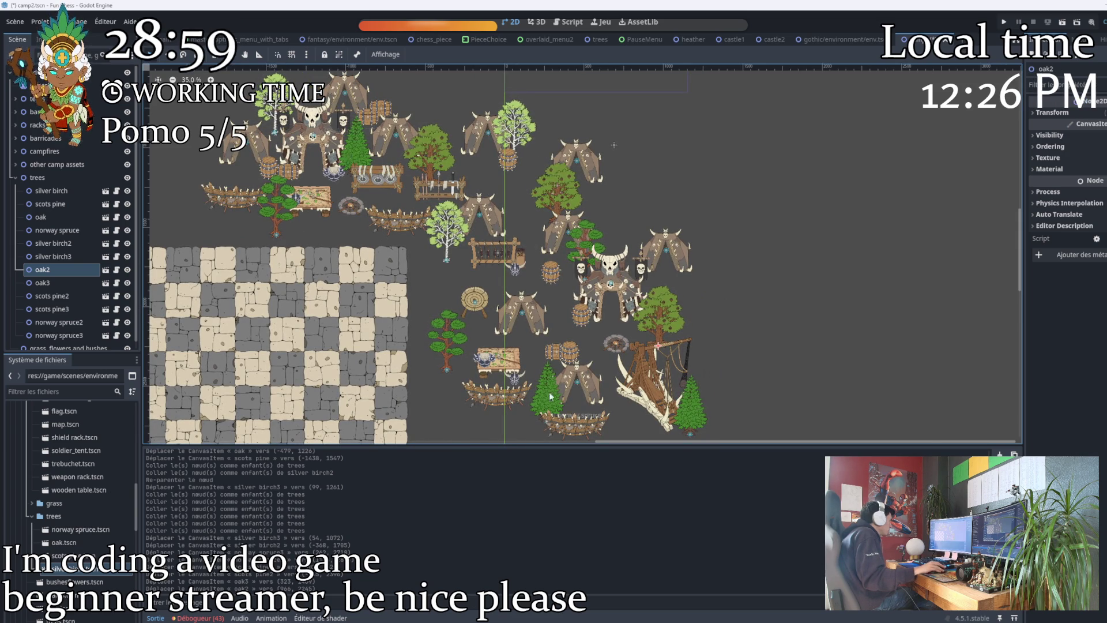
{"action": "scroll", "coordinate": [41, 245], "scroll_direction": "down", "scroll_amount": 1}
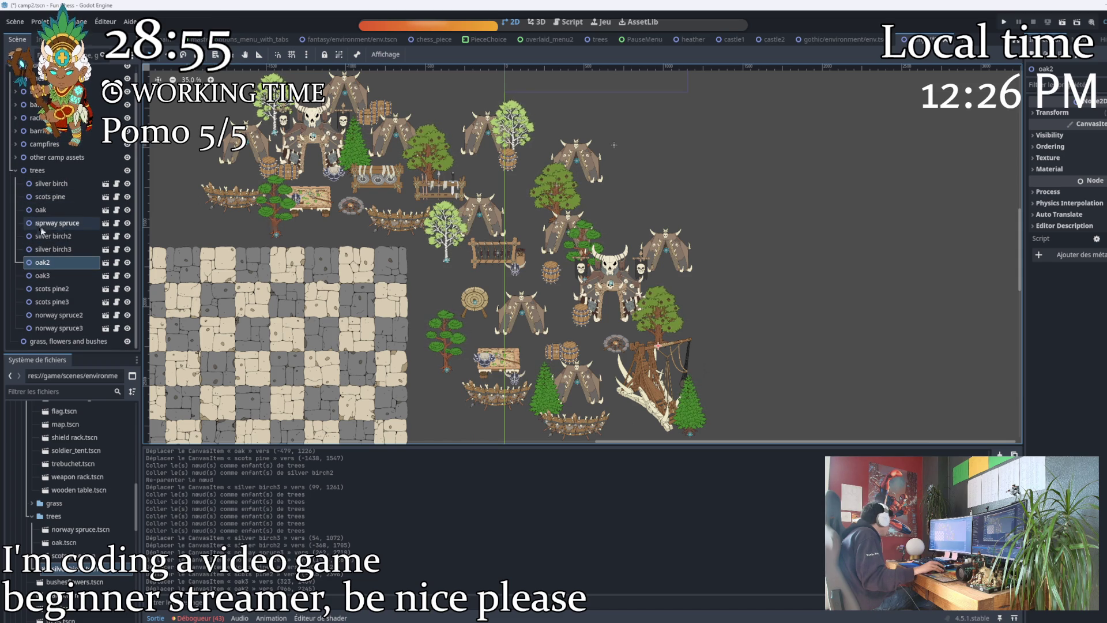
Reorder the tree nodes to oak, oak2, oak3, norway spruce 1–3, scots pine 1–3, silver birch 1–3.
{"action": "mouse_move", "coordinate": [40, 210]}
{"action": "left_mouse_down"}
{"action": "mouse_move", "coordinate": [51, 180]}
{"action": "mouse_move", "coordinate": [56, 195]}
{"action": "left_mouse_up"}
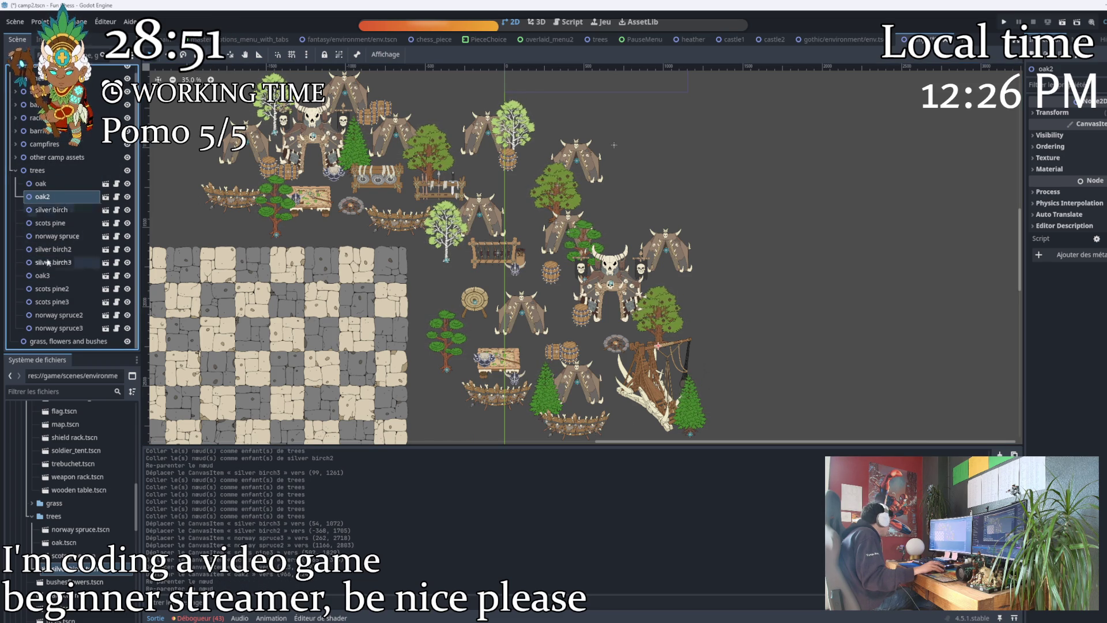
{"action": "left_click_drag", "start_coordinate": [43, 276], "coordinate": [49, 209]}
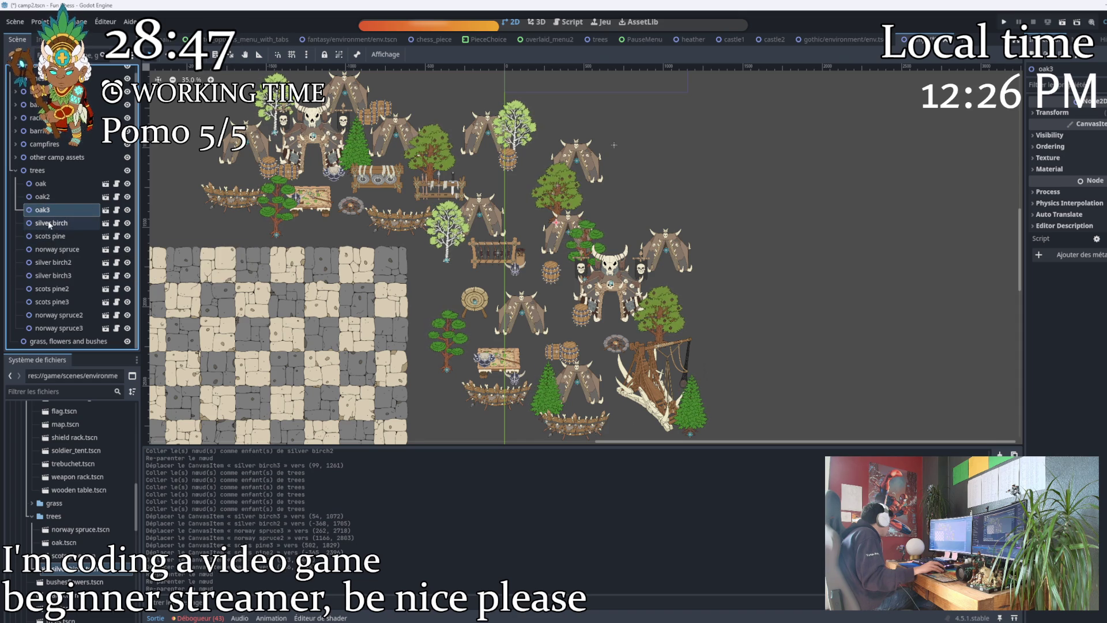
{"action": "left_click_drag", "start_coordinate": [50, 239], "coordinate": [51, 221]}
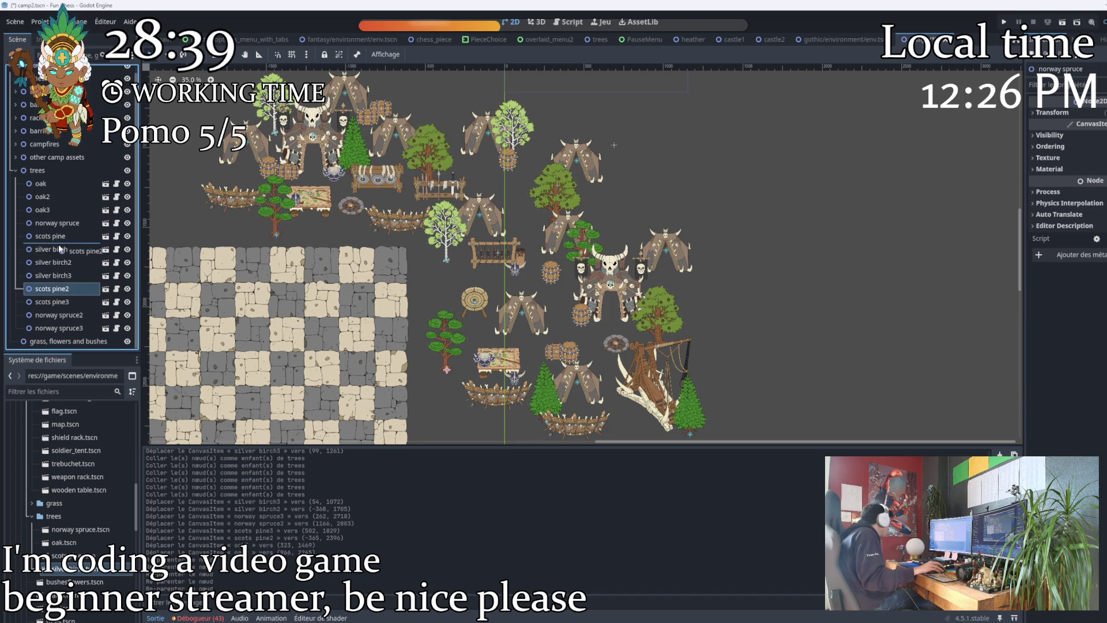
{"action": "left_click_drag", "start_coordinate": [60, 249], "coordinate": [60, 249]}
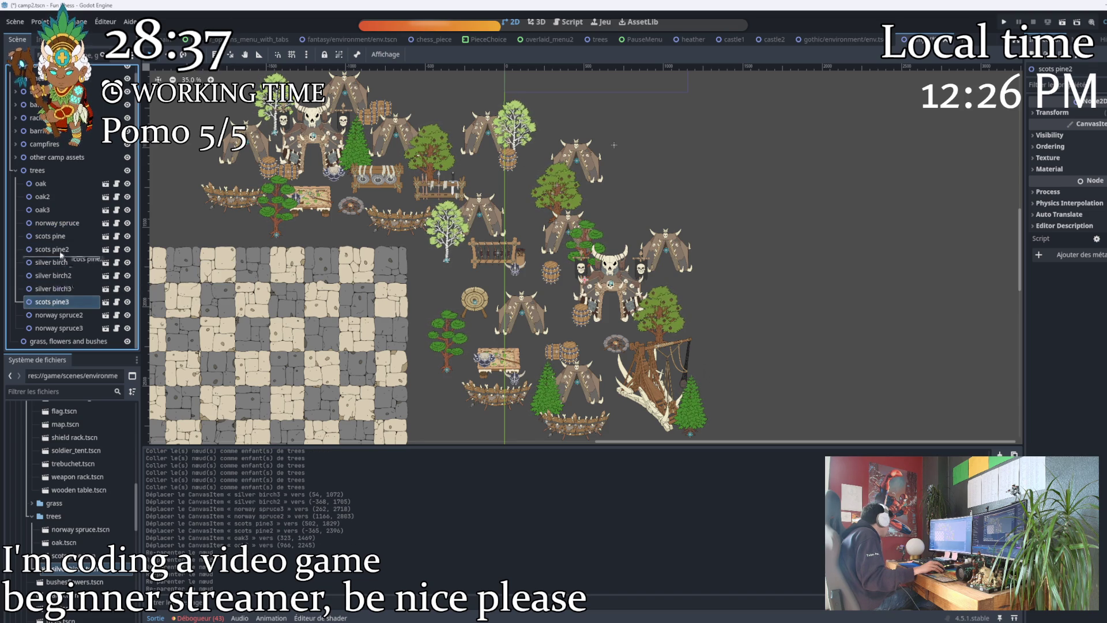
{"action": "left_click_drag", "start_coordinate": [54, 260], "coordinate": [53, 262]}
{"action": "left_click_drag", "start_coordinate": [56, 315], "coordinate": [58, 305]}
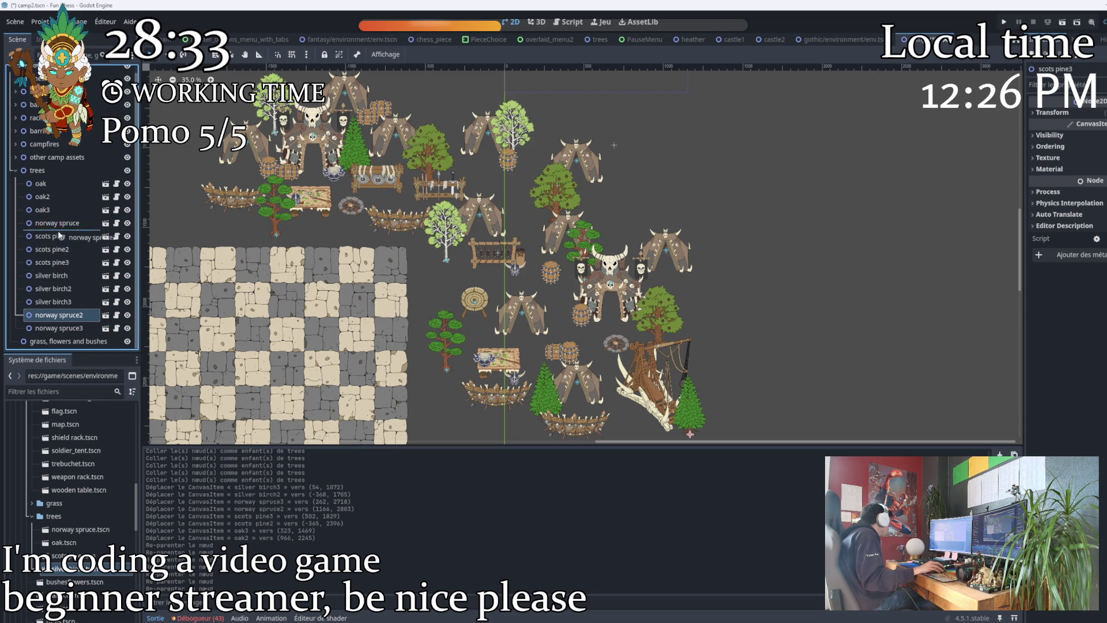
{"action": "left_click_drag", "start_coordinate": [58, 236], "coordinate": [59, 237]}
{"action": "left_click_drag", "start_coordinate": [52, 326], "coordinate": [48, 246]}
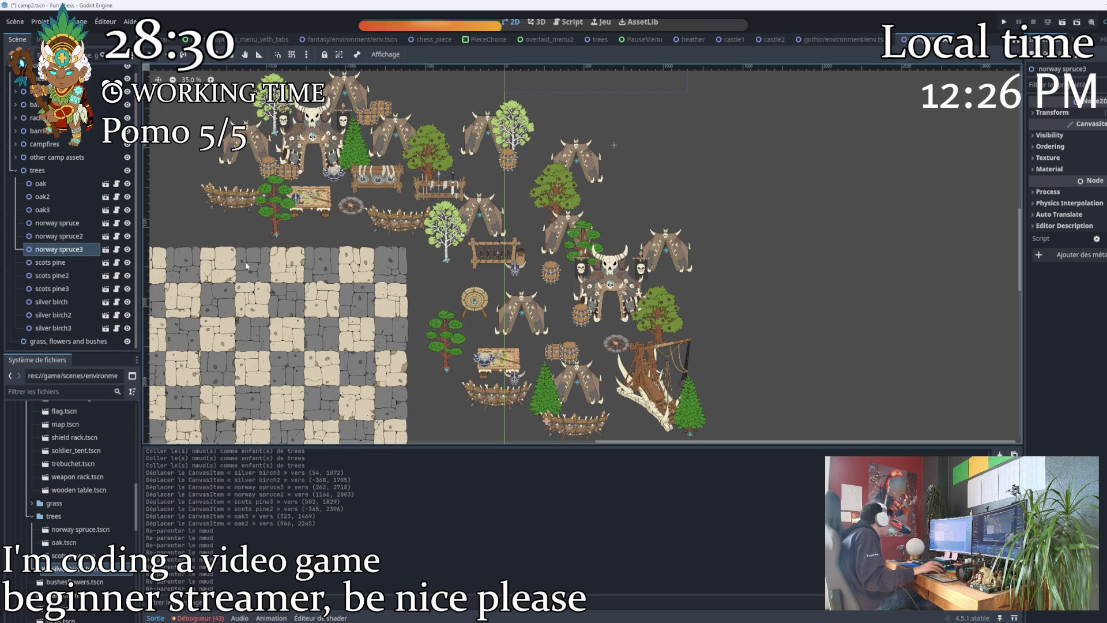
{"action": "left_click", "coordinate": [764, 254]}
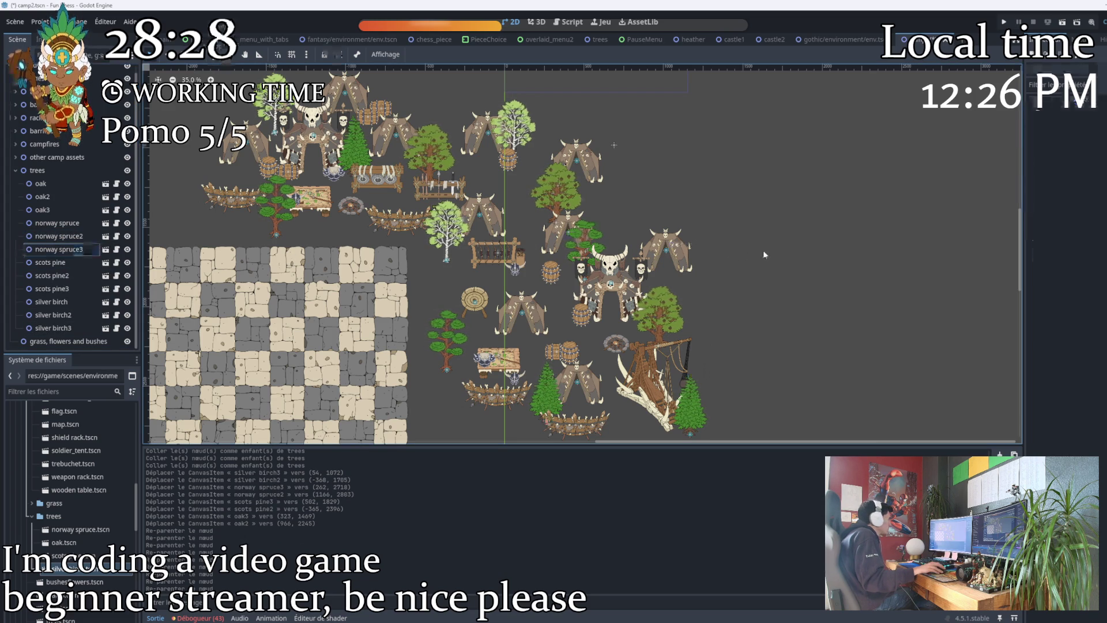
Collapse the trees group in the Scene dock and zoom the viewport.
{"action": "left_click", "coordinate": [16, 172]}
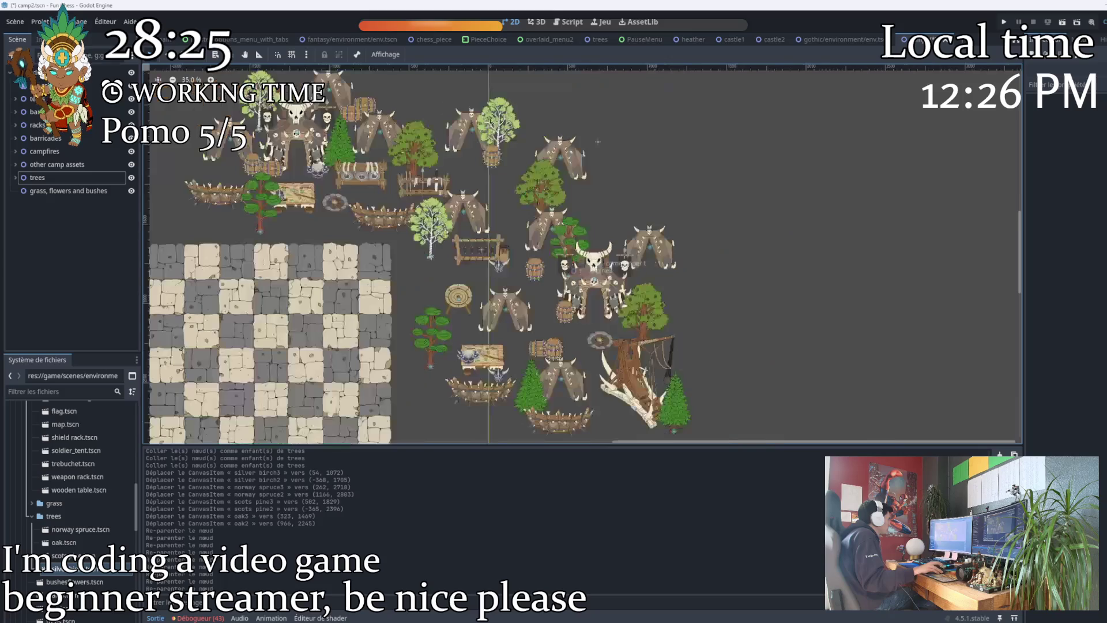
{"action": "scroll", "coordinate": [577, 404], "scroll_direction": "up", "scroll_amount": 4}
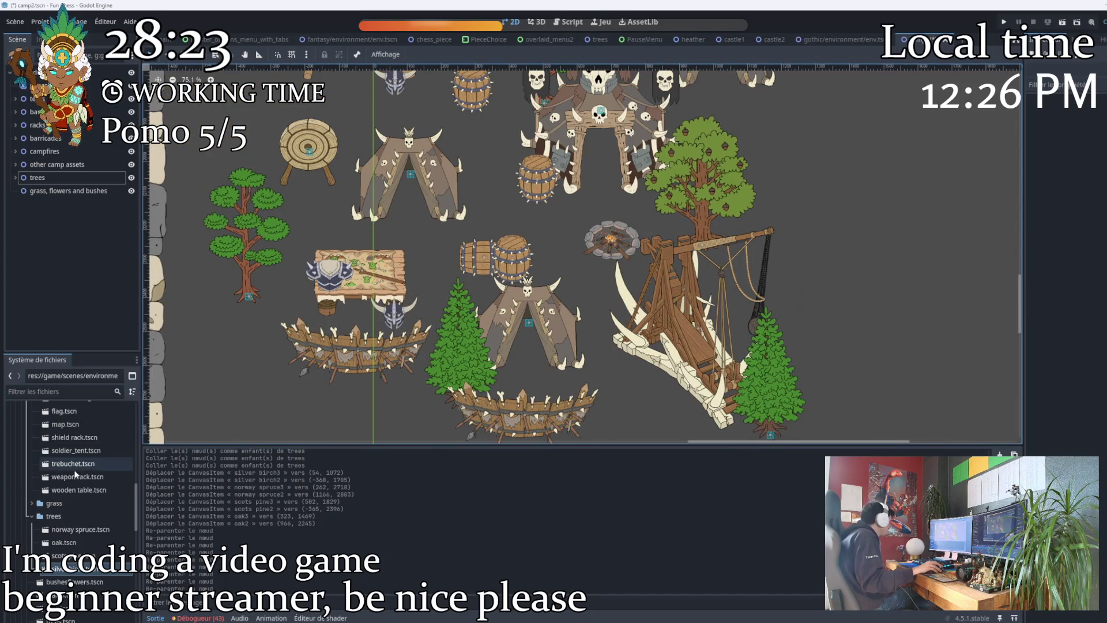
{"action": "scroll", "coordinate": [32, 488], "scroll_direction": "up", "scroll_amount": 5}
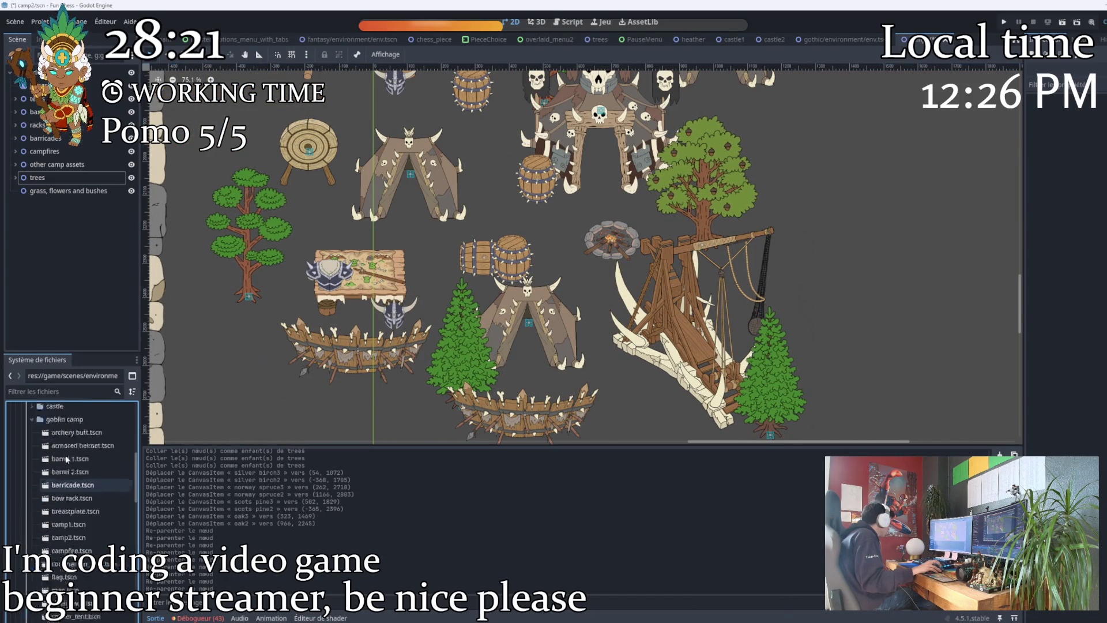
{"action": "scroll", "coordinate": [68, 459], "scroll_direction": "up", "scroll_amount": 2}
Collapse the goblin camp folder and expand scenes/environment/bushes and flowers in FileSystem.
{"action": "left_click", "coordinate": [30, 420]}
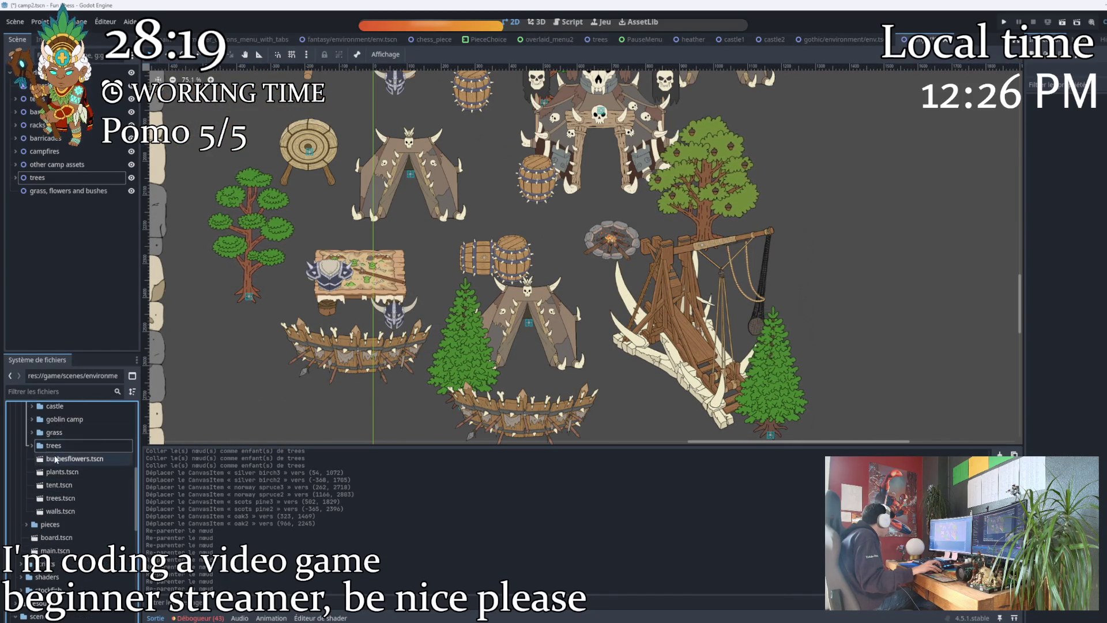
{"action": "left_click", "coordinate": [45, 473]}
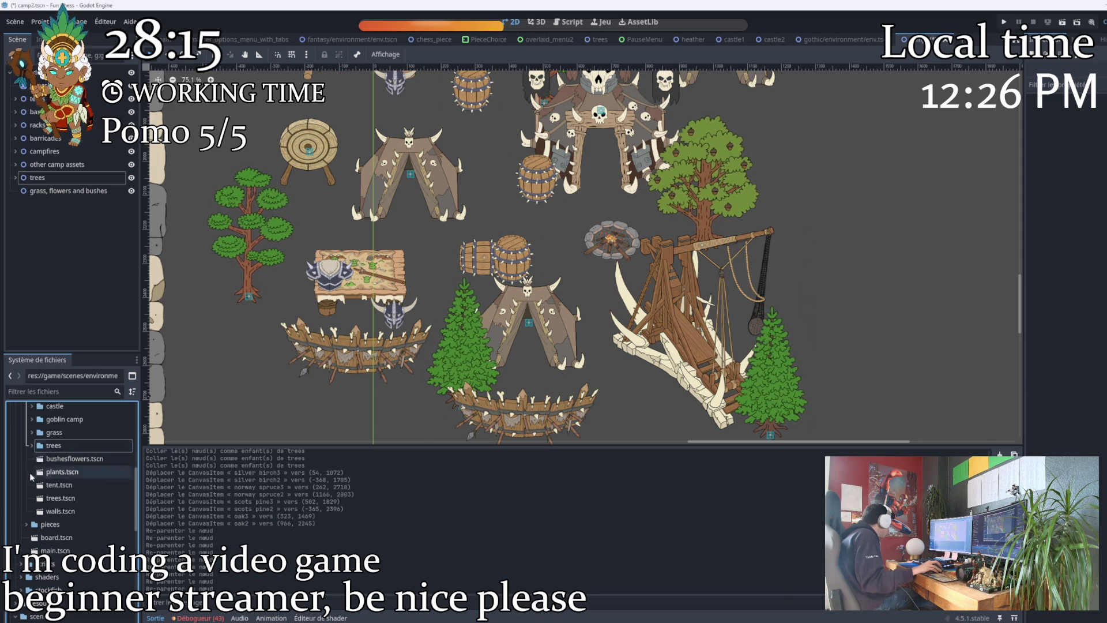
{"action": "scroll", "coordinate": [35, 479], "scroll_direction": "up", "scroll_amount": 3}
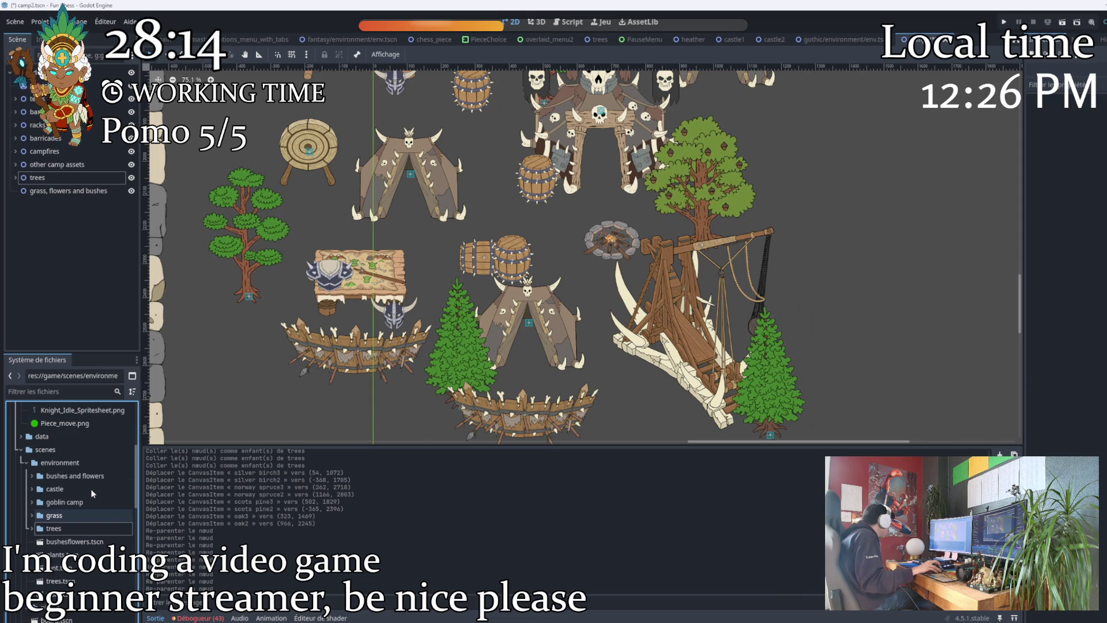
{"action": "left_click", "coordinate": [32, 476]}
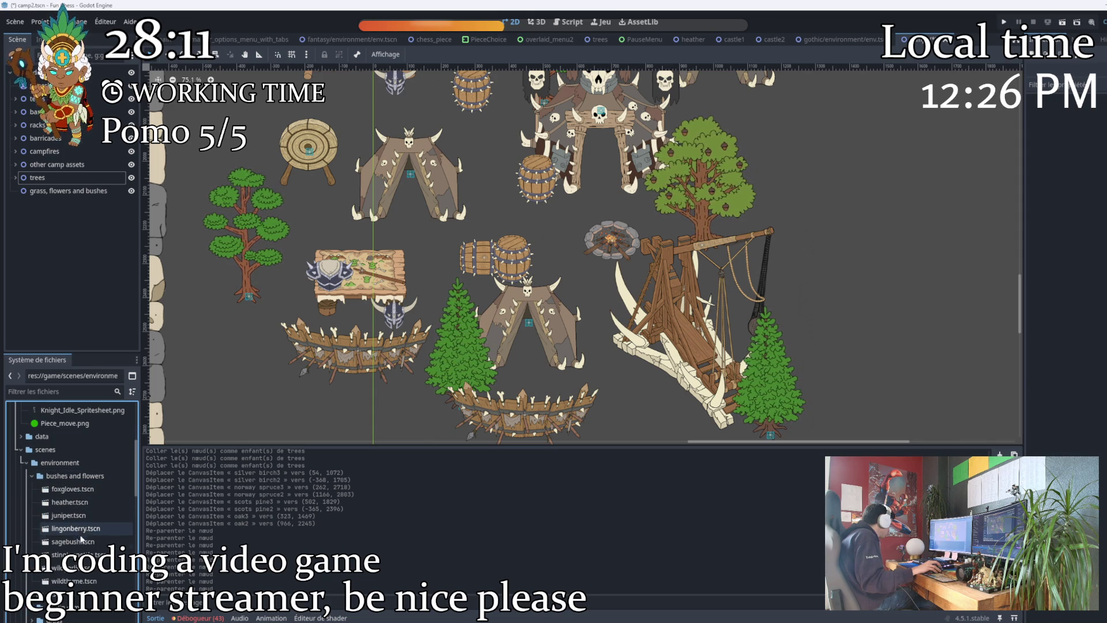
Drop stinging nettles near the tent and barrels, a lingonberry by the spruce, and a plant below the left tent.
{"action": "mouse_move", "coordinate": [75, 553]}
{"action": "left_mouse_down"}
{"action": "mouse_move", "coordinate": [396, 383]}
{"action": "mouse_move", "coordinate": [586, 367]}
{"action": "left_mouse_up"}
{"action": "scroll", "coordinate": [479, 375], "scroll_direction": "up", "scroll_amount": 2}
{"action": "scroll", "coordinate": [407, 271], "scroll_direction": "up", "scroll_amount": 3}
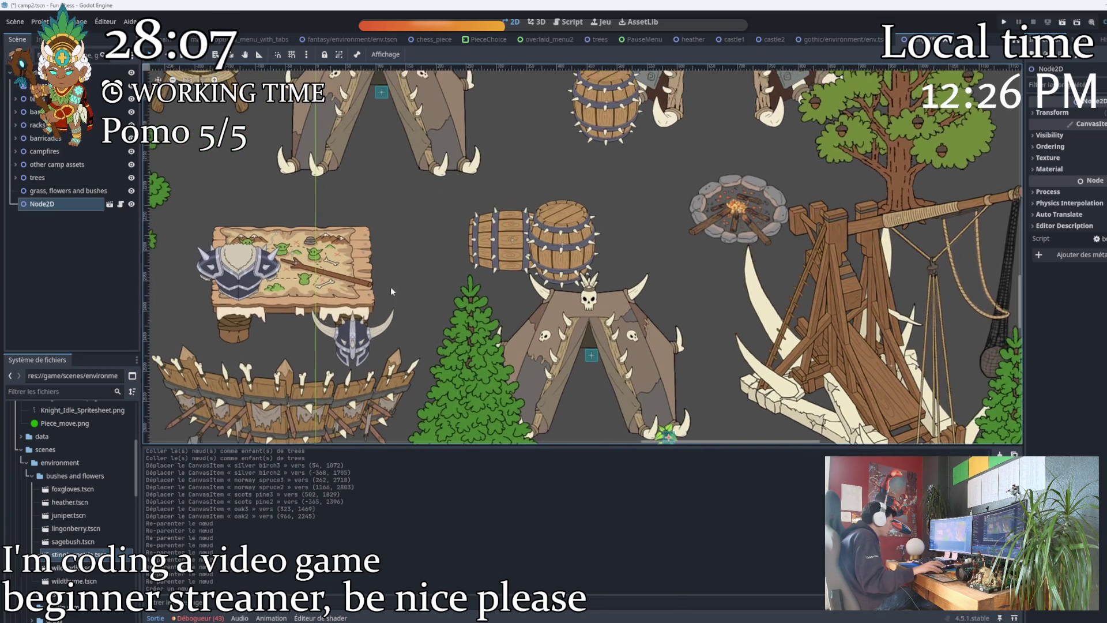
{"action": "mouse_move", "coordinate": [75, 554]}
{"action": "left_mouse_down"}
{"action": "mouse_move", "coordinate": [184, 522]}
{"action": "mouse_move", "coordinate": [404, 323]}
{"action": "mouse_move", "coordinate": [522, 270]}
{"action": "left_mouse_up"}
{"action": "mouse_move", "coordinate": [75, 529]}
{"action": "left_mouse_down"}
{"action": "mouse_move", "coordinate": [470, 326]}
{"action": "mouse_move", "coordinate": [480, 291]}
{"action": "mouse_move", "coordinate": [473, 323]}
{"action": "left_mouse_up"}
{"action": "scroll", "coordinate": [400, 250], "scroll_direction": "up", "scroll_amount": 2}
{"action": "left_click_drag", "start_coordinate": [76, 528], "coordinate": [295, 236]}
{"action": "scroll", "coordinate": [468, 217], "scroll_direction": "up", "scroll_amount": 2}
{"action": "scroll", "coordinate": [468, 217], "scroll_direction": "left", "scroll_amount": 2}
Scatter more stinging nettles around the camp, under a barrel and beside the bow rack.
{"action": "mouse_move", "coordinate": [76, 554]}
{"action": "left_mouse_down"}
{"action": "mouse_move", "coordinate": [190, 300]}
{"action": "mouse_move", "coordinate": [238, 271]}
{"action": "mouse_move", "coordinate": [221, 269]}
{"action": "left_mouse_up"}
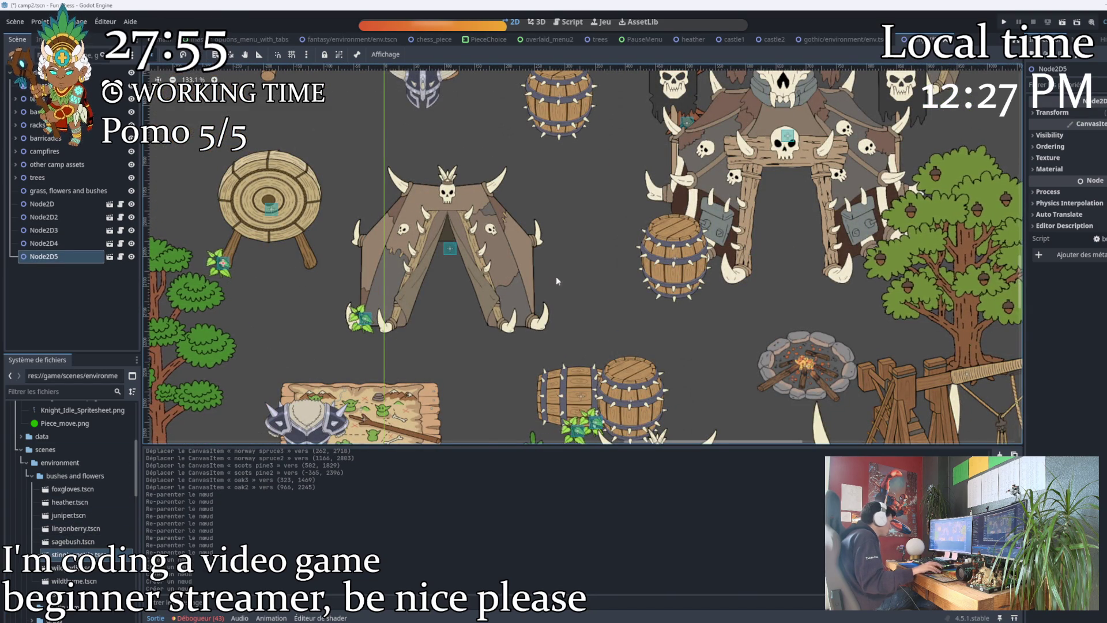
{"action": "scroll", "coordinate": [557, 281], "scroll_direction": "right", "scroll_amount": 3}
{"action": "scroll", "coordinate": [556, 280], "scroll_direction": "up", "scroll_amount": 1}
{"action": "mouse_move", "coordinate": [76, 554]}
{"action": "left_mouse_down"}
{"action": "mouse_move", "coordinate": [636, 341]}
{"action": "mouse_move", "coordinate": [622, 307]}
{"action": "left_mouse_up"}
{"action": "left_click_drag", "start_coordinate": [76, 555], "coordinate": [452, 167]}
{"action": "scroll", "coordinate": [453, 167], "scroll_direction": "up", "scroll_amount": 5}
{"action": "scroll", "coordinate": [453, 167], "scroll_direction": "left", "scroll_amount": 2}
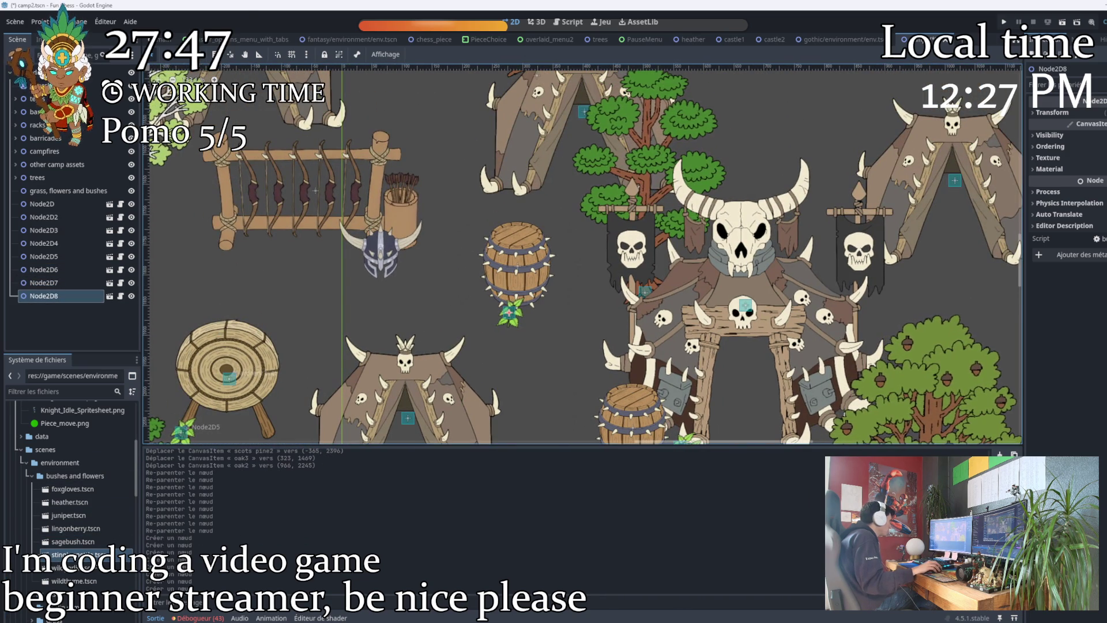
{"action": "left_click_drag", "start_coordinate": [76, 554], "coordinate": [208, 232]}
{"action": "scroll", "coordinate": [325, 306], "scroll_direction": "up", "scroll_amount": 3}
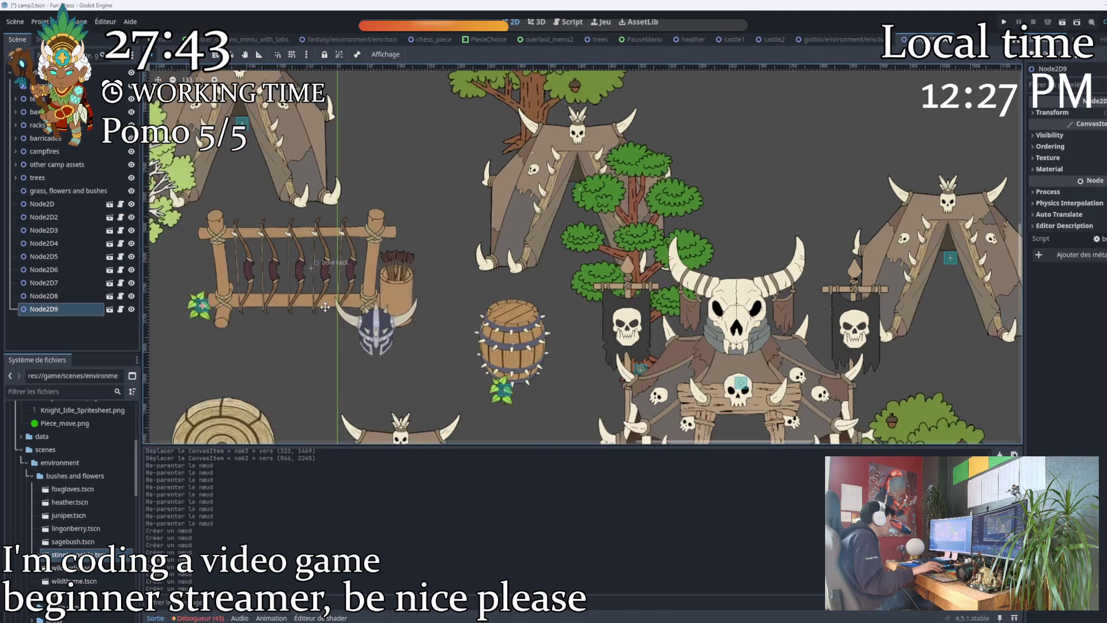
{"action": "scroll", "coordinate": [325, 307], "scroll_direction": "right", "scroll_amount": 2}
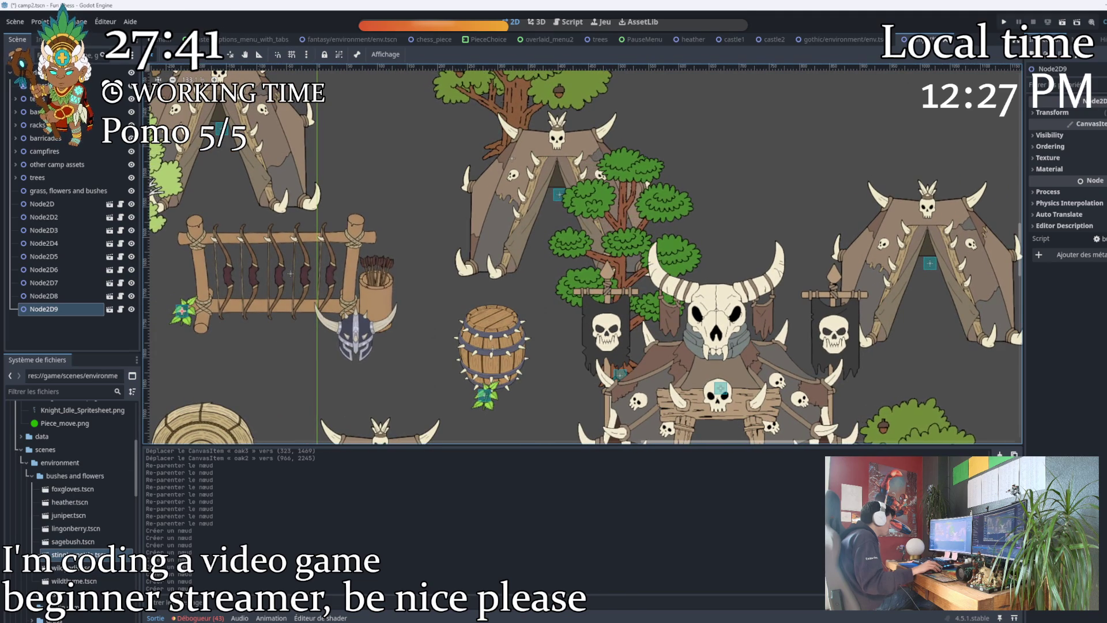
{"action": "left_click_drag", "start_coordinate": [76, 554], "coordinate": [529, 352]}
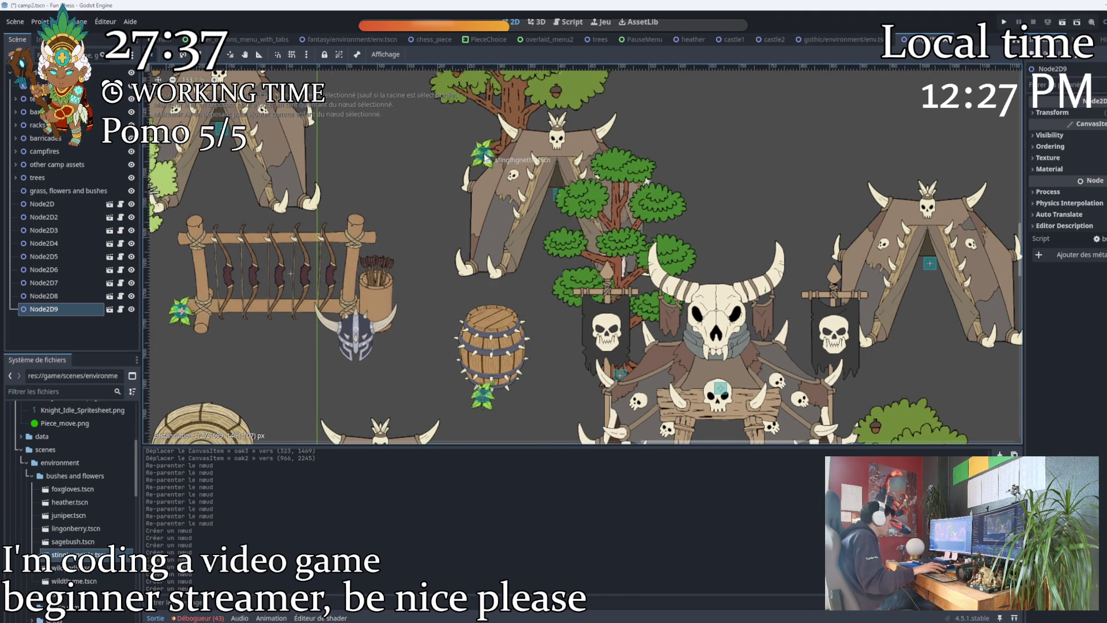
Place a stinging nettle beside the central tent and shift soldier tent 6 down and right.
{"action": "left_click_drag", "start_coordinate": [485, 159], "coordinate": [486, 158]}
{"action": "scroll", "coordinate": [356, 241], "scroll_direction": "left", "scroll_amount": 3}
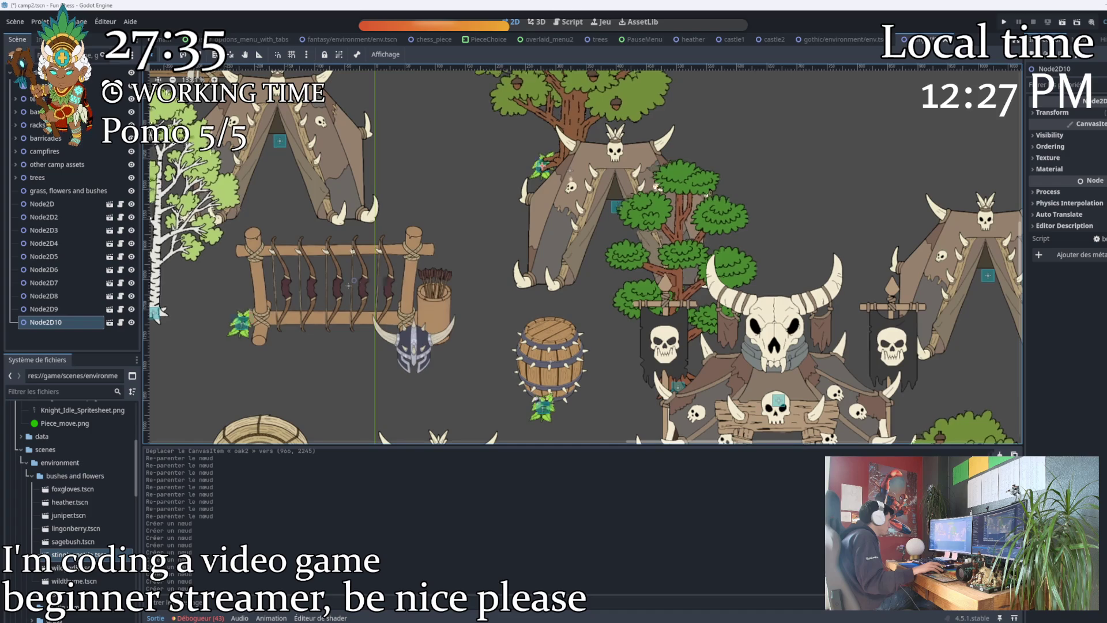
{"action": "mouse_move", "coordinate": [354, 197]}
{"action": "left_mouse_down"}
{"action": "mouse_move", "coordinate": [389, 203]}
{"action": "mouse_move", "coordinate": [369, 200]}
{"action": "left_mouse_up"}
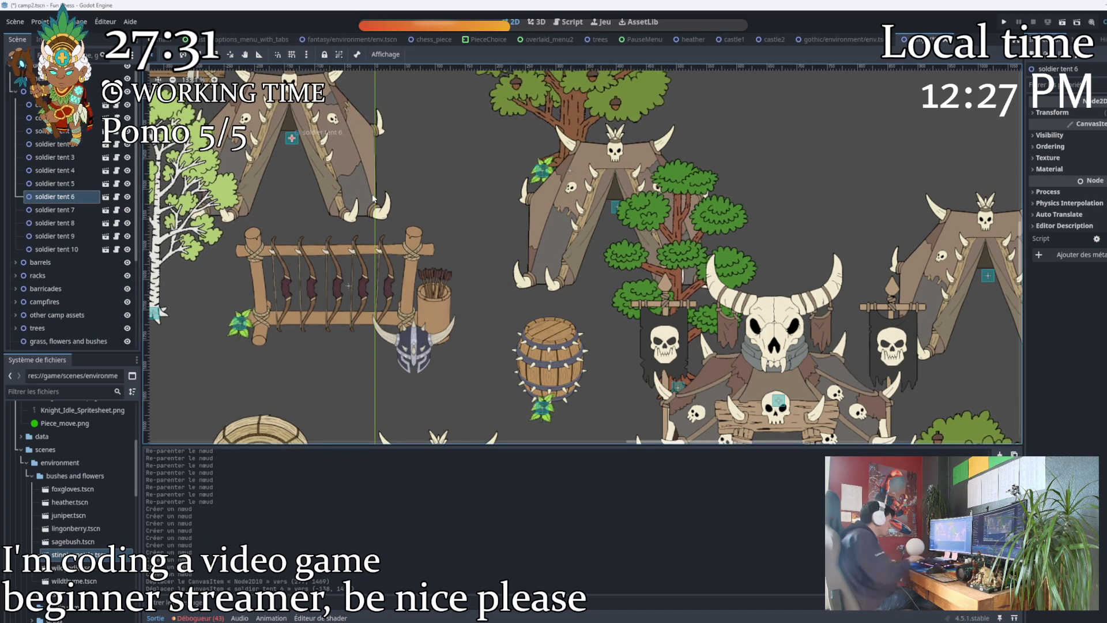
Undo the soldier tent 6 move and drop stinging nettles near the bow rack, a tent and a barrel.
{"action": "key", "text": "ctrl+z"}
{"action": "mouse_move", "coordinate": [69, 554]}
{"action": "left_mouse_down"}
{"action": "mouse_move", "coordinate": [217, 185]}
{"action": "mouse_move", "coordinate": [368, 185]}
{"action": "mouse_move", "coordinate": [359, 217]}
{"action": "mouse_move", "coordinate": [323, 226]}
{"action": "left_mouse_up"}
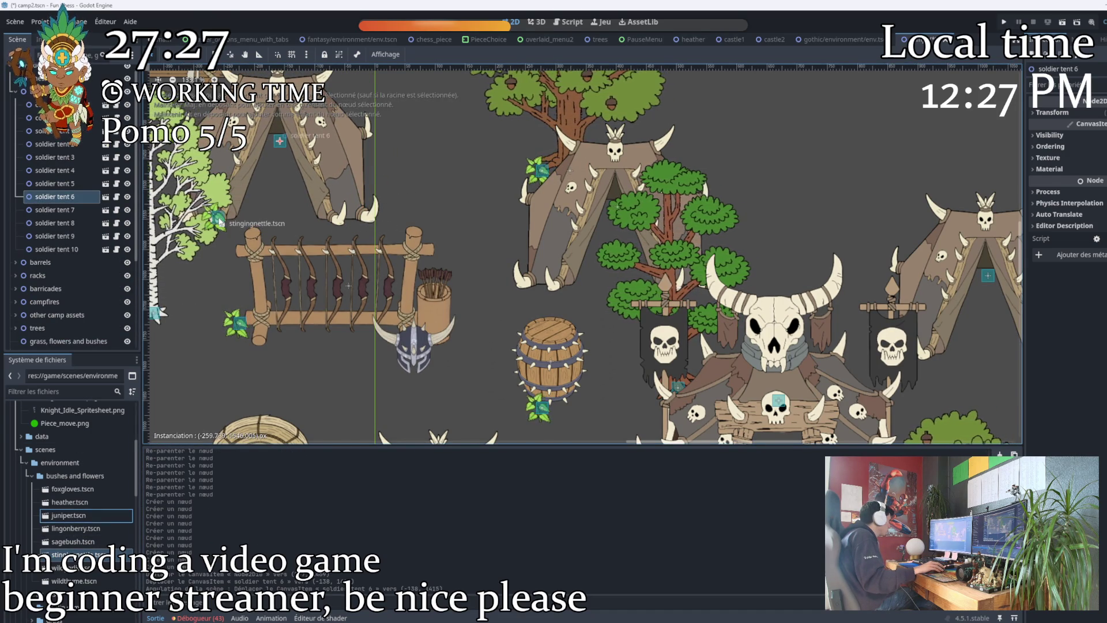
{"action": "scroll", "coordinate": [279, 210], "scroll_direction": "down", "scroll_amount": 4}
{"action": "mouse_move", "coordinate": [392, 235]}
{"action": "left_mouse_down"}
{"action": "mouse_move", "coordinate": [199, 221]}
{"action": "mouse_move", "coordinate": [265, 201]}
{"action": "mouse_move", "coordinate": [656, 359]}
{"action": "mouse_move", "coordinate": [612, 469]}
{"action": "left_mouse_up"}
{"action": "mouse_move", "coordinate": [86, 554]}
{"action": "left_mouse_down"}
{"action": "mouse_move", "coordinate": [346, 259]}
{"action": "mouse_move", "coordinate": [411, 211]}
{"action": "left_mouse_up"}
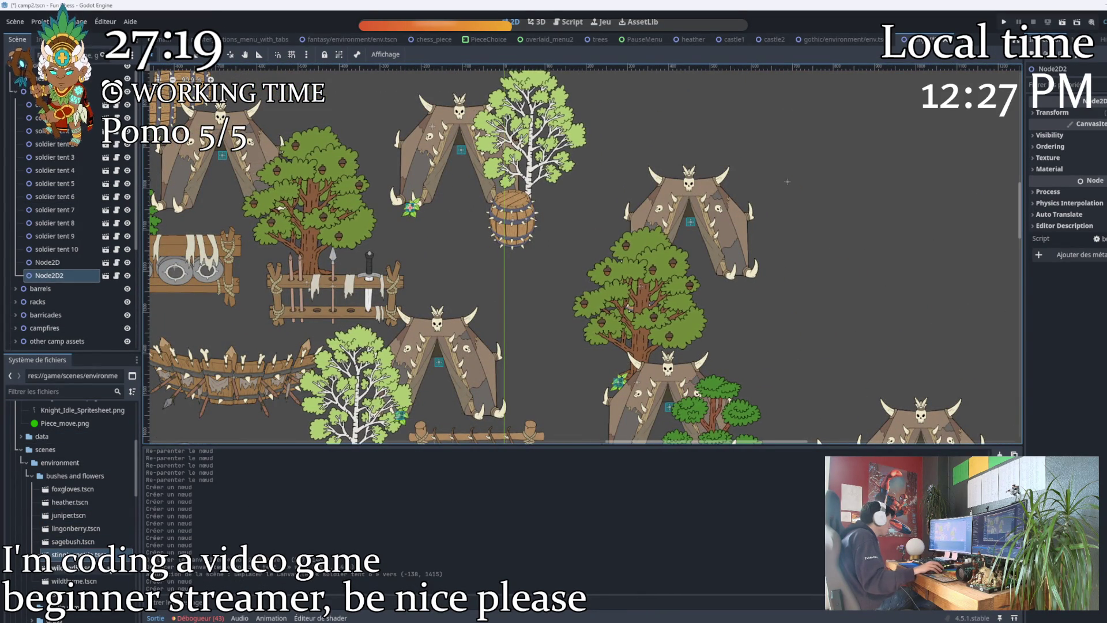
{"action": "mouse_move", "coordinate": [75, 554]}
{"action": "left_mouse_down"}
{"action": "mouse_move", "coordinate": [289, 358]}
{"action": "mouse_move", "coordinate": [507, 253]}
{"action": "mouse_move", "coordinate": [740, 264]}
{"action": "left_mouse_up"}
{"action": "key", "text": "ctrl+d"}
Add stinging nettles beside the weapon racks, lower in the camp, and near the birch and lower-left trees.
{"action": "mouse_move", "coordinate": [75, 555]}
{"action": "left_mouse_down"}
{"action": "mouse_move", "coordinate": [87, 562]}
{"action": "mouse_move", "coordinate": [345, 308]}
{"action": "mouse_move", "coordinate": [355, 312]}
{"action": "mouse_move", "coordinate": [145, 461]}
{"action": "mouse_move", "coordinate": [434, 316]}
{"action": "left_mouse_up"}
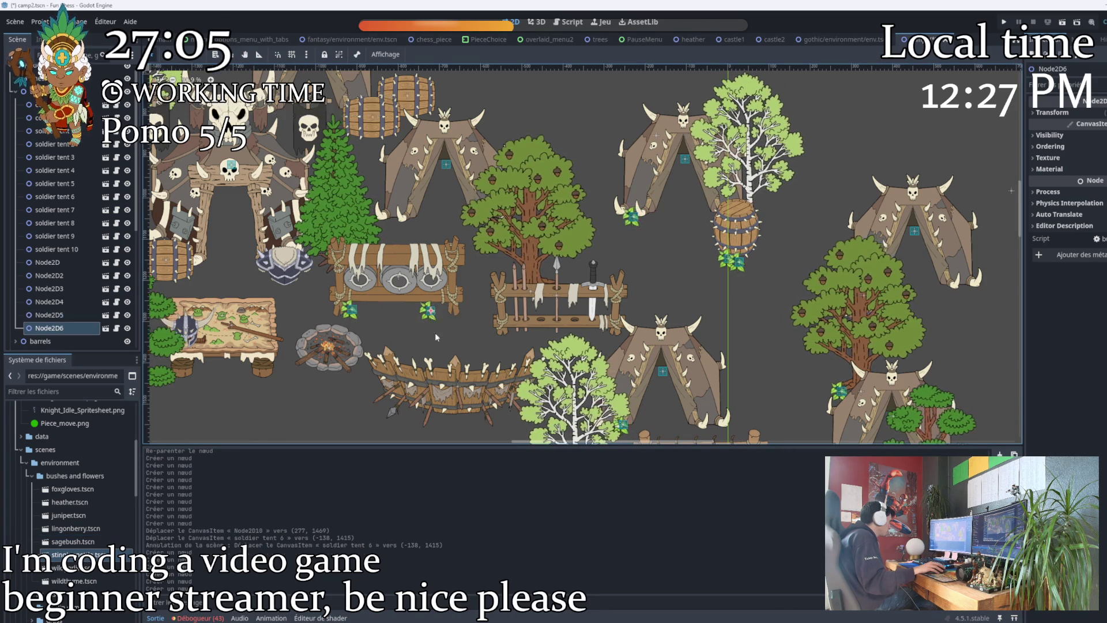
{"action": "scroll", "coordinate": [276, 381], "scroll_direction": "left", "scroll_amount": 4}
{"action": "mouse_move", "coordinate": [70, 554]}
{"action": "left_mouse_down"}
{"action": "mouse_move", "coordinate": [271, 410]}
{"action": "mouse_move", "coordinate": [311, 404]}
{"action": "mouse_move", "coordinate": [305, 416]}
{"action": "left_mouse_up"}
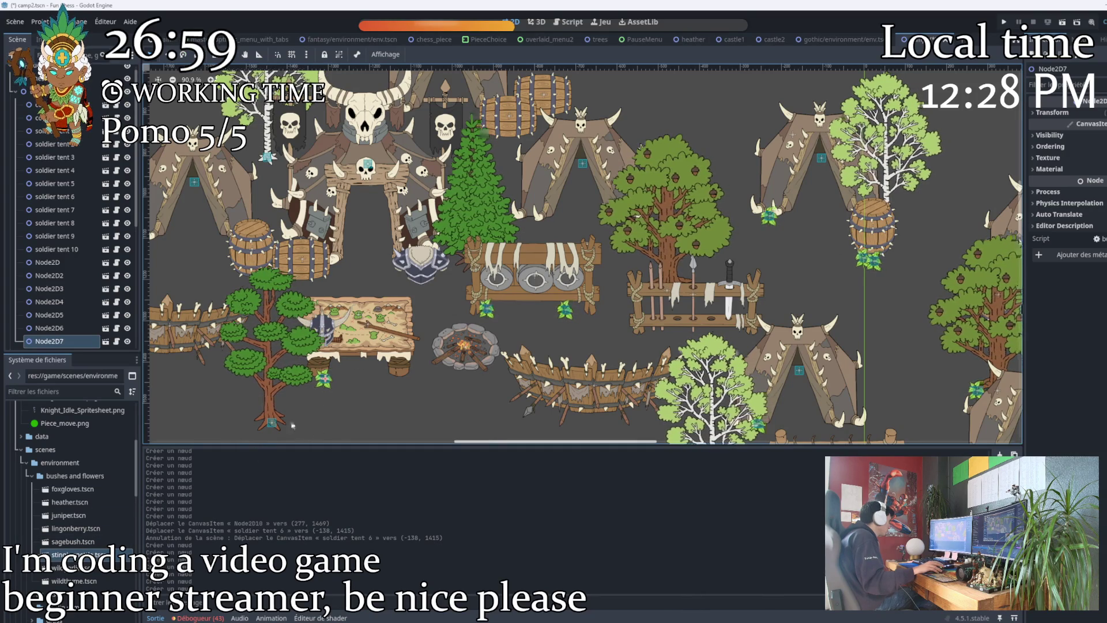
{"action": "scroll", "coordinate": [583, 254], "scroll_direction": "down", "scroll_amount": 1}
{"action": "scroll", "coordinate": [583, 254], "scroll_direction": "left", "scroll_amount": 2}
{"action": "mouse_move", "coordinate": [69, 554]}
{"action": "left_mouse_down"}
{"action": "mouse_move", "coordinate": [232, 343]}
{"action": "mouse_move", "coordinate": [219, 321]}
{"action": "left_mouse_up"}
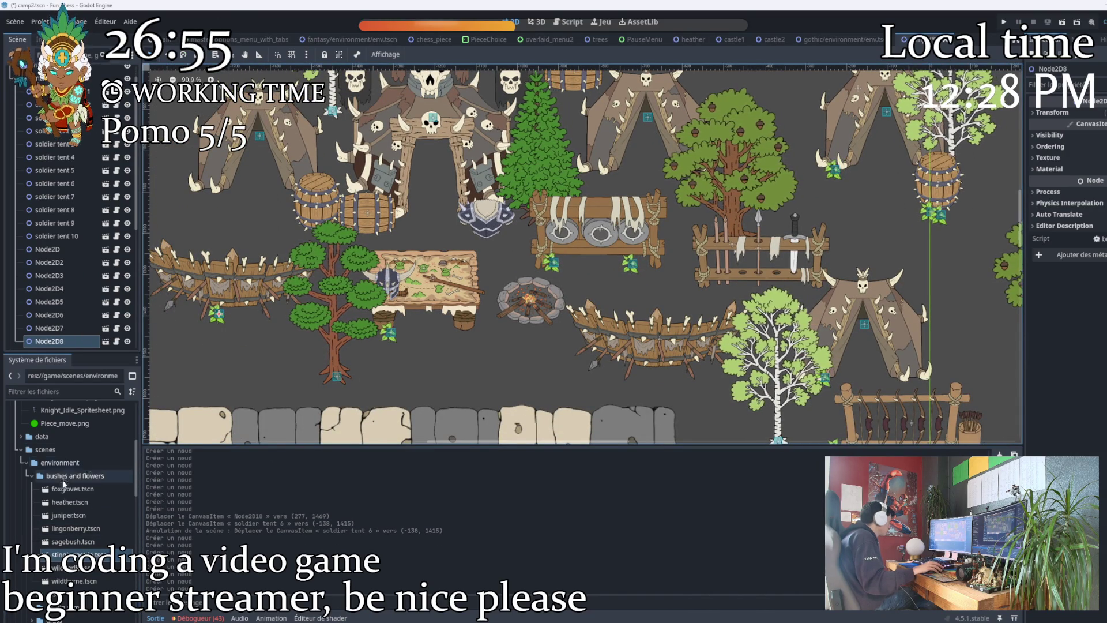
{"action": "left_click_drag", "start_coordinate": [77, 542], "coordinate": [612, 340]}
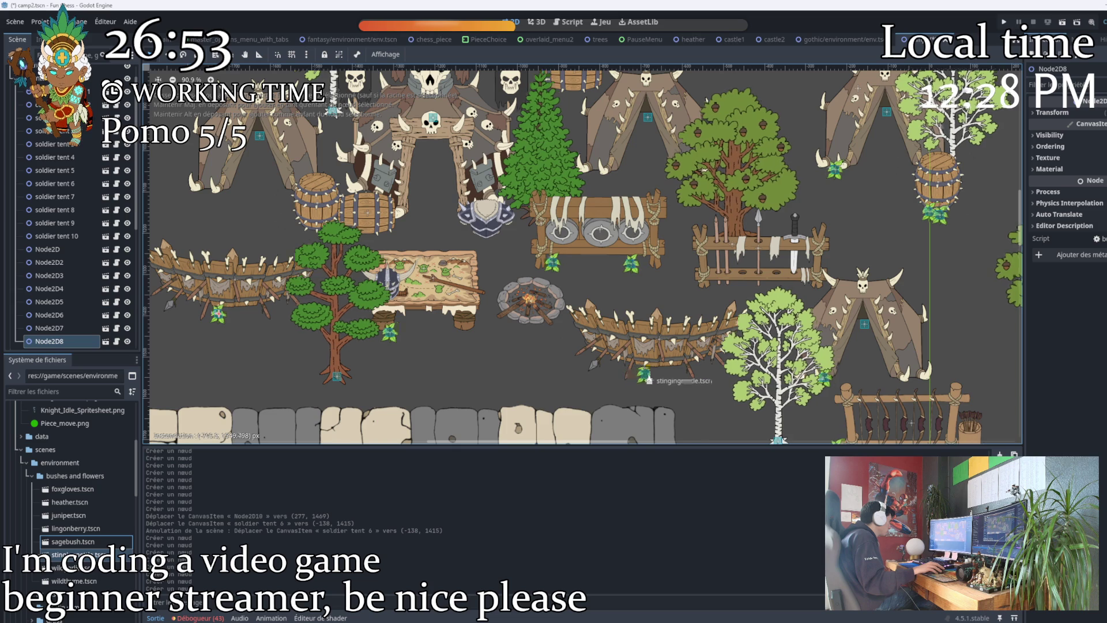
{"action": "scroll", "coordinate": [471, 359], "scroll_direction": "up", "scroll_amount": 4}
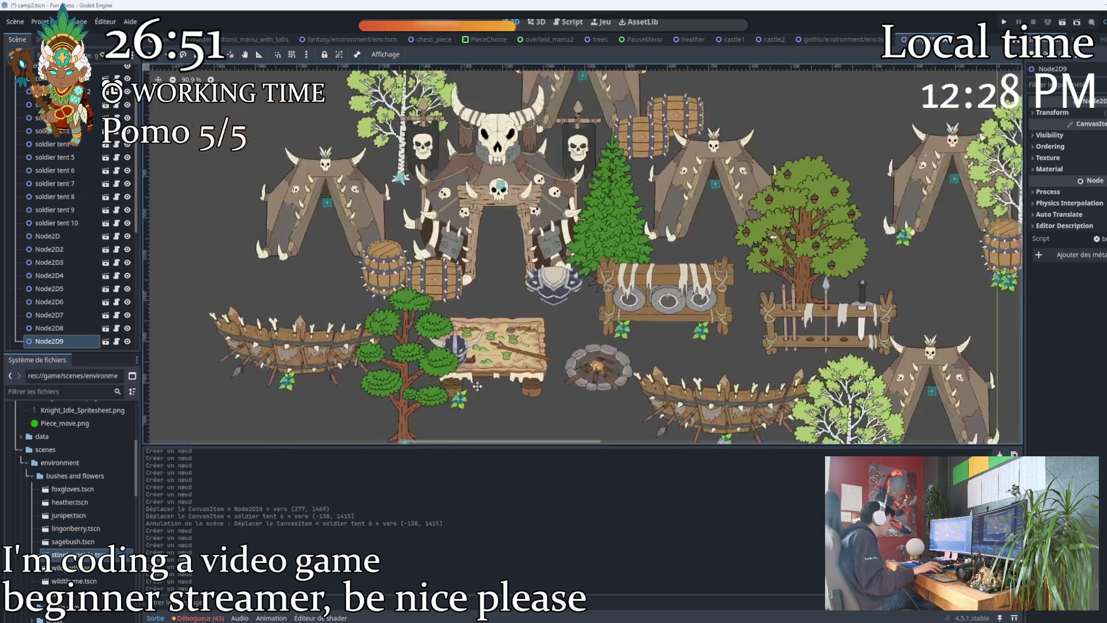
{"action": "mouse_move", "coordinate": [69, 554]}
{"action": "left_mouse_down"}
{"action": "mouse_move", "coordinate": [280, 302]}
{"action": "mouse_move", "coordinate": [282, 317]}
{"action": "left_mouse_up"}
{"action": "left_click_drag", "start_coordinate": [69, 554], "coordinate": [539, 294]}
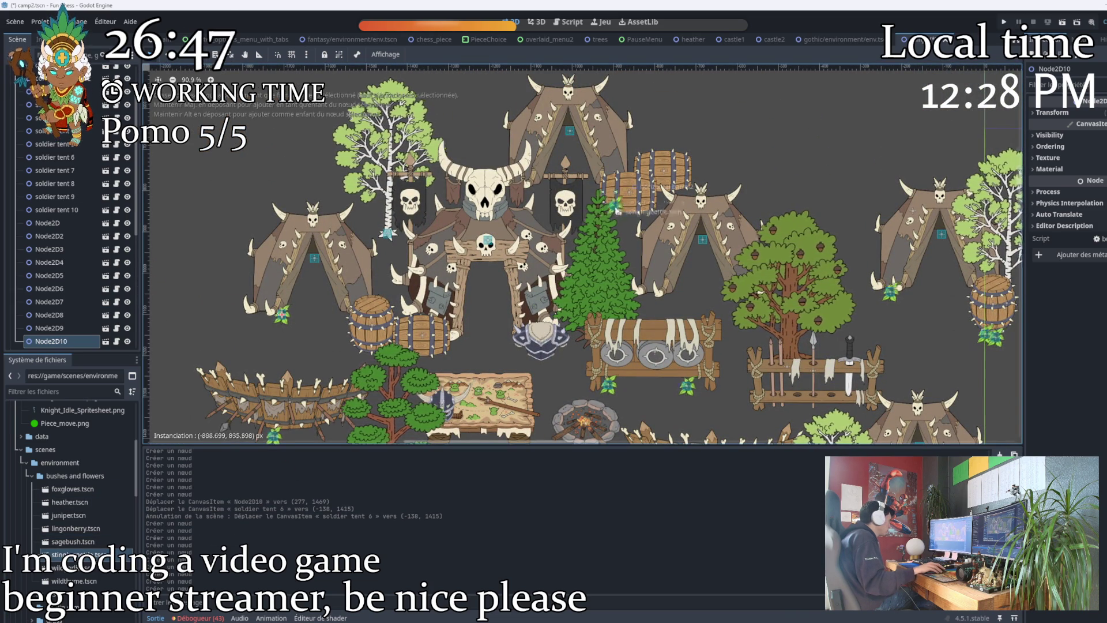
Drop a few more small plants near the left barricade, then collapse the tents group.
{"action": "left_click_drag", "start_coordinate": [615, 203], "coordinate": [617, 216]}
{"action": "mouse_move", "coordinate": [72, 542]}
{"action": "left_mouse_down"}
{"action": "mouse_move", "coordinate": [565, 271]}
{"action": "mouse_move", "coordinate": [552, 291]}
{"action": "mouse_move", "coordinate": [515, 193]}
{"action": "left_mouse_up"}
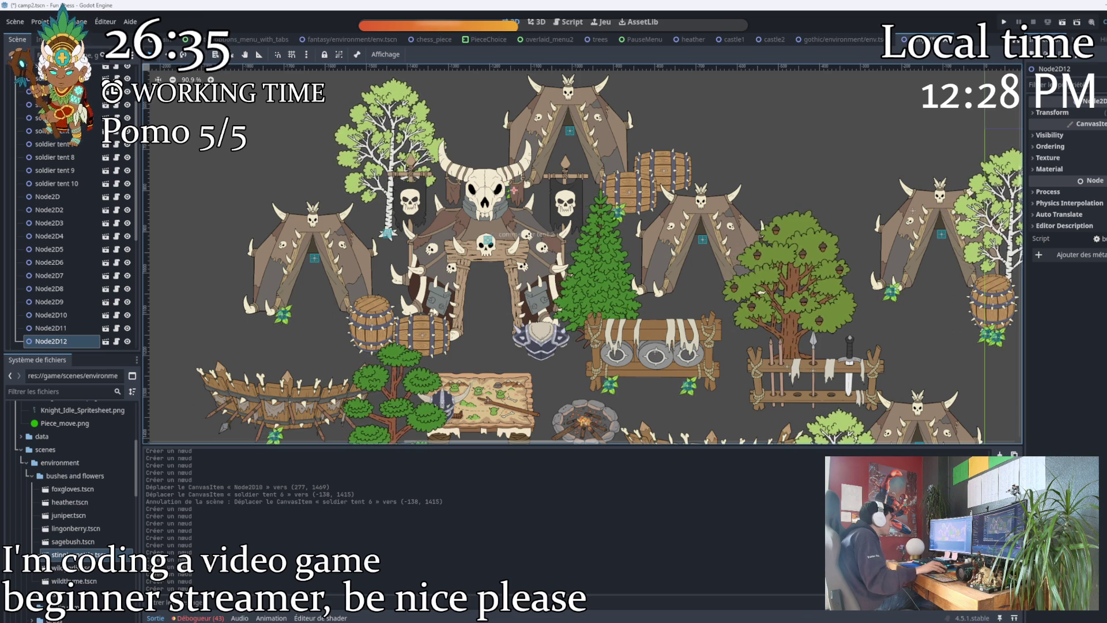
{"action": "scroll", "coordinate": [463, 282], "scroll_direction": "up", "scroll_amount": 3}
{"action": "scroll", "coordinate": [464, 283], "scroll_direction": "down", "scroll_amount": 3}
{"action": "left_click_drag", "start_coordinate": [464, 283], "coordinate": [224, 196]}
{"action": "mouse_move", "coordinate": [304, 206]}
{"action": "left_mouse_down"}
{"action": "mouse_move", "coordinate": [344, 115]}
{"action": "mouse_move", "coordinate": [489, 149]}
{"action": "left_mouse_up"}
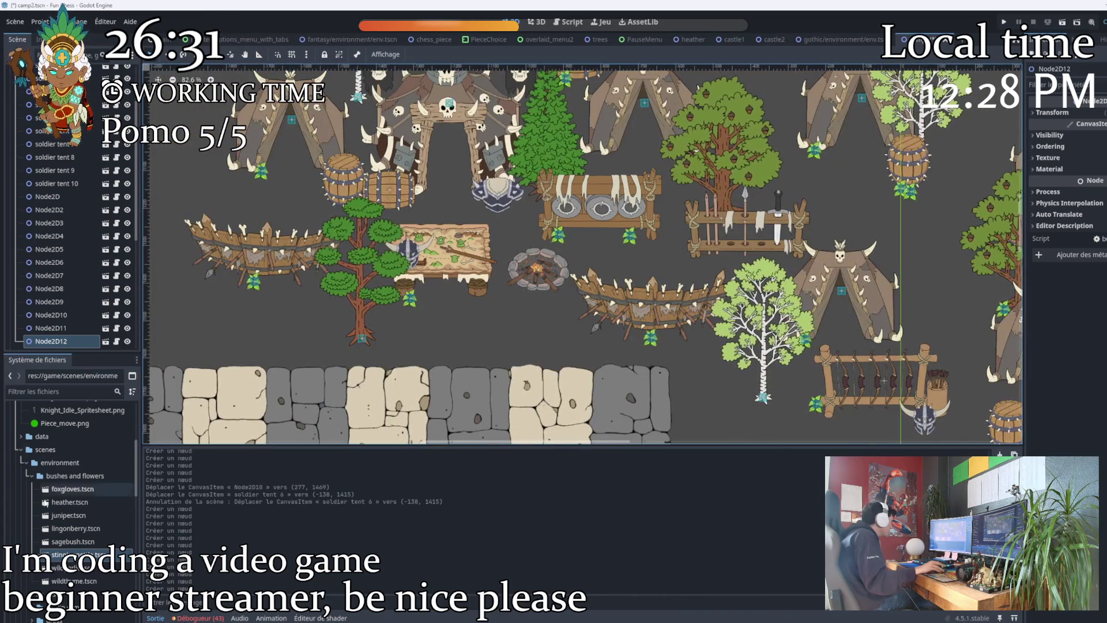
{"action": "scroll", "coordinate": [54, 236], "scroll_direction": "up", "scroll_amount": 3}
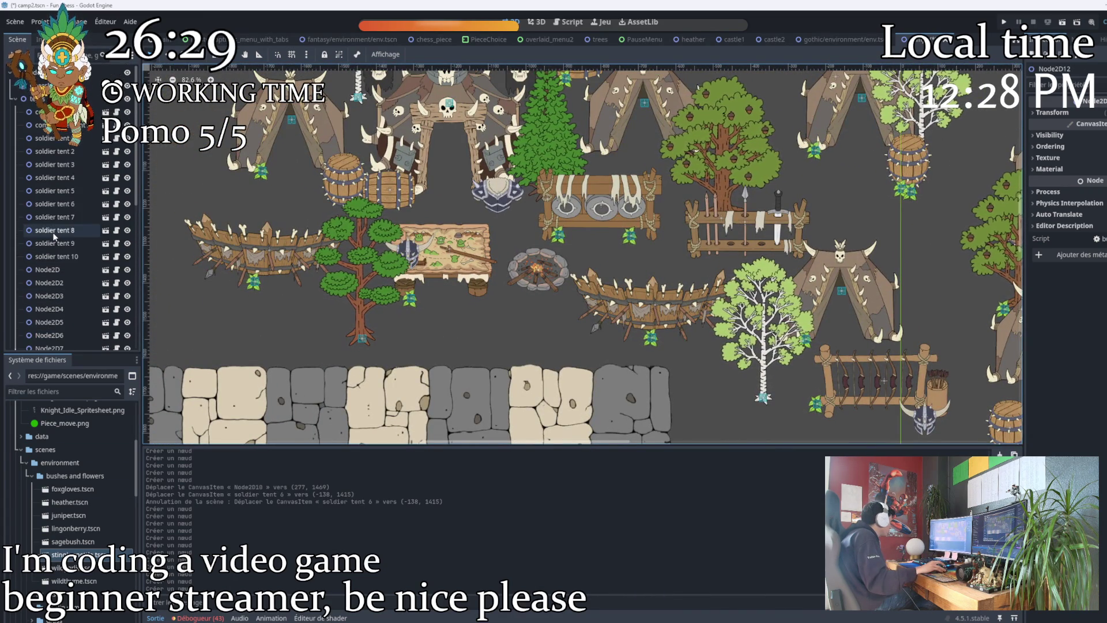
{"action": "left_click", "coordinate": [15, 99]}
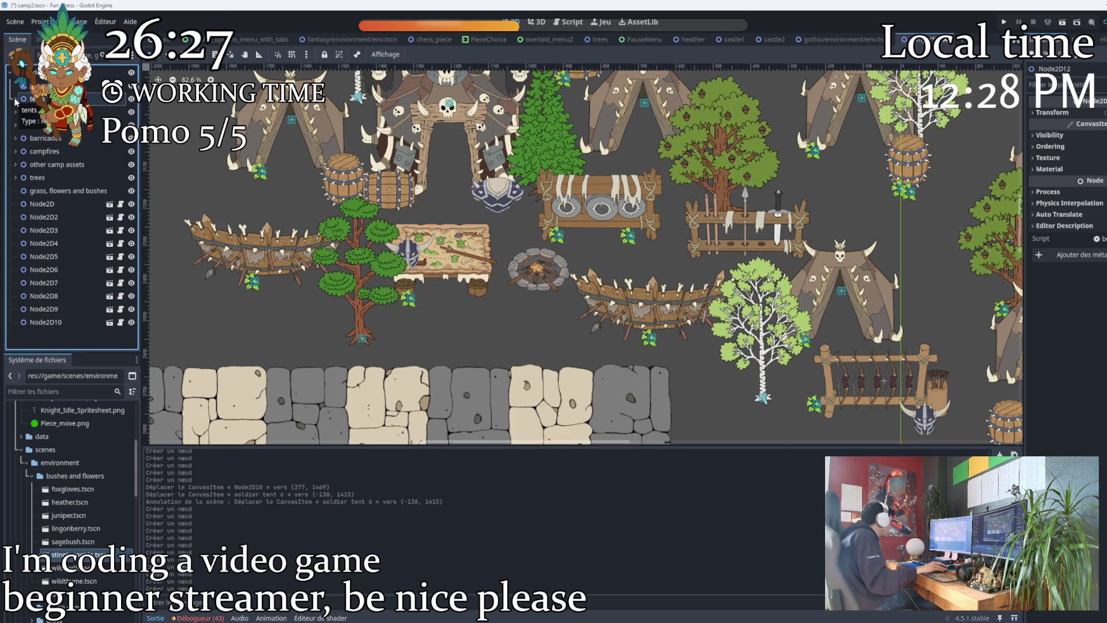
Select the first batch of new plant nodes through Node2D12 and nest them under 'grass, flowers and bushes'.
{"action": "left_click", "coordinate": [15, 99]}
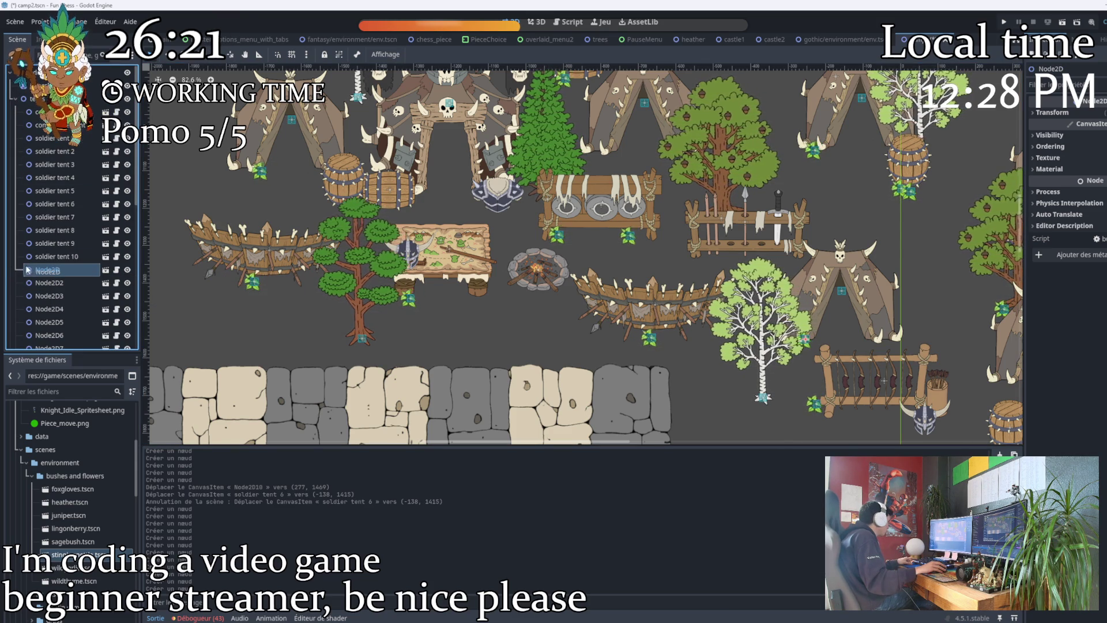
{"action": "left_click", "coordinate": [41, 282], "text": "shift"}
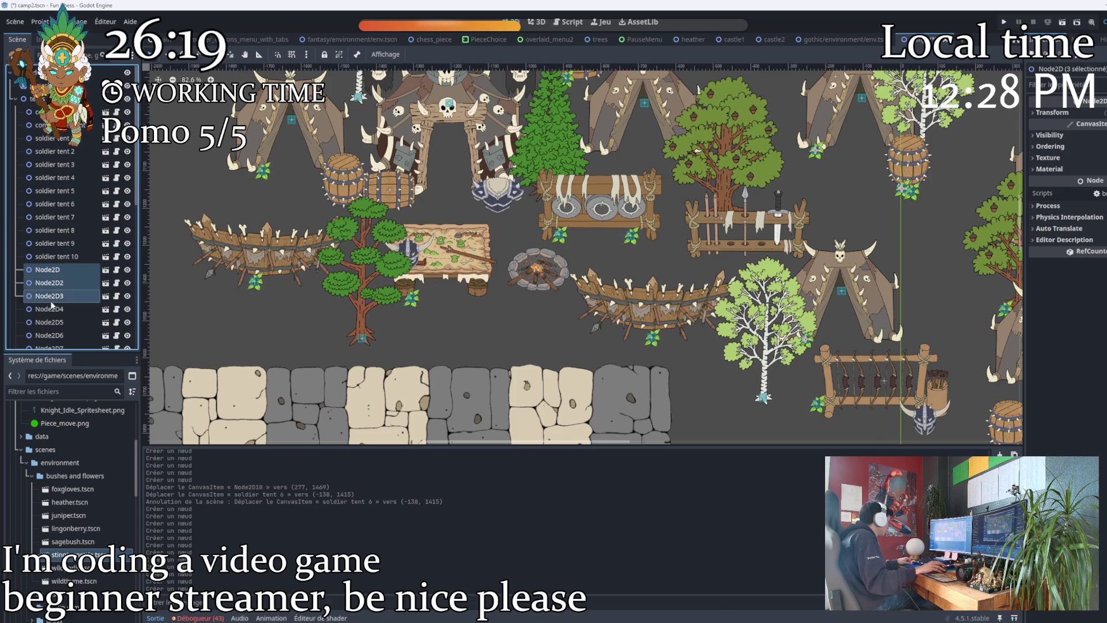
{"action": "scroll", "coordinate": [50, 306], "scroll_direction": "down", "scroll_amount": 3}
{"action": "left_click", "coordinate": [54, 217], "text": "shift"}
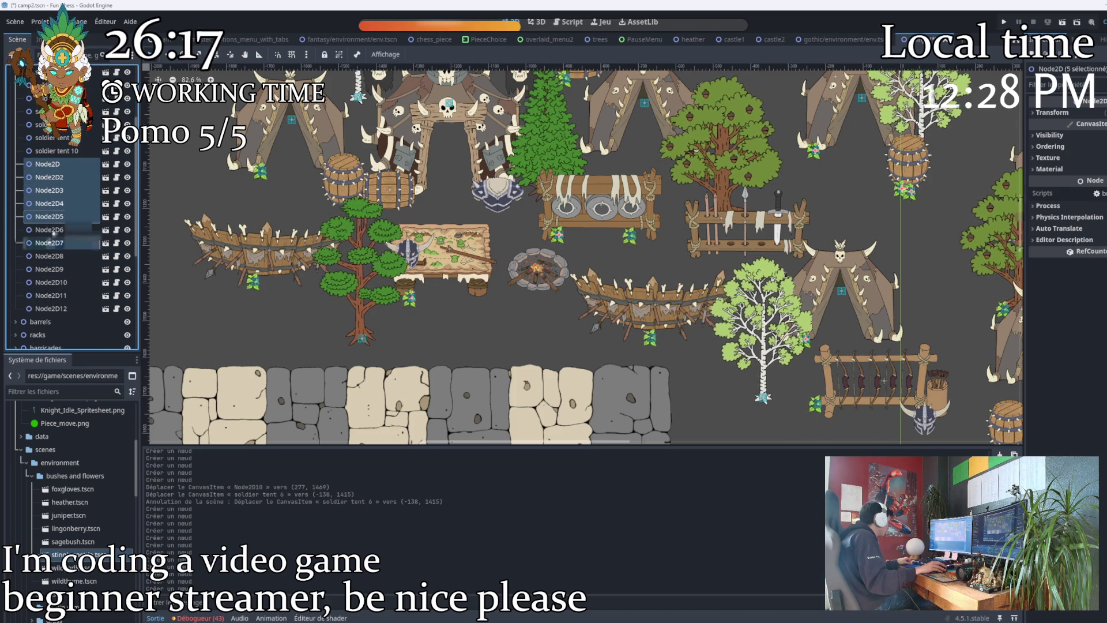
{"action": "left_click", "coordinate": [52, 257], "text": "shift"}
{"action": "left_click", "coordinate": [51, 282], "text": "shift"}
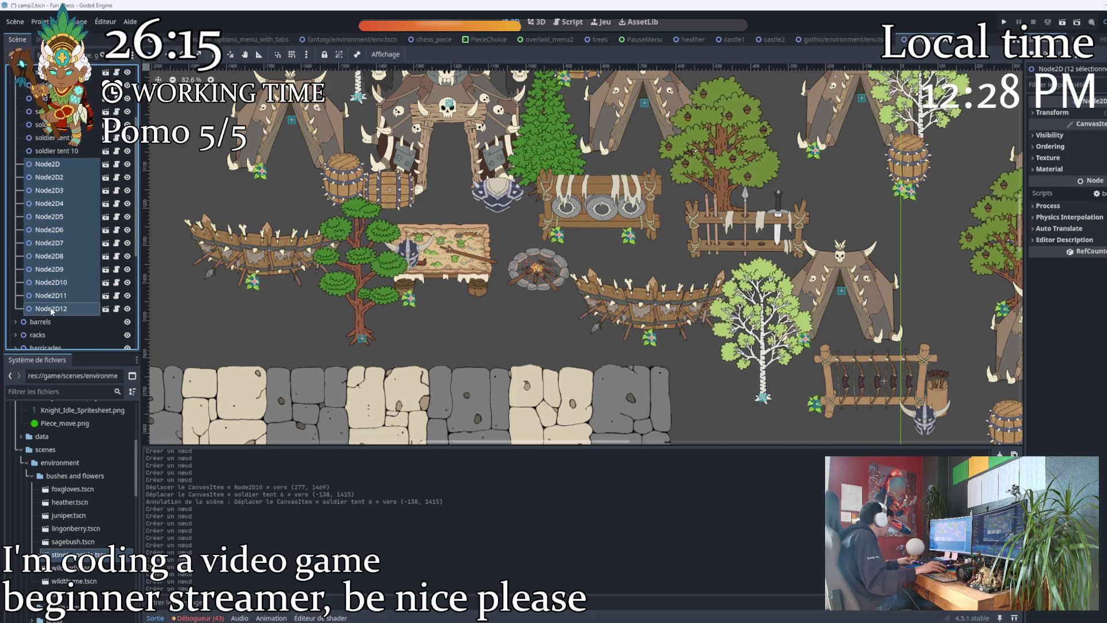
{"action": "scroll", "coordinate": [53, 288], "scroll_direction": "down", "scroll_amount": 5}
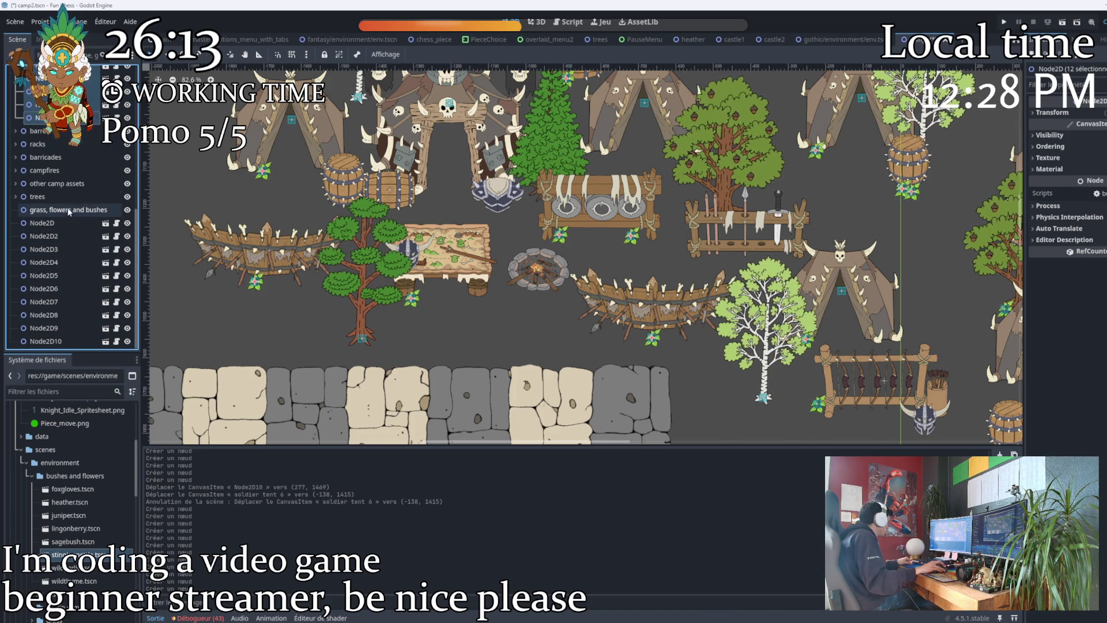
{"action": "left_click_drag", "start_coordinate": [85, 168], "coordinate": [53, 211]}
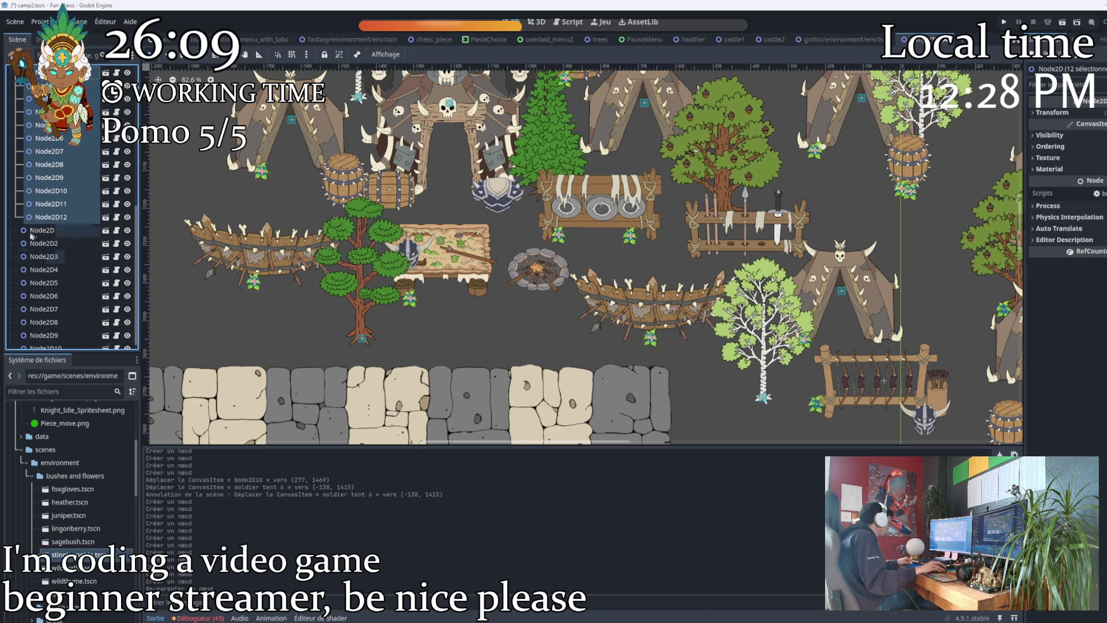
Select the remaining loose Node2D plant nodes and move them under 'grass, flowers and bushes' too.
{"action": "left_click", "coordinate": [31, 232]}
{"action": "left_click", "coordinate": [33, 243], "text": "shift"}
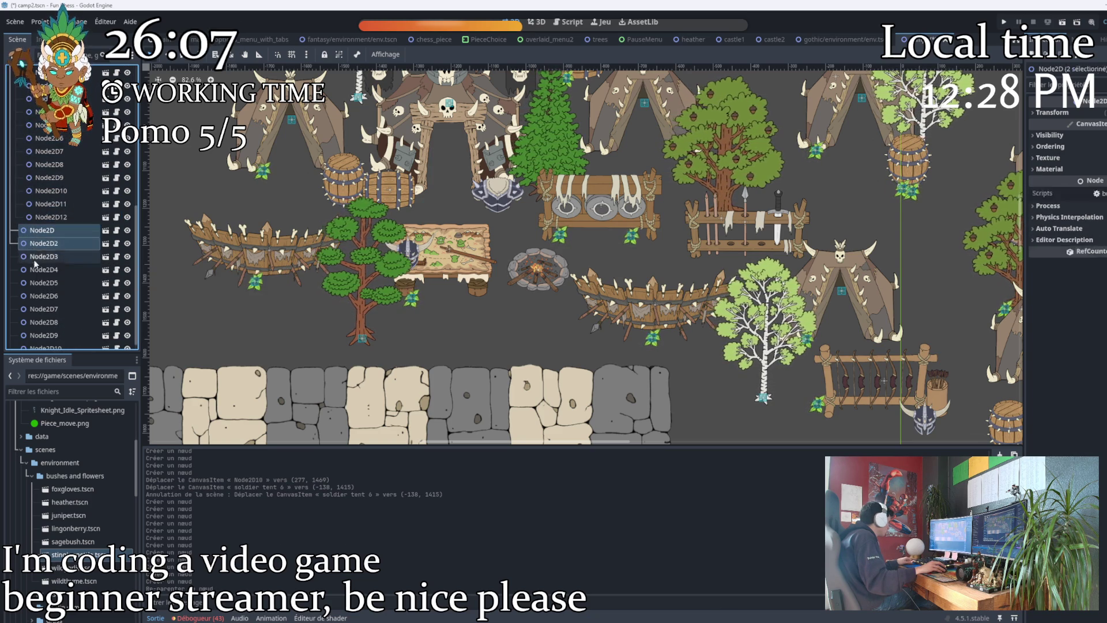
{"action": "left_click", "coordinate": [43, 296], "text": "shift"}
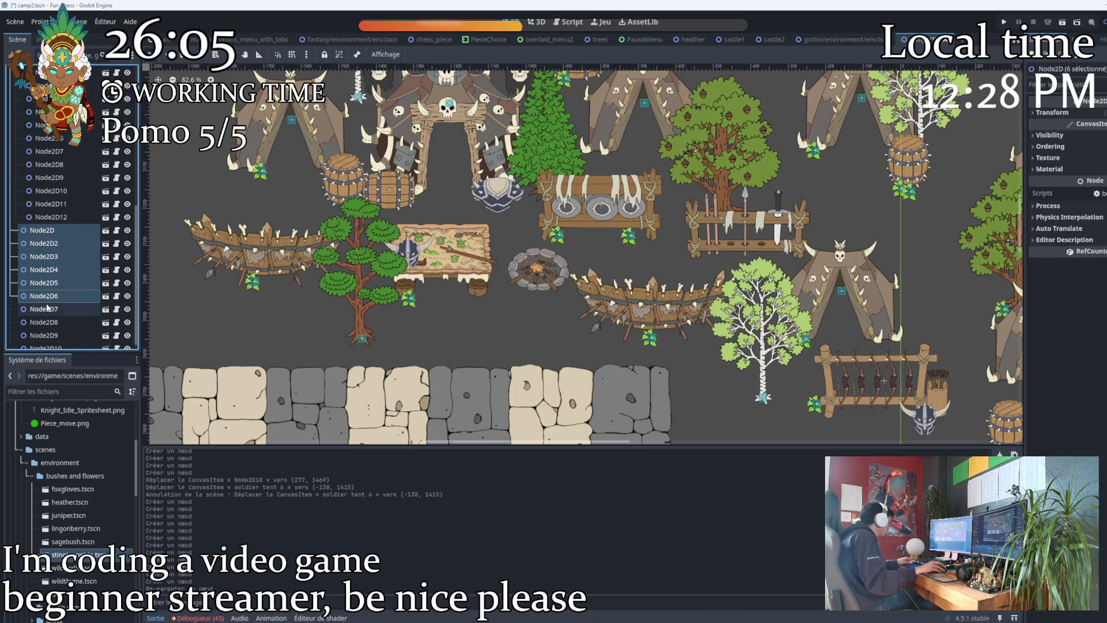
{"action": "left_click", "coordinate": [46, 335], "text": "shift"}
{"action": "scroll", "coordinate": [44, 323], "scroll_direction": "up", "scroll_amount": 2}
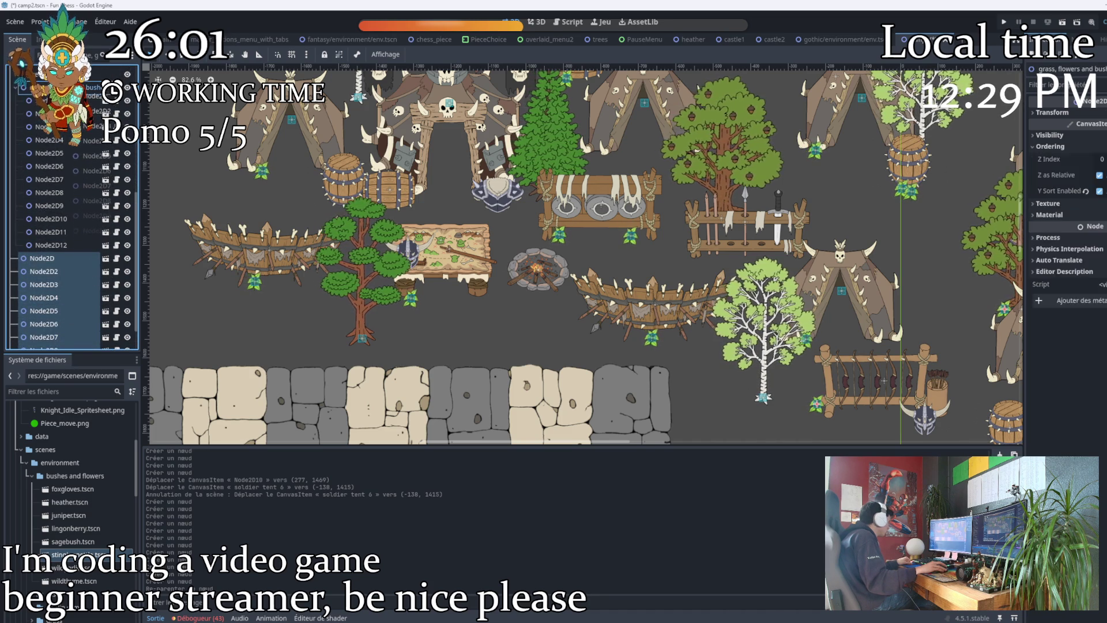
{"action": "left_click_drag", "start_coordinate": [72, 87], "coordinate": [72, 87]}
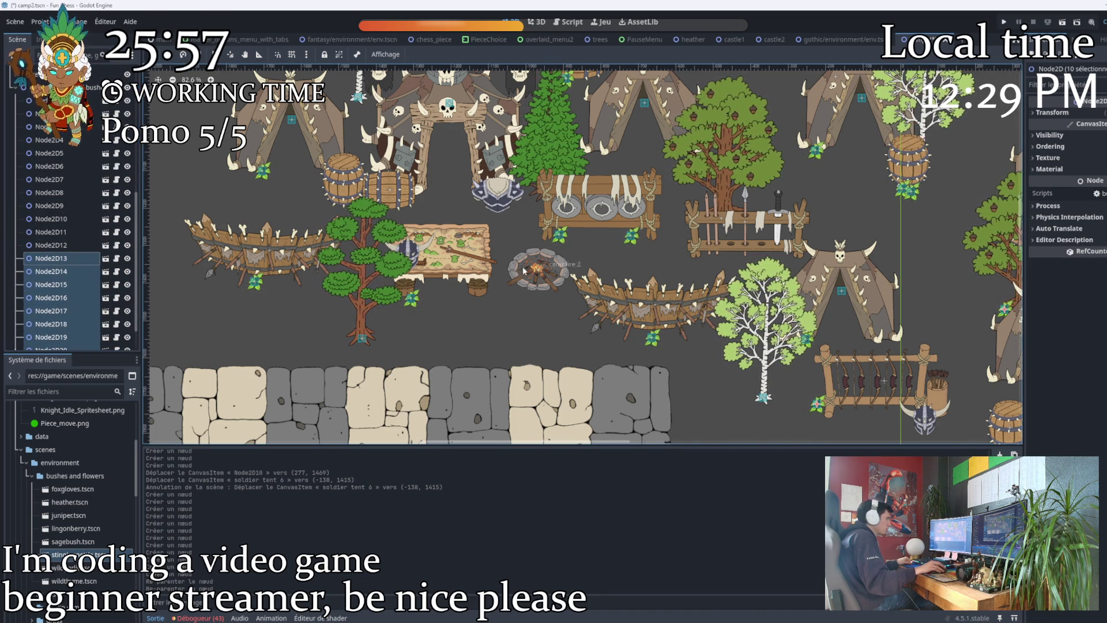
{"action": "scroll", "coordinate": [583, 294], "scroll_direction": "down", "scroll_amount": 2}
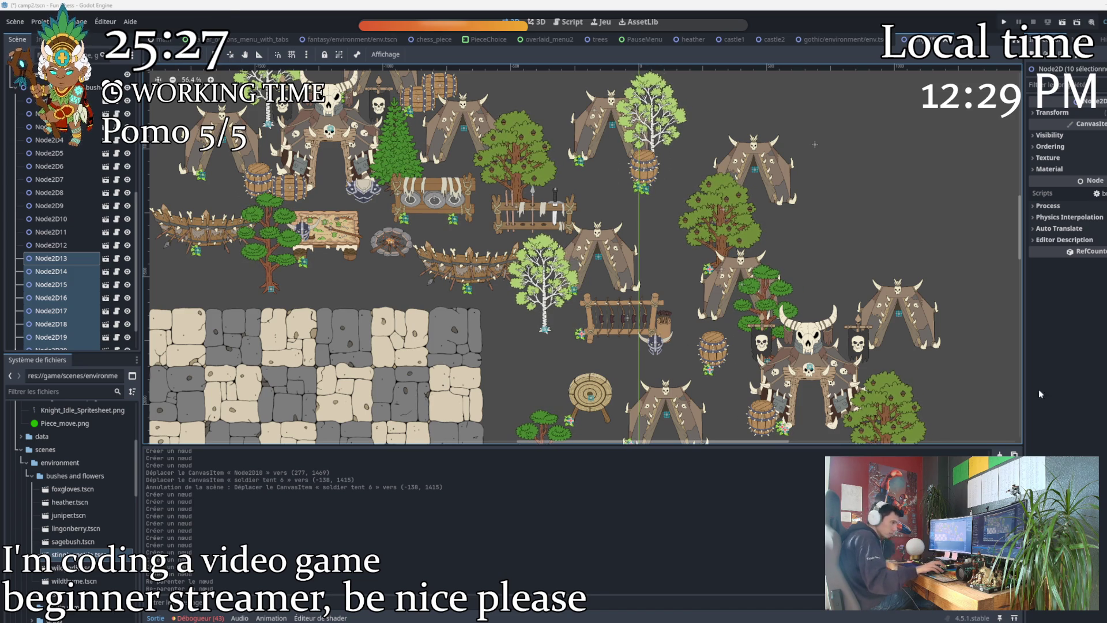
Select the 'grass, flowers and bushes' node and drop a first wild thyme plant into the camp.
{"action": "scroll", "coordinate": [641, 326], "scroll_direction": "up", "scroll_amount": 2}
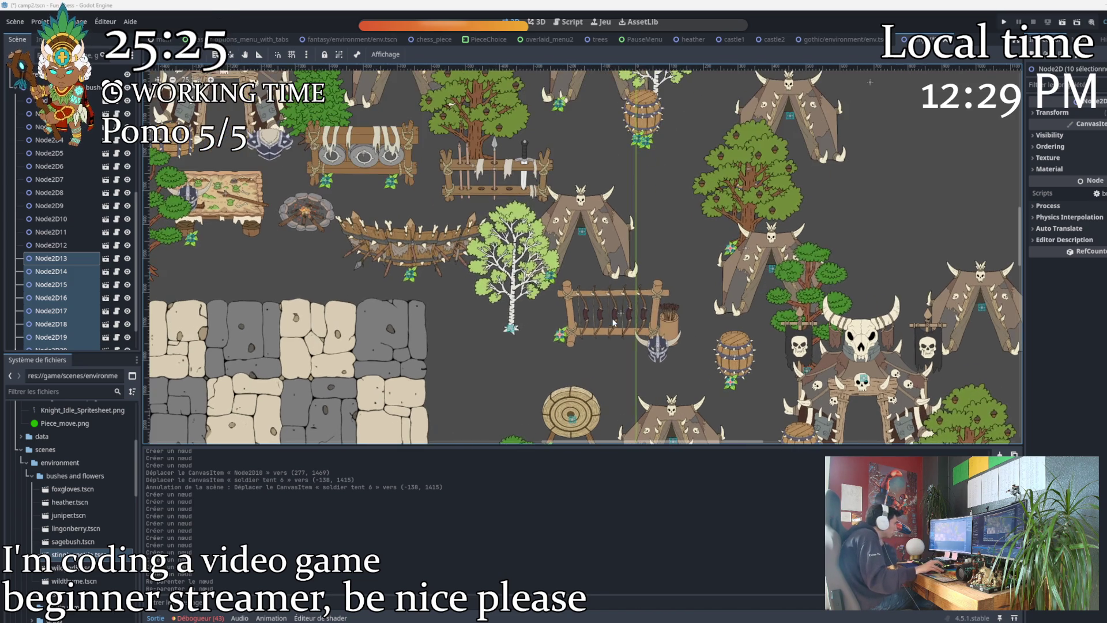
{"action": "left_click", "coordinate": [656, 238]}
{"action": "scroll", "coordinate": [635, 262], "scroll_direction": "down", "scroll_amount": 2}
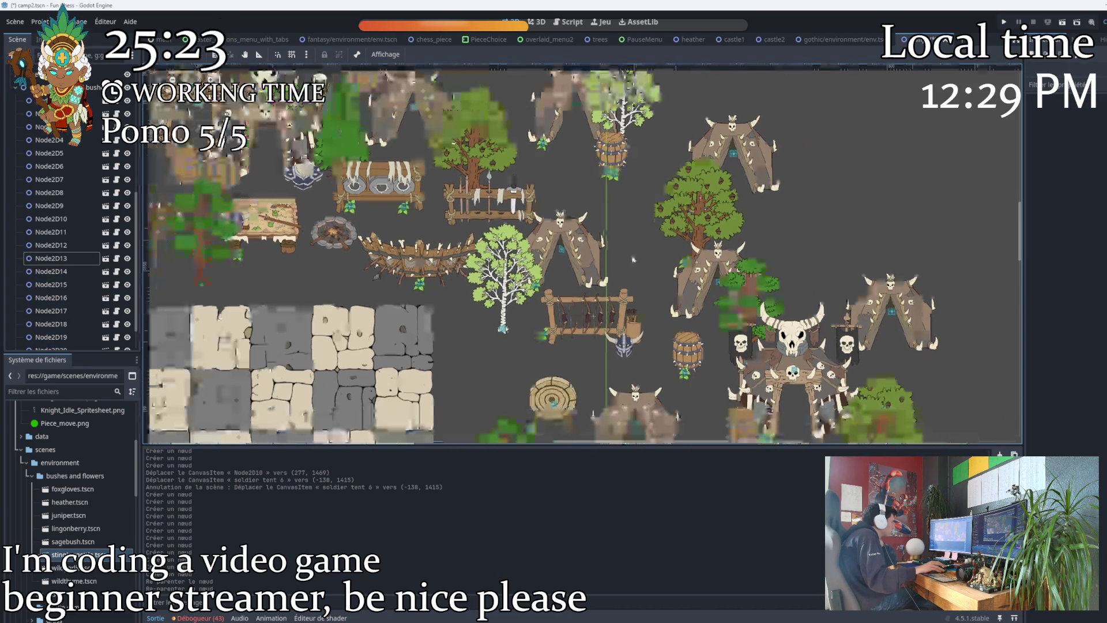
{"action": "left_click", "coordinate": [86, 87]}
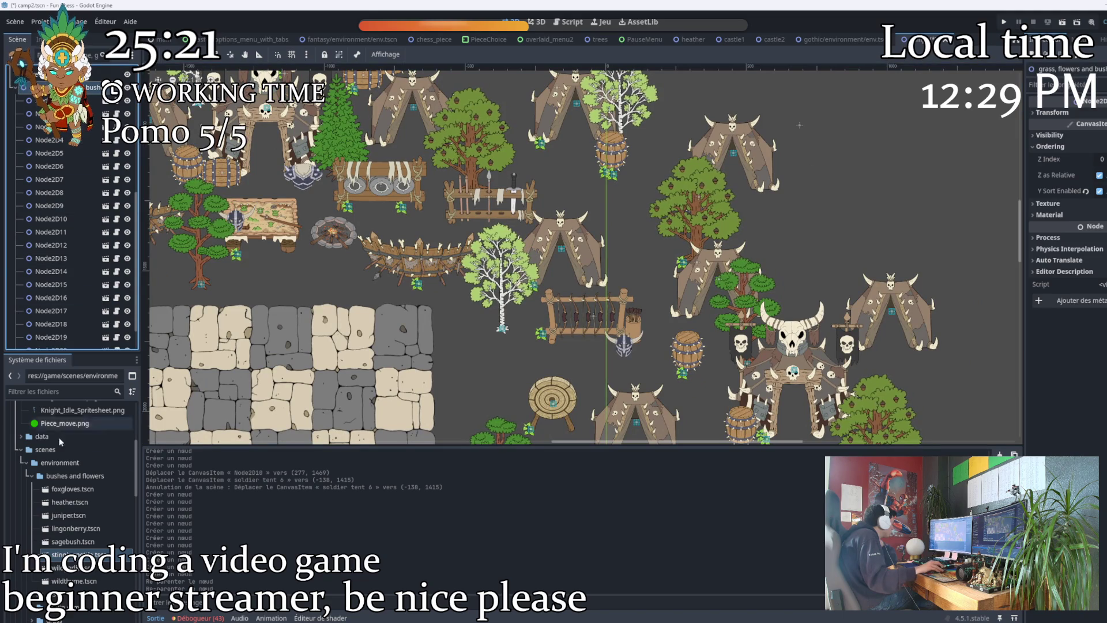
{"action": "scroll", "coordinate": [58, 449], "scroll_direction": "down", "scroll_amount": 2}
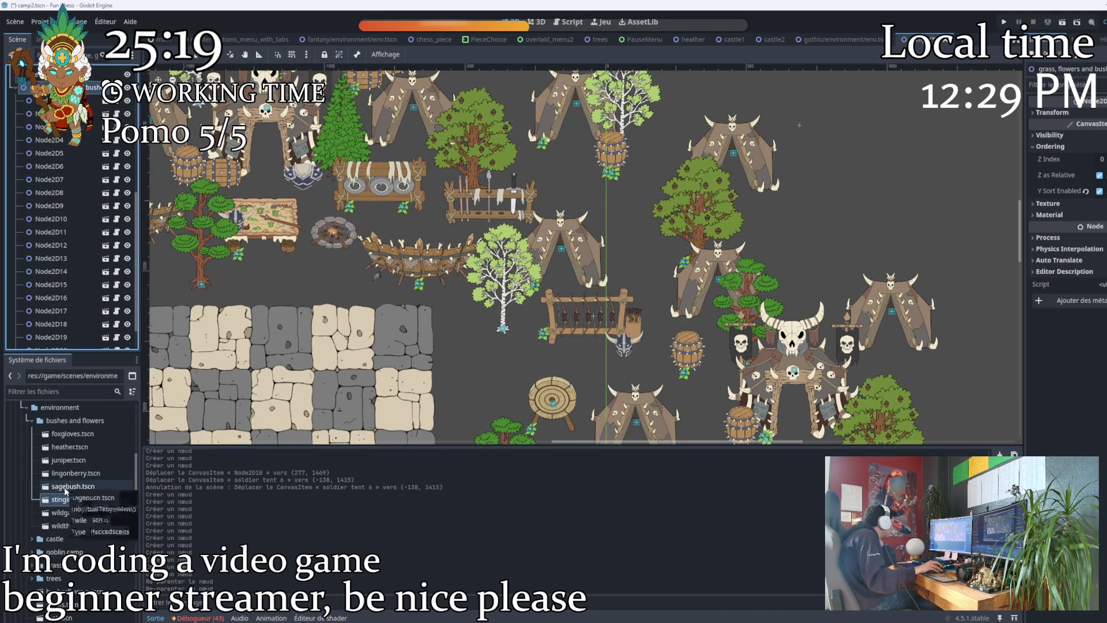
{"action": "left_click_drag", "start_coordinate": [63, 525], "coordinate": [495, 339]}
Drop wild thyme plants beside the skull gate, near the gate, and by the barrel below the banner.
{"action": "left_click_drag", "start_coordinate": [495, 339], "coordinate": [343, 276]}
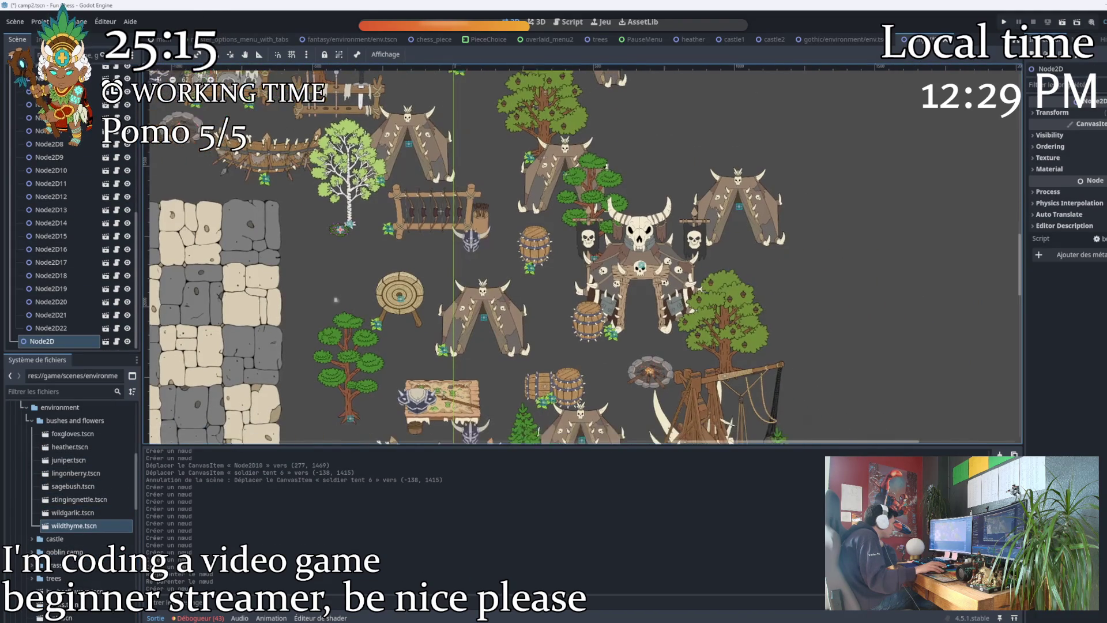
{"action": "mouse_move", "coordinate": [74, 525]}
{"action": "left_mouse_down"}
{"action": "mouse_move", "coordinate": [478, 416]}
{"action": "mouse_move", "coordinate": [498, 386]}
{"action": "mouse_move", "coordinate": [531, 404]}
{"action": "left_mouse_up"}
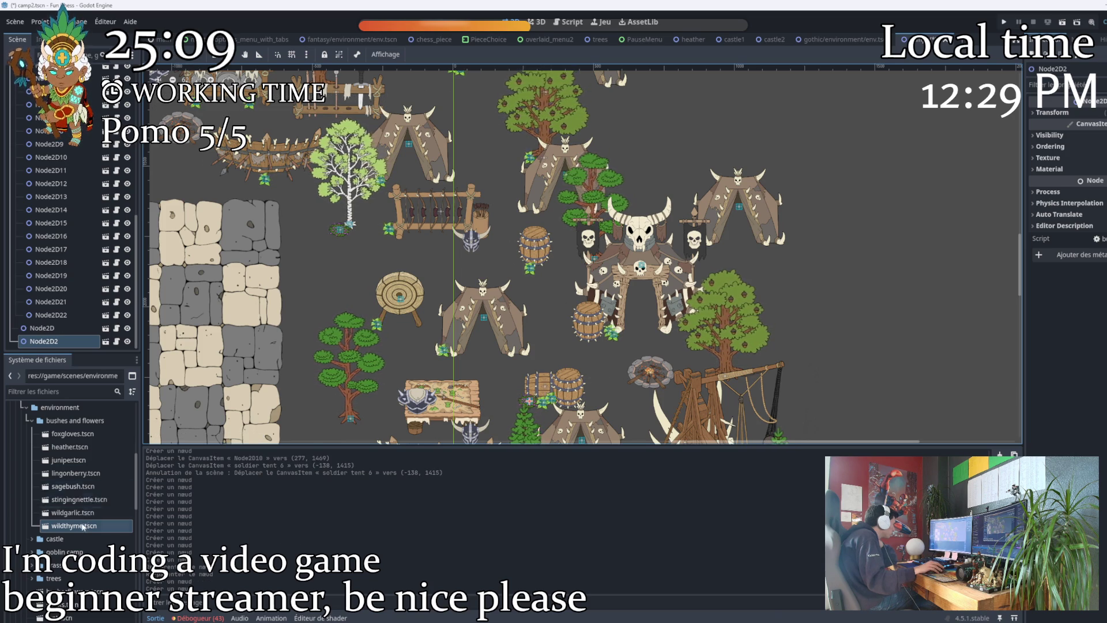
{"action": "mouse_move", "coordinate": [74, 526]}
{"action": "left_mouse_down"}
{"action": "mouse_move", "coordinate": [564, 284]}
{"action": "mouse_move", "coordinate": [540, 269]}
{"action": "left_mouse_up"}
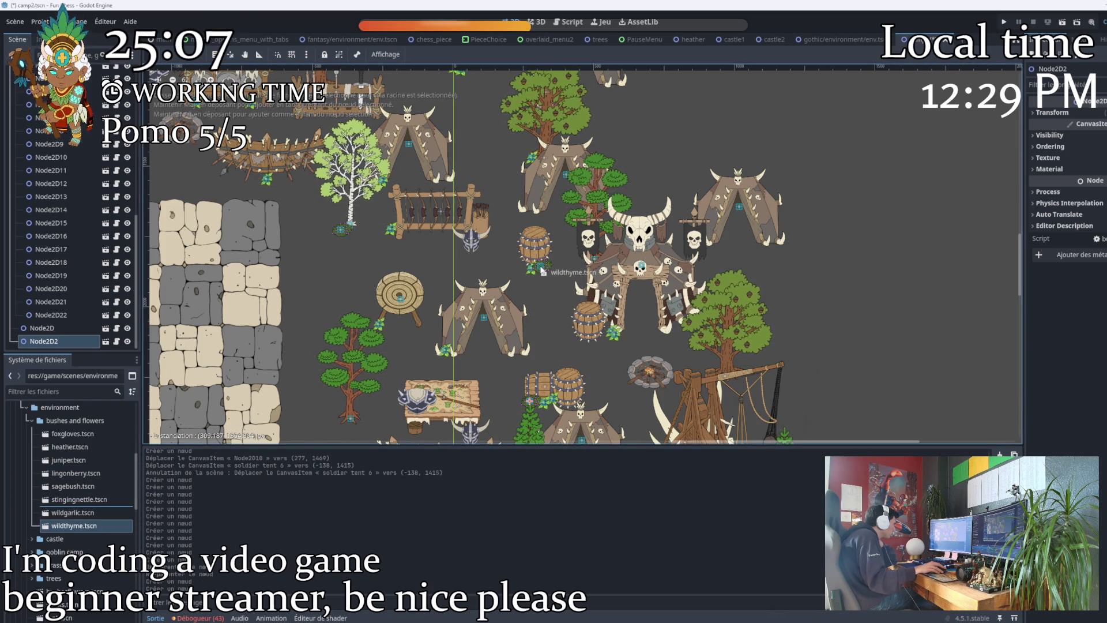
{"action": "scroll", "coordinate": [557, 268], "scroll_direction": "up", "scroll_amount": 3}
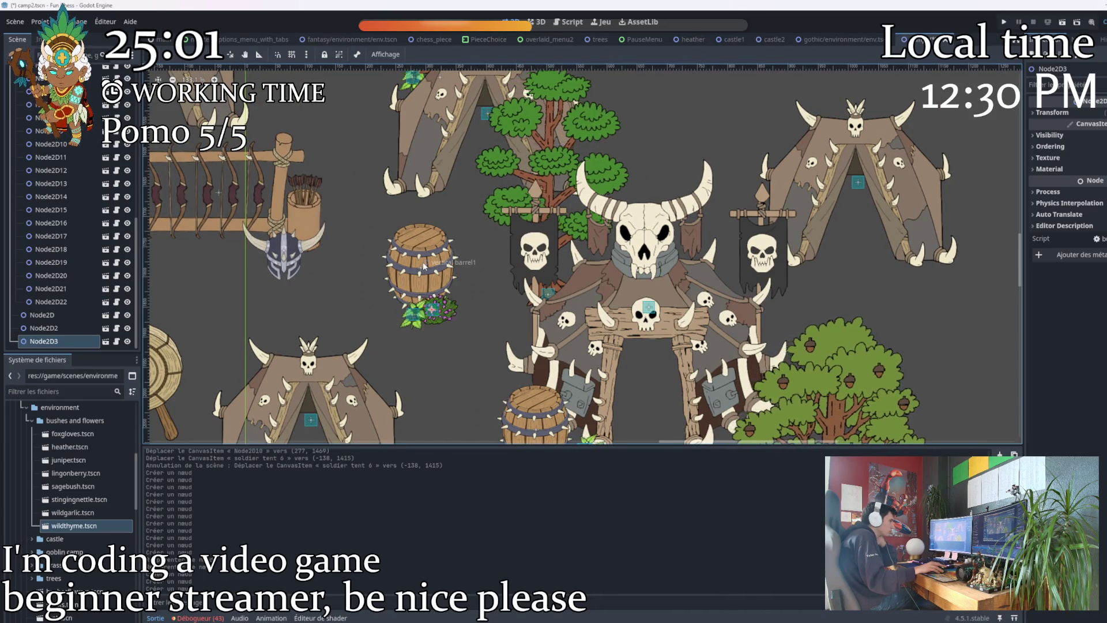
{"action": "scroll", "coordinate": [424, 266], "scroll_direction": "down", "scroll_amount": 1}
{"action": "mouse_move", "coordinate": [74, 525]}
{"action": "left_mouse_down"}
{"action": "mouse_move", "coordinate": [432, 306]}
{"action": "mouse_move", "coordinate": [554, 203]}
{"action": "left_mouse_up"}
{"action": "left_click_drag", "start_coordinate": [533, 264], "coordinate": [511, 305]}
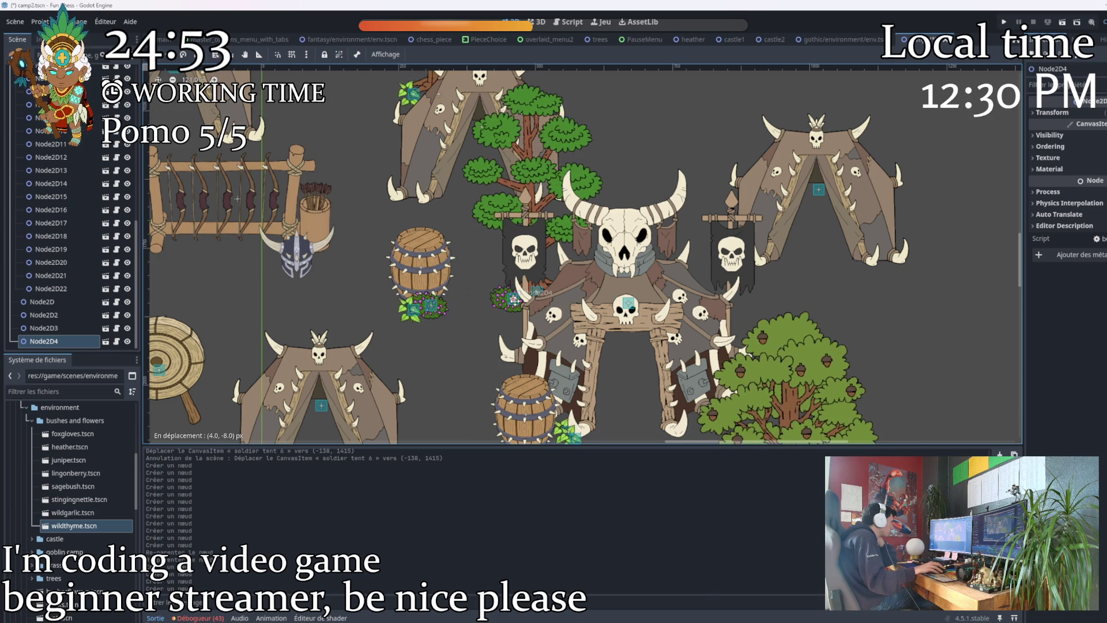
Add more wild thyme around the camp, one beside campfire 1 and another near a barrel.
{"action": "scroll", "coordinate": [516, 304], "scroll_direction": "down", "scroll_amount": 2}
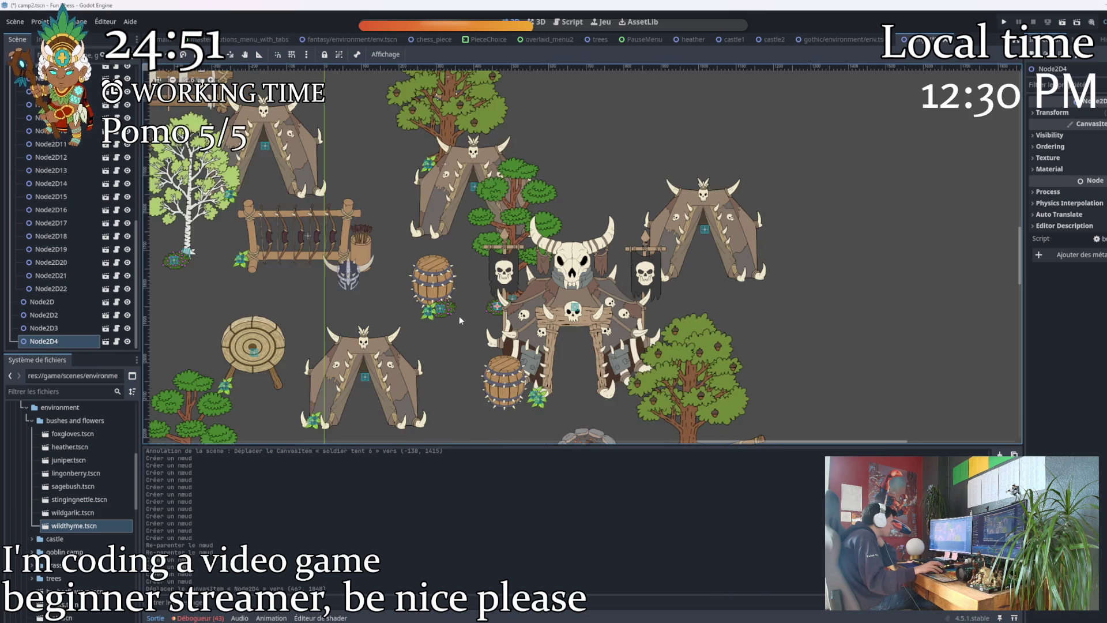
{"action": "scroll", "coordinate": [562, 339], "scroll_direction": "down", "scroll_amount": 2}
{"action": "scroll", "coordinate": [561, 339], "scroll_direction": "down", "scroll_amount": 2}
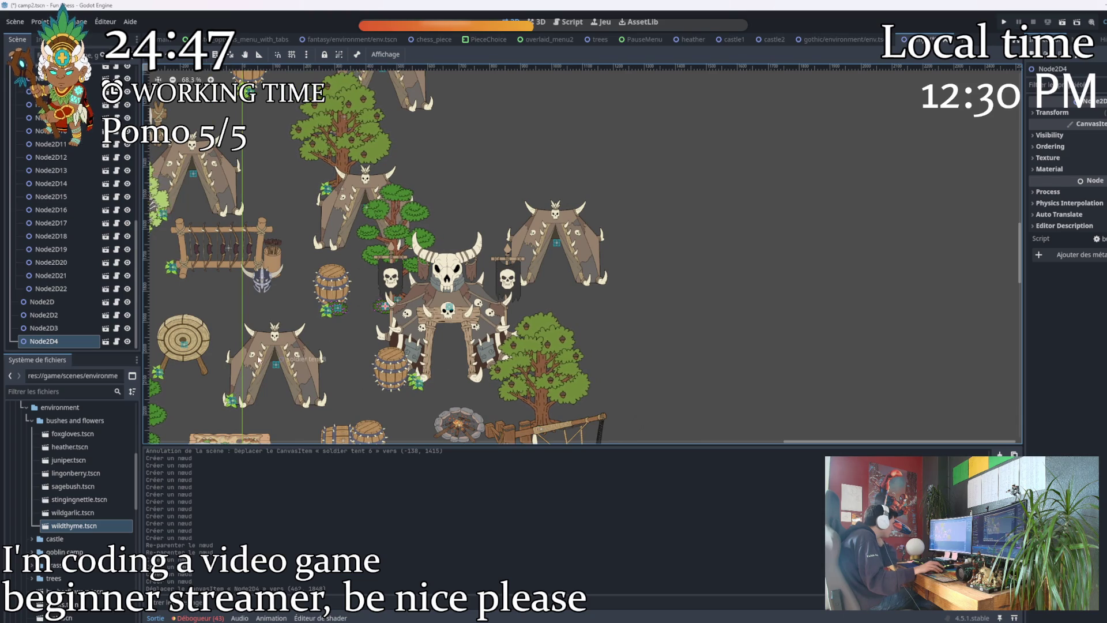
{"action": "mouse_move", "coordinate": [78, 528]}
{"action": "left_mouse_down"}
{"action": "mouse_move", "coordinate": [502, 381]}
{"action": "mouse_move", "coordinate": [545, 296]}
{"action": "mouse_move", "coordinate": [589, 291]}
{"action": "left_mouse_up"}
{"action": "scroll", "coordinate": [589, 288], "scroll_direction": "down", "scroll_amount": 4}
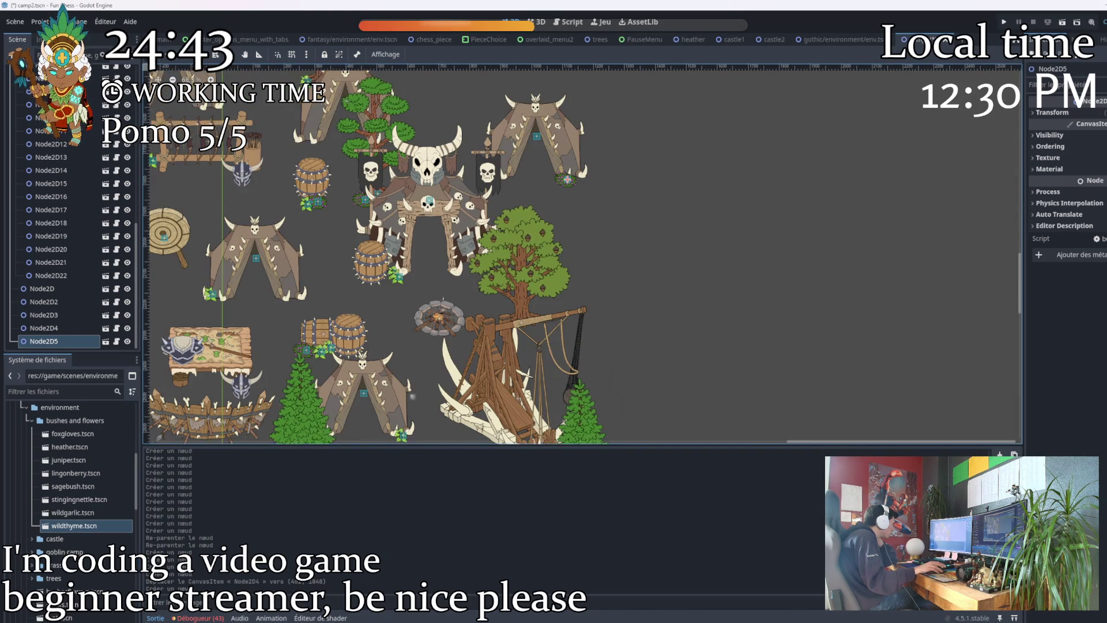
{"action": "mouse_move", "coordinate": [83, 534]}
{"action": "left_mouse_down"}
{"action": "mouse_move", "coordinate": [257, 482]}
{"action": "mouse_move", "coordinate": [527, 331]}
{"action": "left_mouse_up"}
{"action": "left_click_drag", "start_coordinate": [439, 317], "coordinate": [446, 315]}
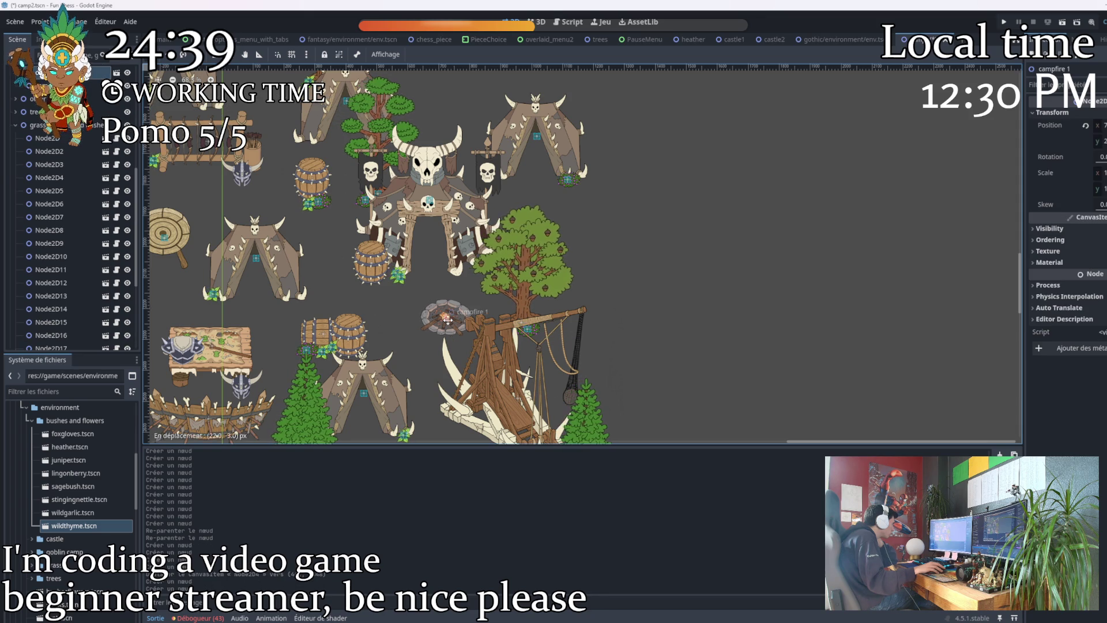
{"action": "mouse_move", "coordinate": [251, 308]}
{"action": "left_mouse_down"}
{"action": "mouse_move", "coordinate": [353, 243]}
{"action": "mouse_move", "coordinate": [355, 220]}
{"action": "mouse_move", "coordinate": [339, 262]}
{"action": "mouse_move", "coordinate": [346, 295]}
{"action": "mouse_move", "coordinate": [404, 311]}
{"action": "mouse_move", "coordinate": [398, 321]}
{"action": "left_mouse_up"}
{"action": "mouse_move", "coordinate": [74, 526]}
{"action": "left_mouse_down"}
{"action": "mouse_move", "coordinate": [347, 288]}
{"action": "mouse_move", "coordinate": [395, 268]}
{"action": "mouse_move", "coordinate": [381, 143]}
{"action": "mouse_move", "coordinate": [425, 145]}
{"action": "left_mouse_up"}
{"action": "scroll", "coordinate": [424, 157], "scroll_direction": "up", "scroll_amount": 7}
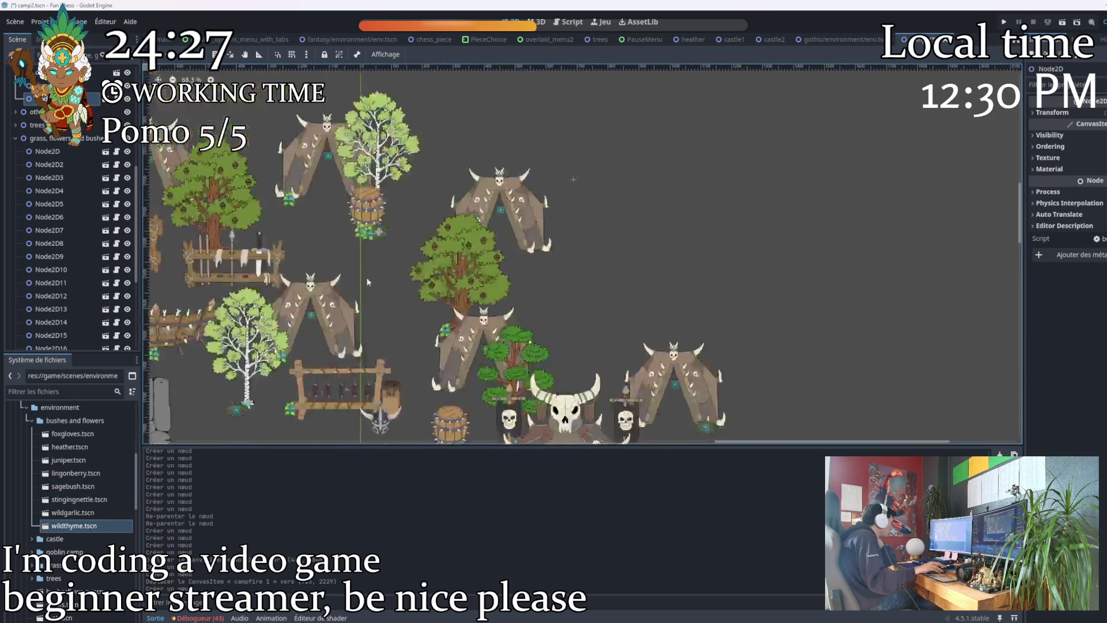
Add two more wild thyme plants, one of them near the campfire.
{"action": "scroll", "coordinate": [298, 261], "scroll_direction": "down", "scroll_amount": 7}
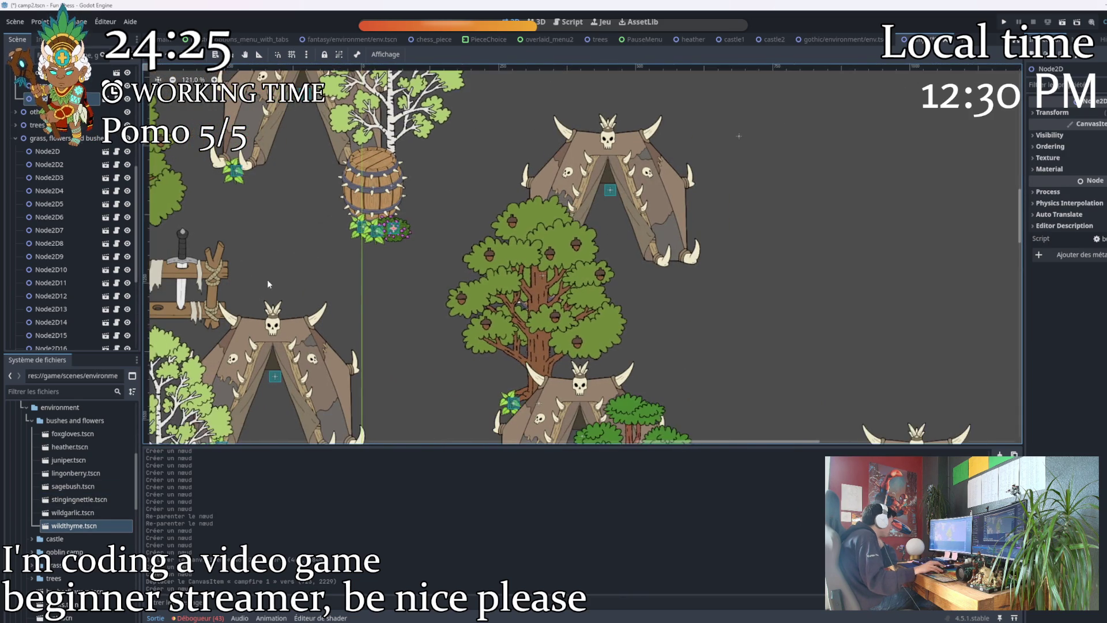
{"action": "left_click_drag", "start_coordinate": [411, 243], "coordinate": [556, 234]}
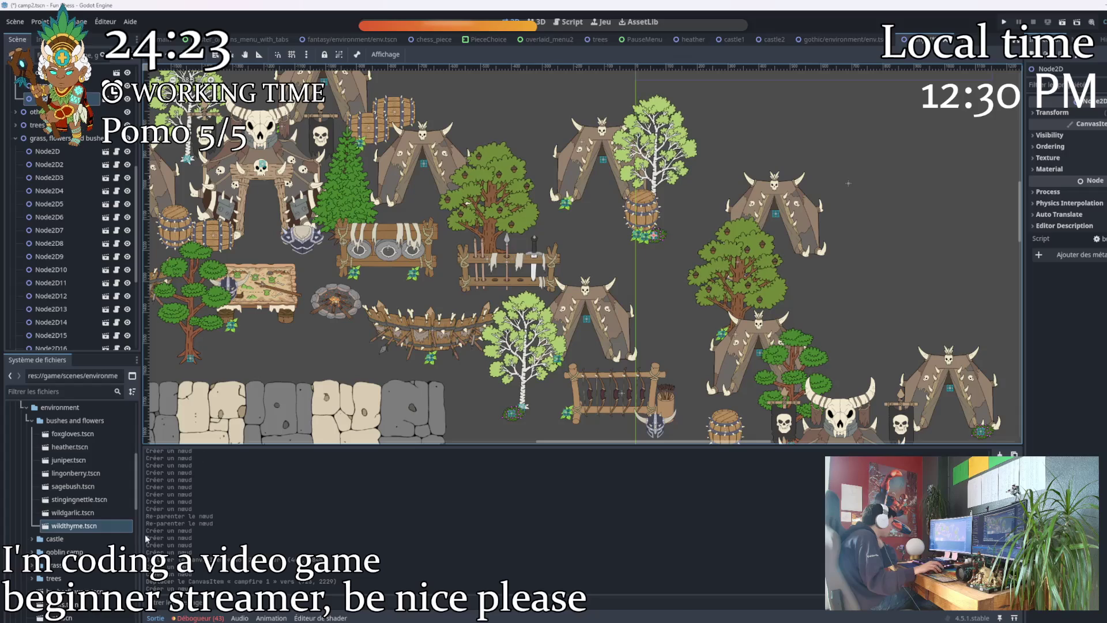
{"action": "mouse_move", "coordinate": [89, 529]}
{"action": "left_mouse_down"}
{"action": "mouse_move", "coordinate": [252, 468]}
{"action": "mouse_move", "coordinate": [429, 279]}
{"action": "left_mouse_up"}
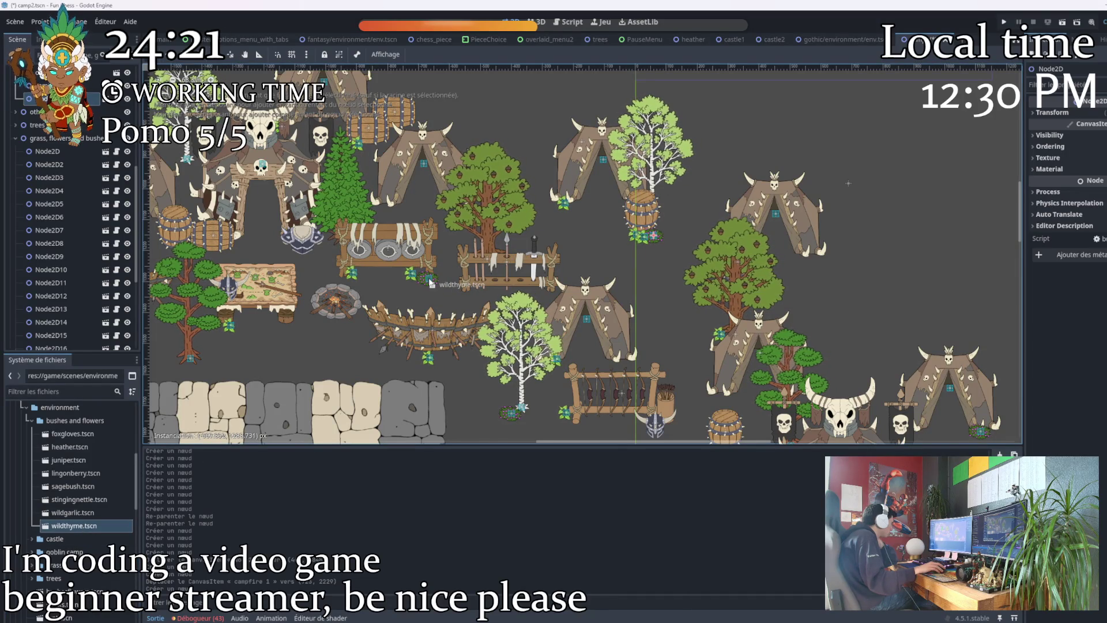
{"action": "scroll", "coordinate": [419, 289], "scroll_direction": "left", "scroll_amount": 5}
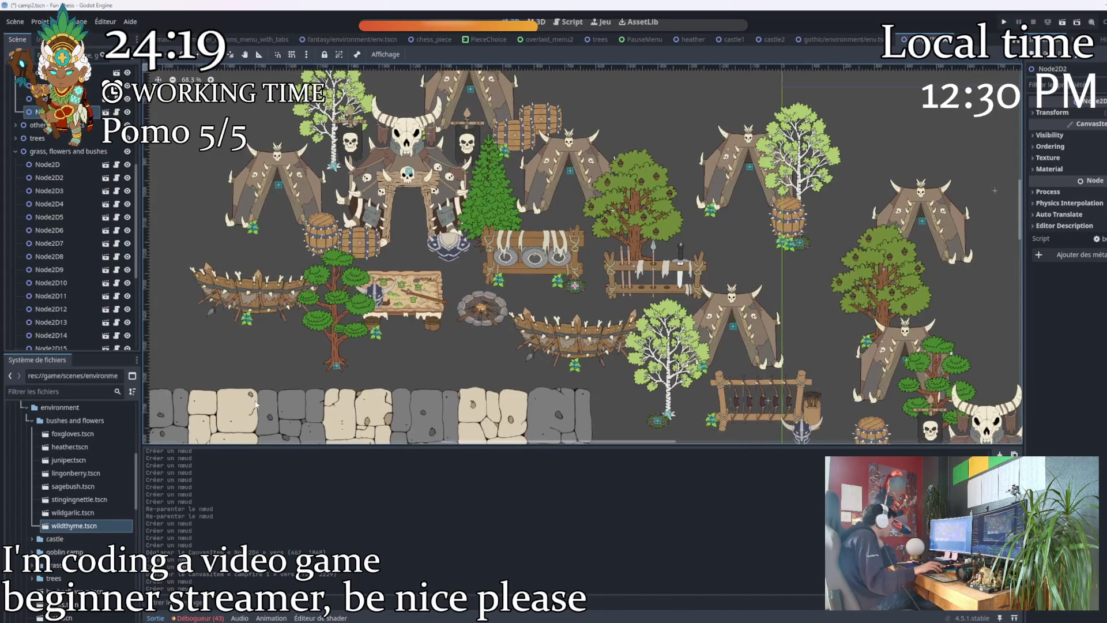
{"action": "mouse_move", "coordinate": [81, 529]}
{"action": "left_mouse_down"}
{"action": "mouse_move", "coordinate": [87, 473]}
{"action": "mouse_move", "coordinate": [333, 173]}
{"action": "left_mouse_up"}
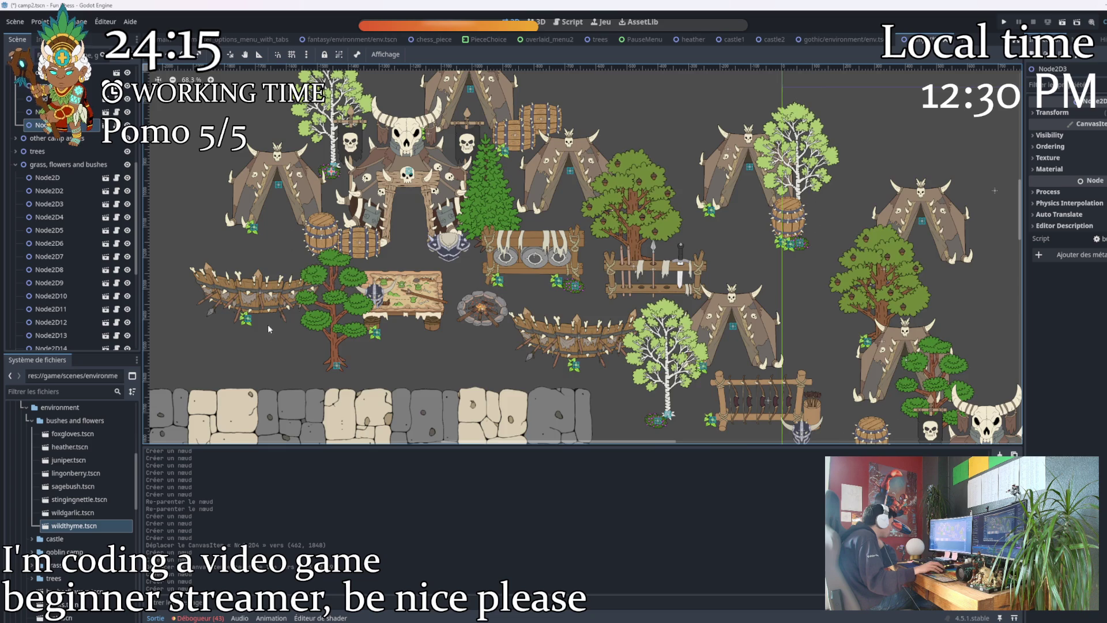
Place a wild garlic plant beside the barrels near the left tent.
{"action": "scroll", "coordinate": [282, 229], "scroll_direction": "up", "scroll_amount": 1}
{"action": "scroll", "coordinate": [282, 229], "scroll_direction": "down", "scroll_amount": 1}
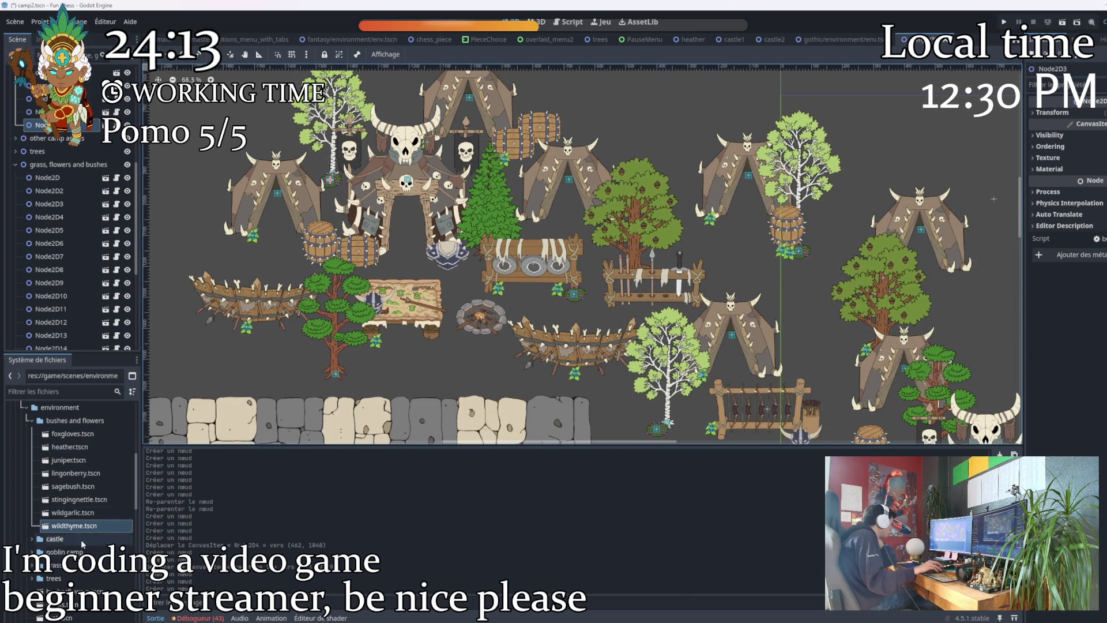
{"action": "mouse_move", "coordinate": [69, 514]}
{"action": "left_mouse_down"}
{"action": "mouse_move", "coordinate": [121, 403]}
{"action": "mouse_move", "coordinate": [243, 239]}
{"action": "mouse_move", "coordinate": [244, 263]}
{"action": "mouse_move", "coordinate": [256, 238]}
{"action": "left_mouse_up"}
{"action": "scroll", "coordinate": [257, 276], "scroll_direction": "up", "scroll_amount": 16}
{"action": "scroll", "coordinate": [256, 276], "scroll_direction": "up", "scroll_amount": 2}
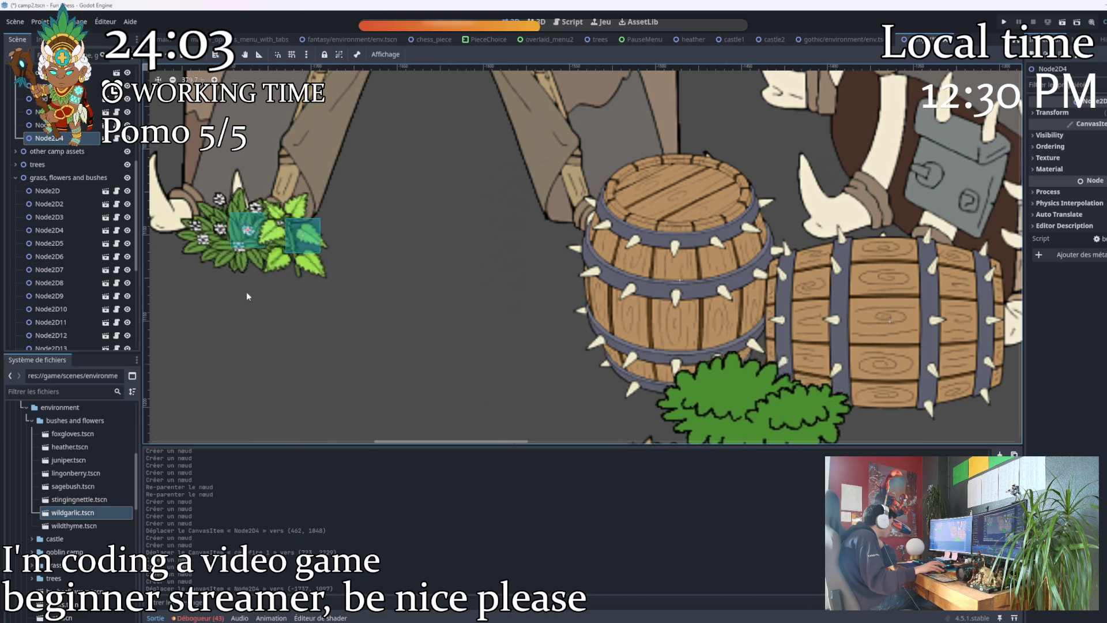
Drop two wild garlic plants into the camp, nudging the one beside the fence into place.
{"action": "scroll", "coordinate": [260, 254], "scroll_direction": "down", "scroll_amount": 9}
{"action": "mouse_move", "coordinate": [72, 512]}
{"action": "left_mouse_down"}
{"action": "mouse_move", "coordinate": [124, 483]}
{"action": "mouse_move", "coordinate": [247, 358]}
{"action": "mouse_move", "coordinate": [274, 369]}
{"action": "left_mouse_up"}
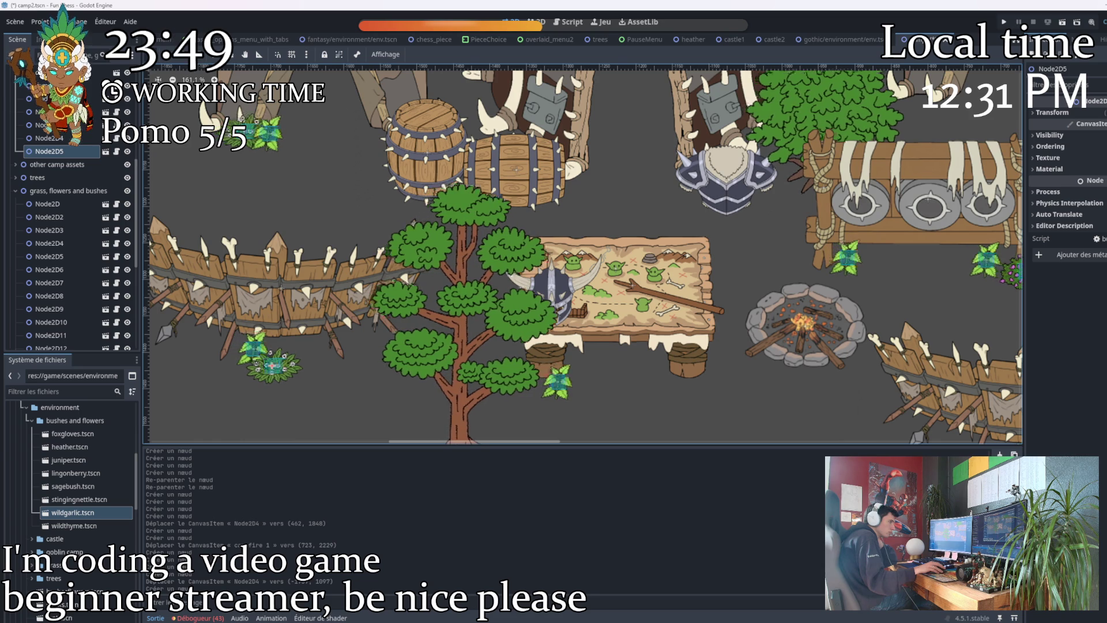
{"action": "scroll", "coordinate": [151, 231], "scroll_direction": "down", "scroll_amount": 2}
{"action": "mouse_move", "coordinate": [149, 531]}
{"action": "left_mouse_down"}
{"action": "mouse_move", "coordinate": [369, 363]}
{"action": "mouse_move", "coordinate": [462, 315]}
{"action": "left_mouse_up"}
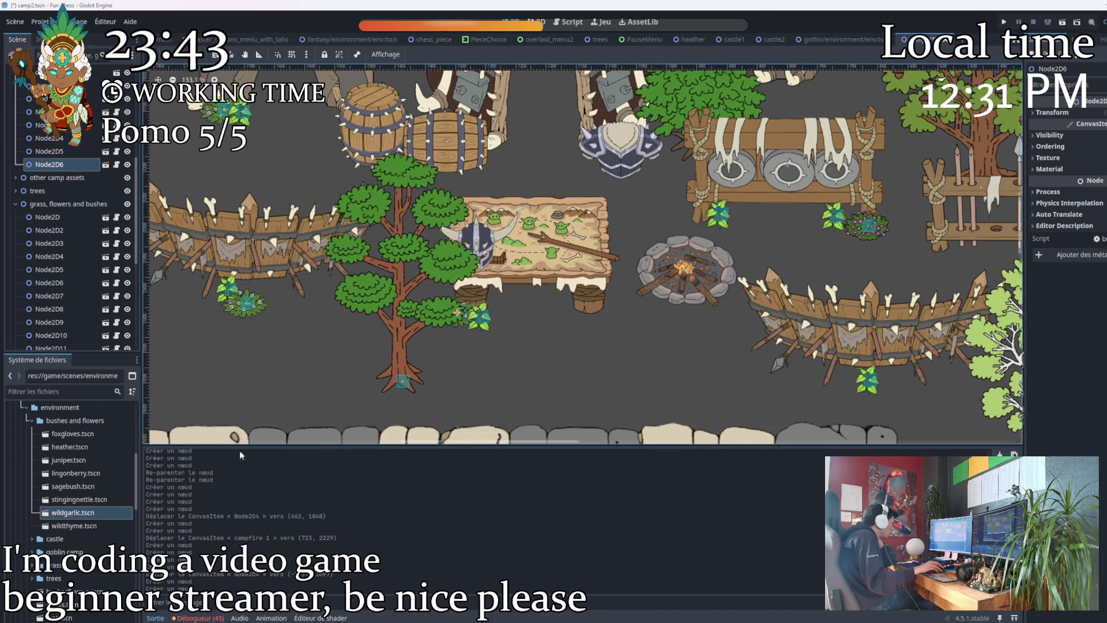
{"action": "left_click_drag", "start_coordinate": [460, 310], "coordinate": [465, 312]}
Add two more wild garlic plants near the campfire and bring a sagebush toward the barrel.
{"action": "scroll", "coordinate": [468, 379], "scroll_direction": "down", "scroll_amount": 1}
{"action": "scroll", "coordinate": [456, 318], "scroll_direction": "right", "scroll_amount": 3}
{"action": "scroll", "coordinate": [456, 318], "scroll_direction": "right", "scroll_amount": 2}
{"action": "left_click_drag", "start_coordinate": [73, 512], "coordinate": [616, 333]}
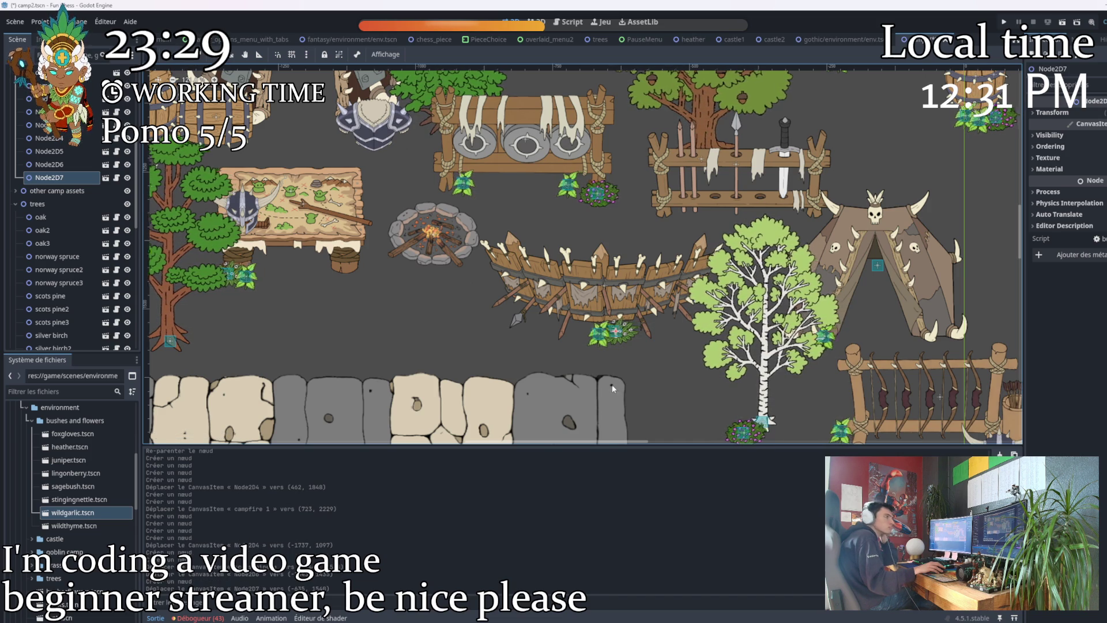
{"action": "scroll", "coordinate": [615, 361], "scroll_direction": "down", "scroll_amount": 1}
{"action": "scroll", "coordinate": [615, 361], "scroll_direction": "down", "scroll_amount": 1}
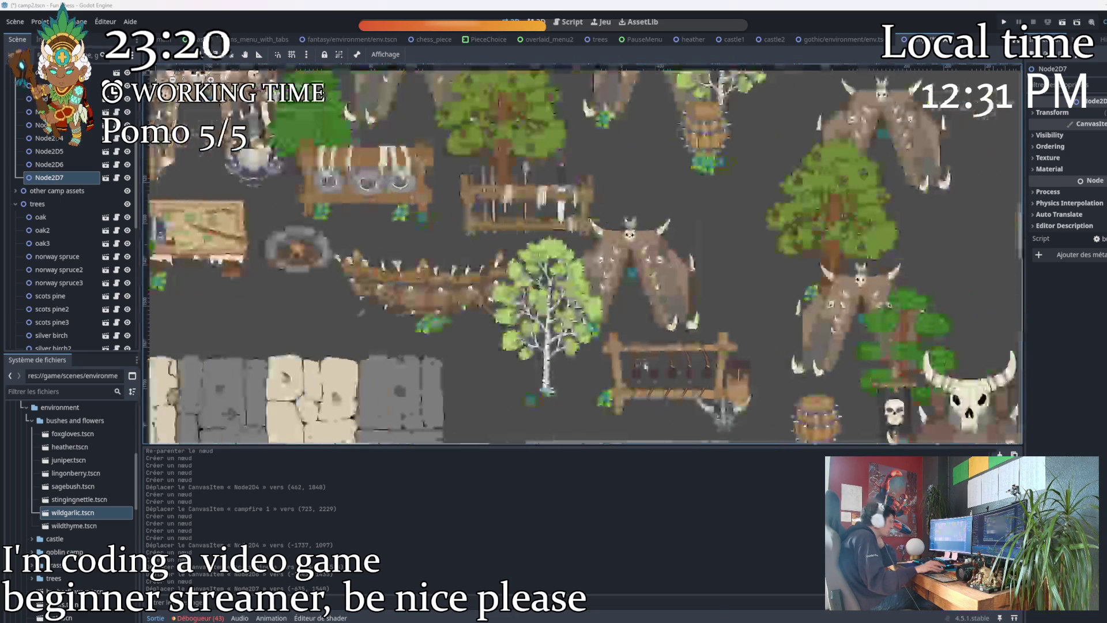
{"action": "mouse_move", "coordinate": [73, 512]}
{"action": "left_mouse_down"}
{"action": "mouse_move", "coordinate": [588, 327]}
{"action": "mouse_move", "coordinate": [581, 344]}
{"action": "left_mouse_up"}
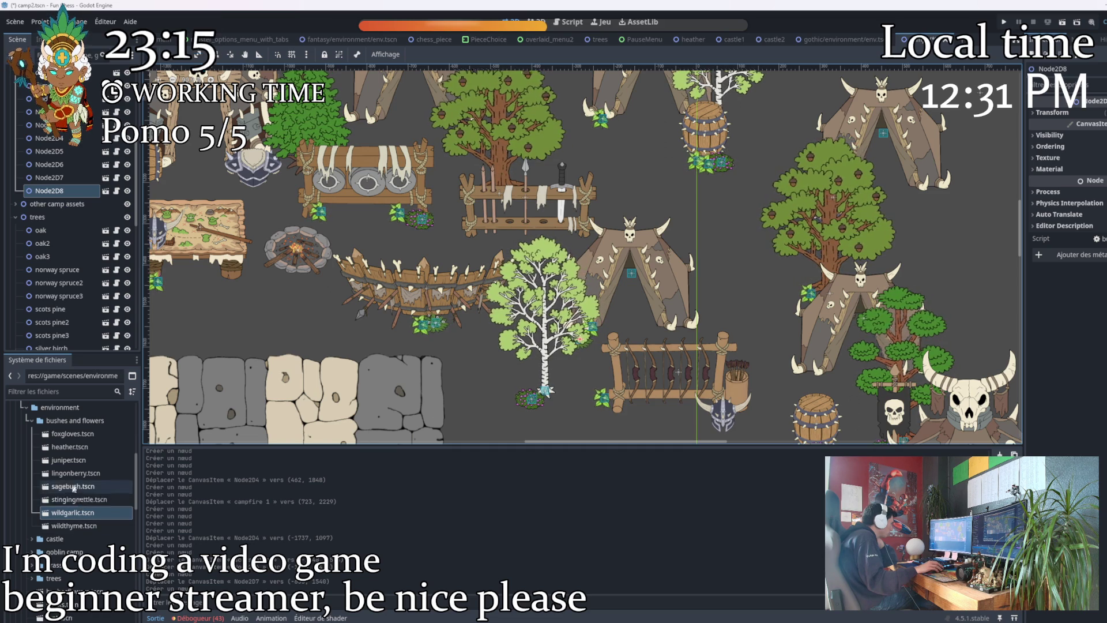
{"action": "left_click_drag", "start_coordinate": [74, 488], "coordinate": [654, 349]}
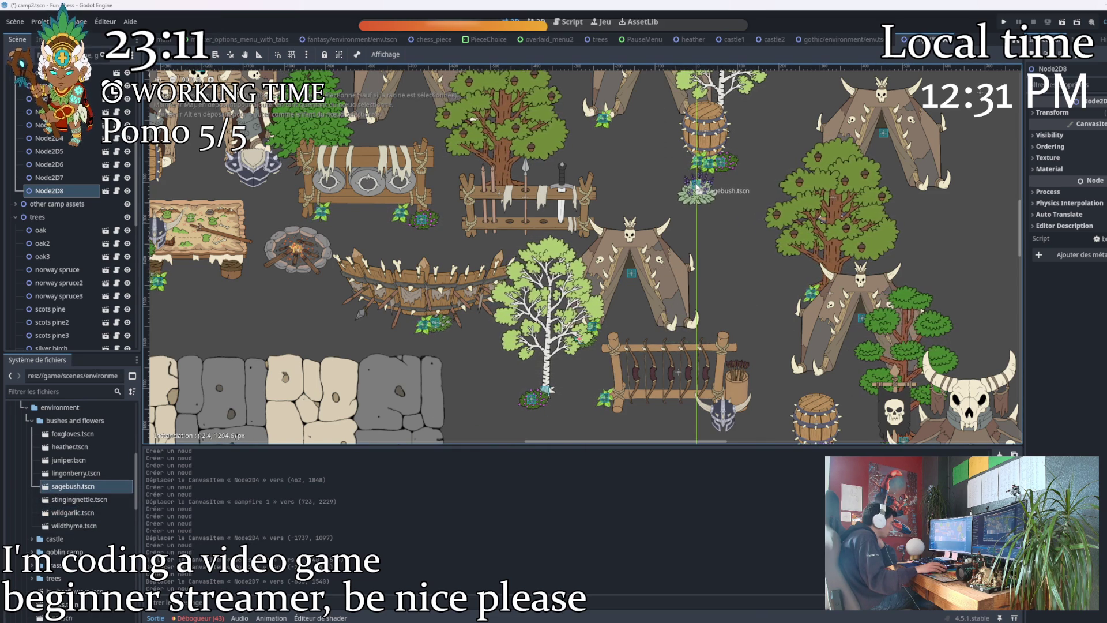
Drop the sagebush beside the barrel and place a juniper next to the birch tree.
{"action": "left_click_drag", "start_coordinate": [696, 183], "coordinate": [696, 183]}
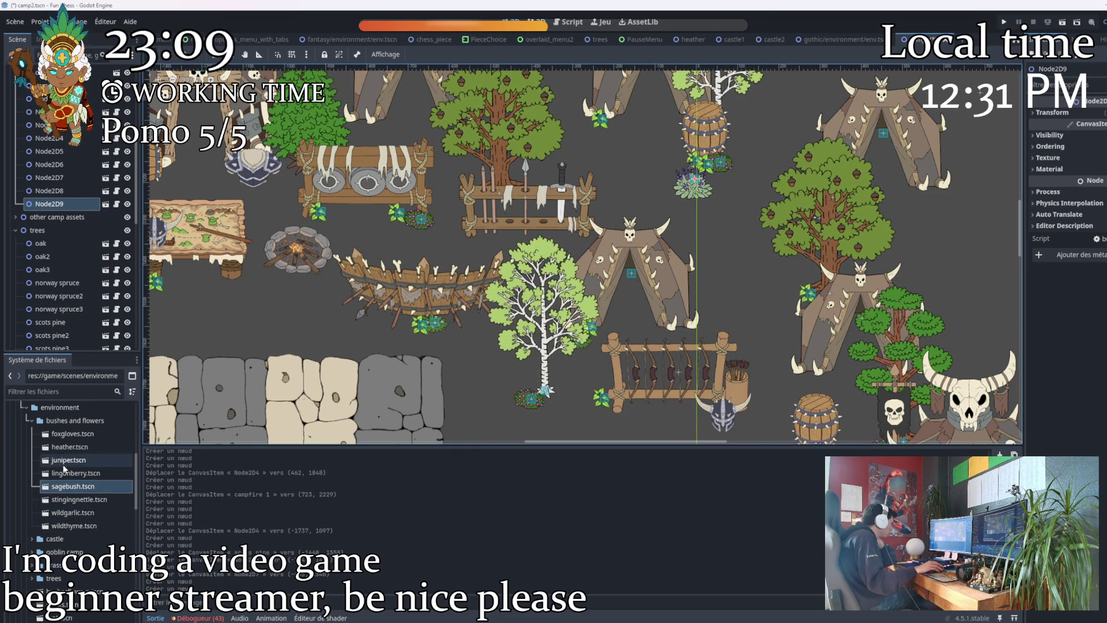
{"action": "left_click_drag", "start_coordinate": [65, 460], "coordinate": [437, 357]}
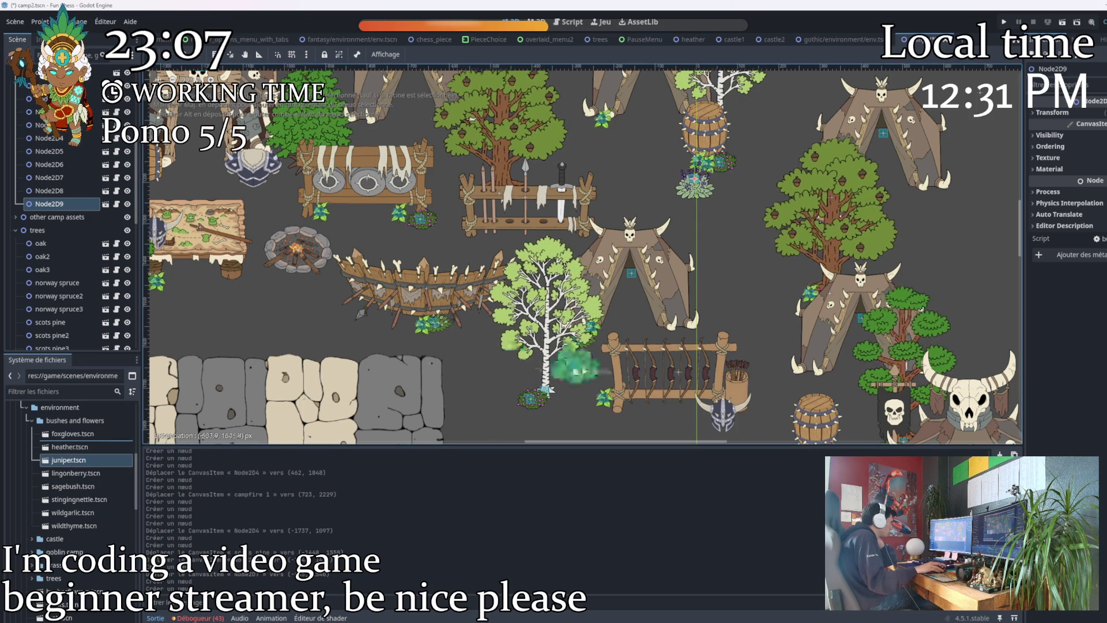
{"action": "left_click_drag", "start_coordinate": [759, 357], "coordinate": [682, 341]}
Add another juniper beside the tree by the map table, with foxgloves next to it.
{"action": "scroll", "coordinate": [577, 288], "scroll_direction": "down", "scroll_amount": 5}
{"action": "scroll", "coordinate": [577, 288], "scroll_direction": "right", "scroll_amount": 5}
{"action": "scroll", "coordinate": [547, 330], "scroll_direction": "down", "scroll_amount": 3}
{"action": "scroll", "coordinate": [547, 330], "scroll_direction": "right", "scroll_amount": 1}
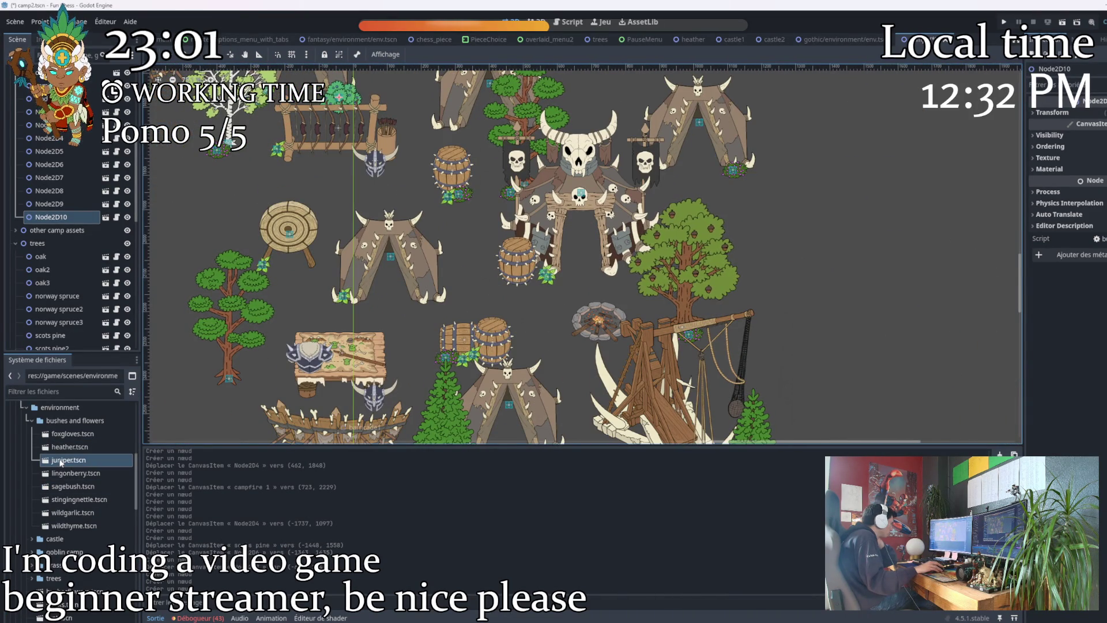
{"action": "left_click_drag", "start_coordinate": [61, 462], "coordinate": [434, 322]}
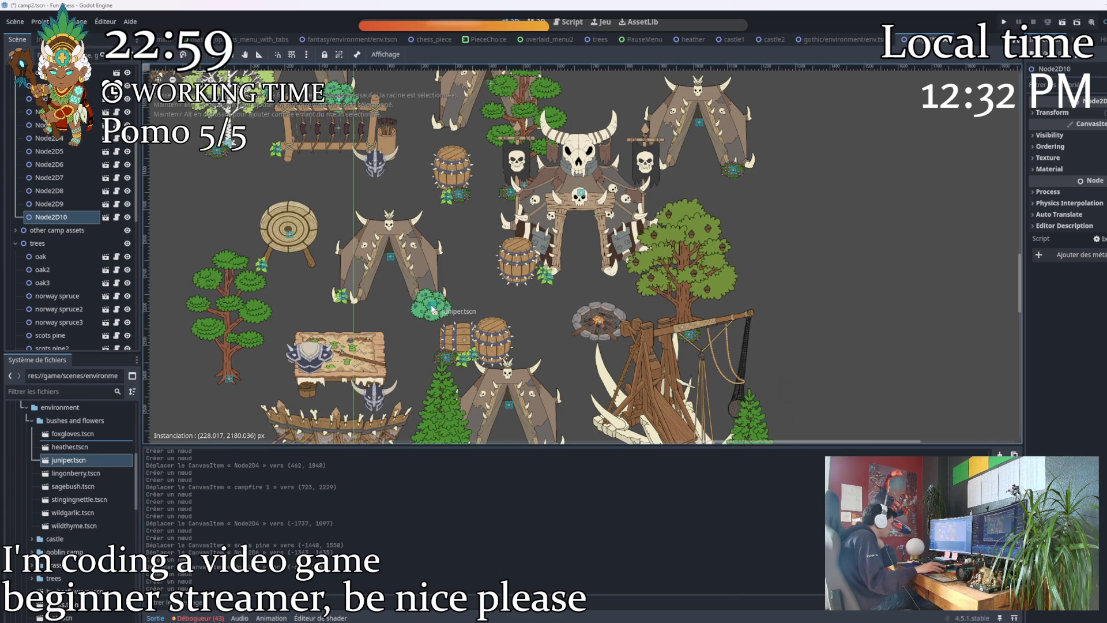
{"action": "mouse_move", "coordinate": [304, 396]}
{"action": "left_mouse_down"}
{"action": "mouse_move", "coordinate": [231, 300]}
{"action": "mouse_move", "coordinate": [254, 388]}
{"action": "mouse_move", "coordinate": [238, 390]}
{"action": "left_mouse_up"}
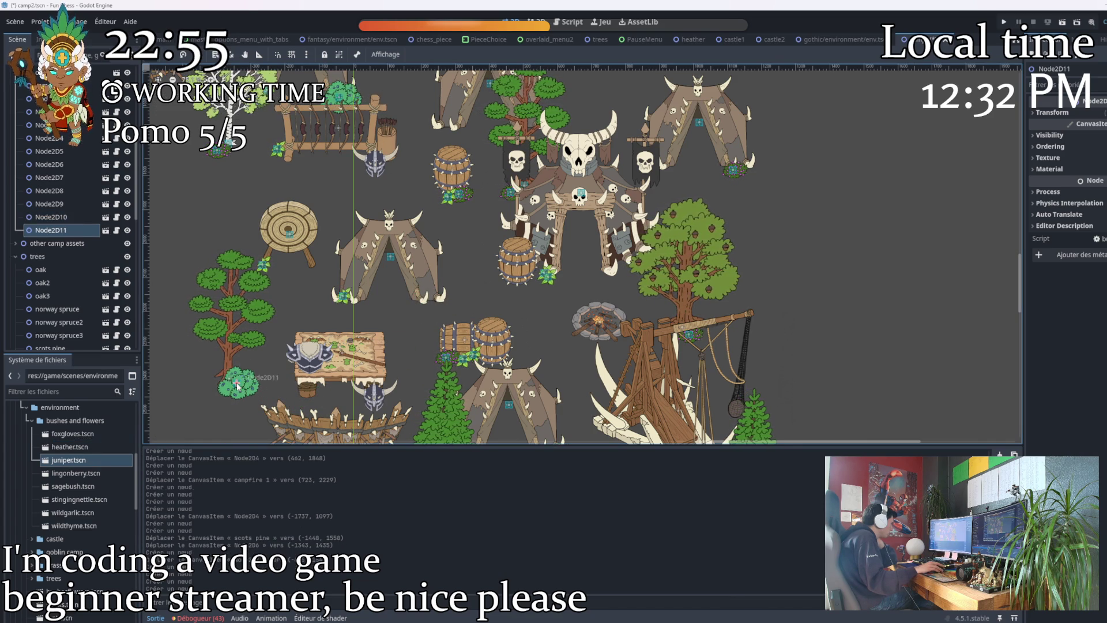
{"action": "left_click_drag", "start_coordinate": [72, 434], "coordinate": [217, 382]}
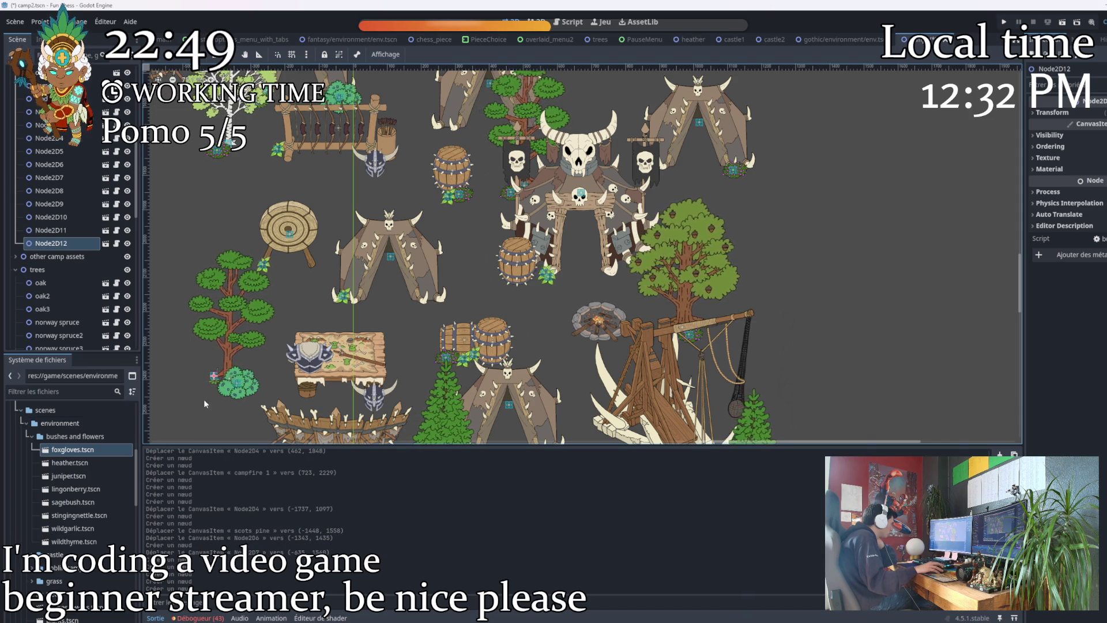
Nudge the foxgloves into place and drop a juniper bush at the catapult's base.
{"action": "scroll", "coordinate": [191, 383], "scroll_direction": "up", "scroll_amount": 5}
{"action": "left_click_drag", "start_coordinate": [268, 336], "coordinate": [265, 362]}
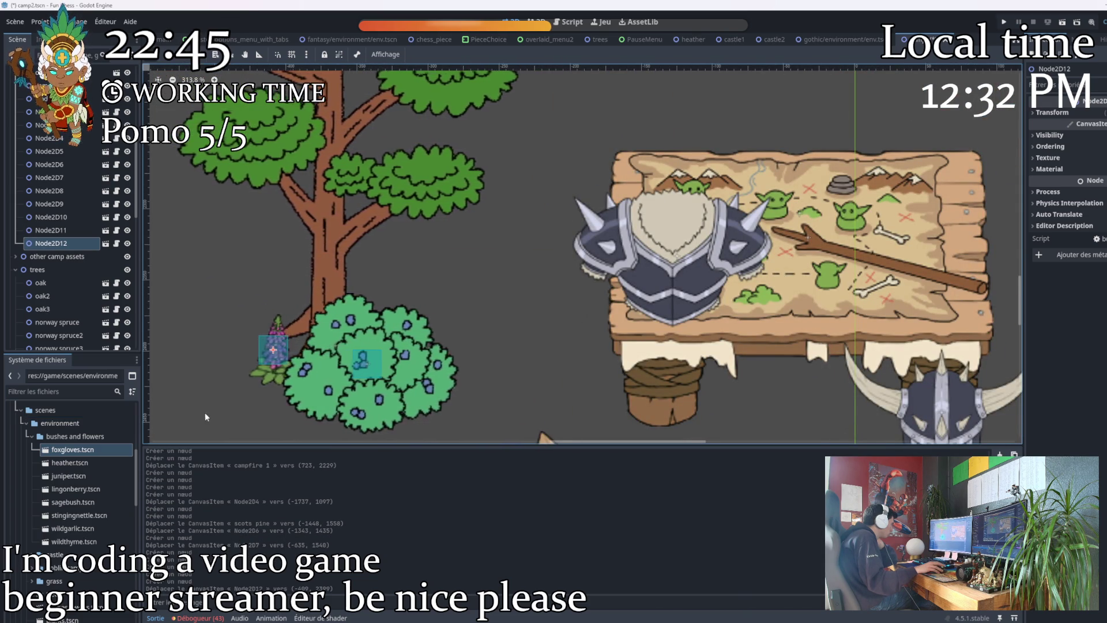
{"action": "scroll", "coordinate": [233, 407], "scroll_direction": "down", "scroll_amount": 3}
{"action": "scroll", "coordinate": [424, 390], "scroll_direction": "down", "scroll_amount": 2}
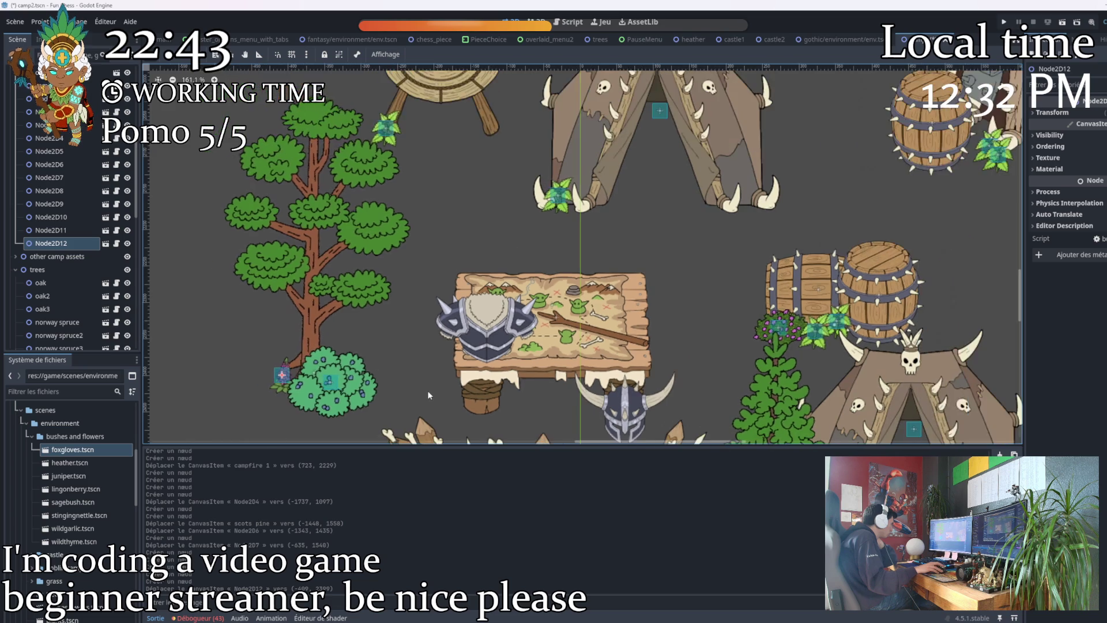
{"action": "scroll", "coordinate": [502, 340], "scroll_direction": "up", "scroll_amount": 1}
{"action": "scroll", "coordinate": [507, 335], "scroll_direction": "down", "scroll_amount": 1}
{"action": "scroll", "coordinate": [406, 259], "scroll_direction": "right", "scroll_amount": 10}
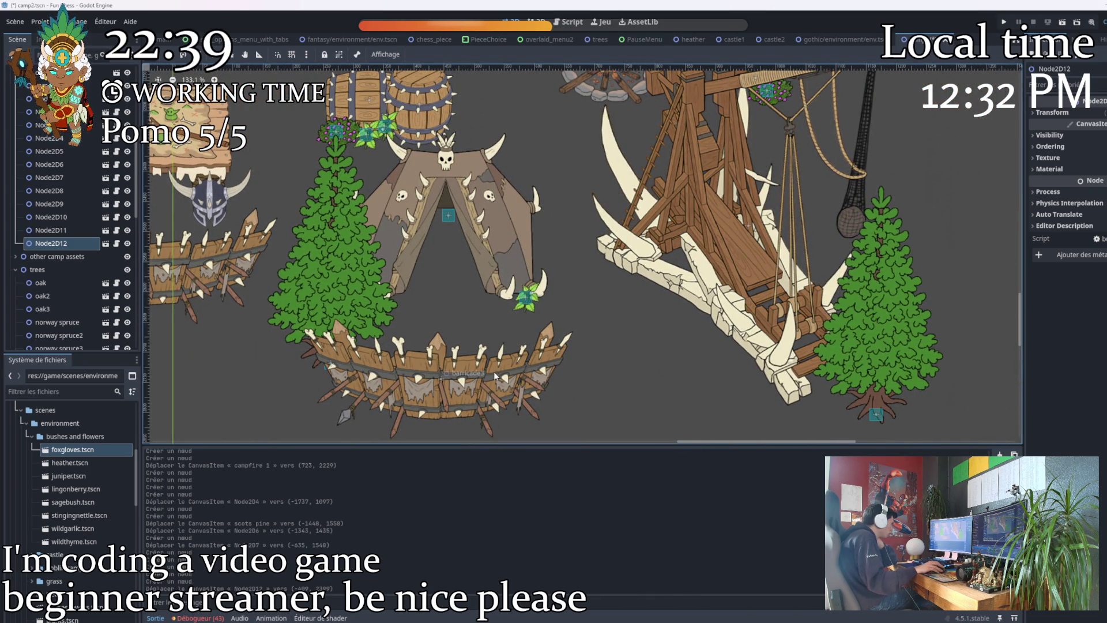
{"action": "scroll", "coordinate": [614, 298], "scroll_direction": "down", "scroll_amount": 8}
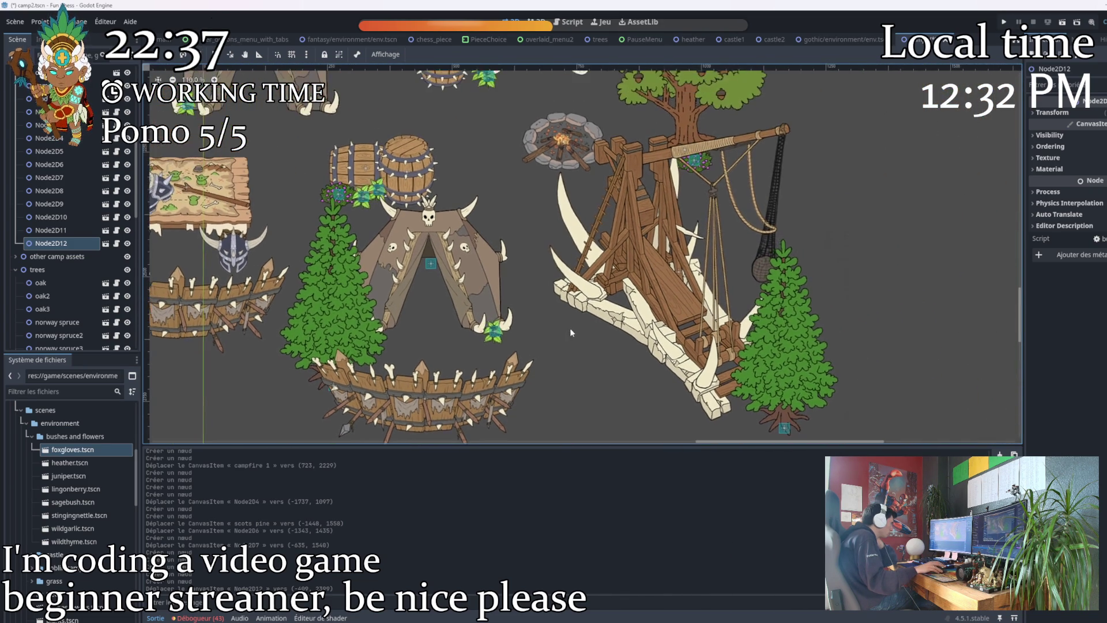
{"action": "scroll", "coordinate": [269, 397], "scroll_direction": "right", "scroll_amount": 5}
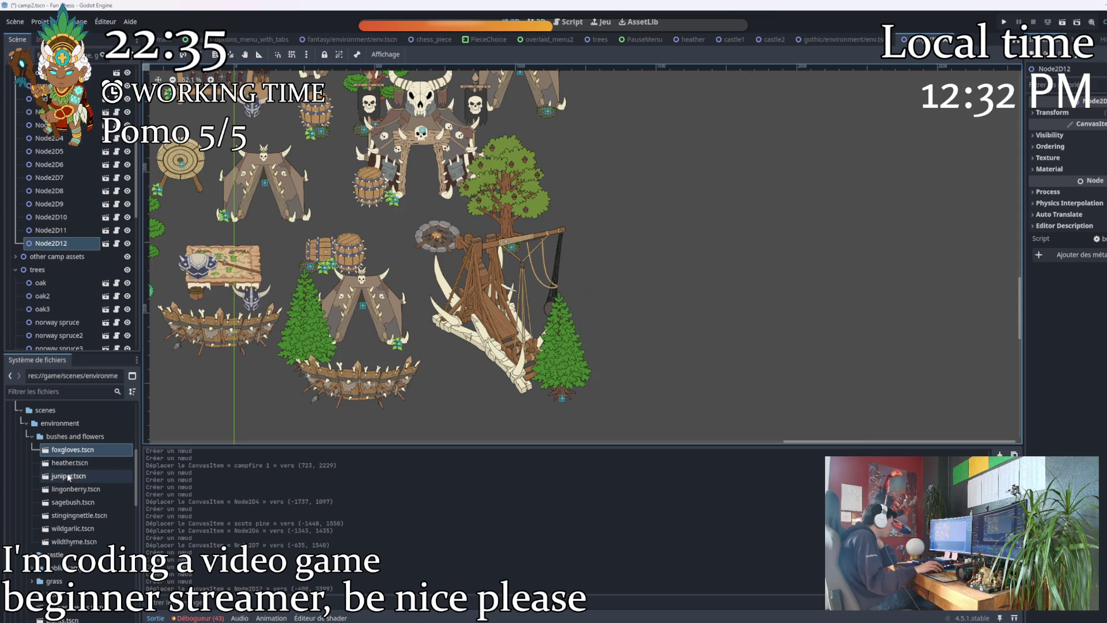
{"action": "left_click_drag", "start_coordinate": [69, 476], "coordinate": [294, 399]}
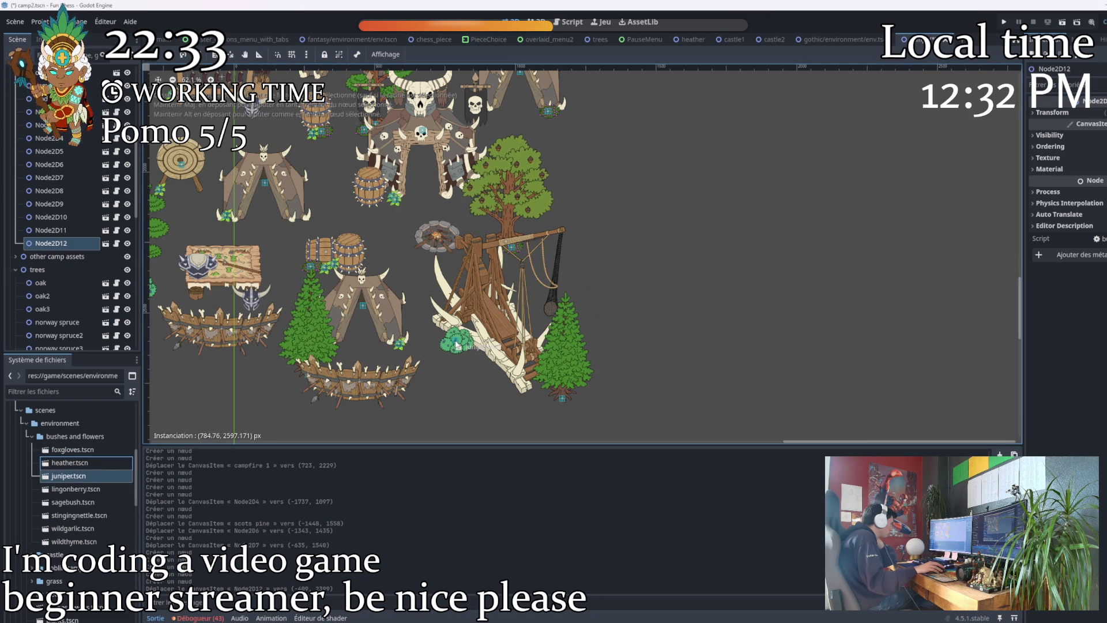
{"action": "left_click_drag", "start_coordinate": [456, 345], "coordinate": [456, 345]}
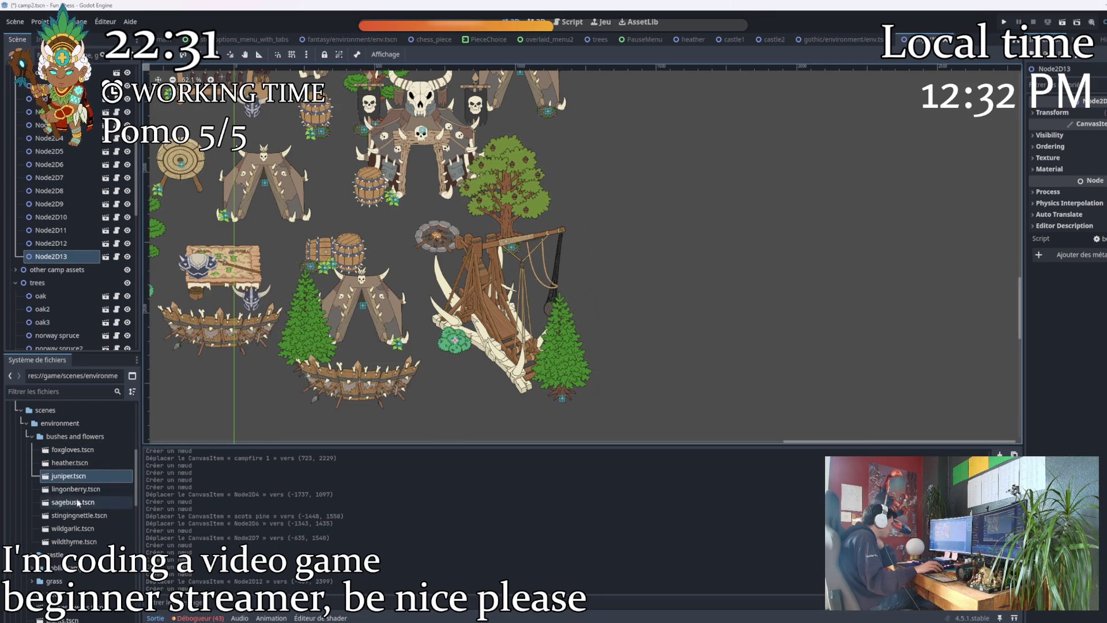
Add a stinging nettle, wild thyme and a juniper bush beside the barrel.
{"action": "mouse_move", "coordinate": [79, 516]}
{"action": "left_mouse_down"}
{"action": "mouse_move", "coordinate": [150, 508]}
{"action": "mouse_move", "coordinate": [563, 323]}
{"action": "mouse_move", "coordinate": [478, 352]}
{"action": "left_mouse_up"}
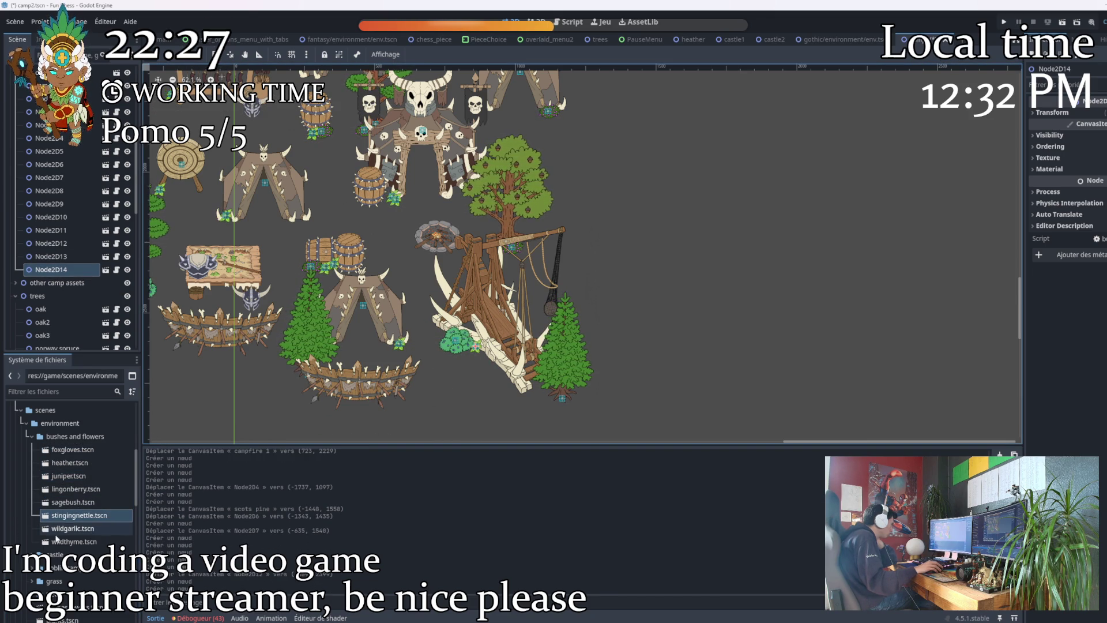
{"action": "left_click_drag", "start_coordinate": [62, 542], "coordinate": [502, 379]}
{"action": "scroll", "coordinate": [396, 410], "scroll_direction": "down", "scroll_amount": 2}
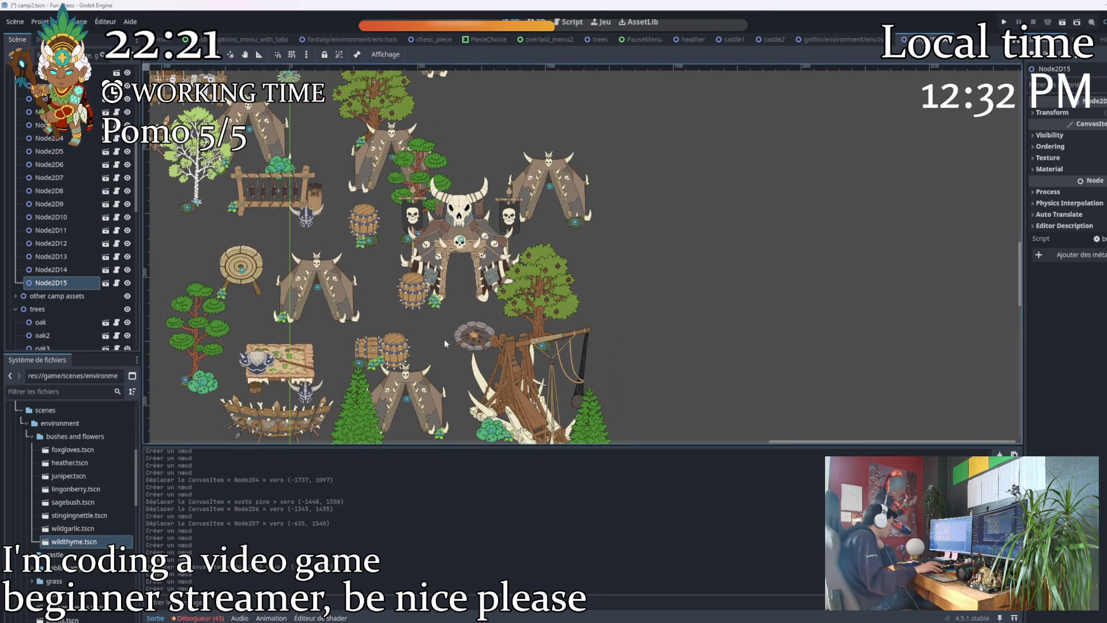
{"action": "scroll", "coordinate": [422, 331], "scroll_direction": "up", "scroll_amount": 4}
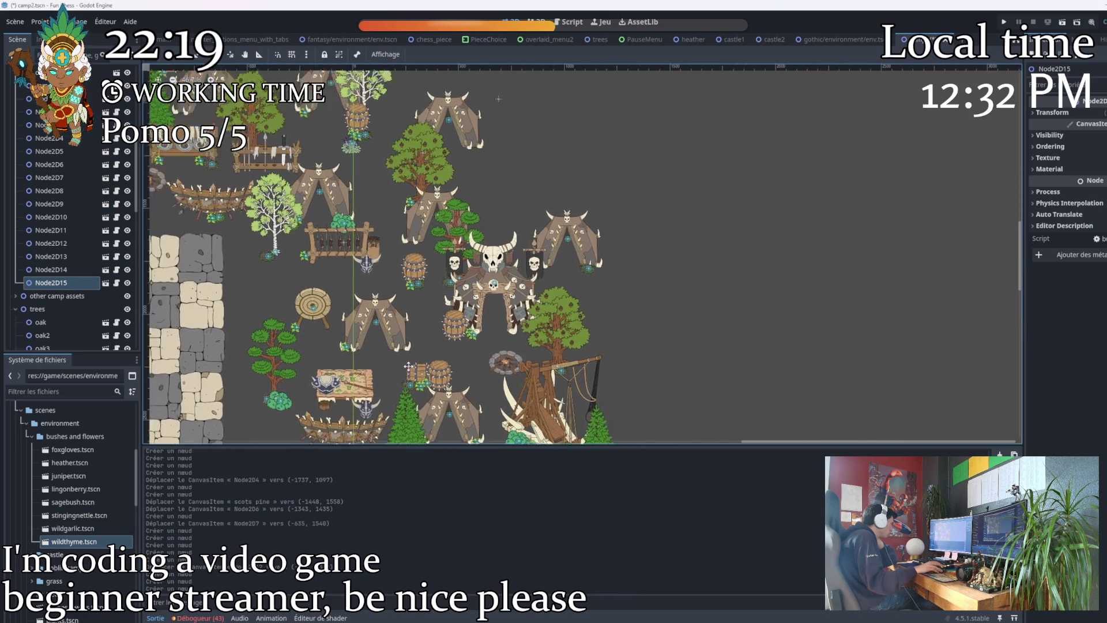
{"action": "scroll", "coordinate": [418, 341], "scroll_direction": "up", "scroll_amount": 5}
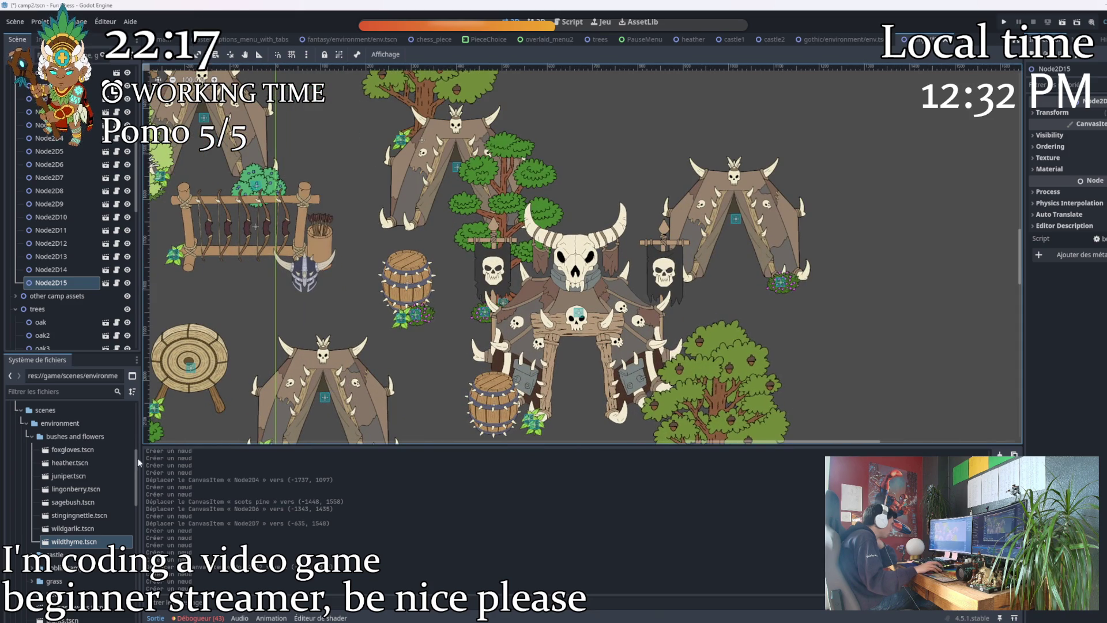
{"action": "mouse_move", "coordinate": [68, 476]}
{"action": "left_mouse_down"}
{"action": "mouse_move", "coordinate": [404, 320]}
{"action": "mouse_move", "coordinate": [358, 326]}
{"action": "mouse_move", "coordinate": [381, 312]}
{"action": "left_mouse_up"}
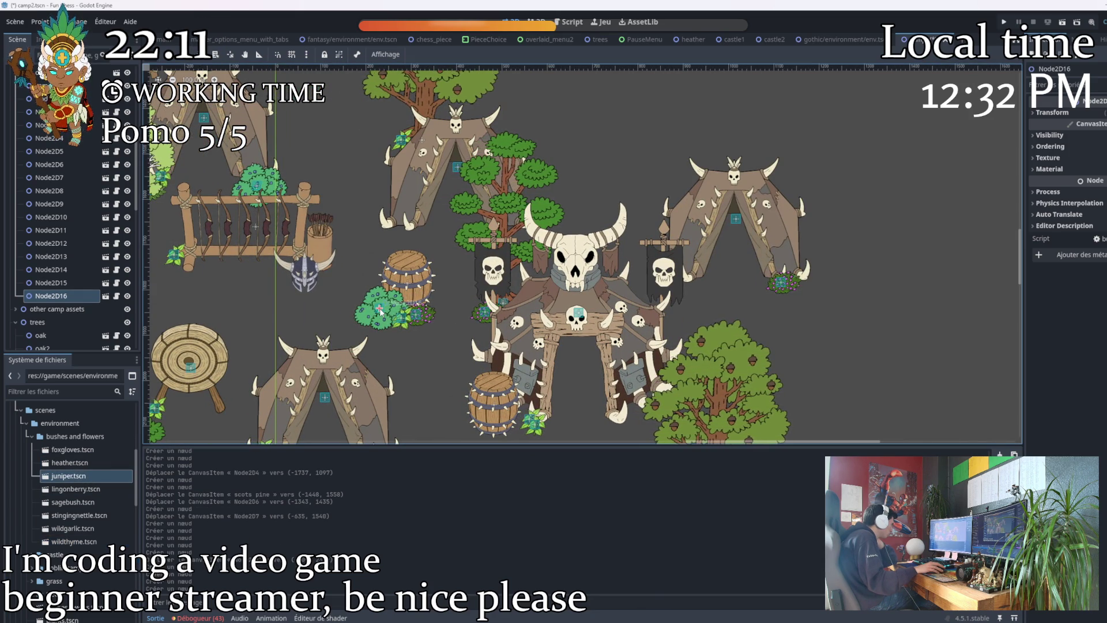
{"action": "left_click_drag", "start_coordinate": [381, 312], "coordinate": [384, 306]}
Place heather left of the archery target with a sagebush beside it.
{"action": "scroll", "coordinate": [416, 334], "scroll_direction": "down", "scroll_amount": 2}
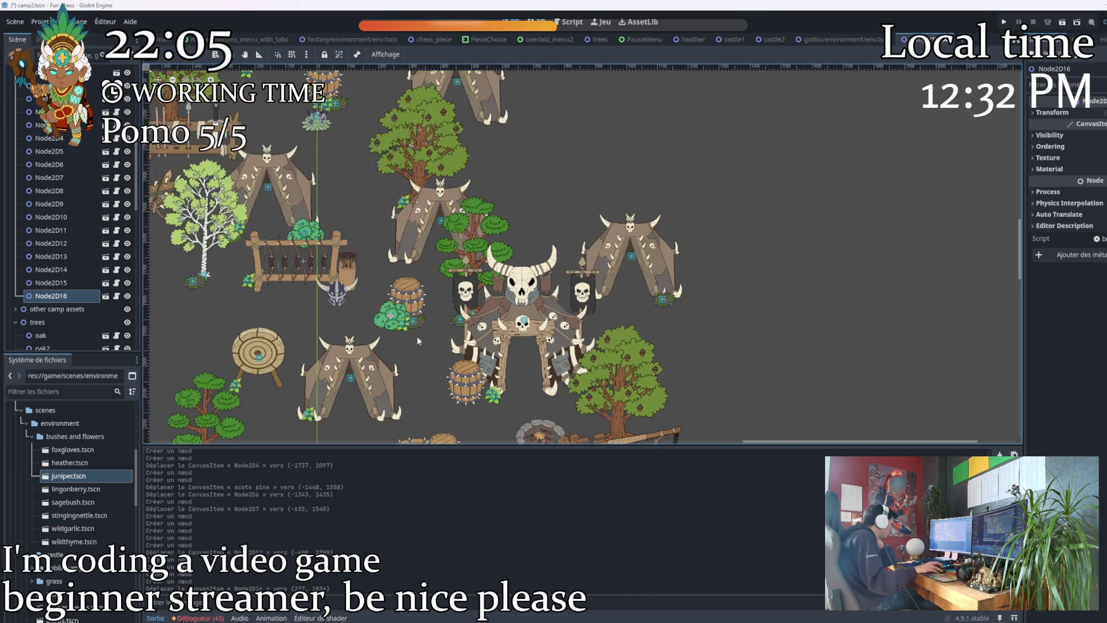
{"action": "scroll", "coordinate": [392, 344], "scroll_direction": "down", "scroll_amount": 3}
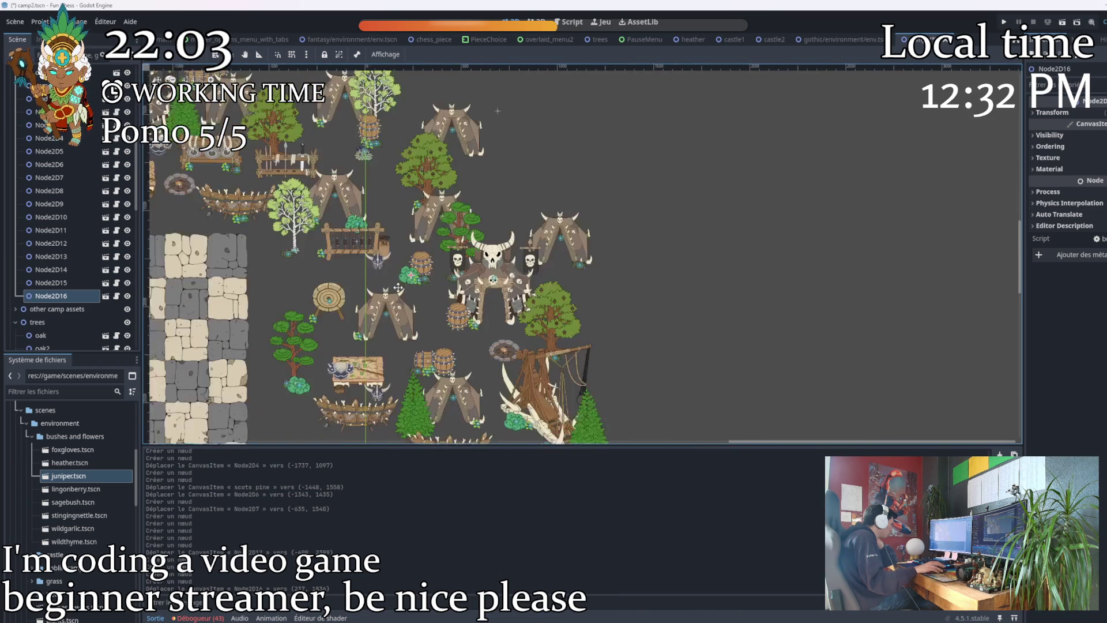
{"action": "scroll", "coordinate": [364, 354], "scroll_direction": "up", "scroll_amount": 1}
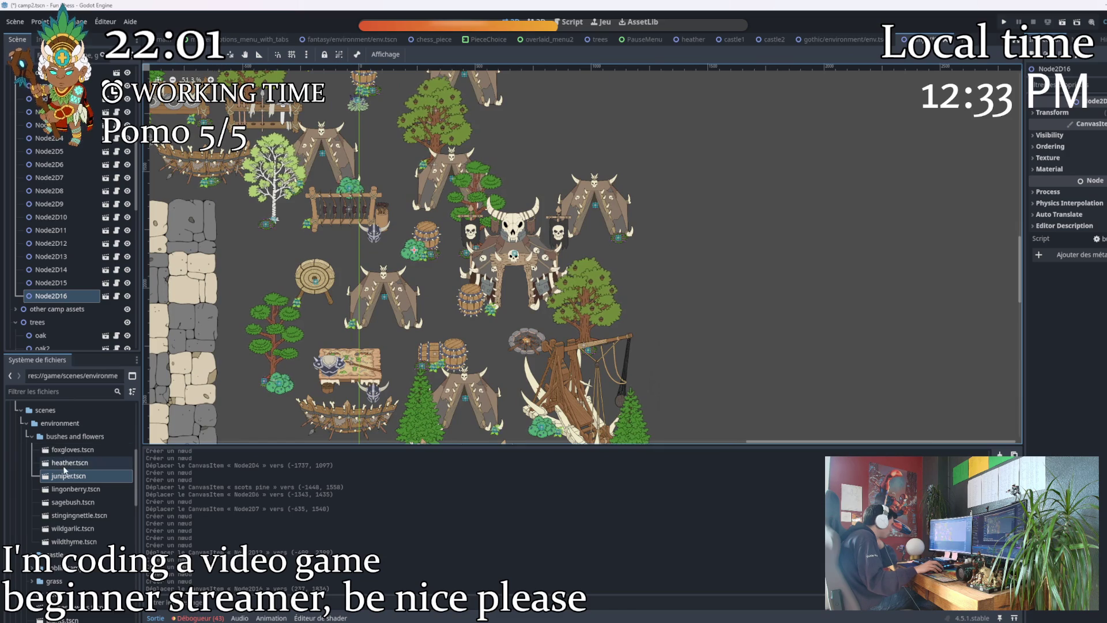
{"action": "left_click_drag", "start_coordinate": [64, 469], "coordinate": [205, 365]}
{"action": "left_click_drag", "start_coordinate": [274, 269], "coordinate": [258, 267]}
{"action": "scroll", "coordinate": [564, 253], "scroll_direction": "down", "scroll_amount": 2}
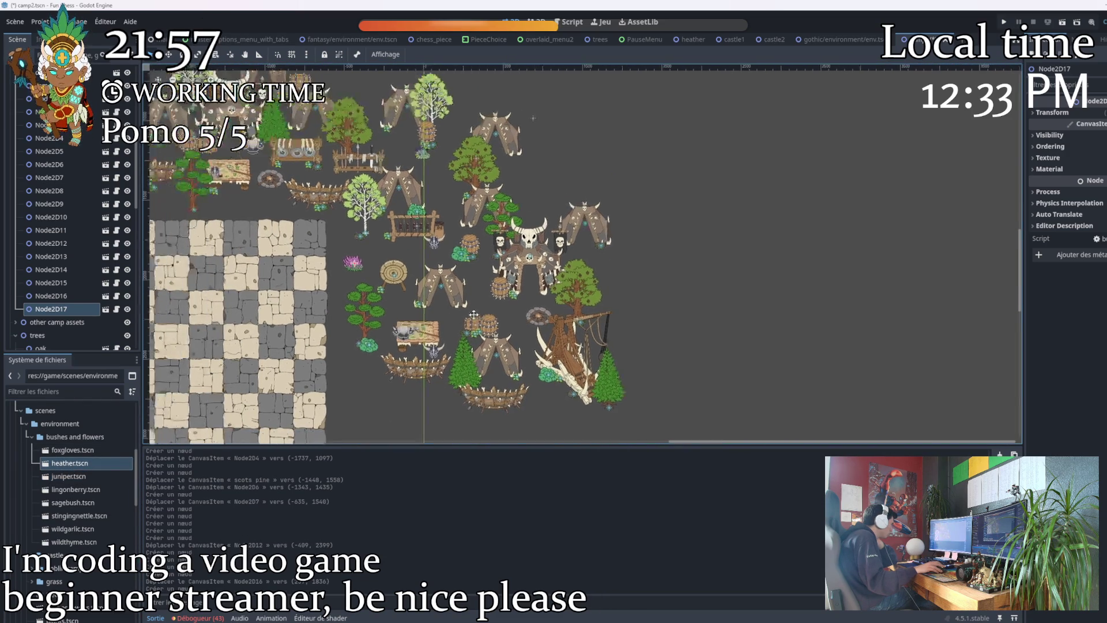
{"action": "left_click_drag", "start_coordinate": [68, 511], "coordinate": [319, 339]}
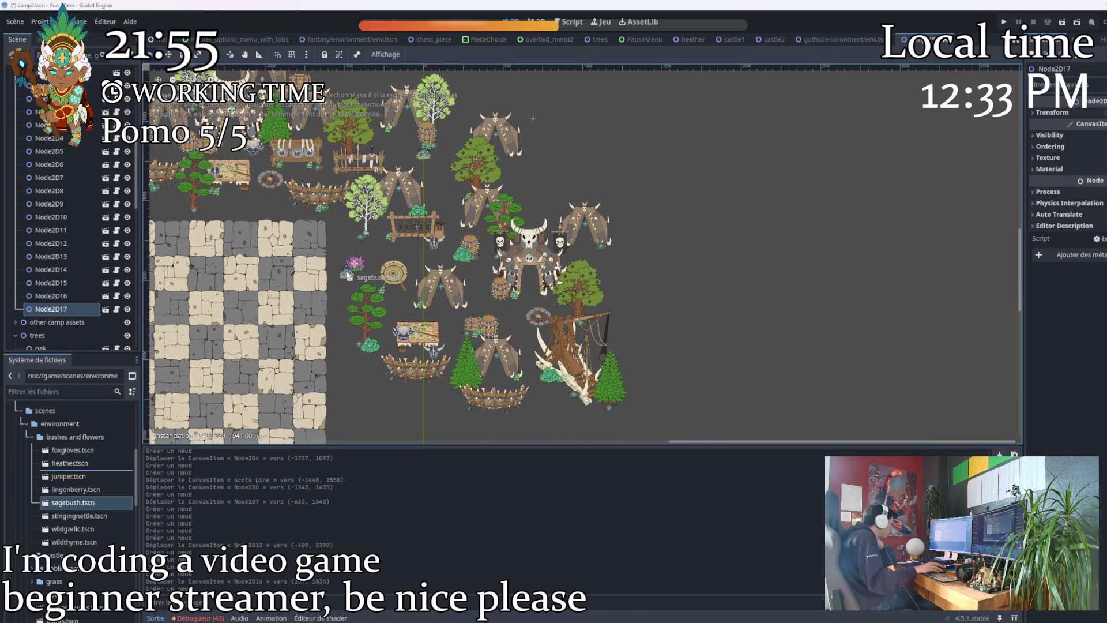
{"action": "left_click_drag", "start_coordinate": [346, 275], "coordinate": [346, 274]}
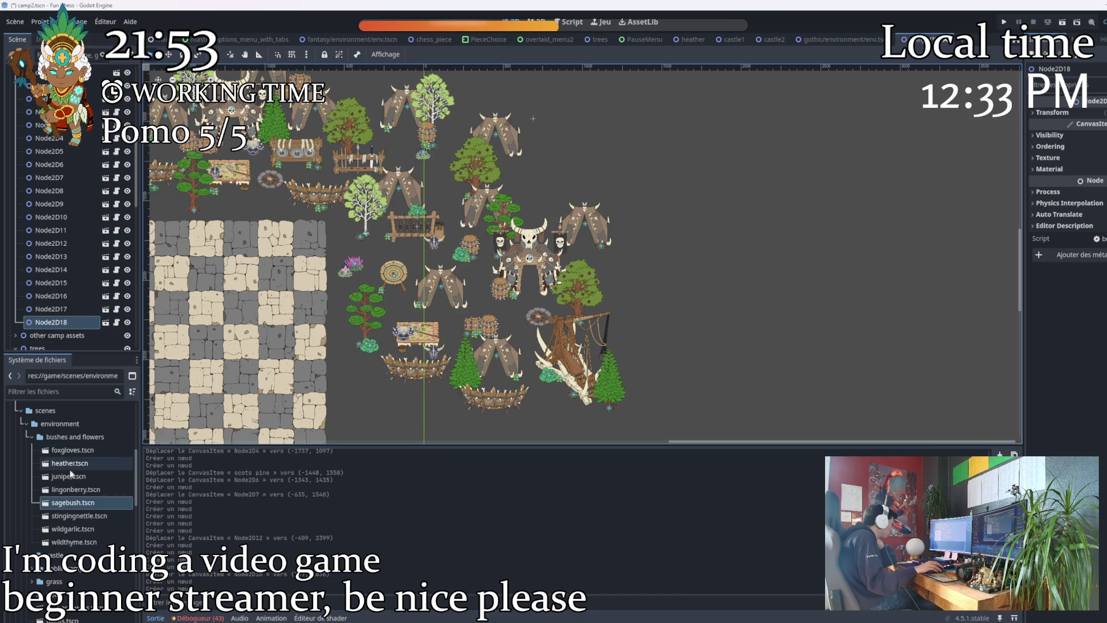
{"action": "left_click", "coordinate": [72, 577]}
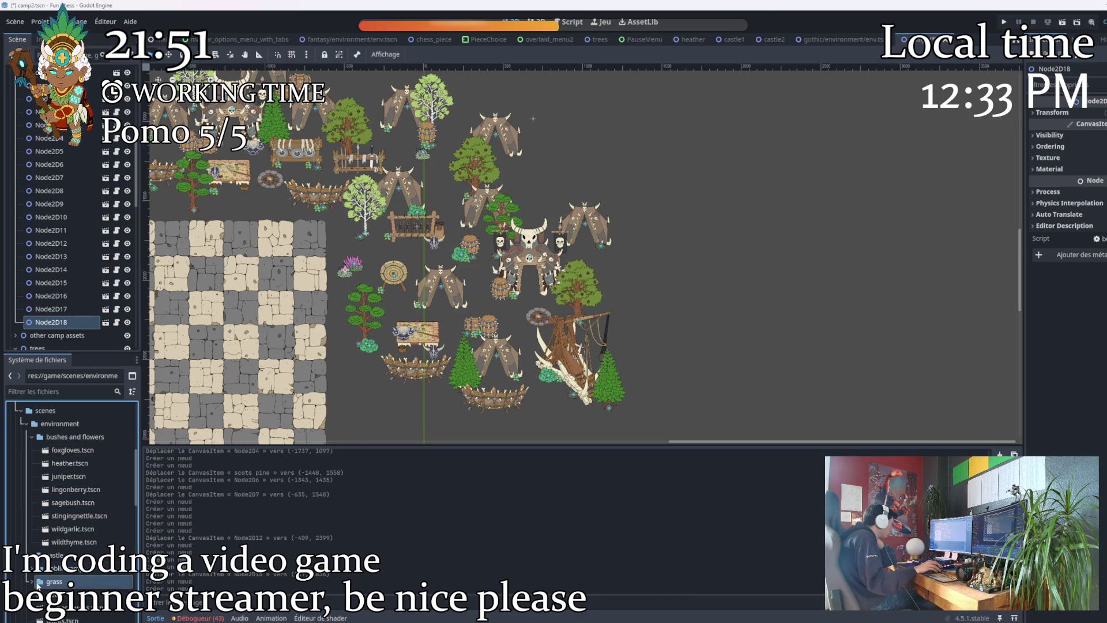
Add a grass clump beside the heather and sagebush, plus a grass5 clump.
{"action": "mouse_move", "coordinate": [64, 594]}
{"action": "left_mouse_down"}
{"action": "mouse_move", "coordinate": [344, 252]}
{"action": "mouse_move", "coordinate": [340, 262]}
{"action": "left_mouse_up"}
{"action": "scroll", "coordinate": [344, 252], "scroll_direction": "up", "scroll_amount": 4}
{"action": "scroll", "coordinate": [341, 236], "scroll_direction": "up", "scroll_amount": 4}
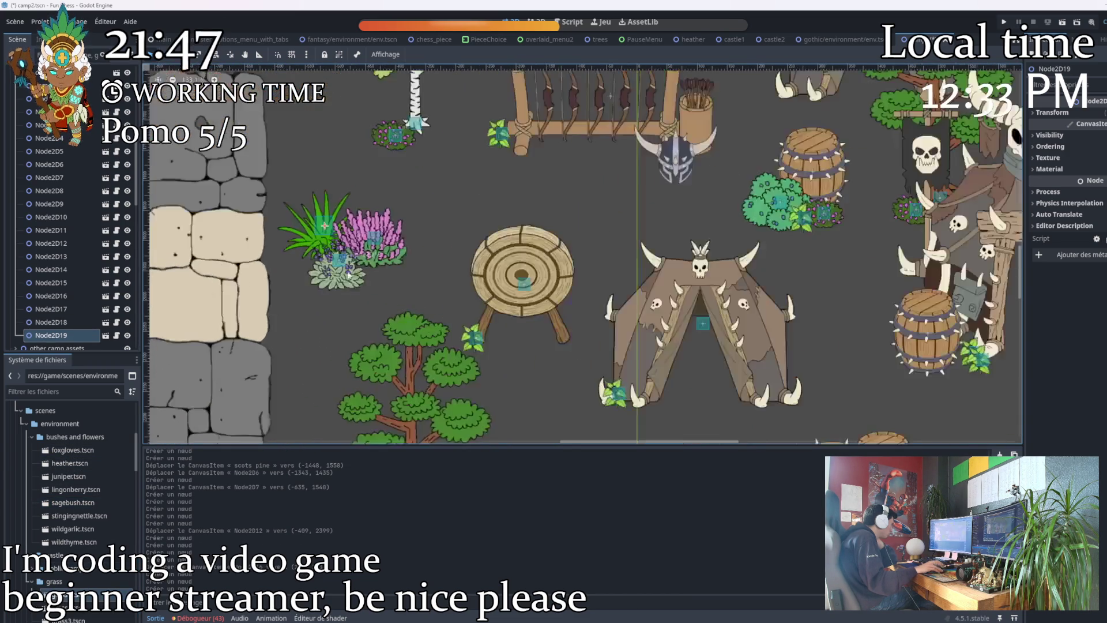
{"action": "scroll", "coordinate": [375, 293], "scroll_direction": "down", "scroll_amount": 5}
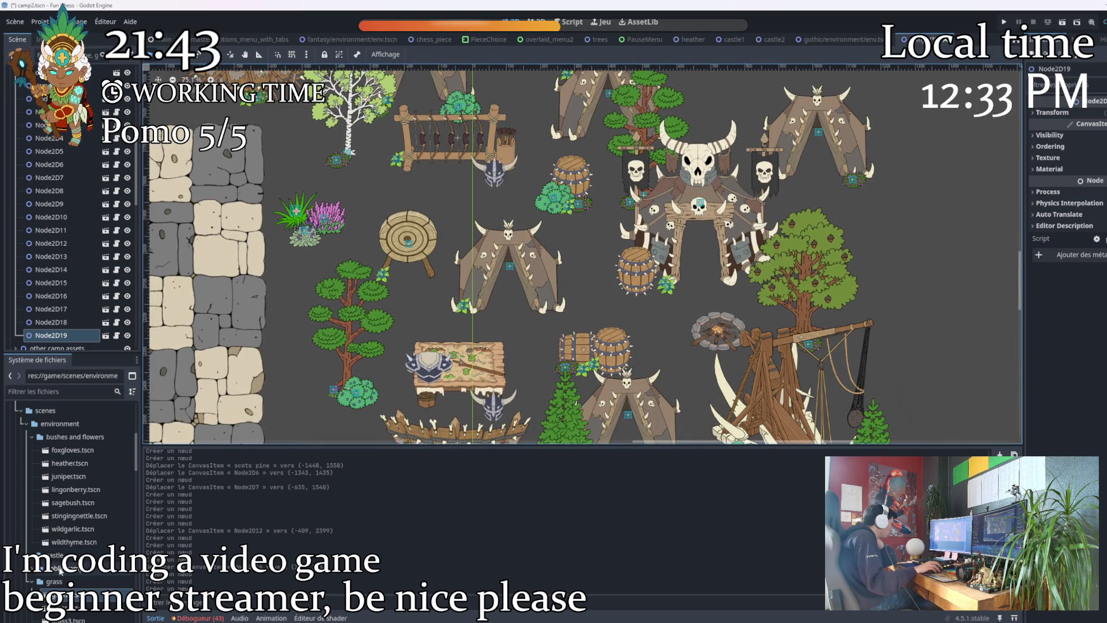
{"action": "scroll", "coordinate": [94, 549], "scroll_direction": "down", "scroll_amount": 3}
{"action": "mouse_move", "coordinate": [68, 564]}
{"action": "left_mouse_down"}
{"action": "mouse_move", "coordinate": [417, 278]}
{"action": "mouse_move", "coordinate": [347, 278]}
{"action": "mouse_move", "coordinate": [390, 284]}
{"action": "left_mouse_up"}
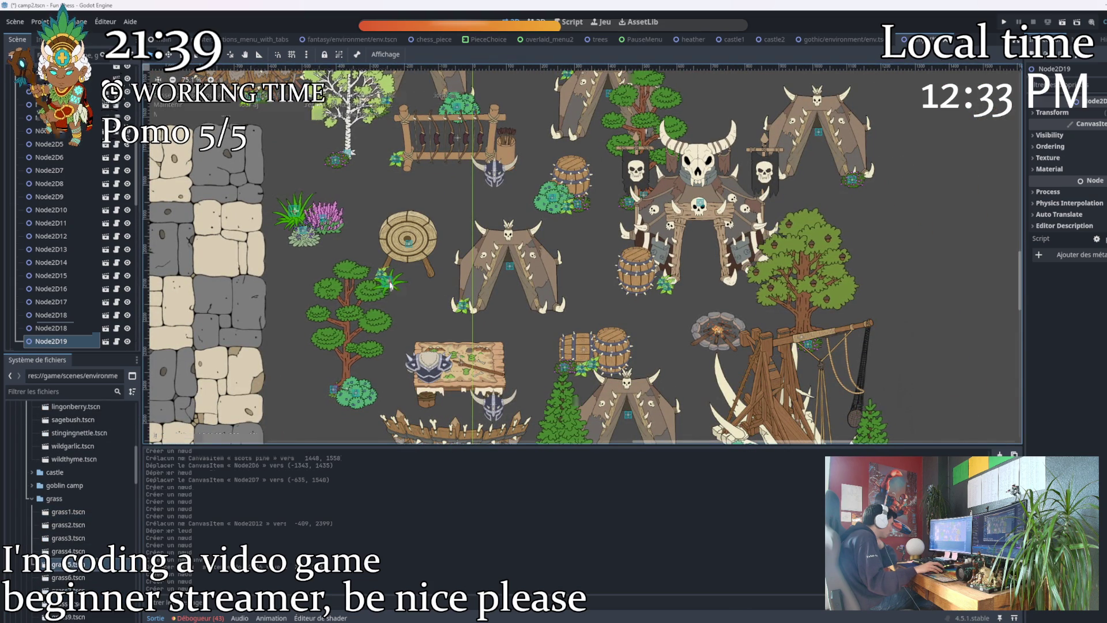
{"action": "scroll", "coordinate": [390, 284], "scroll_direction": "down", "scroll_amount": 2}
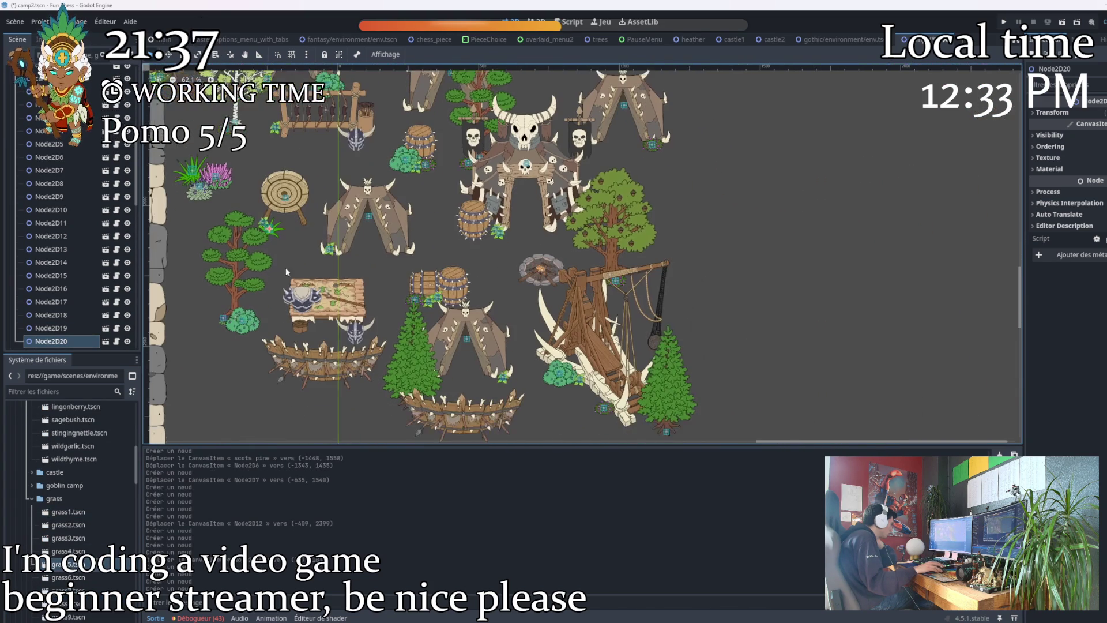
{"action": "scroll", "coordinate": [88, 573], "scroll_direction": "down", "scroll_amount": 10}
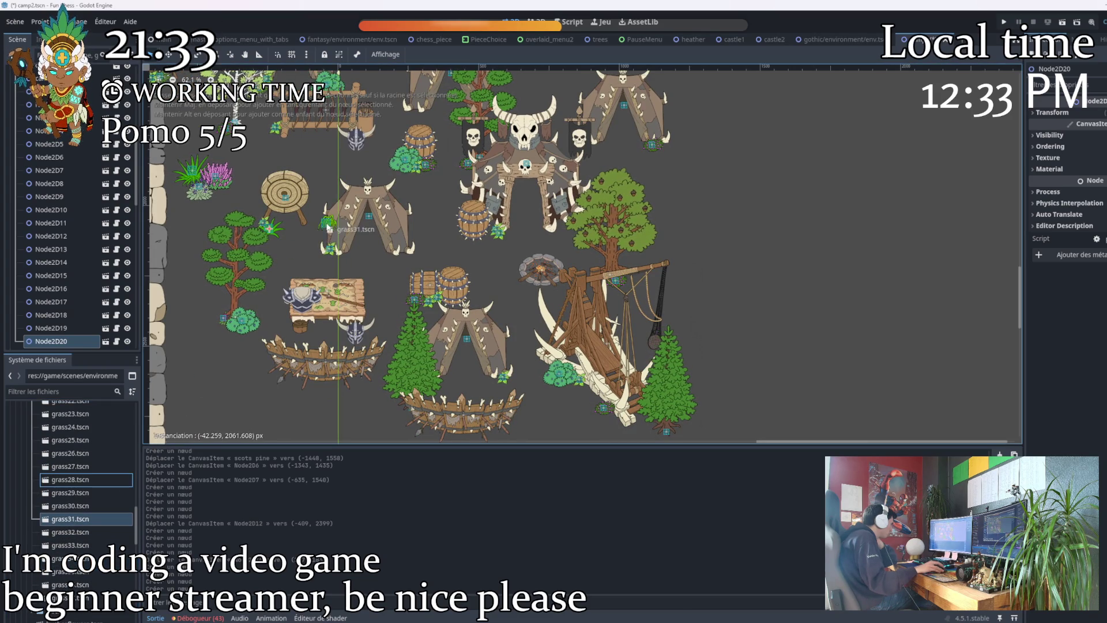
Place grass32, grass33 and grass34 clumps near the lower-left fence and tent.
{"action": "left_click_drag", "start_coordinate": [69, 532], "coordinate": [222, 383]}
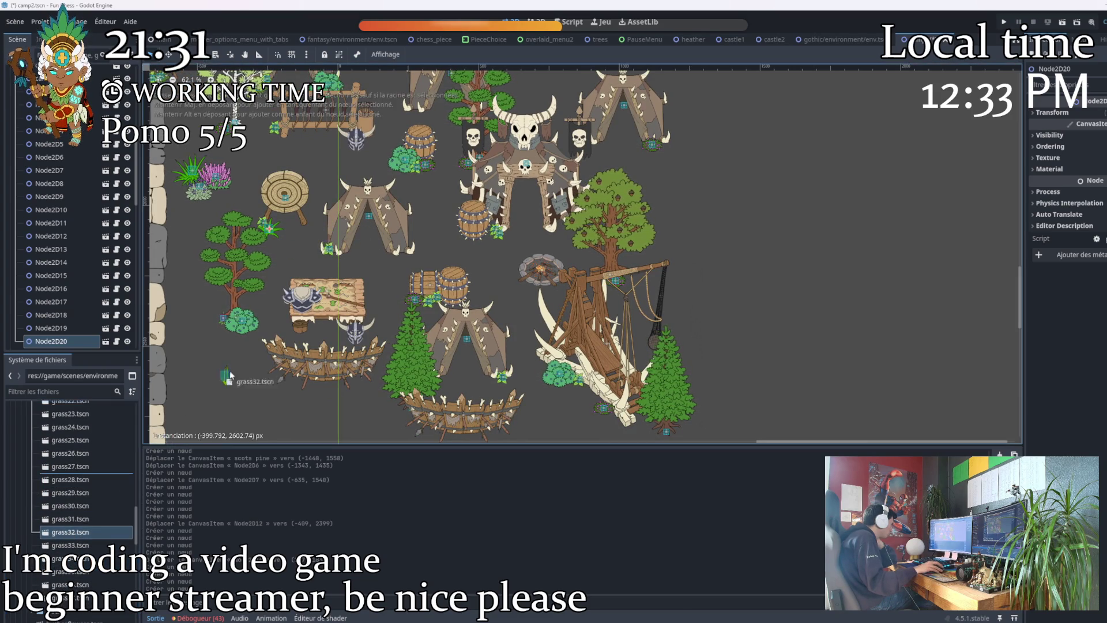
{"action": "left_click_drag", "start_coordinate": [337, 257], "coordinate": [334, 255]}
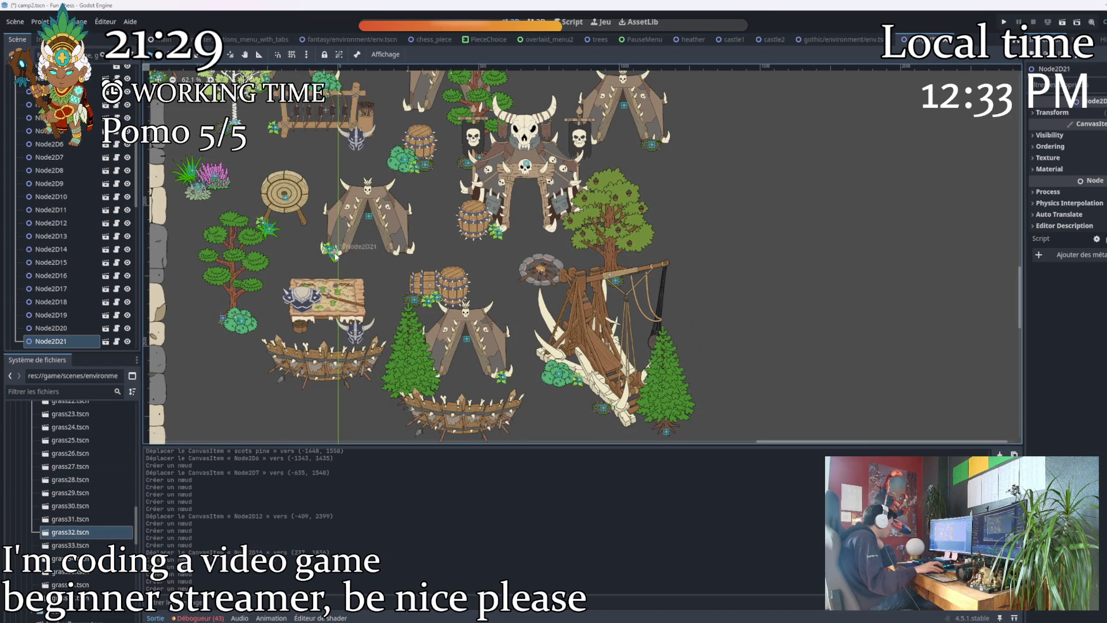
{"action": "left_click_drag", "start_coordinate": [69, 545], "coordinate": [345, 274]}
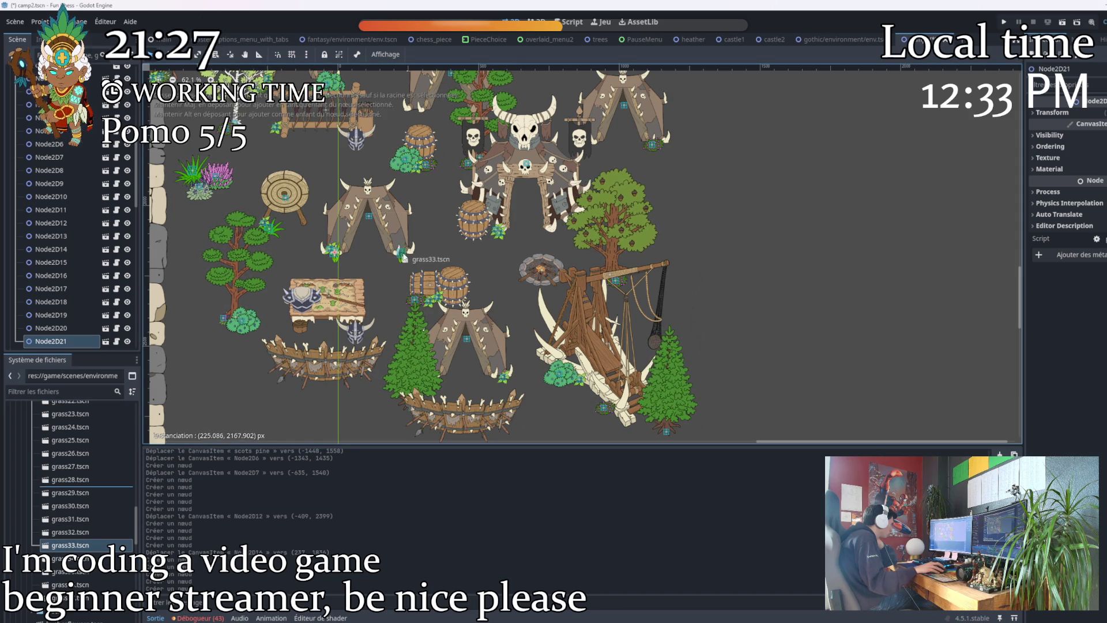
{"action": "left_click_drag", "start_coordinate": [406, 253], "coordinate": [407, 254]}
{"action": "mouse_move", "coordinate": [69, 532]}
{"action": "left_mouse_down"}
{"action": "mouse_move", "coordinate": [57, 546]}
{"action": "mouse_move", "coordinate": [391, 263]}
{"action": "left_mouse_up"}
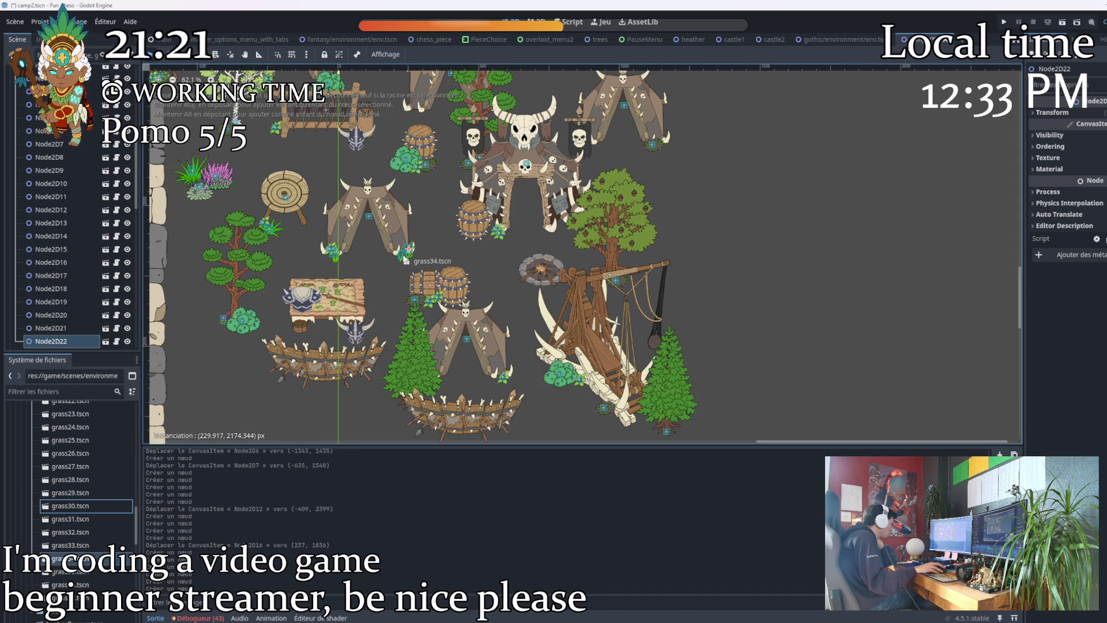
{"action": "left_click_drag", "start_coordinate": [405, 260], "coordinate": [303, 265]}
Add two grass34 clumps by the barrel and a grass27 clump near the stone wall.
{"action": "scroll", "coordinate": [403, 265], "scroll_direction": "up", "scroll_amount": 4}
{"action": "scroll", "coordinate": [396, 279], "scroll_direction": "down", "scroll_amount": 2}
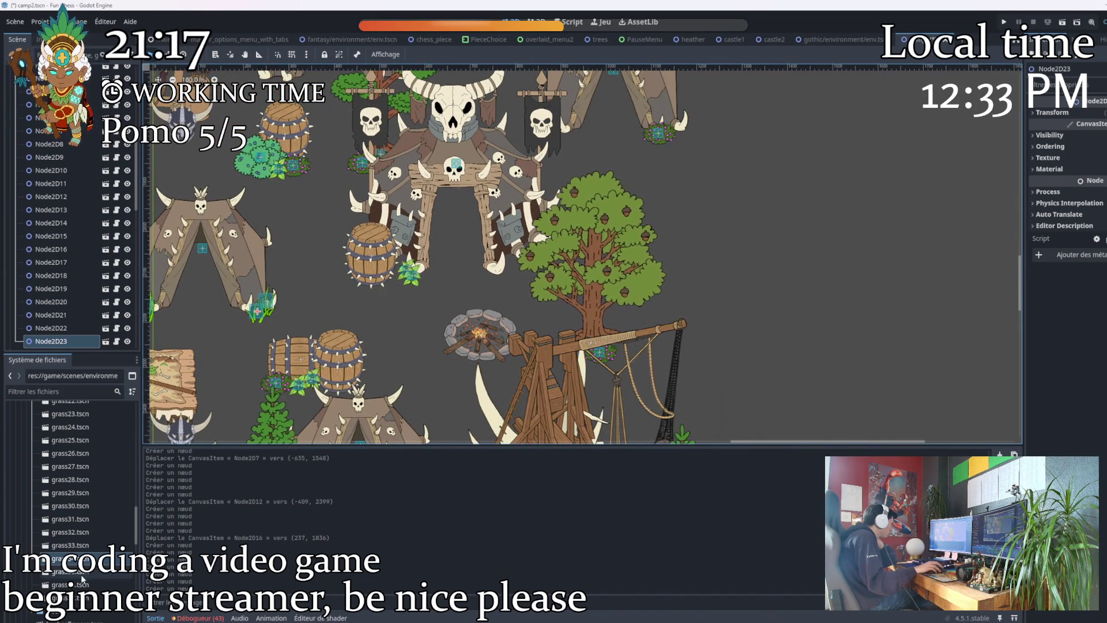
{"action": "left_click_drag", "start_coordinate": [67, 559], "coordinate": [405, 283]}
{"action": "left_click_drag", "start_coordinate": [69, 545], "coordinate": [368, 287]}
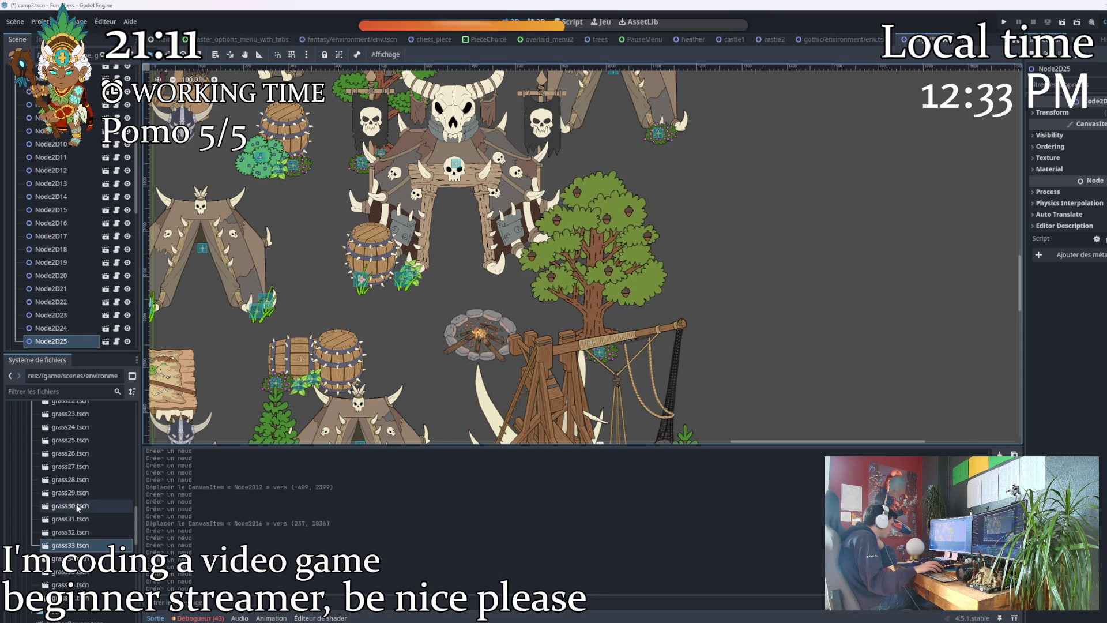
{"action": "mouse_move", "coordinate": [81, 467]}
{"action": "left_mouse_down"}
{"action": "mouse_move", "coordinate": [407, 306]}
{"action": "mouse_move", "coordinate": [385, 279]}
{"action": "left_mouse_up"}
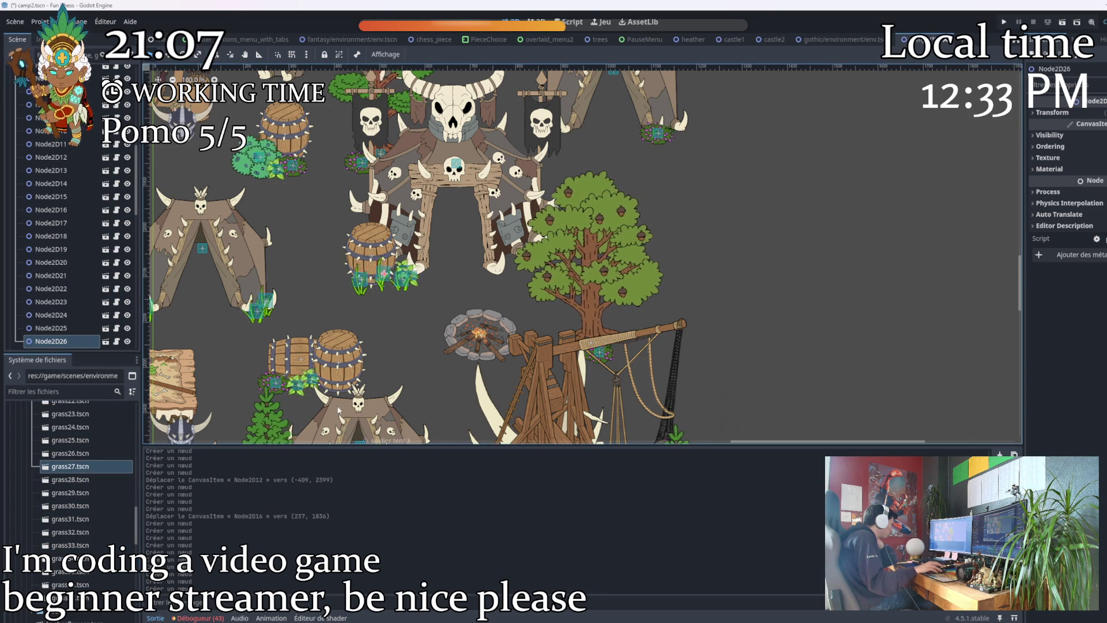
{"action": "left_click_drag", "start_coordinate": [315, 406], "coordinate": [377, 227]}
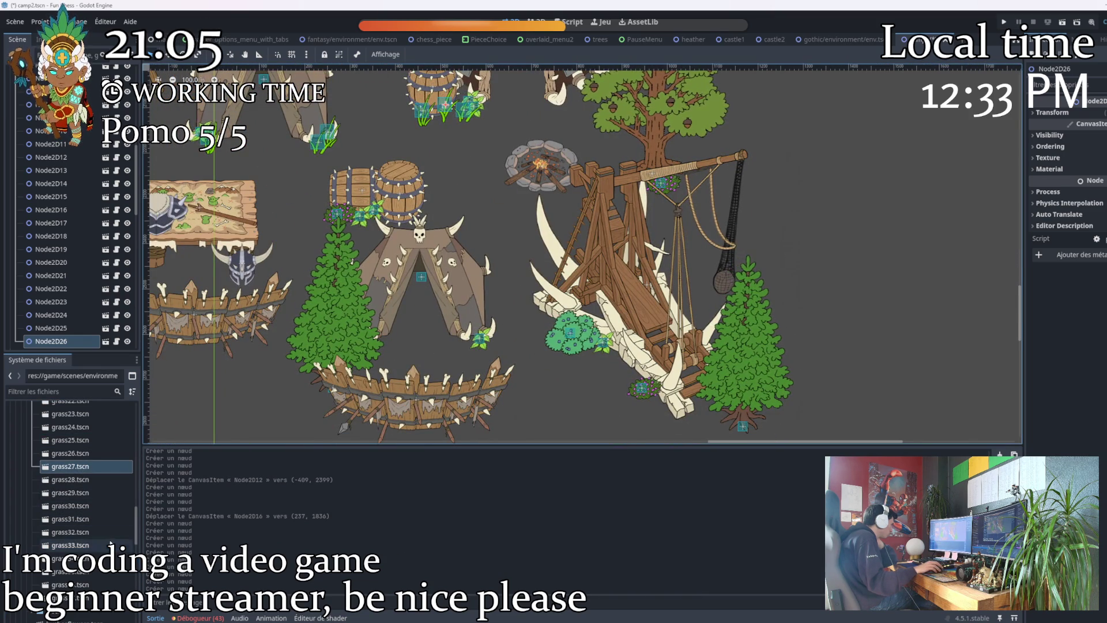
{"action": "scroll", "coordinate": [439, 360], "scroll_direction": "down", "scroll_amount": 7}
{"action": "left_click_drag", "start_coordinate": [360, 294], "coordinate": [444, 332]}
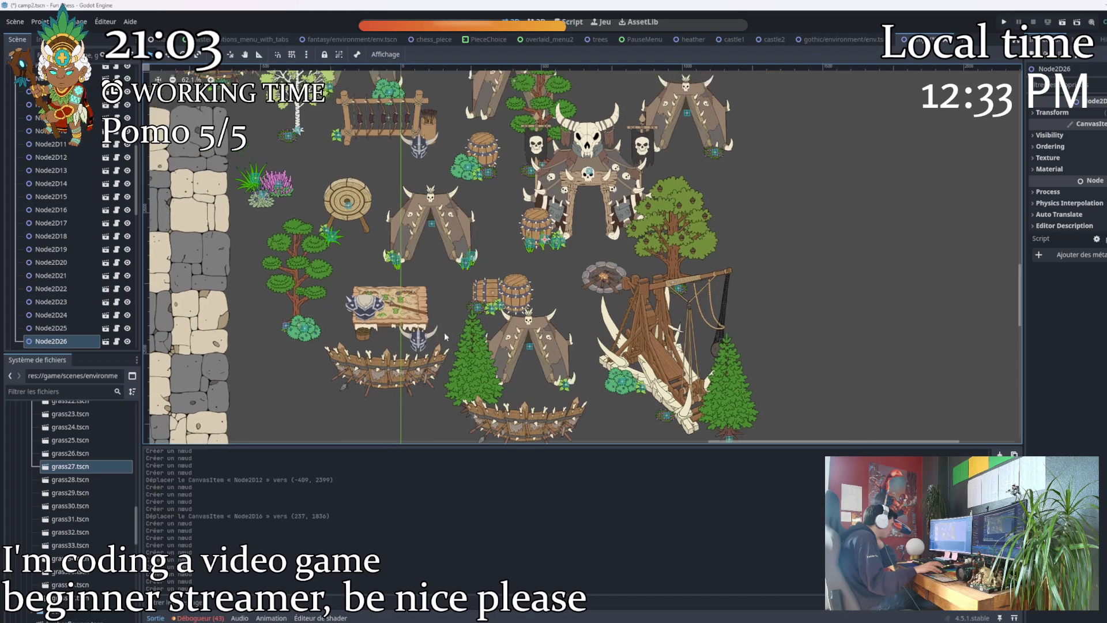
{"action": "left_click_drag", "start_coordinate": [378, 209], "coordinate": [390, 359]}
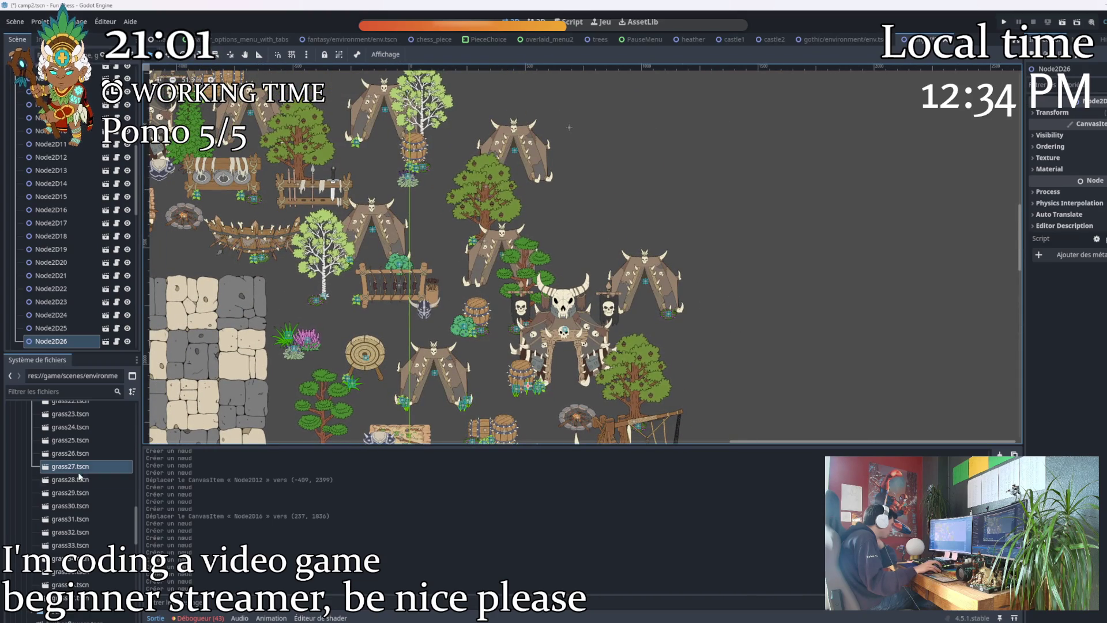
Place grass28, grass34, another clump and grass29 around the purple flowers.
{"action": "left_click_drag", "start_coordinate": [69, 480], "coordinate": [223, 418]}
{"action": "left_click_drag", "start_coordinate": [311, 361], "coordinate": [312, 359]}
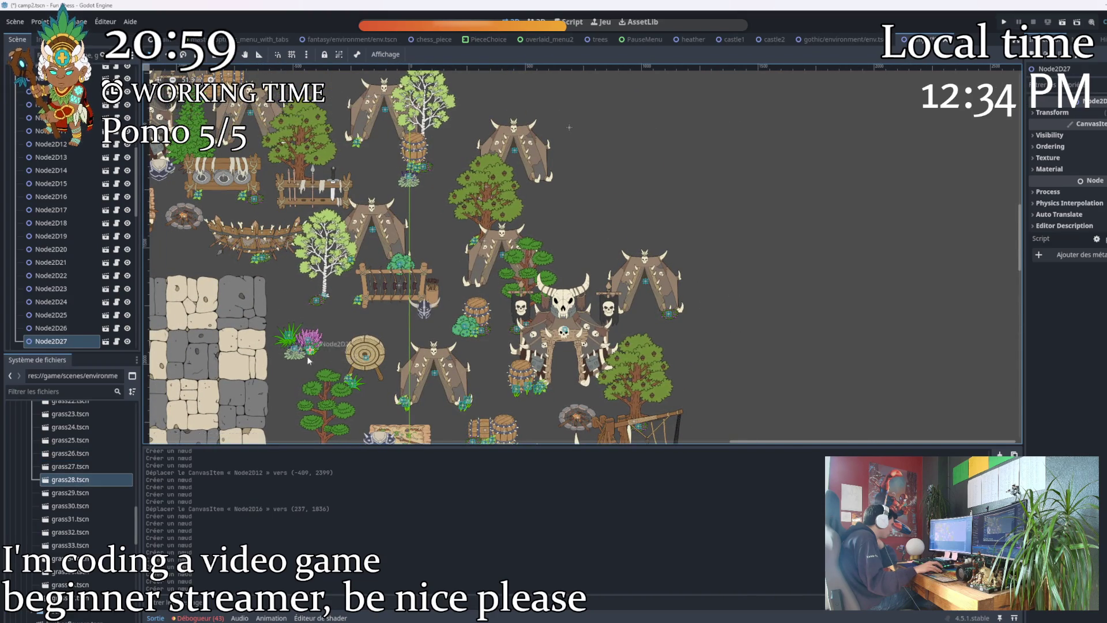
{"action": "scroll", "coordinate": [248, 392], "scroll_direction": "up", "scroll_amount": 8}
{"action": "mouse_move", "coordinate": [69, 559]}
{"action": "left_mouse_down"}
{"action": "mouse_move", "coordinate": [265, 379]}
{"action": "mouse_move", "coordinate": [388, 300]}
{"action": "left_mouse_up"}
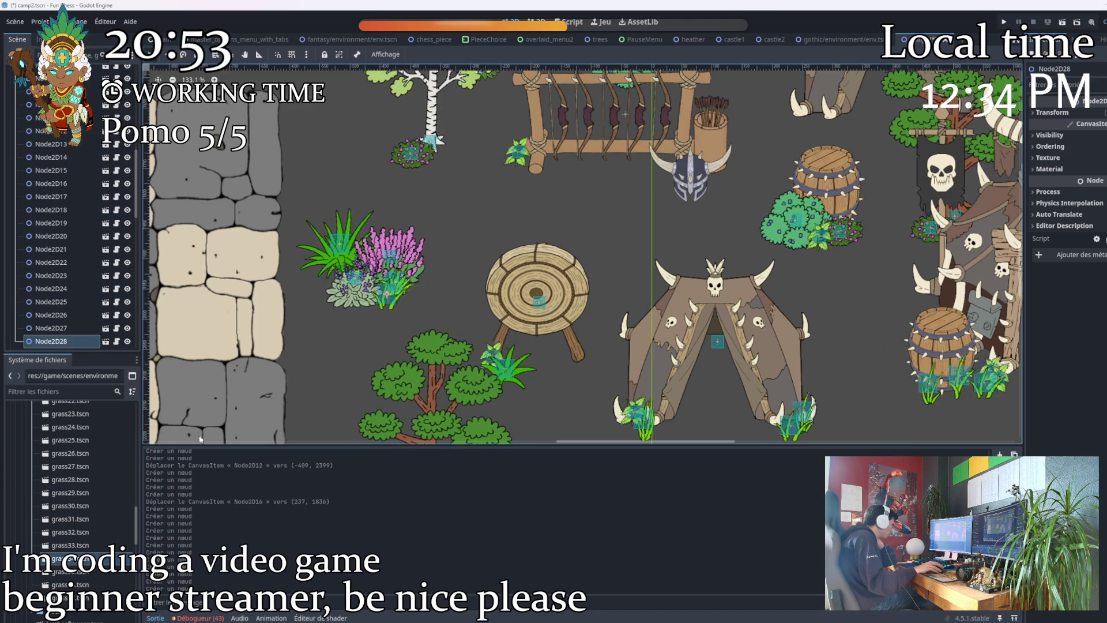
{"action": "left_click_drag", "start_coordinate": [70, 572], "coordinate": [338, 309]}
{"action": "mouse_move", "coordinate": [69, 493]}
{"action": "left_mouse_down"}
{"action": "mouse_move", "coordinate": [323, 323]}
{"action": "mouse_move", "coordinate": [421, 272]}
{"action": "left_mouse_up"}
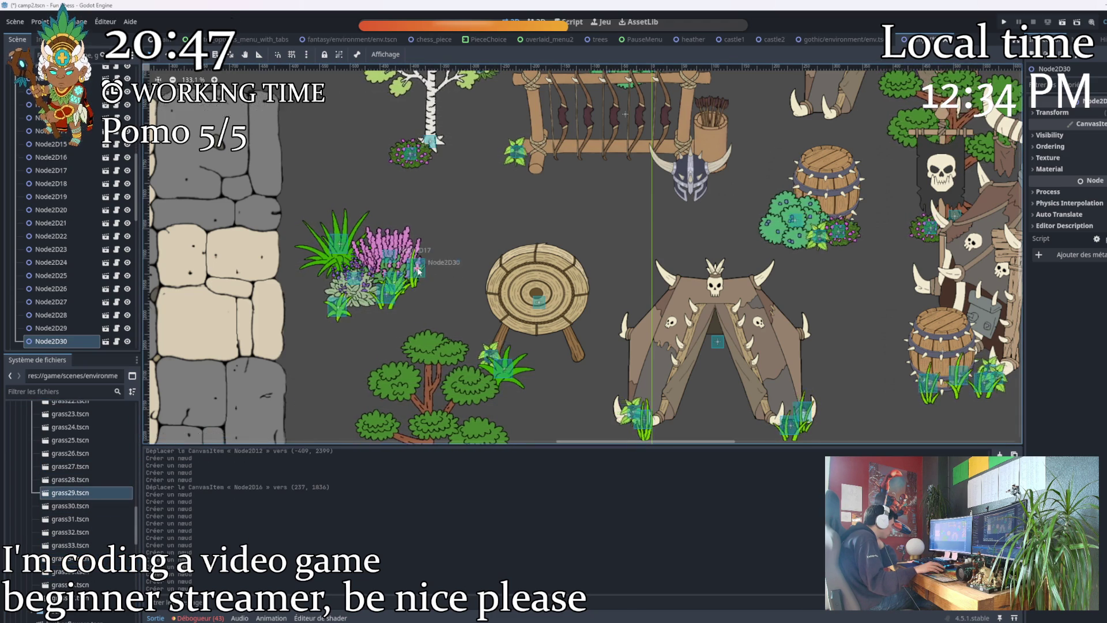
{"action": "scroll", "coordinate": [456, 267], "scroll_direction": "down", "scroll_amount": 2}
{"action": "left_click_drag", "start_coordinate": [482, 238], "coordinate": [347, 364]}
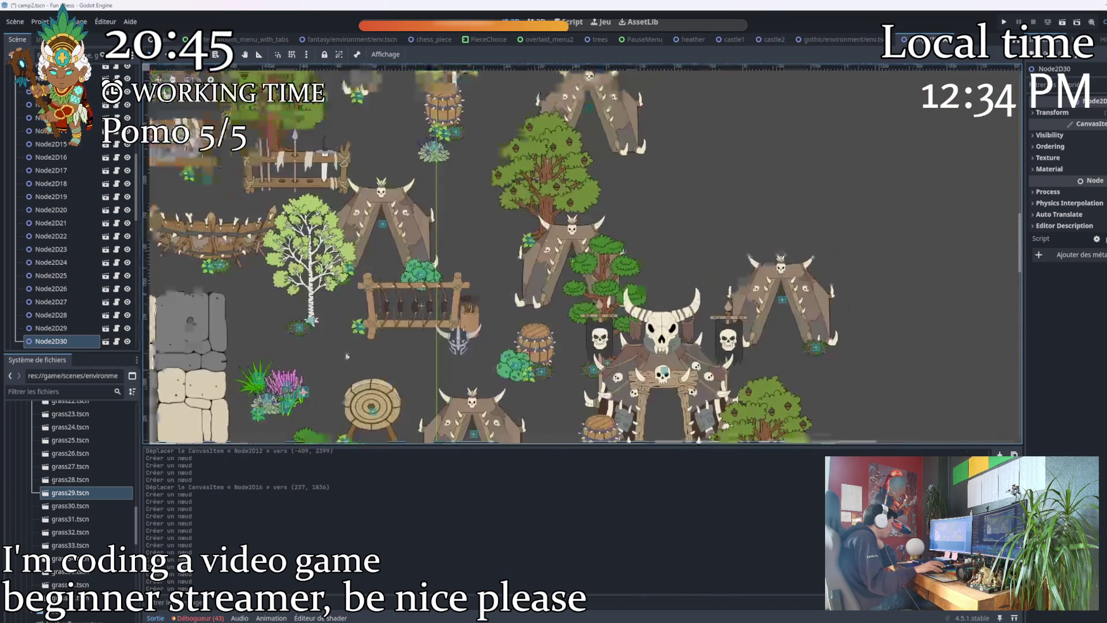
{"action": "scroll", "coordinate": [269, 351], "scroll_direction": "up", "scroll_amount": 2}
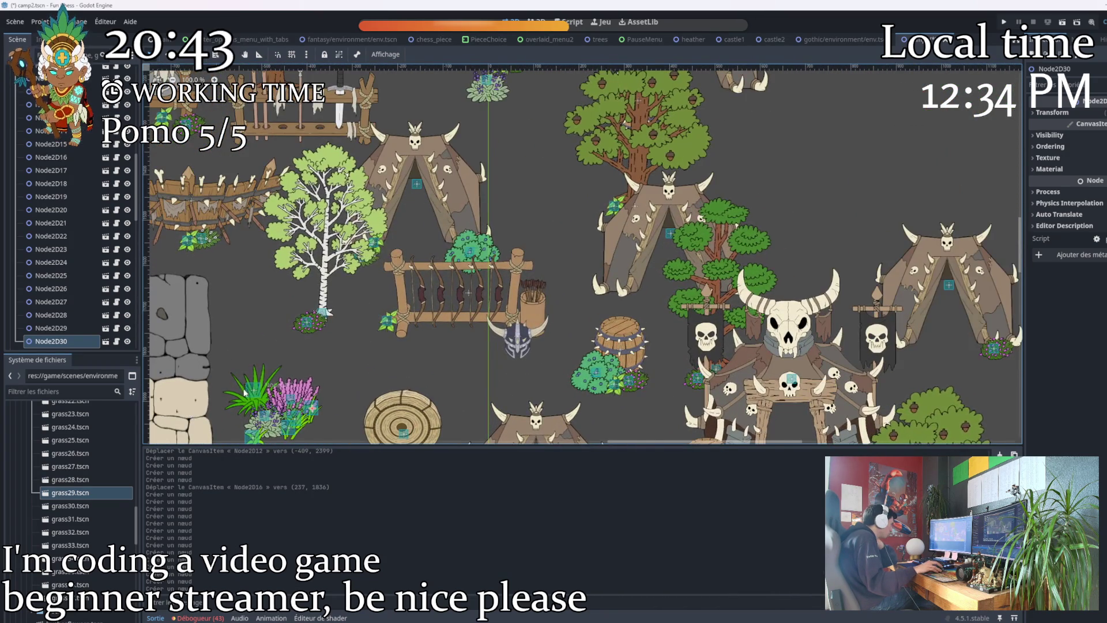
{"action": "scroll", "coordinate": [476, 356], "scroll_direction": "down", "scroll_amount": 2}
{"action": "mouse_move", "coordinate": [477, 356]}
{"action": "left_mouse_down"}
{"action": "mouse_move", "coordinate": [361, 219]}
{"action": "mouse_move", "coordinate": [398, 200]}
{"action": "mouse_move", "coordinate": [286, 200]}
{"action": "mouse_move", "coordinate": [299, 191]}
{"action": "mouse_move", "coordinate": [433, 210]}
{"action": "mouse_move", "coordinate": [567, 264]}
{"action": "mouse_move", "coordinate": [567, 284]}
{"action": "mouse_move", "coordinate": [469, 326]}
{"action": "left_mouse_up"}
{"action": "scroll", "coordinate": [392, 352], "scroll_direction": "down", "scroll_amount": 1}
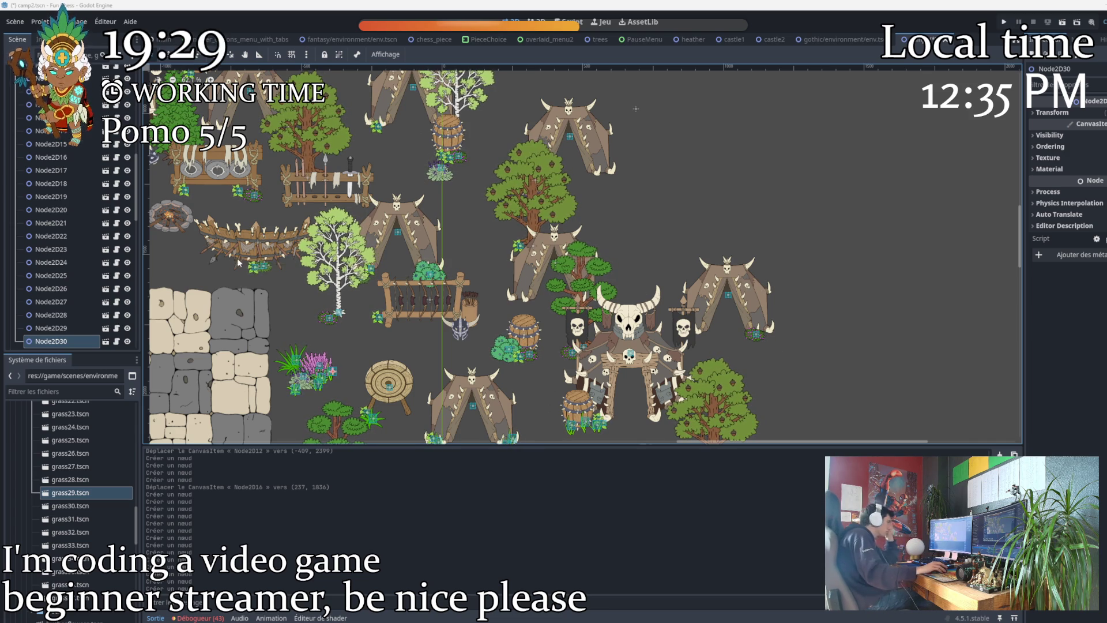
Place grass30, grass32 and grass26 clumps beside the tent.
{"action": "scroll", "coordinate": [472, 233], "scroll_direction": "up", "scroll_amount": 3}
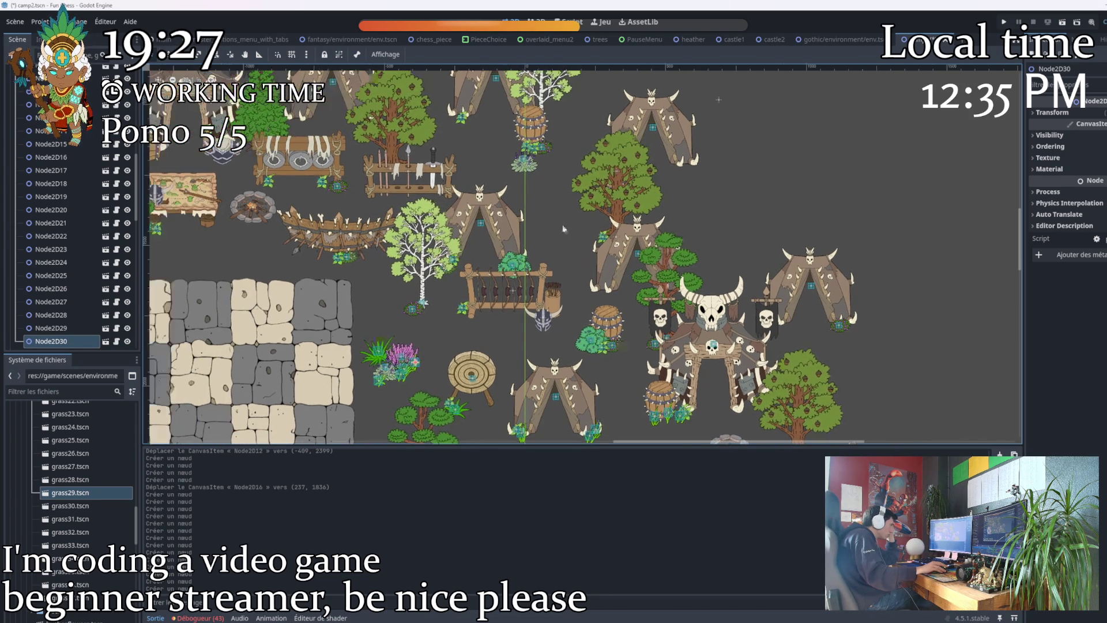
{"action": "mouse_move", "coordinate": [63, 506]}
{"action": "left_mouse_down"}
{"action": "mouse_move", "coordinate": [346, 357]}
{"action": "mouse_move", "coordinate": [647, 222]}
{"action": "mouse_move", "coordinate": [684, 225]}
{"action": "left_mouse_up"}
{"action": "left_click_drag", "start_coordinate": [64, 532], "coordinate": [676, 231]}
{"action": "mouse_move", "coordinate": [69, 418]}
{"action": "left_mouse_down"}
{"action": "mouse_move", "coordinate": [277, 404]}
{"action": "mouse_move", "coordinate": [710, 249]}
{"action": "mouse_move", "coordinate": [690, 237]}
{"action": "left_mouse_up"}
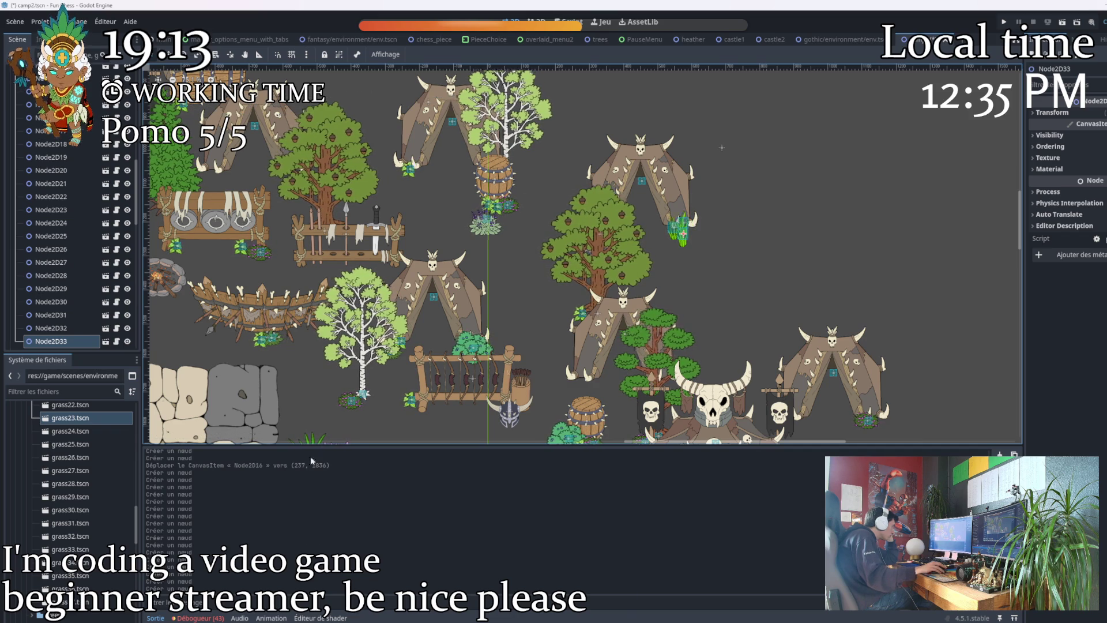
{"action": "left_click_drag", "start_coordinate": [69, 457], "coordinate": [692, 232]}
Add two more grass clumps elsewhere around the camp.
{"action": "scroll", "coordinate": [747, 239], "scroll_direction": "up", "scroll_amount": 5}
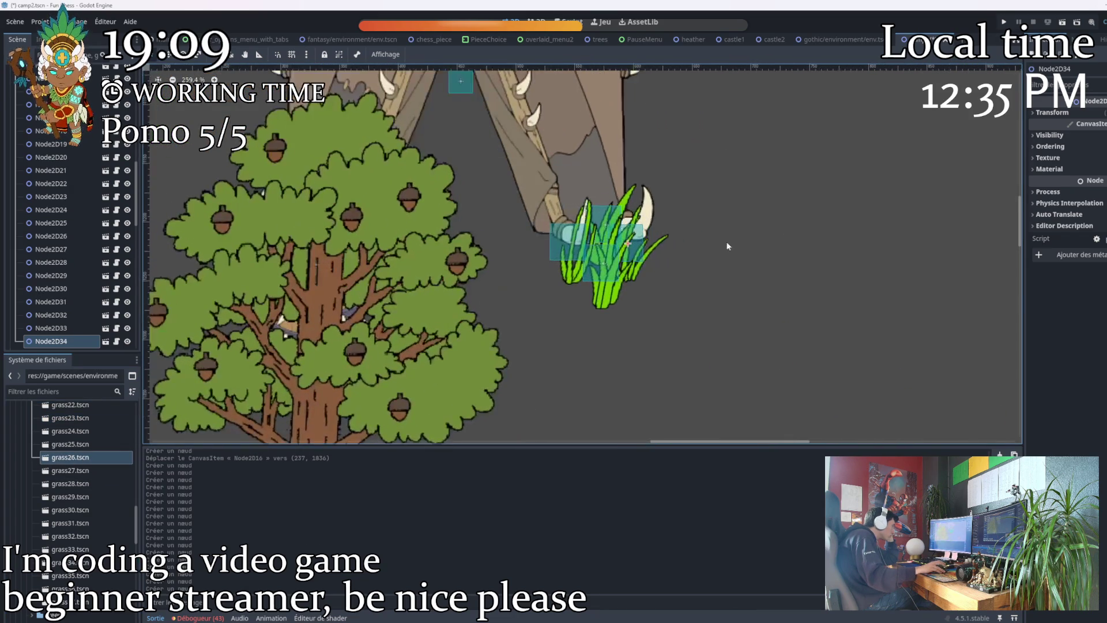
{"action": "scroll", "coordinate": [341, 307], "scroll_direction": "down", "scroll_amount": 6}
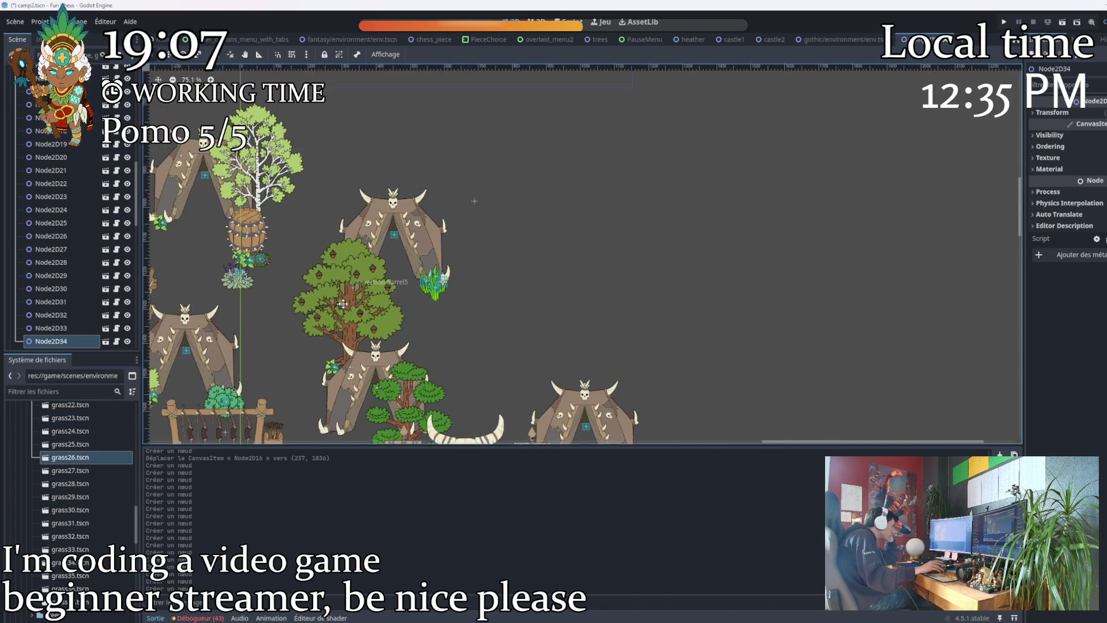
{"action": "scroll", "coordinate": [341, 307], "scroll_direction": "down", "scroll_amount": 2}
{"action": "scroll", "coordinate": [493, 188], "scroll_direction": "down", "scroll_amount": 3}
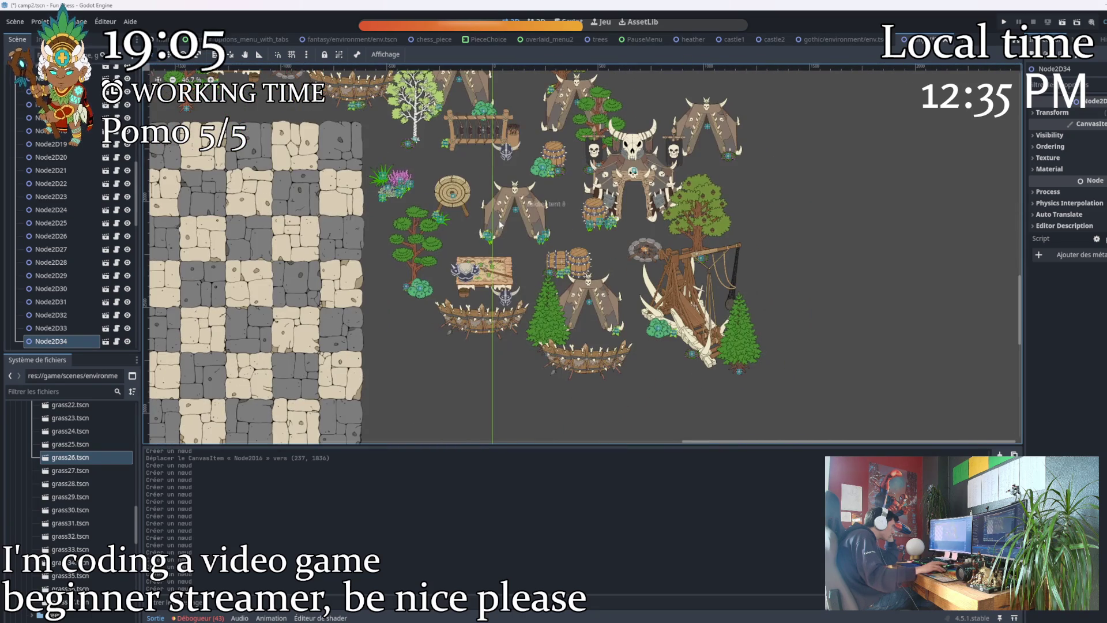
{"action": "scroll", "coordinate": [87, 473], "scroll_direction": "up", "scroll_amount": 6}
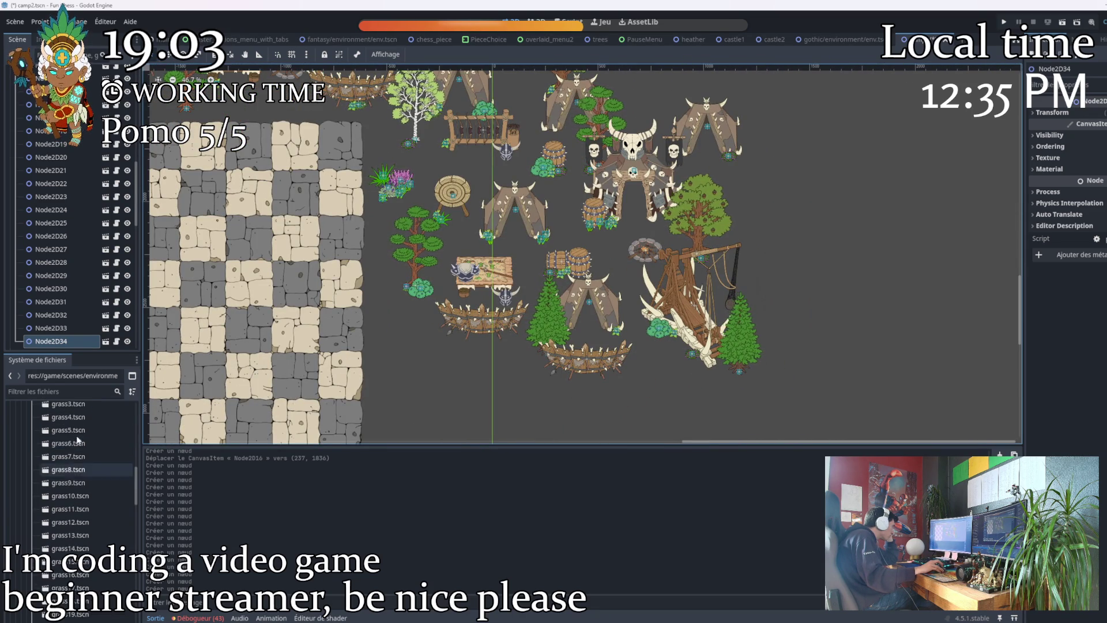
{"action": "mouse_move", "coordinate": [68, 443]}
{"action": "left_mouse_down"}
{"action": "mouse_move", "coordinate": [571, 271]}
{"action": "mouse_move", "coordinate": [562, 187]}
{"action": "left_mouse_up"}
{"action": "scroll", "coordinate": [510, 297], "scroll_direction": "up", "scroll_amount": 3}
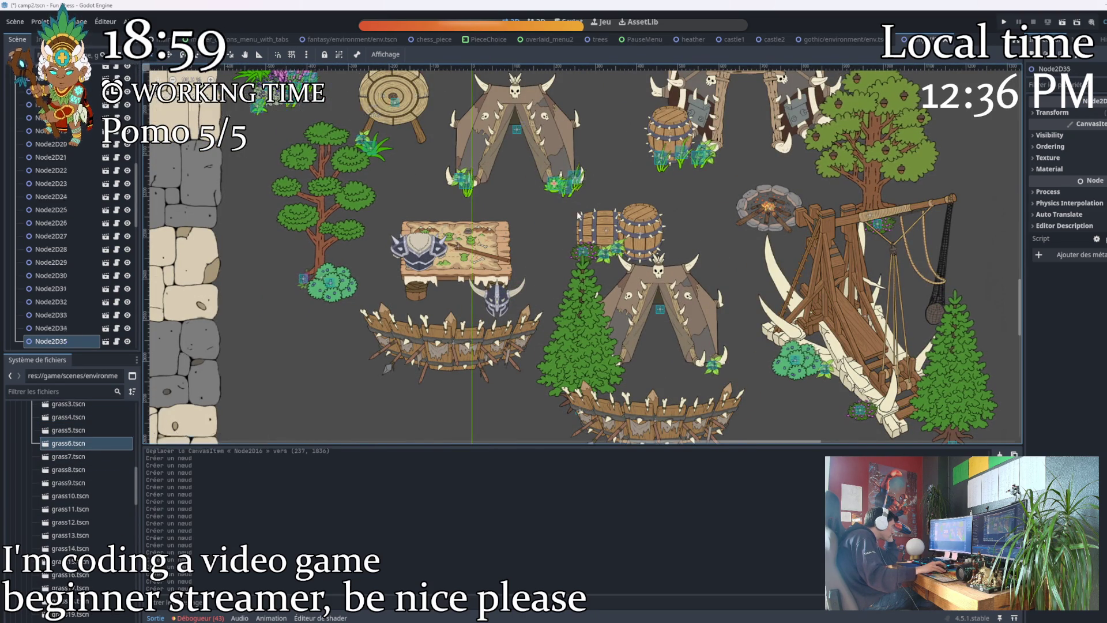
{"action": "scroll", "coordinate": [101, 434], "scroll_direction": "up", "scroll_amount": 3}
{"action": "mouse_move", "coordinate": [68, 424]}
{"action": "left_mouse_down"}
{"action": "mouse_move", "coordinate": [216, 393]}
{"action": "mouse_move", "coordinate": [666, 241]}
{"action": "mouse_move", "coordinate": [643, 254]}
{"action": "mouse_move", "coordinate": [597, 249]}
{"action": "left_mouse_up"}
{"action": "scroll", "coordinate": [664, 242], "scroll_direction": "up", "scroll_amount": 5}
{"action": "scroll", "coordinate": [663, 242], "scroll_direction": "right", "scroll_amount": 5}
{"action": "scroll", "coordinate": [646, 241], "scroll_direction": "up", "scroll_amount": 4}
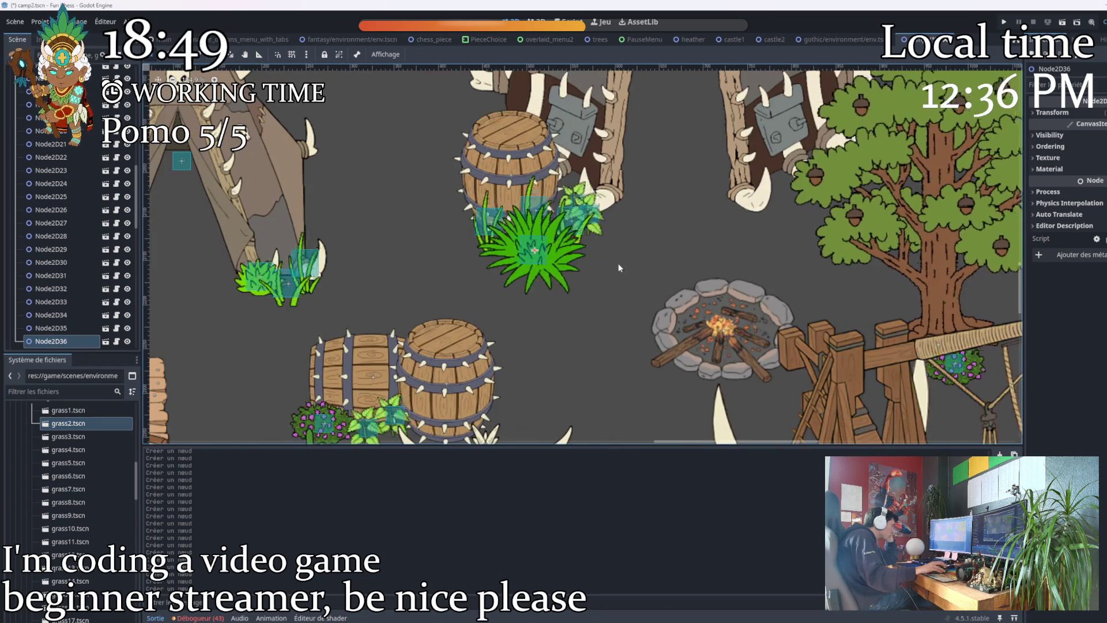
{"action": "scroll", "coordinate": [407, 250], "scroll_direction": "down", "scroll_amount": 4}
{"action": "scroll", "coordinate": [369, 229], "scroll_direction": "down", "scroll_amount": 5}
{"action": "scroll", "coordinate": [615, 319], "scroll_direction": "up", "scroll_amount": 3}
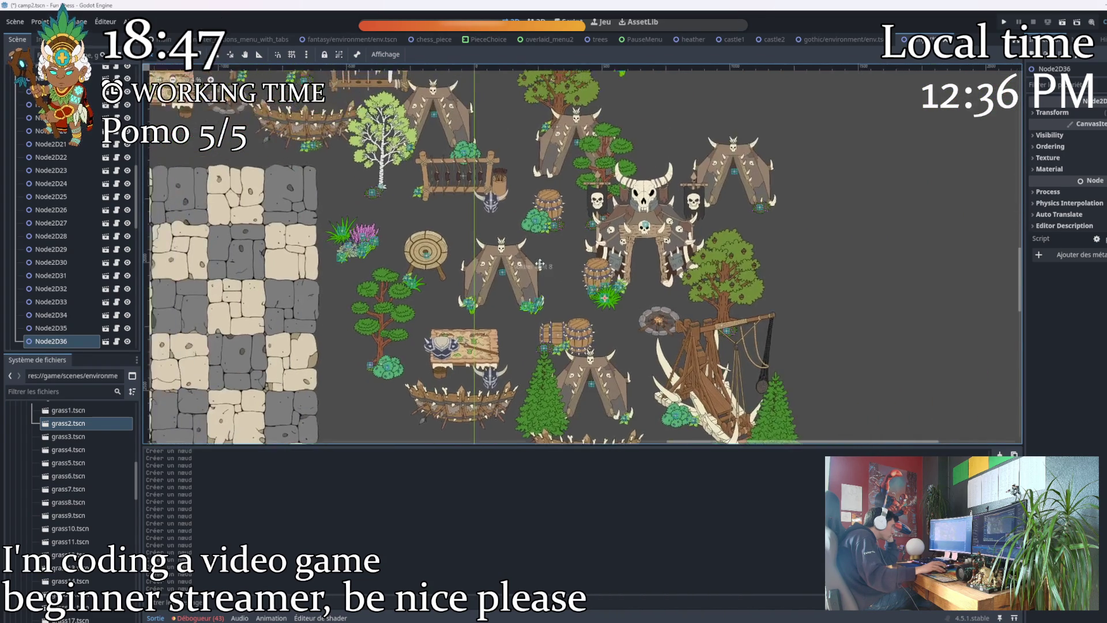
Place a grass3 clump, nudge it slightly left, and start another grass3 clump.
{"action": "left_click_drag", "start_coordinate": [615, 319], "coordinate": [621, 323]}
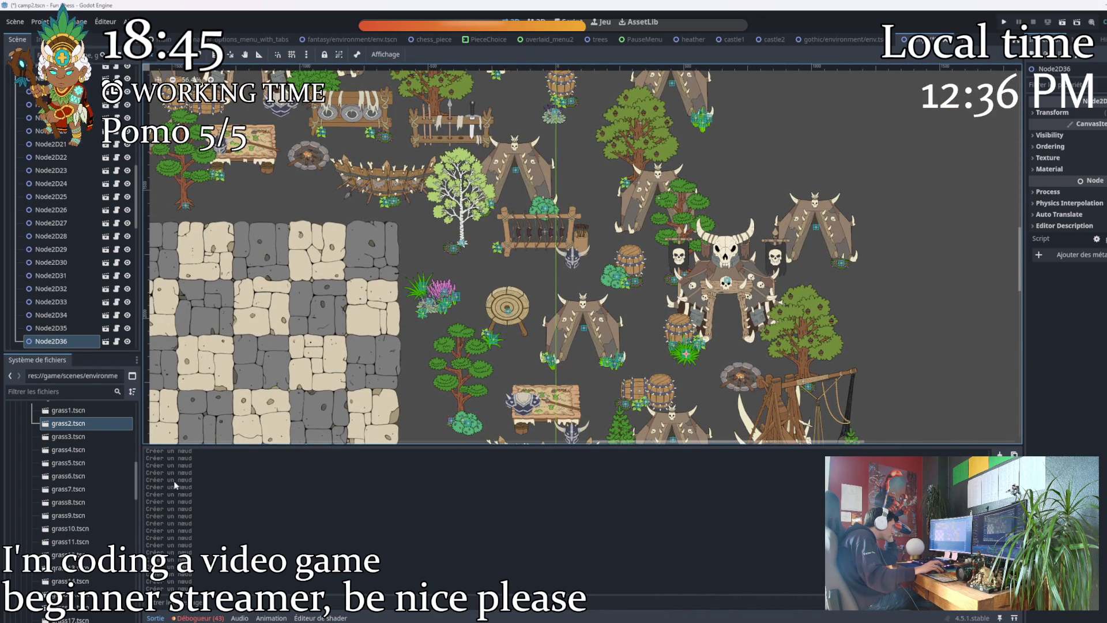
{"action": "mouse_move", "coordinate": [68, 437]}
{"action": "left_mouse_down"}
{"action": "mouse_move", "coordinate": [196, 404]}
{"action": "mouse_move", "coordinate": [461, 299]}
{"action": "left_mouse_up"}
{"action": "scroll", "coordinate": [460, 300], "scroll_direction": "up", "scroll_amount": 1}
{"action": "scroll", "coordinate": [464, 297], "scroll_direction": "up", "scroll_amount": 3}
{"action": "scroll", "coordinate": [497, 298], "scroll_direction": "up", "scroll_amount": 3}
{"action": "left_click_drag", "start_coordinate": [419, 257], "coordinate": [406, 253]}
{"action": "scroll", "coordinate": [512, 289], "scroll_direction": "down", "scroll_amount": 3}
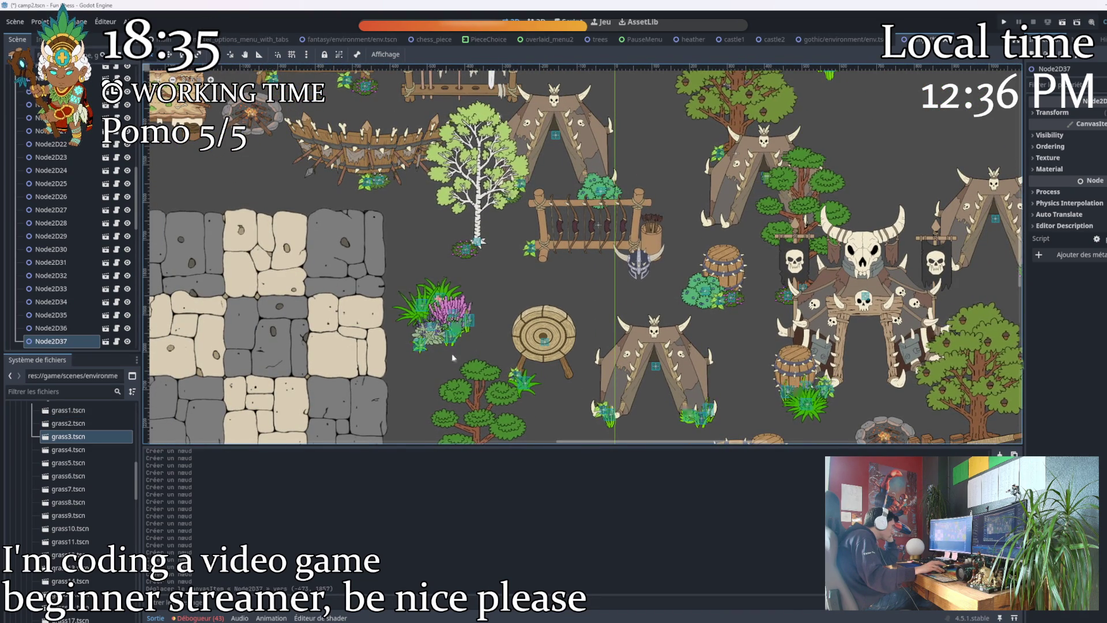
{"action": "scroll", "coordinate": [507, 340], "scroll_direction": "down", "scroll_amount": 4}
{"action": "mouse_move", "coordinate": [536, 310]}
{"action": "left_mouse_down"}
{"action": "mouse_move", "coordinate": [547, 324]}
{"action": "mouse_move", "coordinate": [606, 340]}
{"action": "mouse_move", "coordinate": [519, 225]}
{"action": "mouse_move", "coordinate": [399, 253]}
{"action": "mouse_move", "coordinate": [332, 227]}
{"action": "mouse_move", "coordinate": [338, 216]}
{"action": "left_mouse_up"}
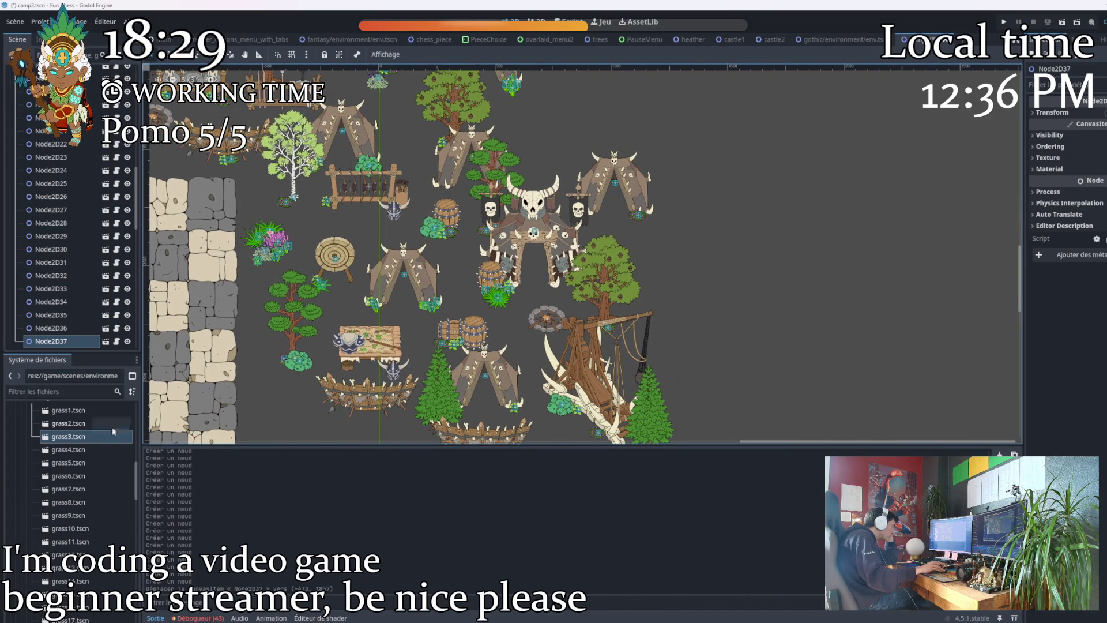
{"action": "mouse_move", "coordinate": [68, 436]}
{"action": "left_mouse_down"}
{"action": "mouse_move", "coordinate": [302, 345]}
{"action": "mouse_move", "coordinate": [285, 350]}
{"action": "left_mouse_up"}
Zoom to the camp's left side, adding grass3 beside the pine and grass4 near the barrel.
{"action": "scroll", "coordinate": [299, 373], "scroll_direction": "up", "scroll_amount": 8}
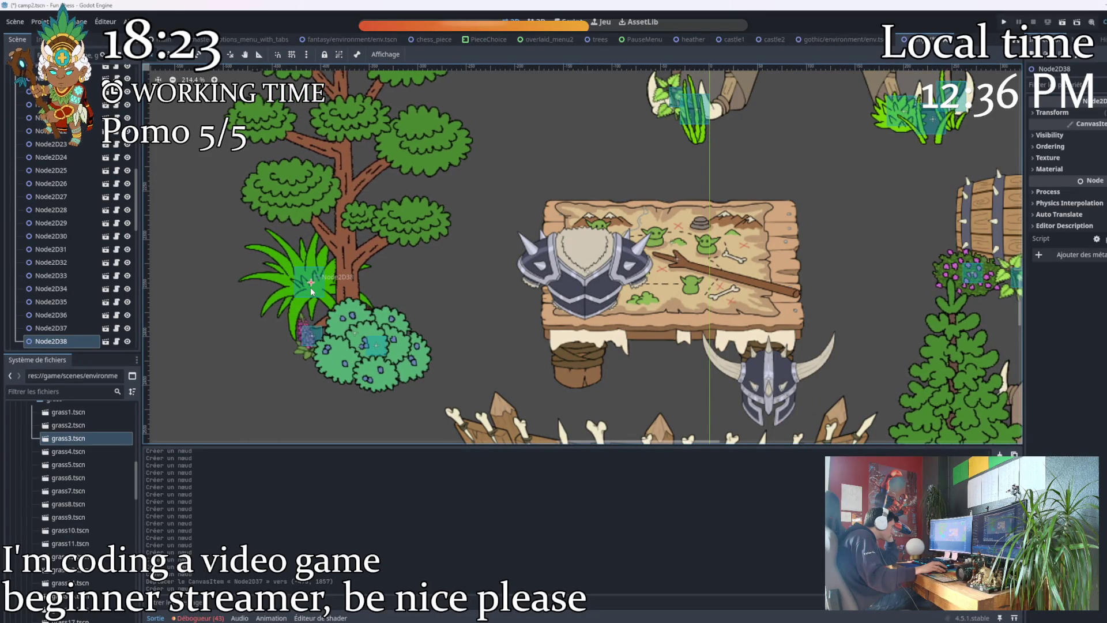
{"action": "scroll", "coordinate": [319, 316], "scroll_direction": "down", "scroll_amount": 6}
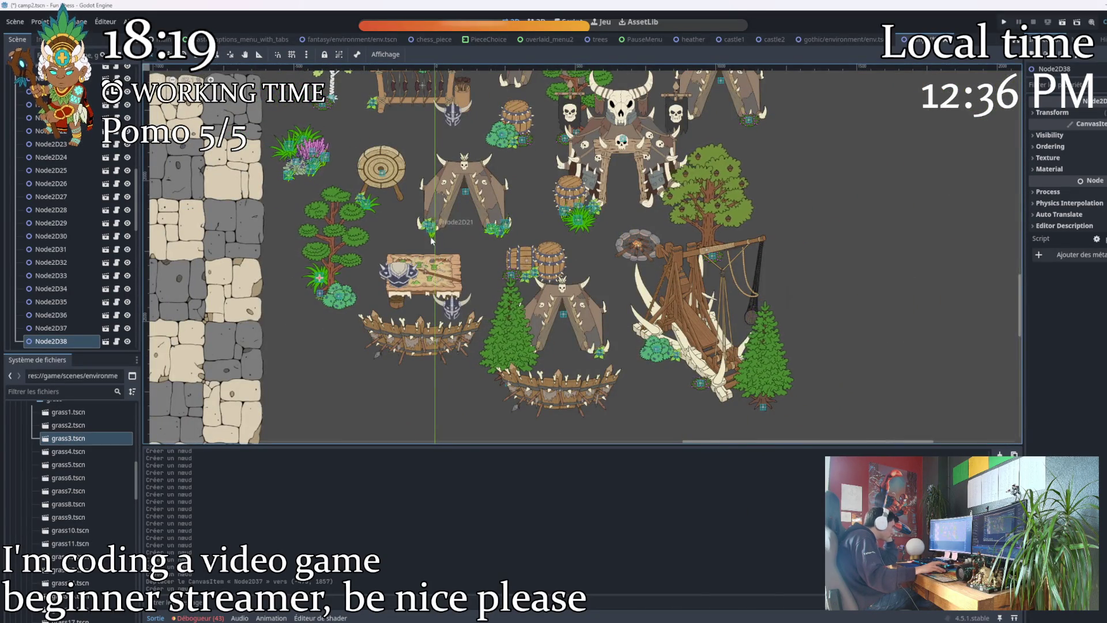
{"action": "scroll", "coordinate": [497, 349], "scroll_direction": "down", "scroll_amount": 3}
{"action": "left_click_drag", "start_coordinate": [497, 349], "coordinate": [504, 347]}
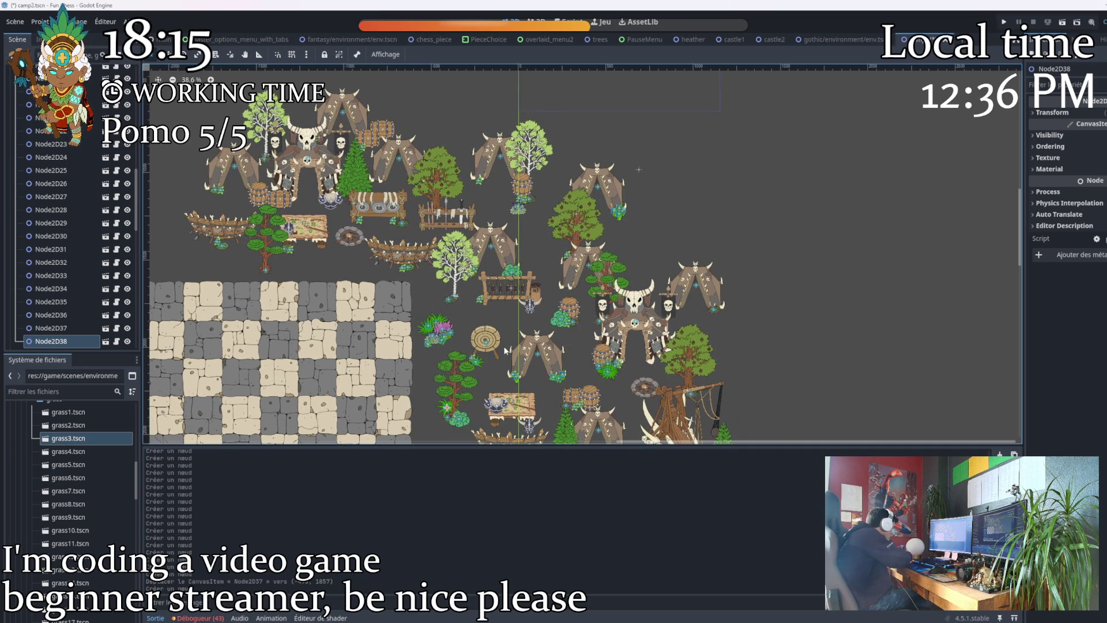
{"action": "left_click_drag", "start_coordinate": [516, 236], "coordinate": [501, 271]}
{"action": "scroll", "coordinate": [271, 248], "scroll_direction": "up", "scroll_amount": 5}
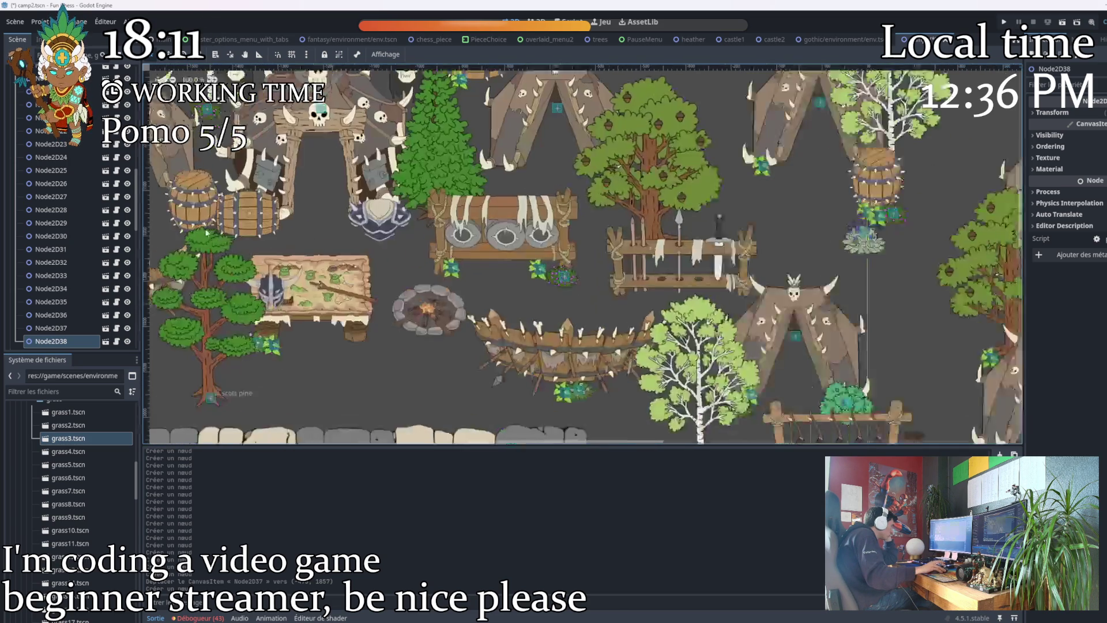
{"action": "mouse_move", "coordinate": [68, 443]}
{"action": "left_mouse_down"}
{"action": "mouse_move", "coordinate": [177, 371]}
{"action": "mouse_move", "coordinate": [325, 235]}
{"action": "mouse_move", "coordinate": [266, 231]}
{"action": "left_mouse_up"}
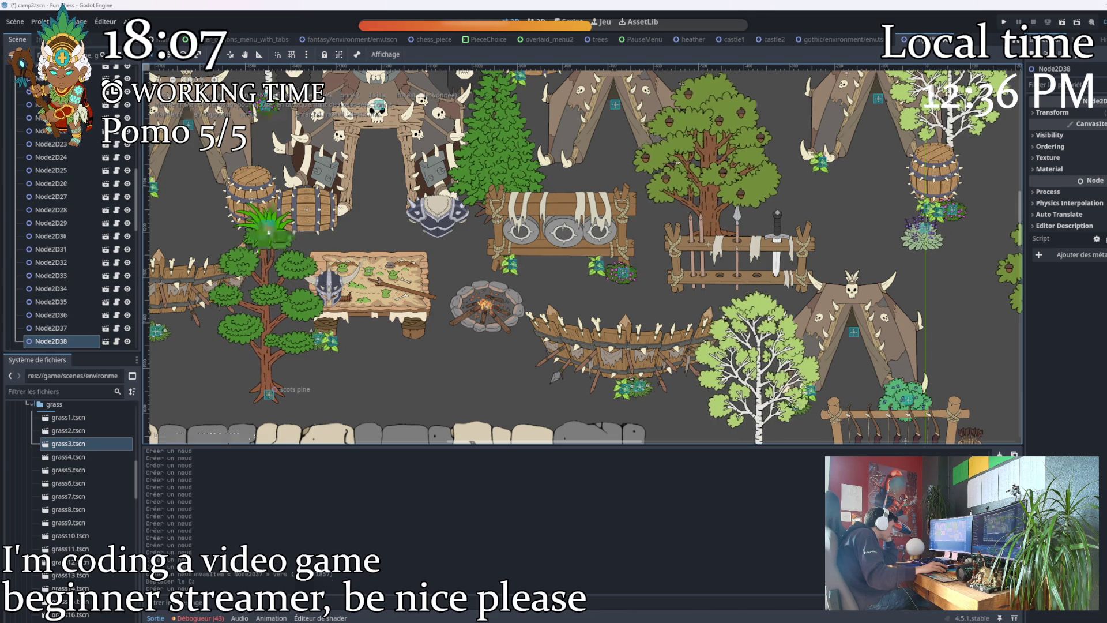
{"action": "mouse_move", "coordinate": [68, 457]}
{"action": "left_mouse_down"}
{"action": "mouse_move", "coordinate": [237, 275]}
{"action": "mouse_move", "coordinate": [352, 246]}
{"action": "left_mouse_up"}
{"action": "scroll", "coordinate": [242, 272], "scroll_direction": "left", "scroll_amount": 3}
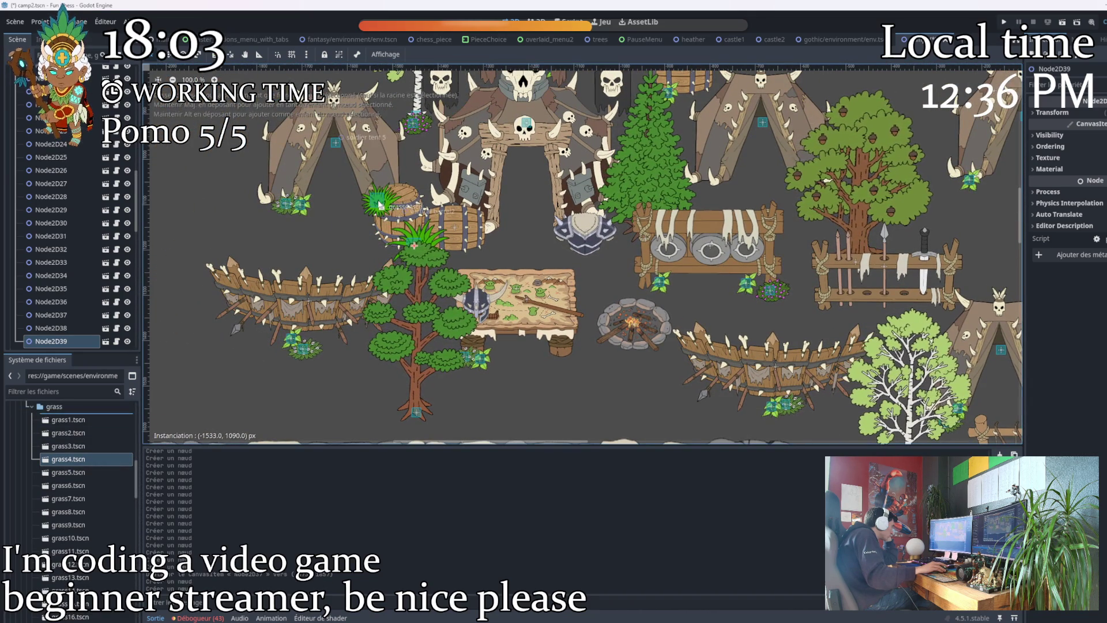
{"action": "left_click_drag", "start_coordinate": [378, 205], "coordinate": [378, 204]}
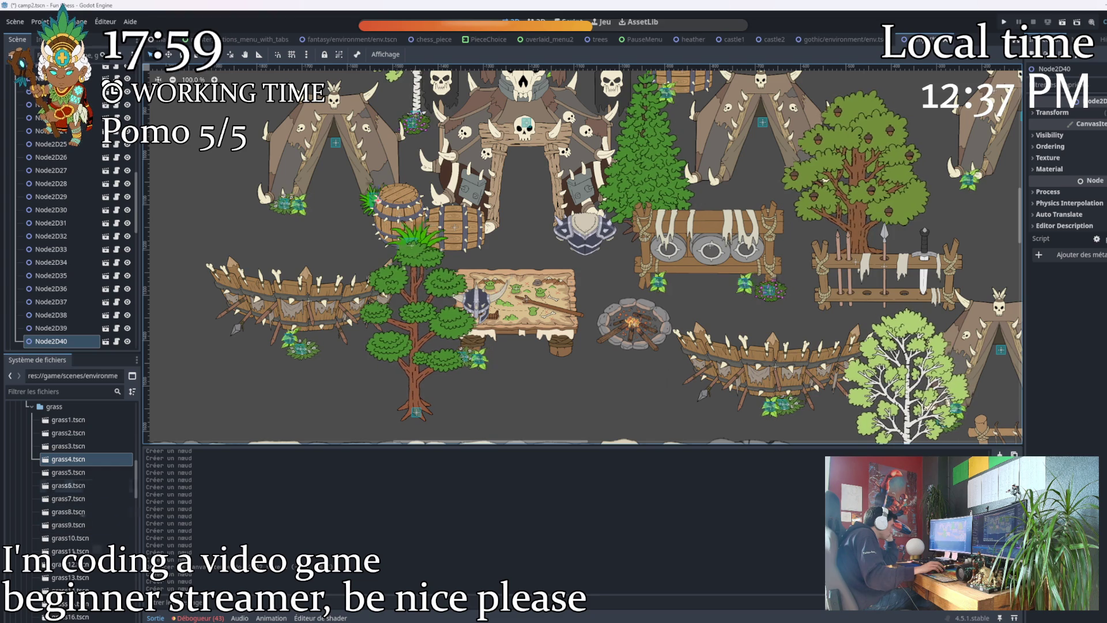
Add grass1, another clump, grass15 and grass20 around the pine tree's trunk and base.
{"action": "left_click_drag", "start_coordinate": [75, 420], "coordinate": [256, 383]}
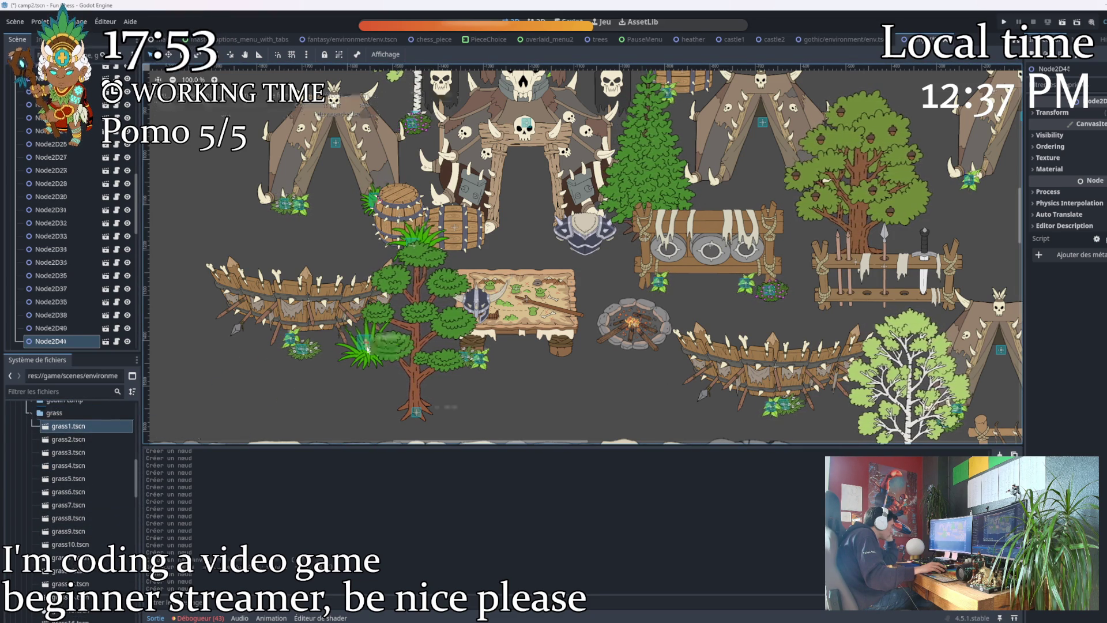
{"action": "scroll", "coordinate": [90, 461], "scroll_direction": "down", "scroll_amount": 3}
{"action": "mouse_move", "coordinate": [69, 501]}
{"action": "left_mouse_down"}
{"action": "mouse_move", "coordinate": [173, 403]}
{"action": "mouse_move", "coordinate": [349, 360]}
{"action": "mouse_move", "coordinate": [248, 470]}
{"action": "mouse_move", "coordinate": [360, 375]}
{"action": "mouse_move", "coordinate": [369, 381]}
{"action": "left_mouse_up"}
{"action": "left_click_drag", "start_coordinate": [69, 527], "coordinate": [381, 363]}
{"action": "mouse_move", "coordinate": [69, 593]}
{"action": "left_mouse_down"}
{"action": "mouse_move", "coordinate": [369, 381]}
{"action": "mouse_move", "coordinate": [409, 414]}
{"action": "left_mouse_up"}
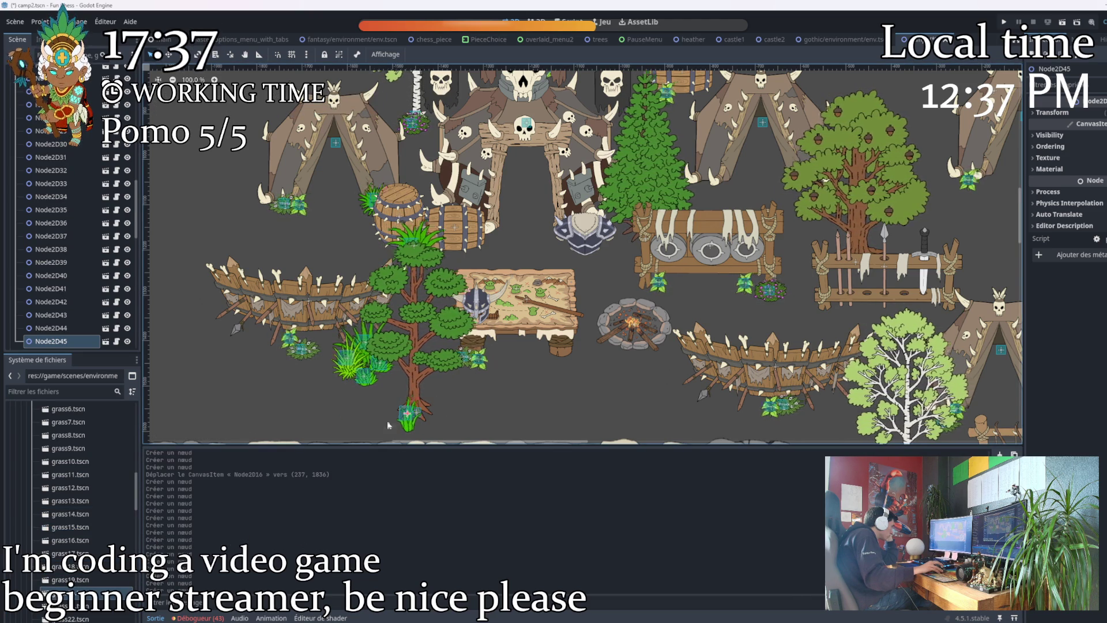
{"action": "scroll", "coordinate": [388, 432], "scroll_direction": "up", "scroll_amount": 5}
{"action": "scroll", "coordinate": [107, 533], "scroll_direction": "down", "scroll_amount": 2}
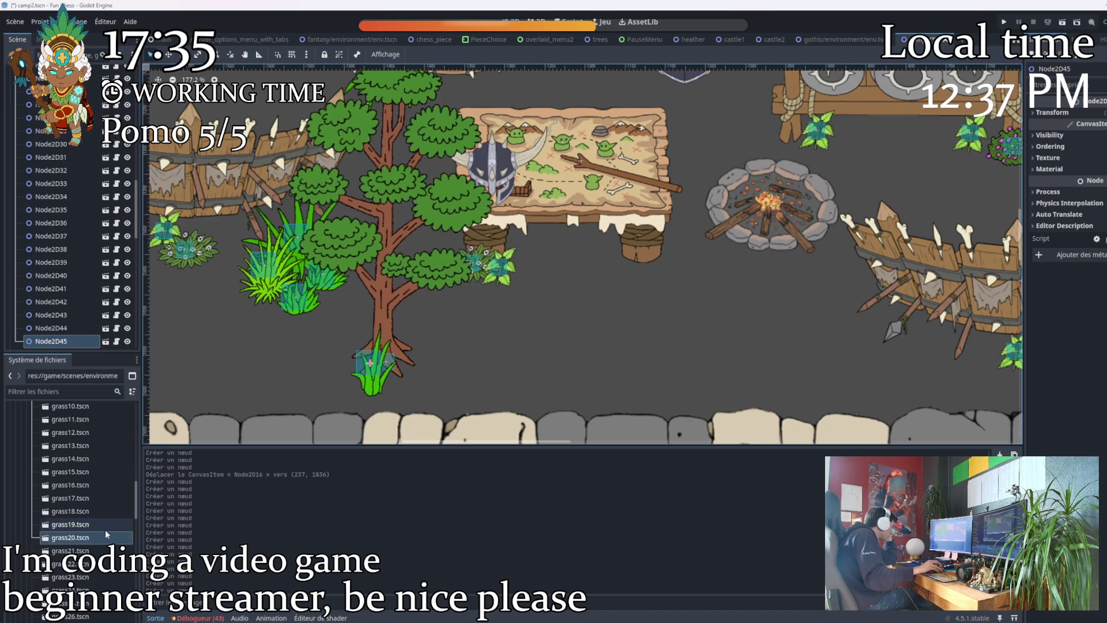
Place a grass34 clump below the pine tree and reselect it.
{"action": "scroll", "coordinate": [108, 533], "scroll_direction": "down", "scroll_amount": 5}
{"action": "mouse_move", "coordinate": [69, 584]}
{"action": "left_mouse_down"}
{"action": "mouse_move", "coordinate": [412, 387]}
{"action": "mouse_move", "coordinate": [396, 367]}
{"action": "left_mouse_up"}
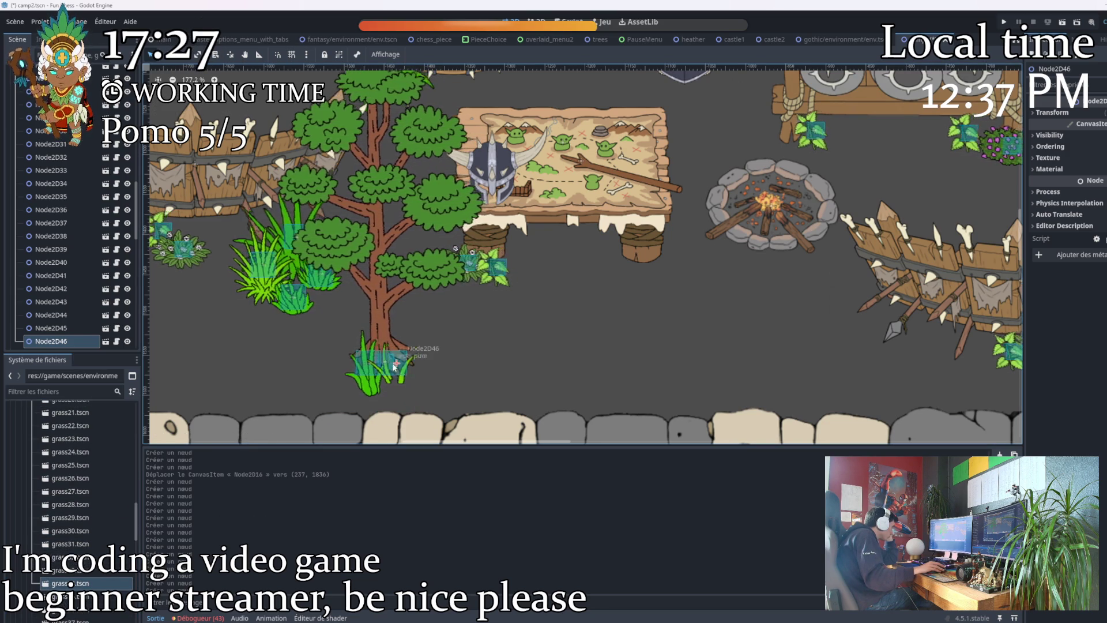
{"action": "left_click", "coordinate": [364, 353]}
{"action": "scroll", "coordinate": [361, 353], "scroll_direction": "up", "scroll_amount": 8}
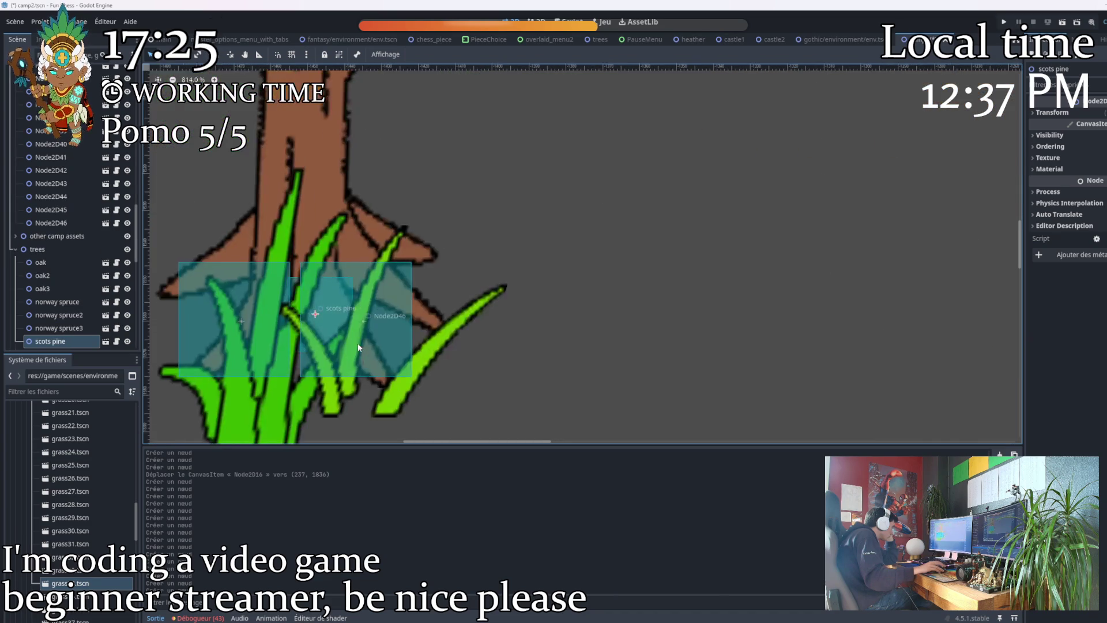
{"action": "scroll", "coordinate": [365, 305], "scroll_direction": "up", "scroll_amount": 3}
{"action": "left_click", "coordinate": [366, 306]}
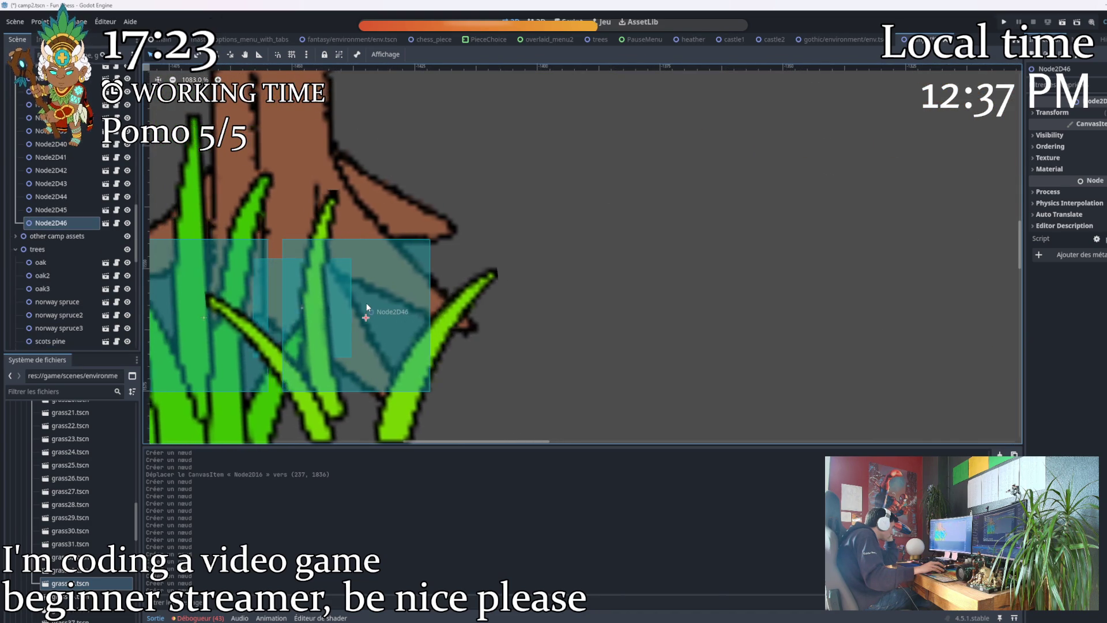
{"action": "scroll", "coordinate": [513, 374], "scroll_direction": "down", "scroll_amount": 6}
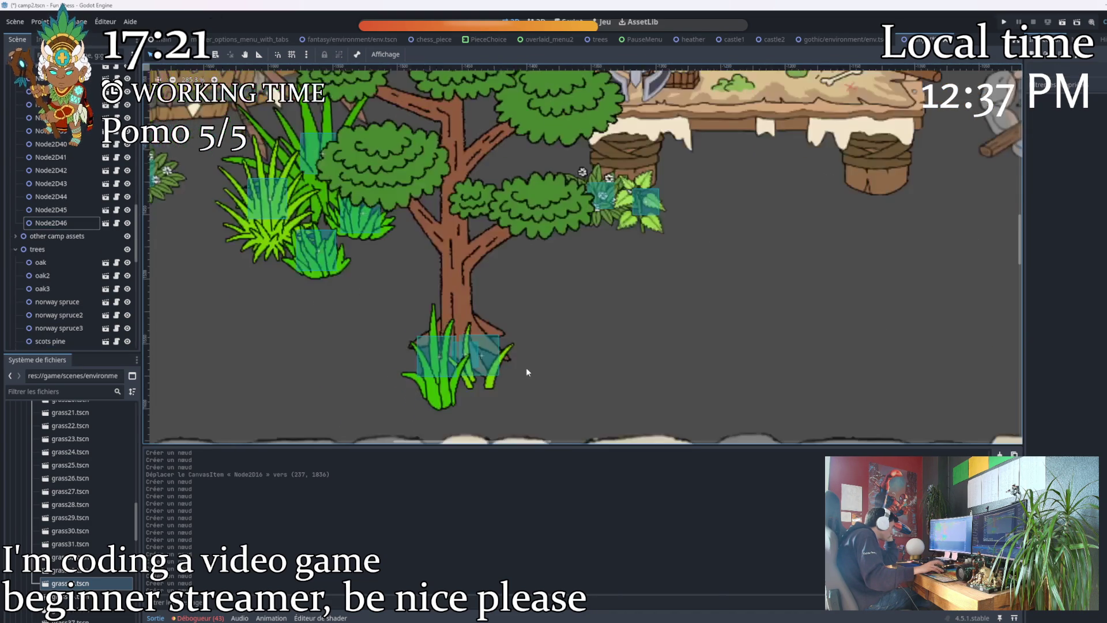
{"action": "scroll", "coordinate": [573, 385], "scroll_direction": "down", "scroll_amount": 4}
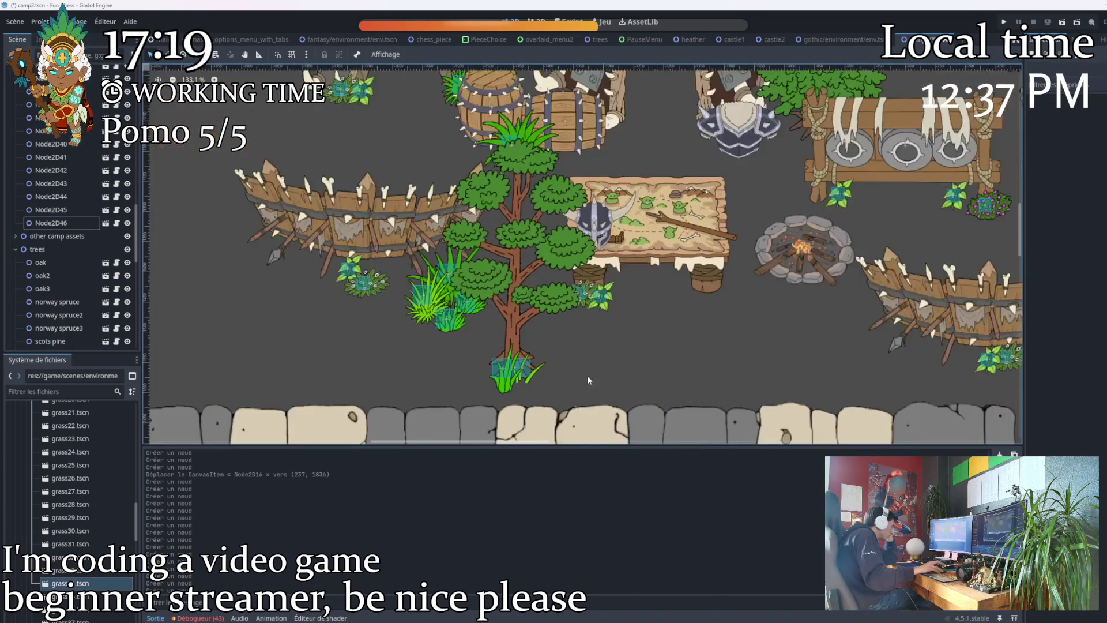
Add grass35, grass31 and grass32 clumps around the pine tree and map table.
{"action": "left_click_drag", "start_coordinate": [573, 381], "coordinate": [469, 369]}
{"action": "mouse_move", "coordinate": [68, 583]}
{"action": "left_mouse_down"}
{"action": "mouse_move", "coordinate": [243, 462]}
{"action": "mouse_move", "coordinate": [447, 345]}
{"action": "mouse_move", "coordinate": [427, 331]}
{"action": "left_mouse_up"}
{"action": "mouse_move", "coordinate": [70, 544]}
{"action": "left_mouse_down"}
{"action": "mouse_move", "coordinate": [242, 450]}
{"action": "mouse_move", "coordinate": [406, 335]}
{"action": "left_mouse_up"}
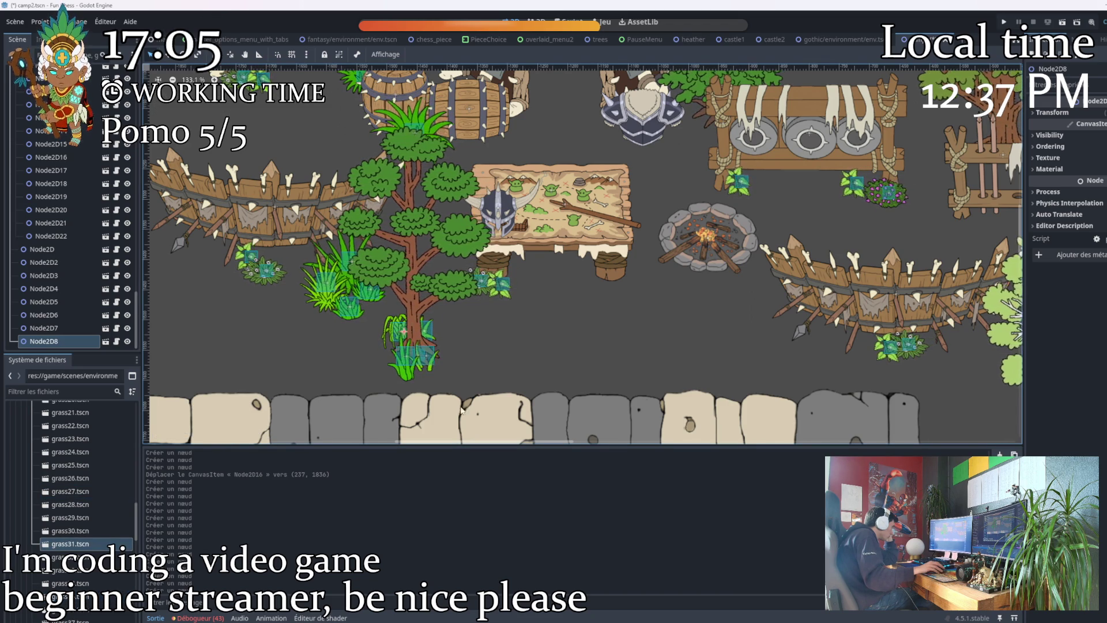
{"action": "mouse_move", "coordinate": [613, 350]}
{"action": "left_mouse_down"}
{"action": "mouse_move", "coordinate": [404, 357]}
{"action": "mouse_move", "coordinate": [450, 351]}
{"action": "left_mouse_up"}
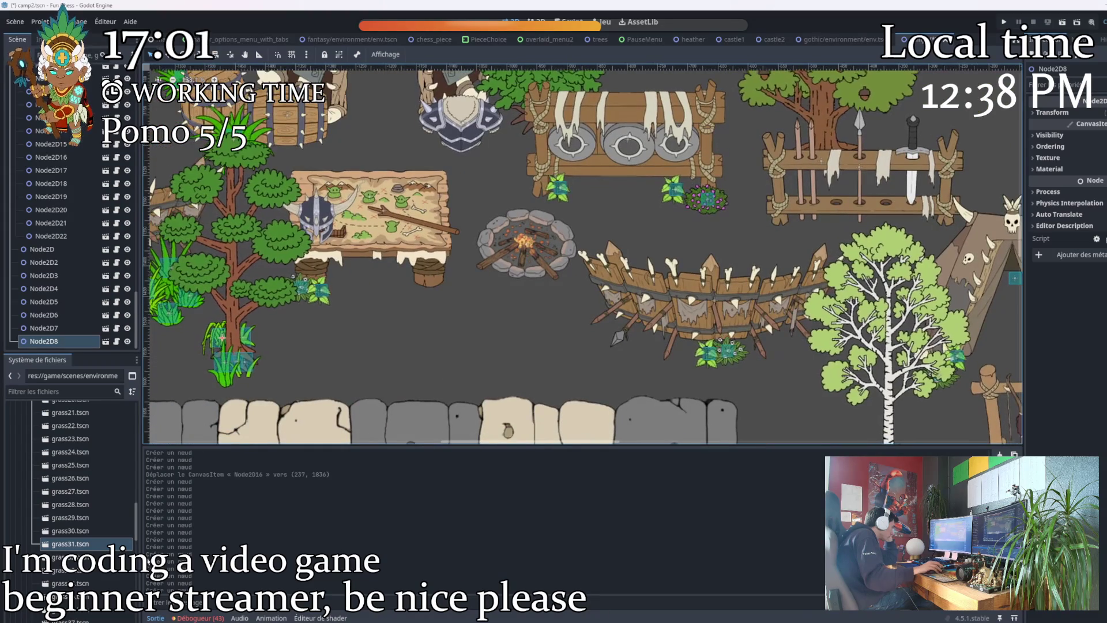
{"action": "mouse_move", "coordinate": [66, 557]}
{"action": "left_mouse_down"}
{"action": "mouse_move", "coordinate": [424, 384]}
{"action": "mouse_move", "coordinate": [574, 337]}
{"action": "mouse_move", "coordinate": [626, 343]}
{"action": "left_mouse_up"}
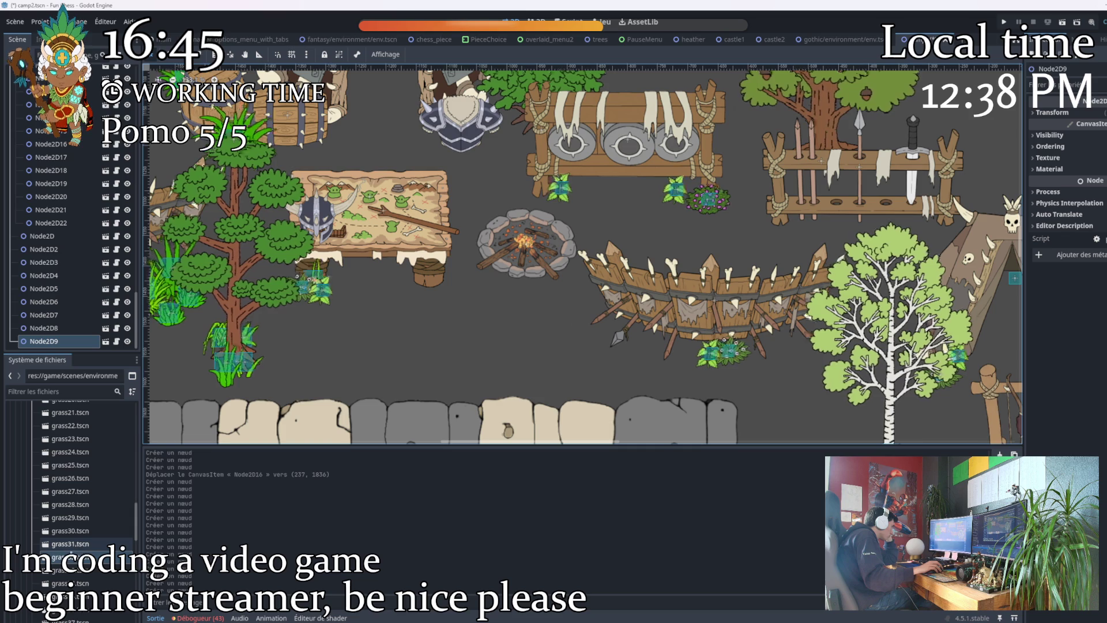
Drop a grass29 clump below the map table and a grass34 clump beside the fire pit.
{"action": "left_click_drag", "start_coordinate": [70, 518], "coordinate": [309, 380]}
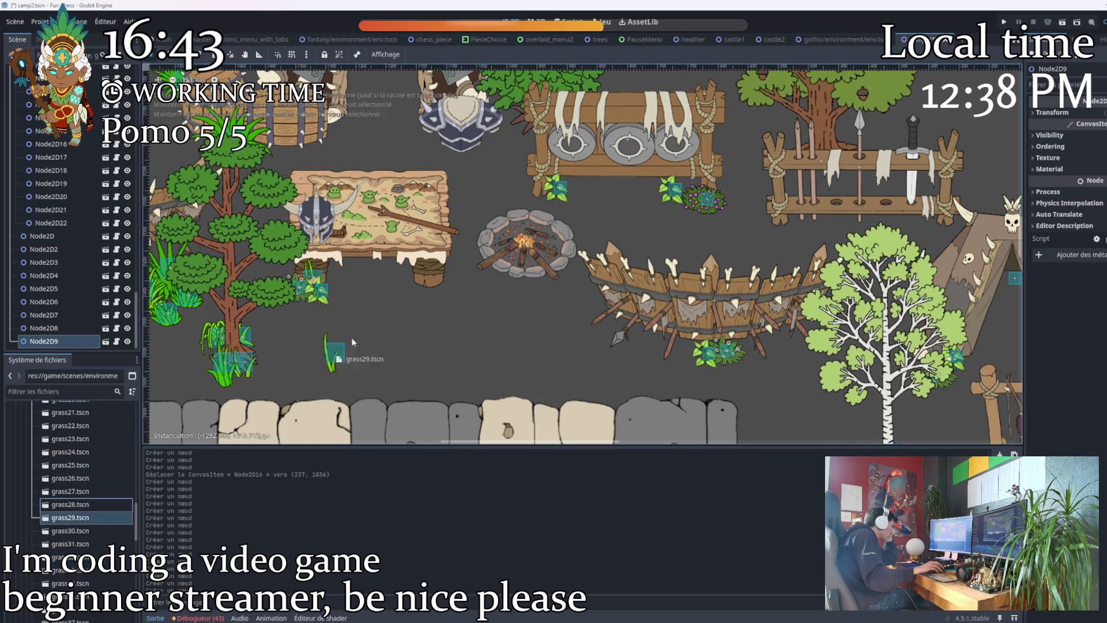
{"action": "left_click_drag", "start_coordinate": [442, 281], "coordinate": [438, 285]}
{"action": "mouse_move", "coordinate": [90, 583]}
{"action": "left_mouse_down"}
{"action": "mouse_move", "coordinate": [450, 346]}
{"action": "mouse_move", "coordinate": [425, 286]}
{"action": "left_mouse_up"}
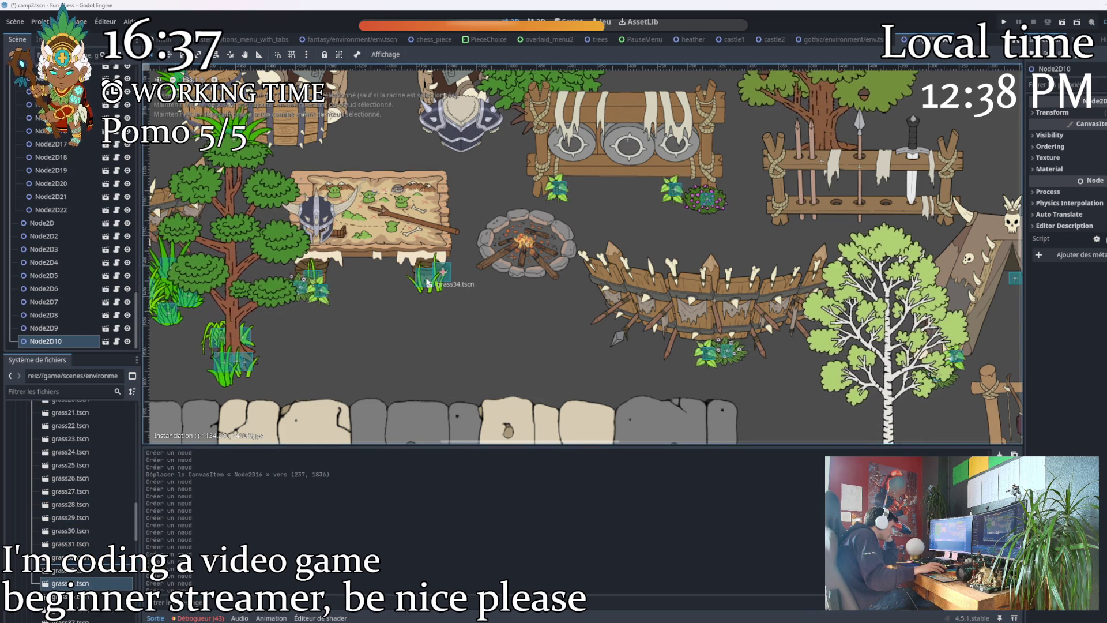
{"action": "left_click_drag", "start_coordinate": [428, 284], "coordinate": [430, 284]}
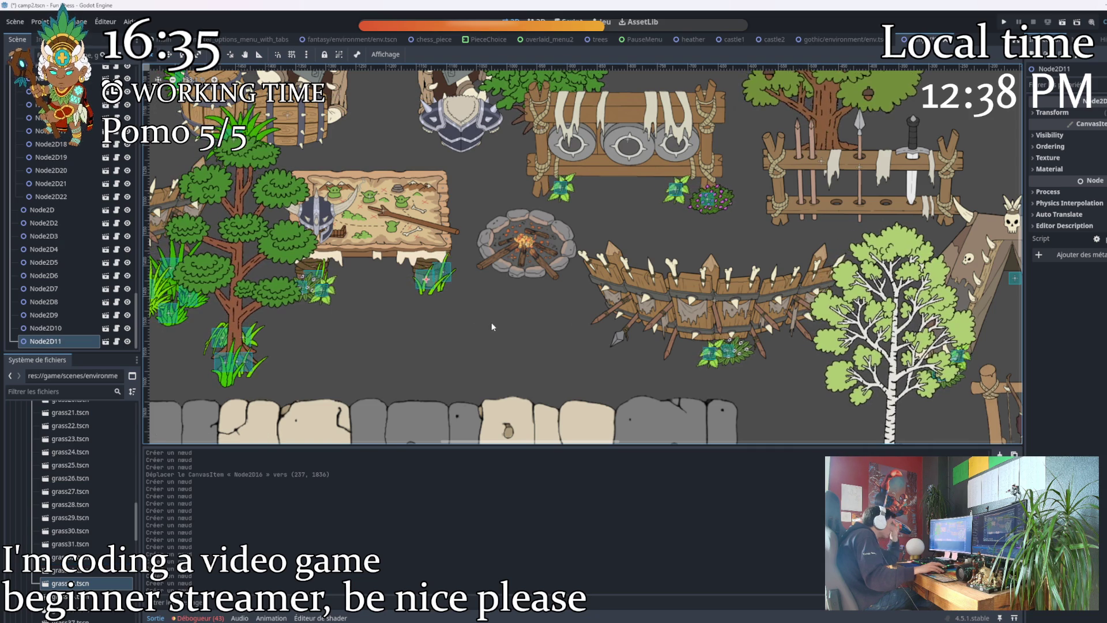
{"action": "scroll", "coordinate": [484, 324], "scroll_direction": "down", "scroll_amount": 2}
{"action": "left_click_drag", "start_coordinate": [484, 324], "coordinate": [330, 382]}
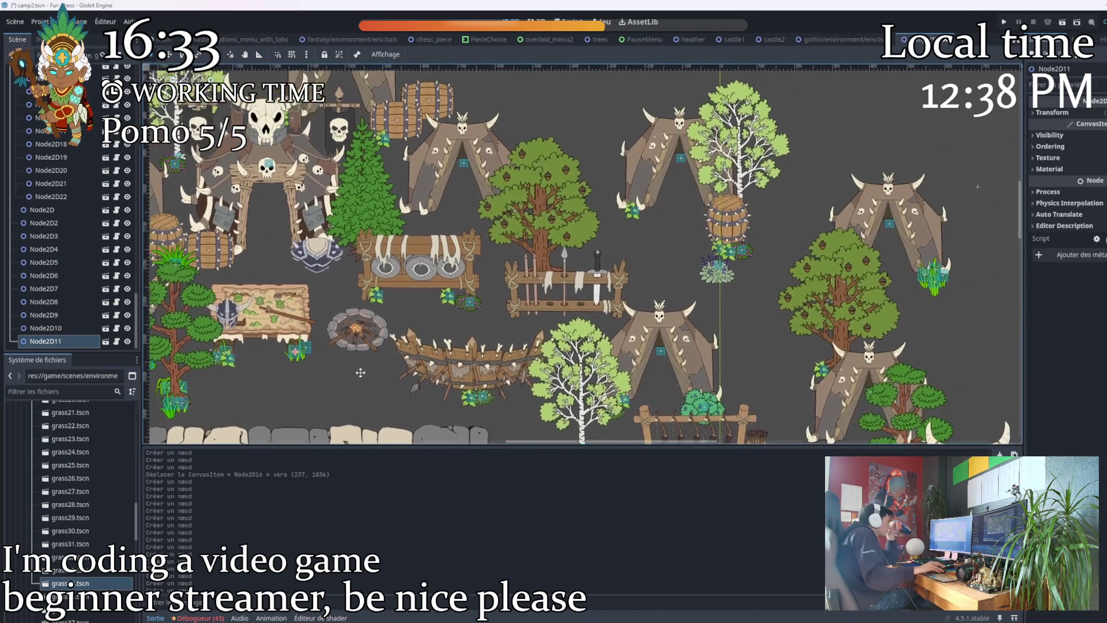
Place a grass35 clump above the campfire, then zoom out to show the checkerboard floor and camp.
{"action": "mouse_move", "coordinate": [69, 597]}
{"action": "left_mouse_down"}
{"action": "mouse_move", "coordinate": [133, 438]}
{"action": "mouse_move", "coordinate": [375, 306]}
{"action": "left_mouse_up"}
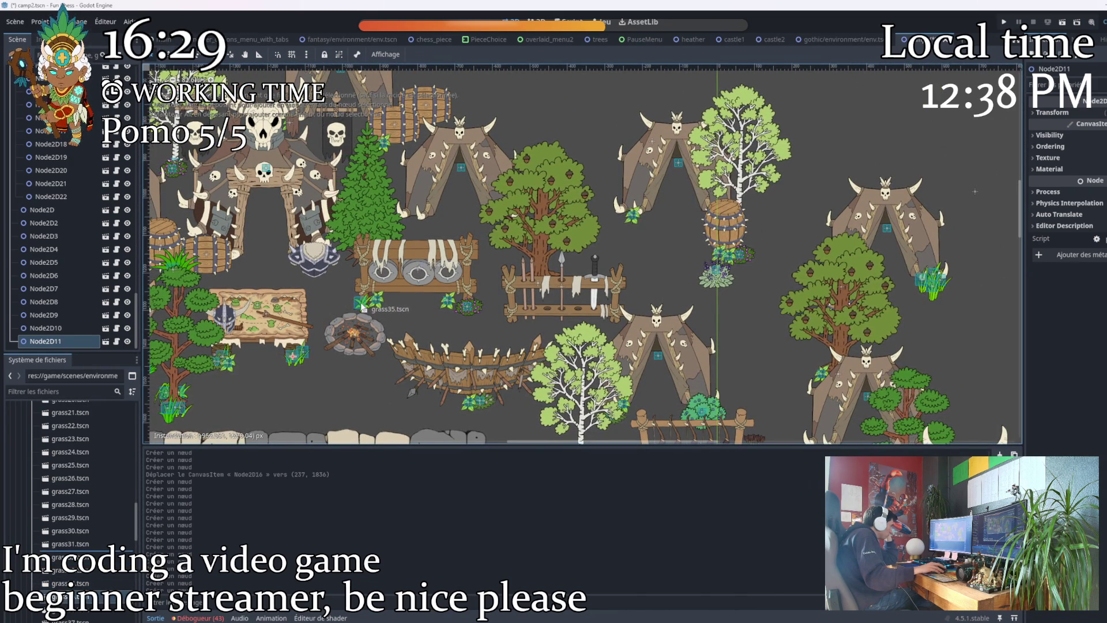
{"action": "scroll", "coordinate": [389, 324], "scroll_direction": "up", "scroll_amount": 3}
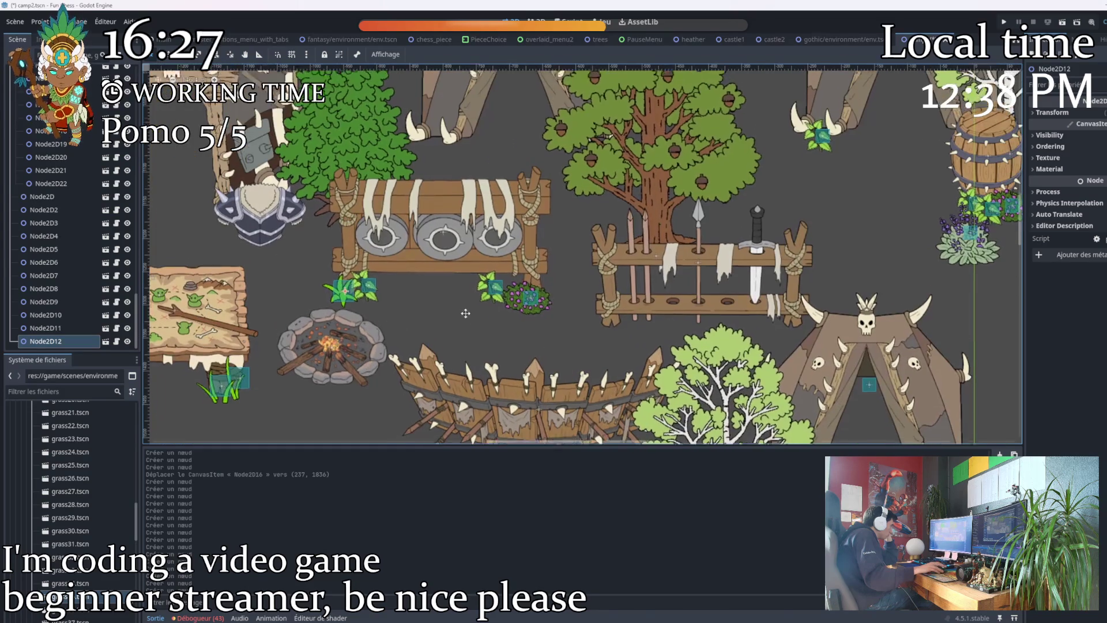
{"action": "scroll", "coordinate": [395, 328], "scroll_direction": "down", "scroll_amount": 5}
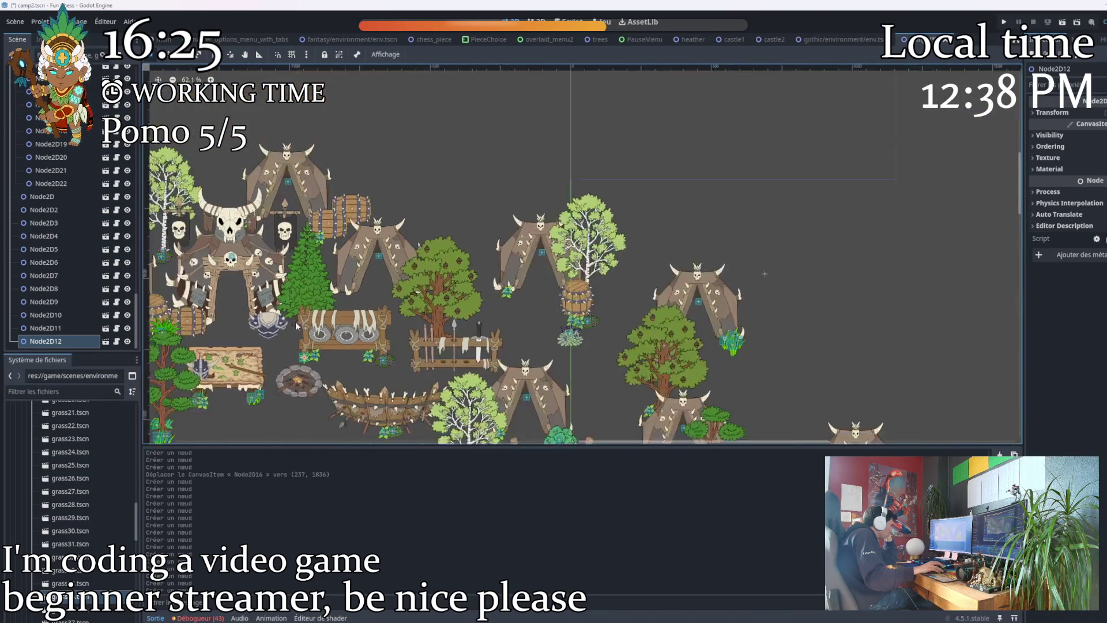
{"action": "mouse_move", "coordinate": [372, 152]}
{"action": "left_mouse_down"}
{"action": "mouse_move", "coordinate": [349, 112]}
{"action": "mouse_move", "coordinate": [332, 132]}
{"action": "mouse_move", "coordinate": [499, 248]}
{"action": "mouse_move", "coordinate": [537, 293]}
{"action": "mouse_move", "coordinate": [442, 136]}
{"action": "mouse_move", "coordinate": [513, 127]}
{"action": "mouse_move", "coordinate": [520, 141]}
{"action": "left_mouse_up"}
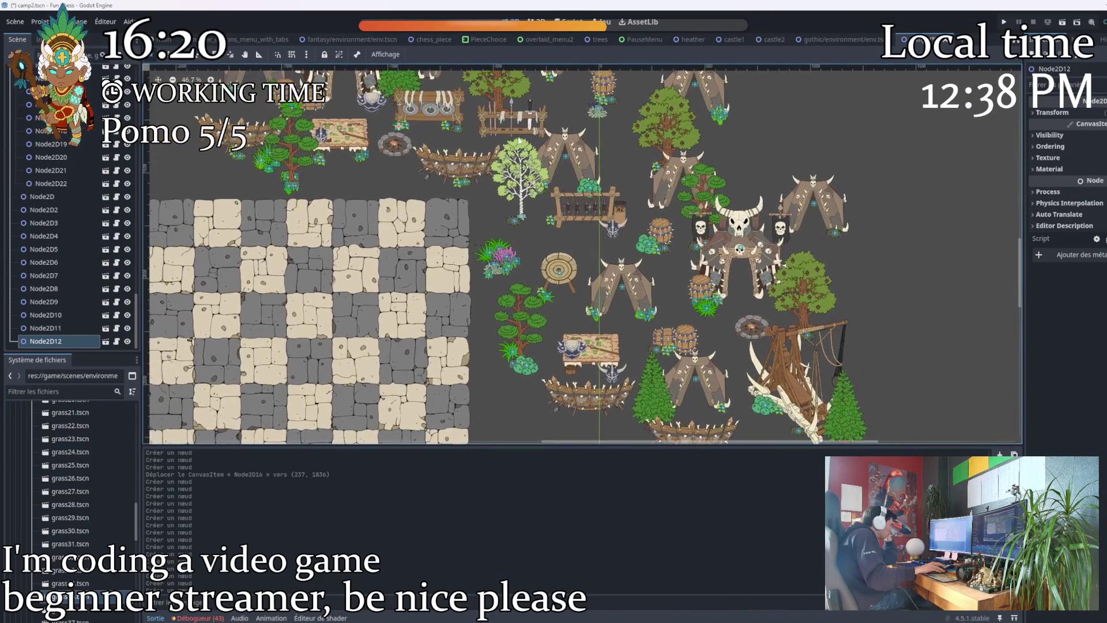
Select the grass nodes Node2D through Node2D12 and drag them toward the grass, flowers and bushes group.
{"action": "left_click", "coordinate": [37, 199]}
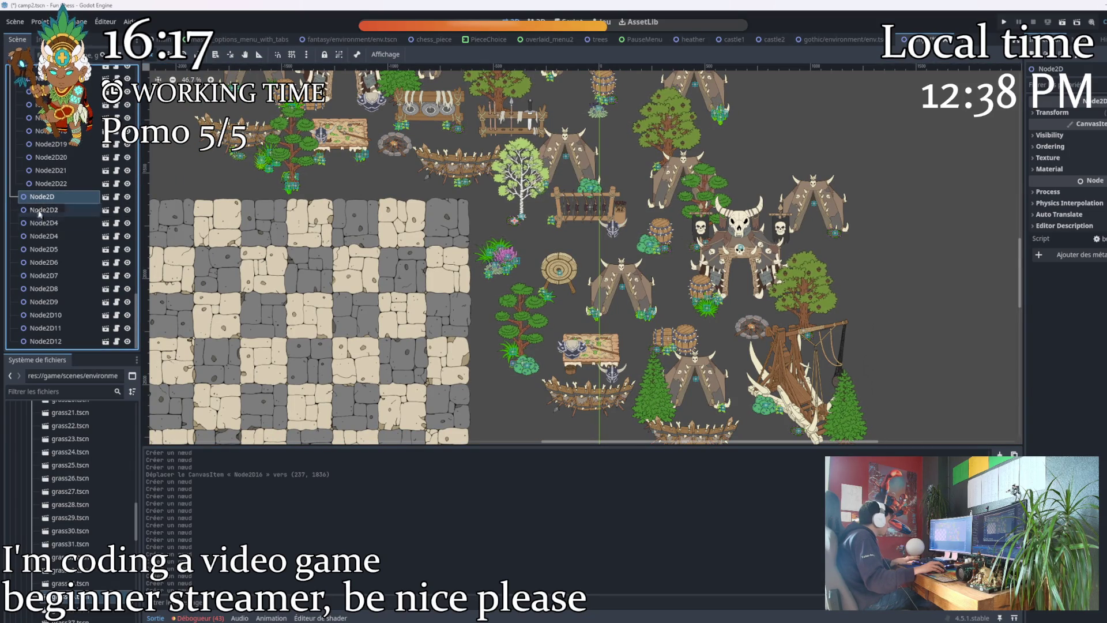
{"action": "left_click", "coordinate": [44, 210], "text": "ctrl"}
{"action": "left_click", "coordinate": [43, 222], "text": "ctrl"}
{"action": "left_click", "coordinate": [43, 262], "text": "ctrl"}
{"action": "left_click", "coordinate": [43, 288], "text": "ctrl"}
{"action": "left_click", "coordinate": [46, 249], "text": "ctrl"}
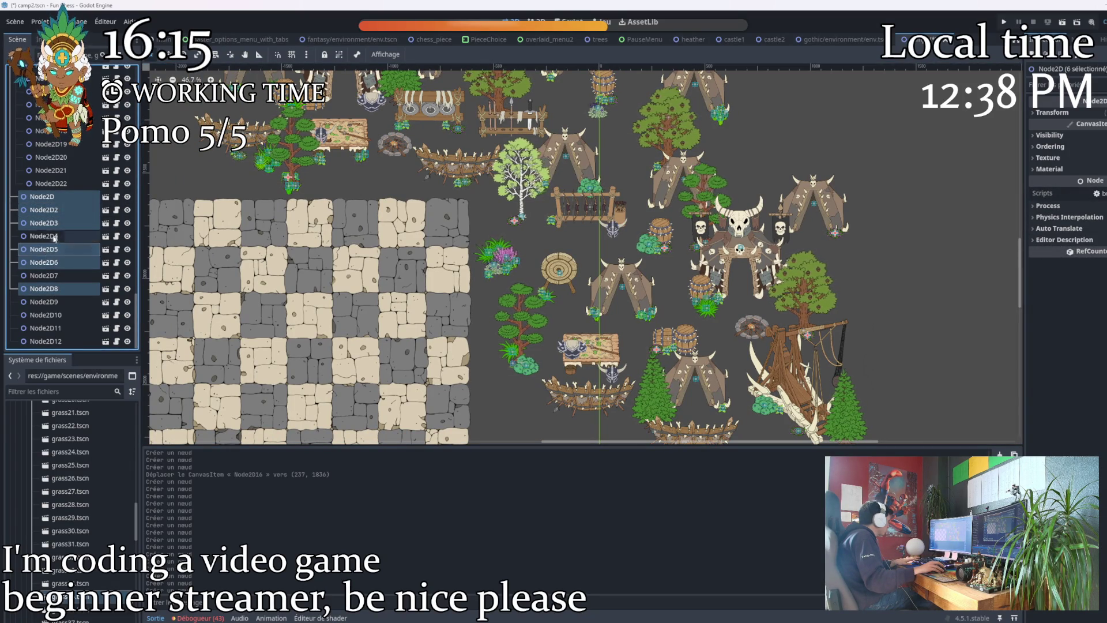
{"action": "left_click", "coordinate": [46, 302], "text": "ctrl"}
{"action": "left_click", "coordinate": [46, 315], "text": "ctrl"}
{"action": "left_click", "coordinate": [46, 327], "text": "ctrl"}
{"action": "left_click", "coordinate": [46, 341], "text": "ctrl"}
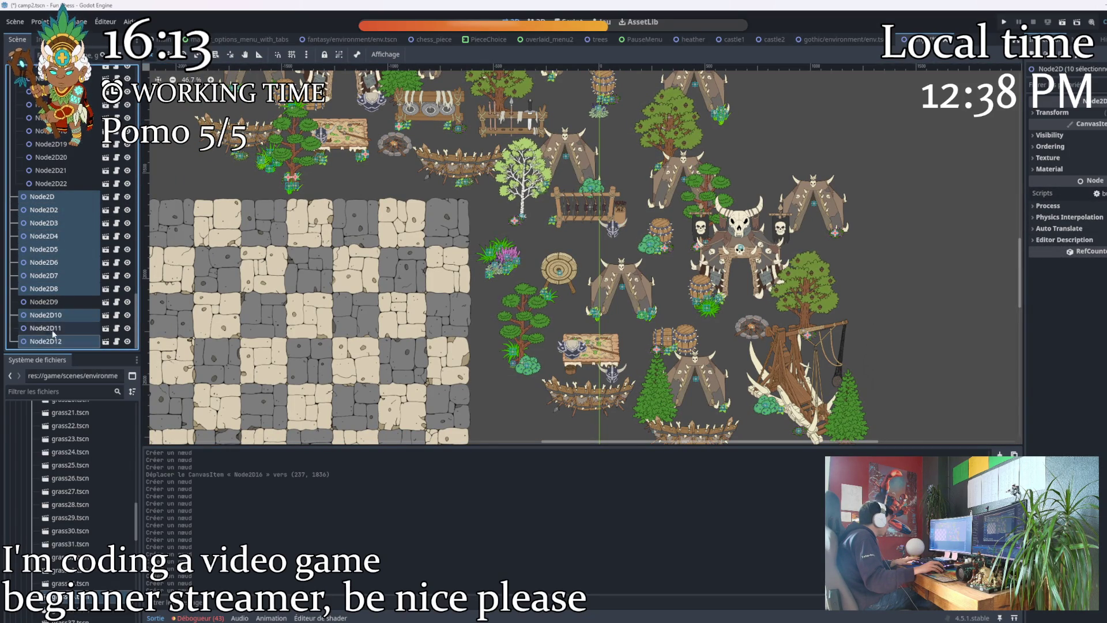
{"action": "left_click_drag", "start_coordinate": [74, 275], "coordinate": [66, 181]}
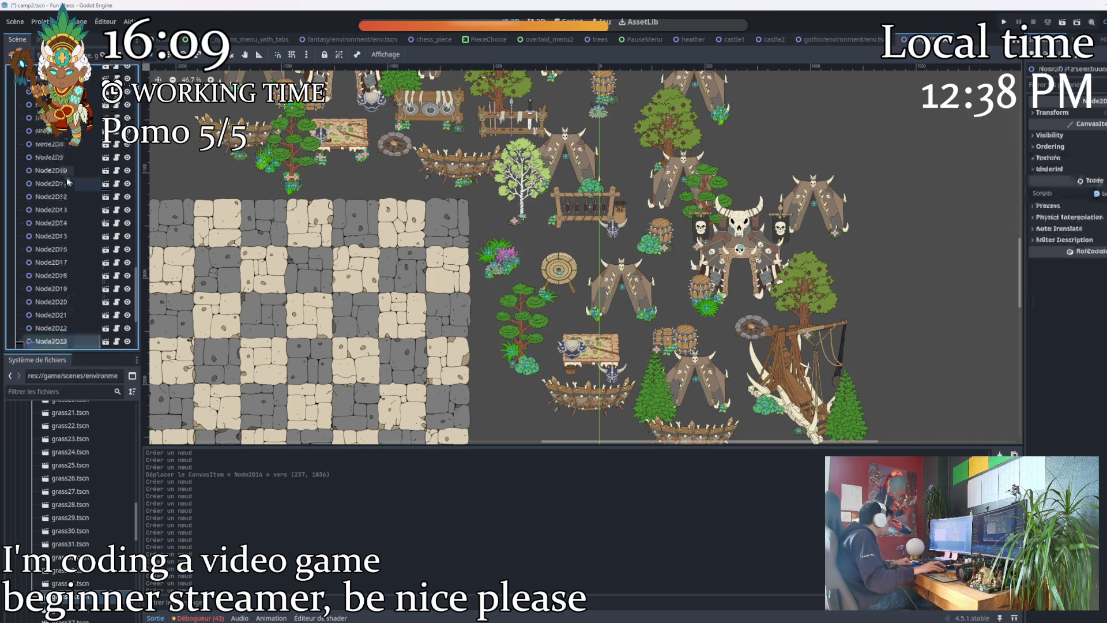
Collapse the trees group in the Scene dock.
{"action": "scroll", "coordinate": [53, 315], "scroll_direction": "up", "scroll_amount": 5}
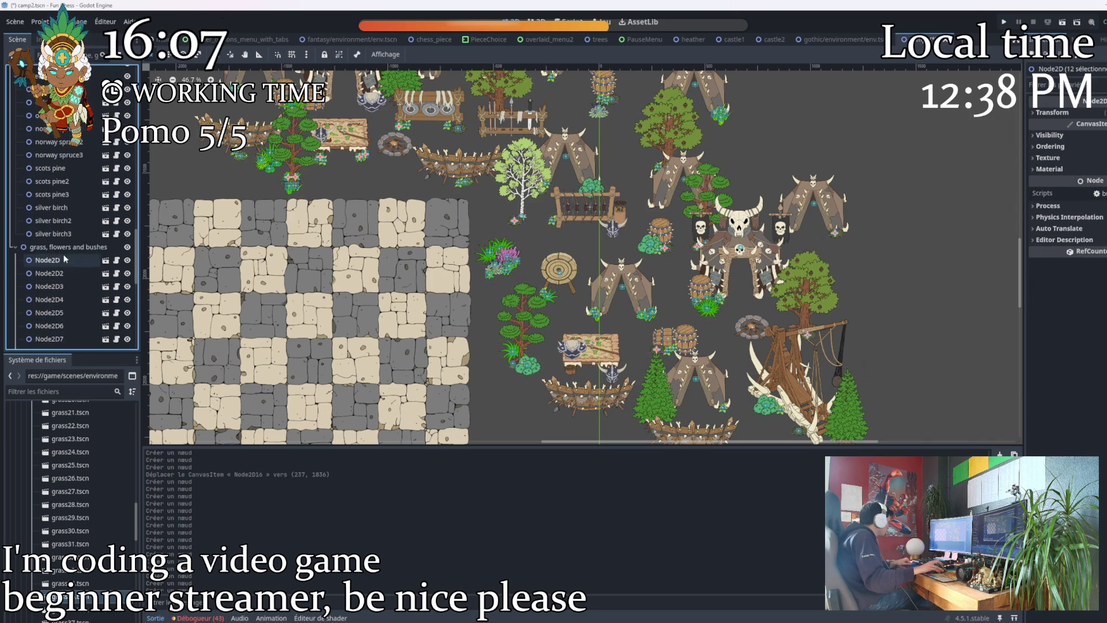
{"action": "scroll", "coordinate": [30, 203], "scroll_direction": "up", "scroll_amount": 1}
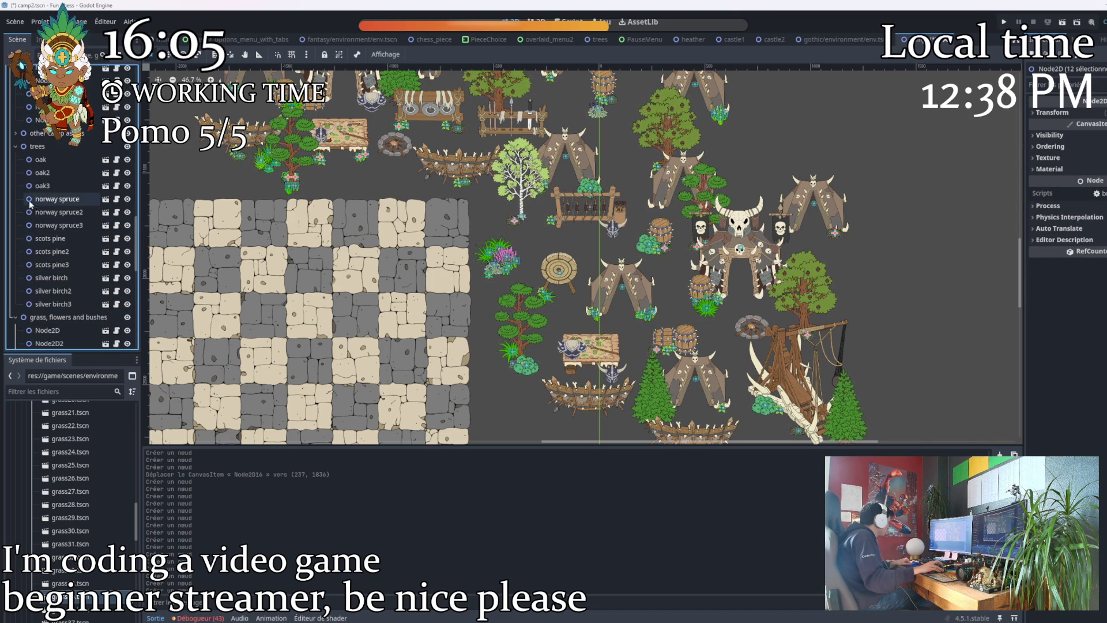
{"action": "left_click", "coordinate": [15, 147]}
{"action": "scroll", "coordinate": [77, 196], "scroll_direction": "up", "scroll_amount": 3}
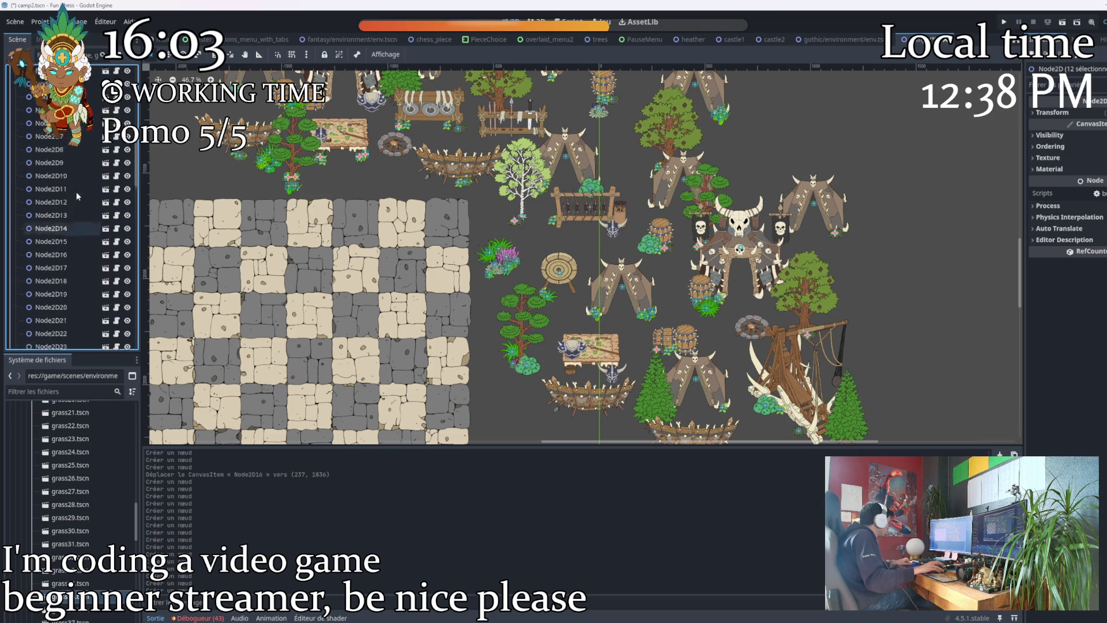
{"action": "scroll", "coordinate": [61, 231], "scroll_direction": "down", "scroll_amount": 2}
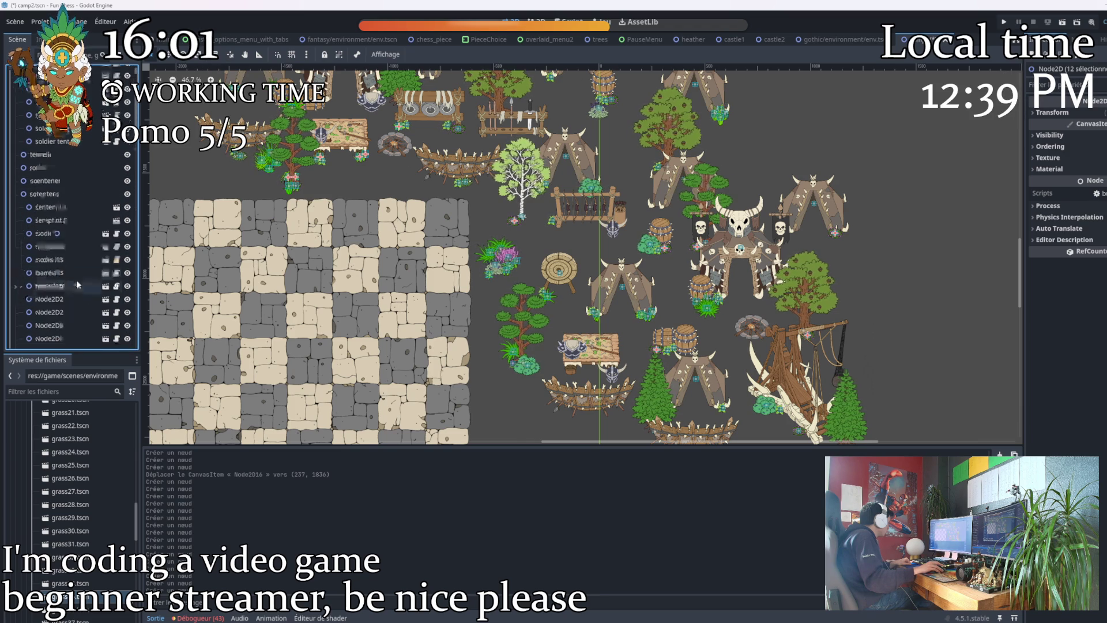
Select the loose plant nodes from Node2D down through Node2D28.
{"action": "left_click", "coordinate": [49, 202]}
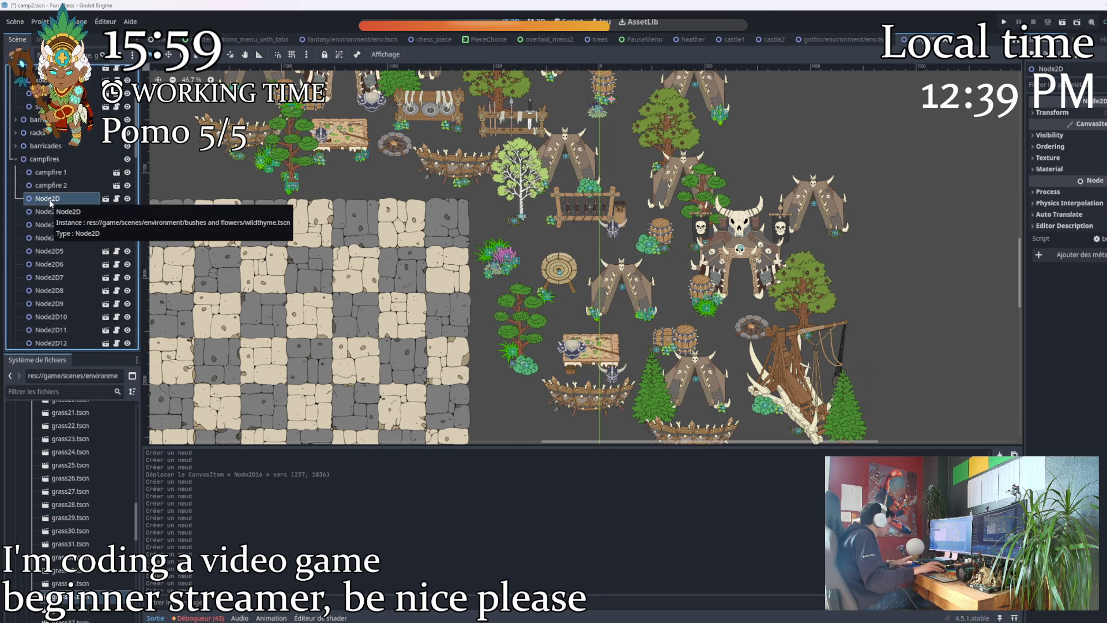
{"action": "left_click", "coordinate": [51, 213], "text": "shift"}
{"action": "left_click", "coordinate": [53, 224], "text": "shift"}
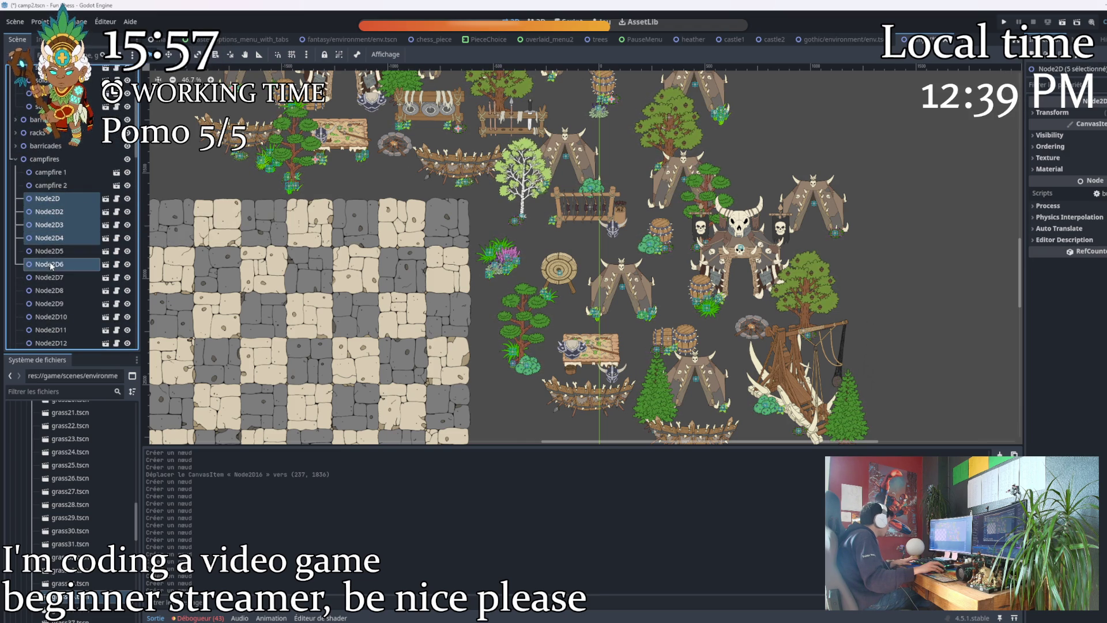
{"action": "left_click", "coordinate": [58, 303], "text": "shift"}
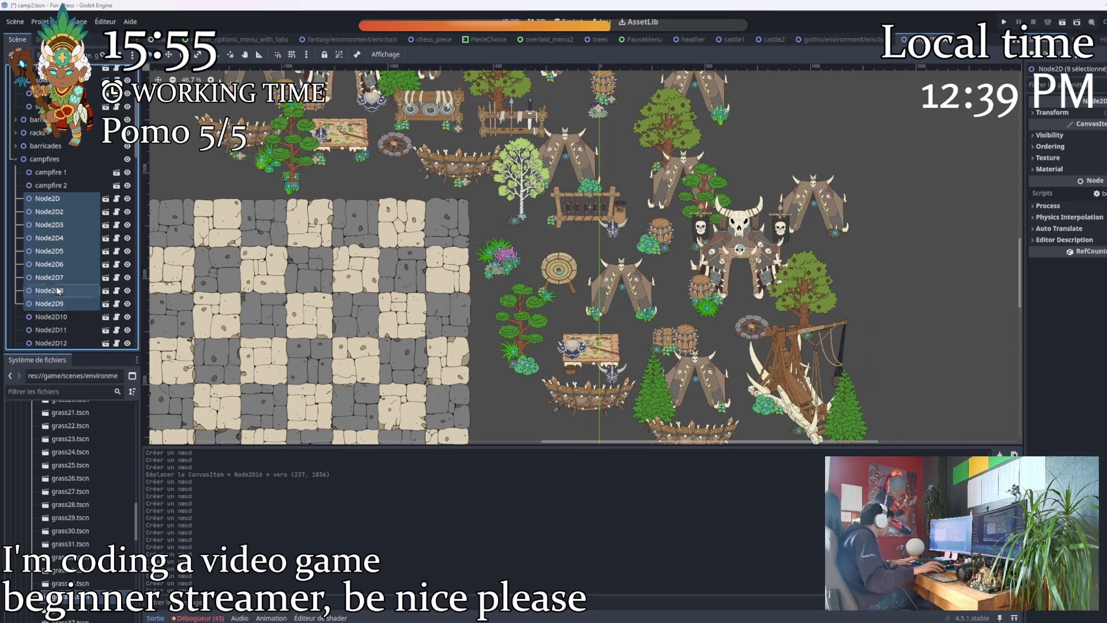
{"action": "left_click", "coordinate": [60, 321], "text": "shift"}
{"action": "scroll", "coordinate": [60, 321], "scroll_direction": "down", "scroll_amount": 5}
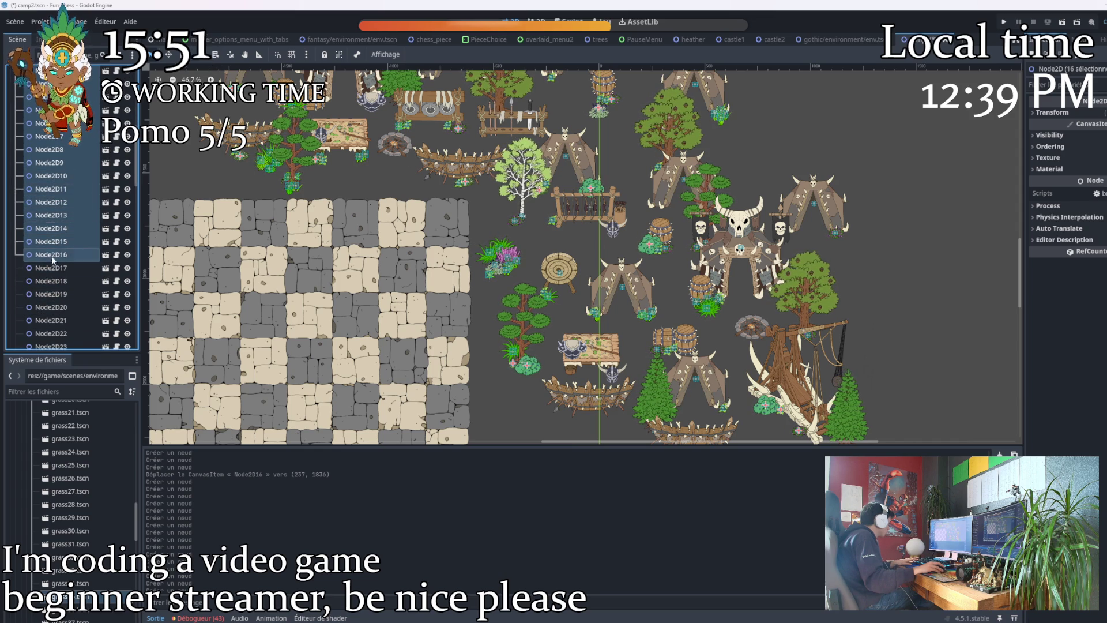
{"action": "left_click", "coordinate": [52, 294], "text": "shift"}
{"action": "scroll", "coordinate": [82, 296], "scroll_direction": "down", "scroll_amount": 4}
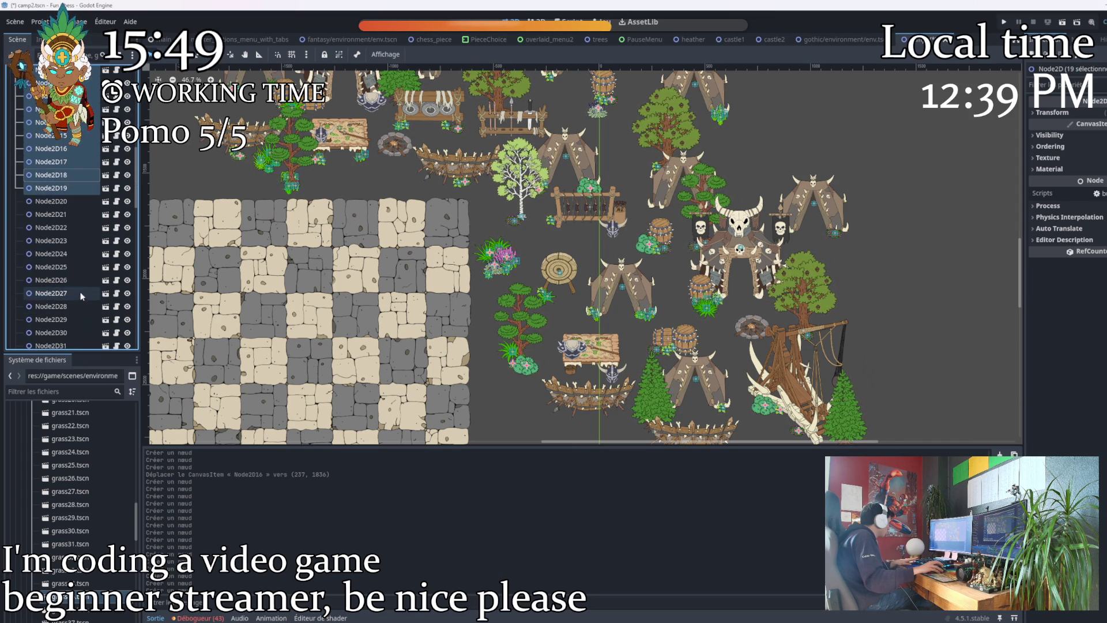
{"action": "left_click", "coordinate": [58, 215], "text": "shift"}
{"action": "left_click", "coordinate": [56, 230], "text": "shift"}
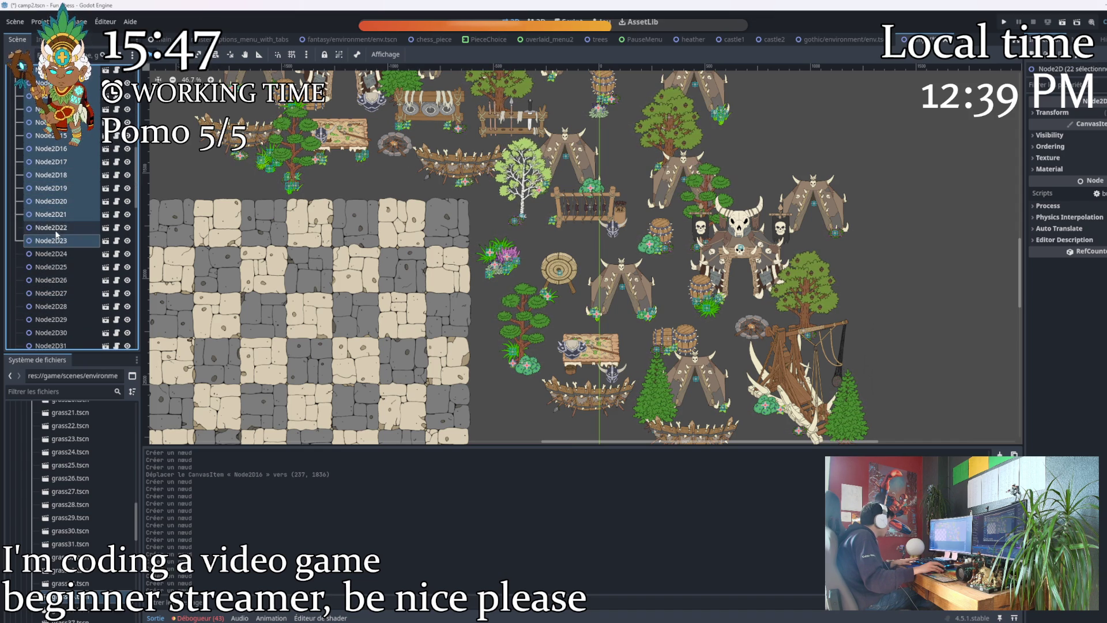
{"action": "left_click", "coordinate": [55, 267], "text": "shift"}
{"action": "left_click", "coordinate": [57, 280], "text": "shift"}
{"action": "left_click", "coordinate": [58, 307], "text": "shift"}
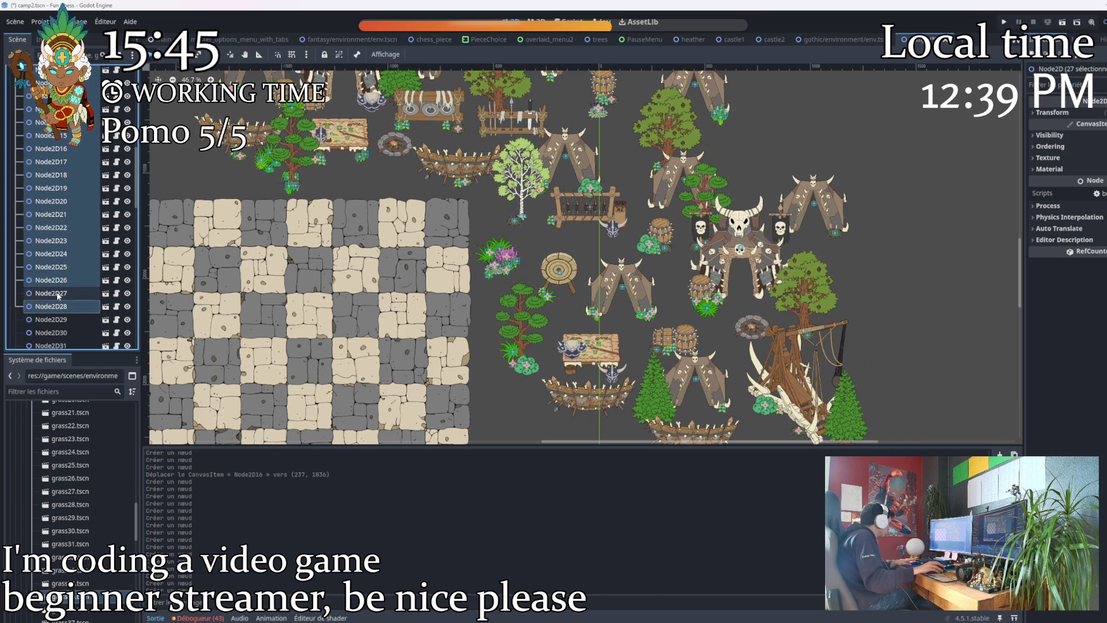
{"action": "left_click", "coordinate": [55, 323], "text": "shift"}
Extend the selection through Node2D46 and drag it into the grass, flowers and bushes group.
{"action": "scroll", "coordinate": [55, 288], "scroll_direction": "down", "scroll_amount": 5}
{"action": "left_click", "coordinate": [52, 217], "text": "shift"}
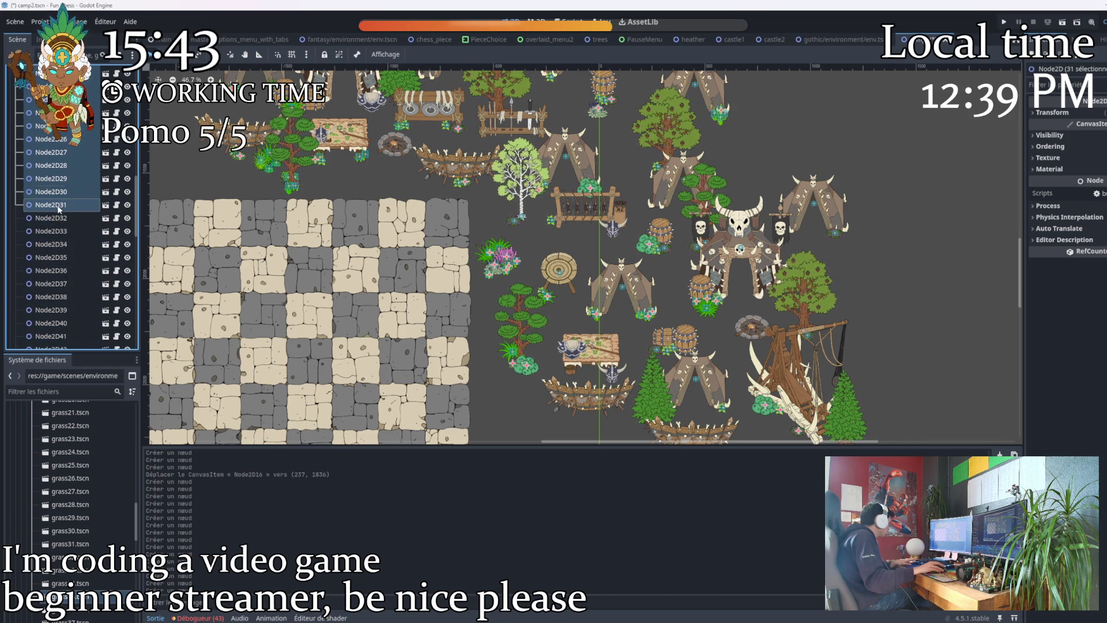
{"action": "left_click", "coordinate": [49, 244], "text": "shift"}
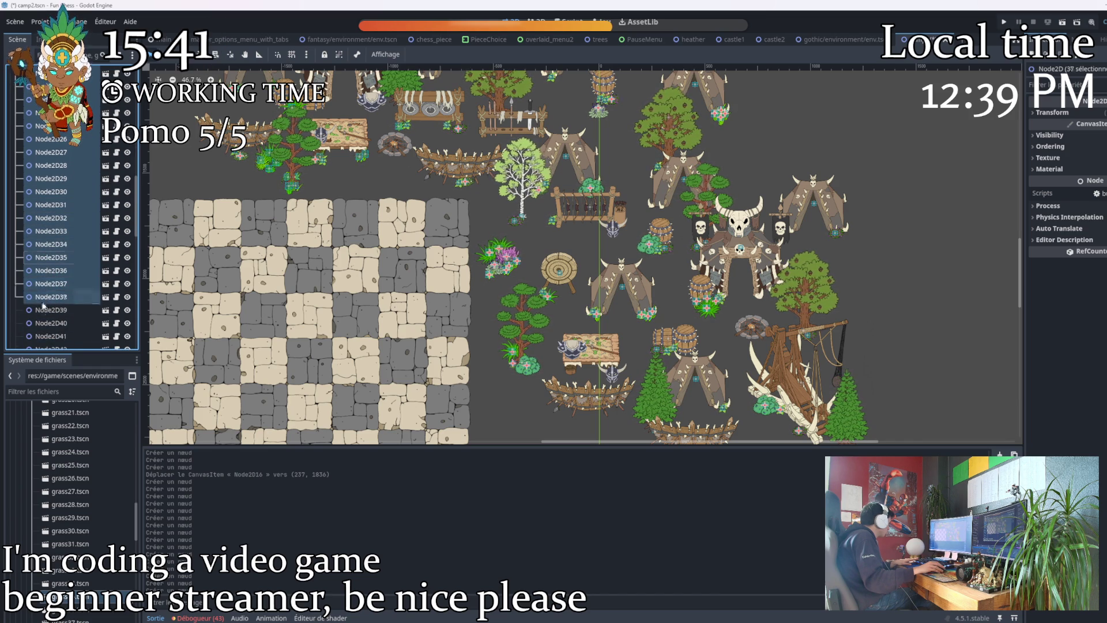
{"action": "scroll", "coordinate": [58, 340], "scroll_direction": "down", "scroll_amount": 4}
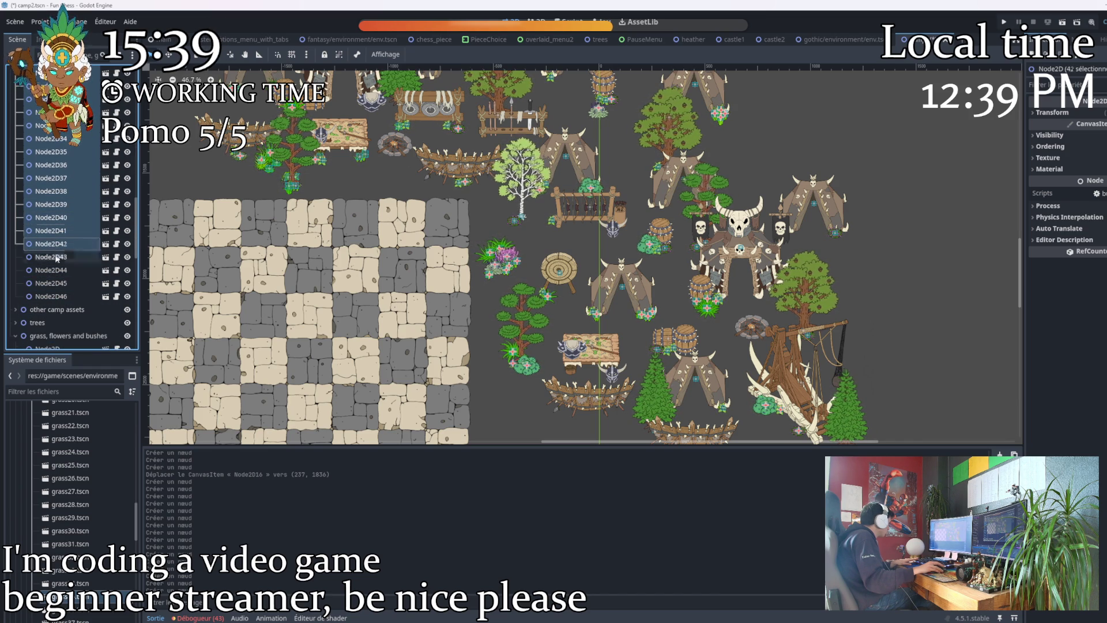
{"action": "left_click", "coordinate": [48, 297], "text": "shift"}
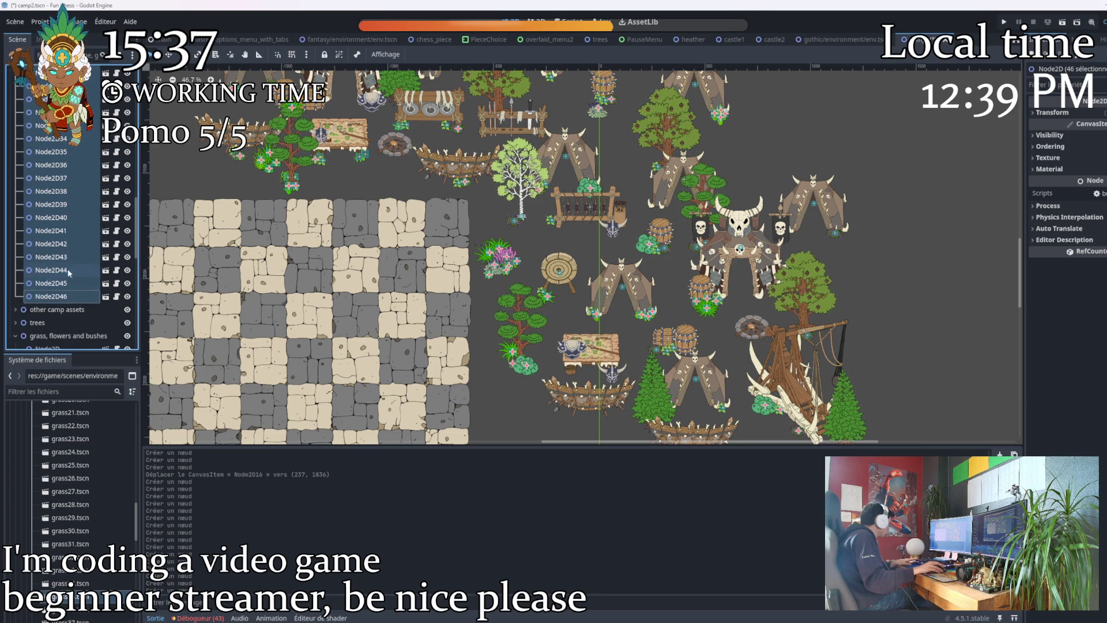
{"action": "scroll", "coordinate": [85, 256], "scroll_direction": "down", "scroll_amount": 3}
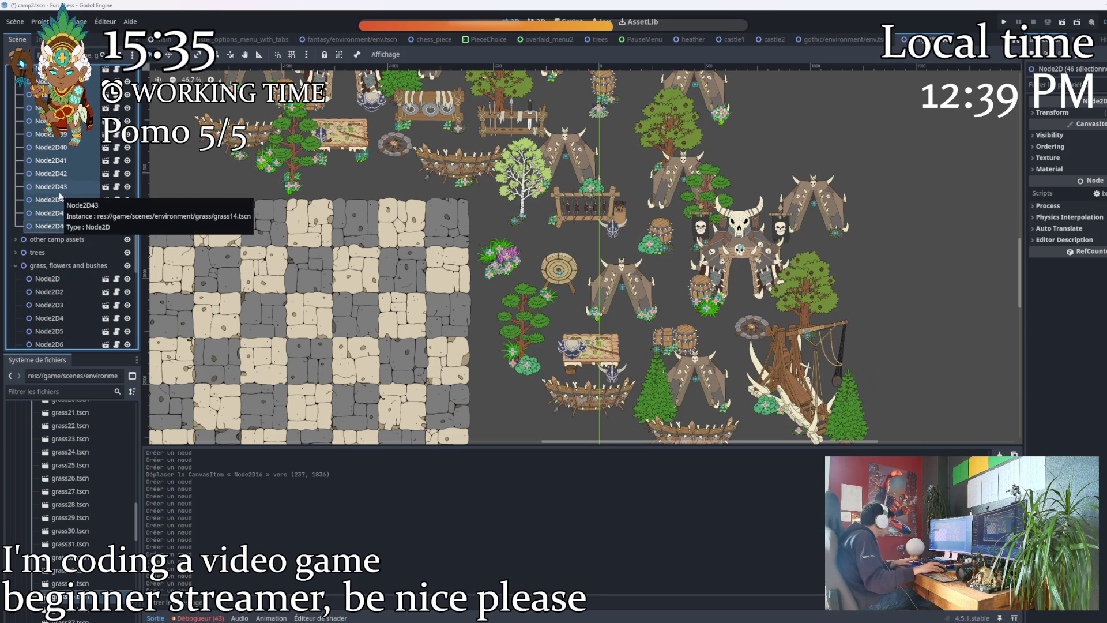
{"action": "left_click_drag", "start_coordinate": [60, 196], "coordinate": [64, 271]}
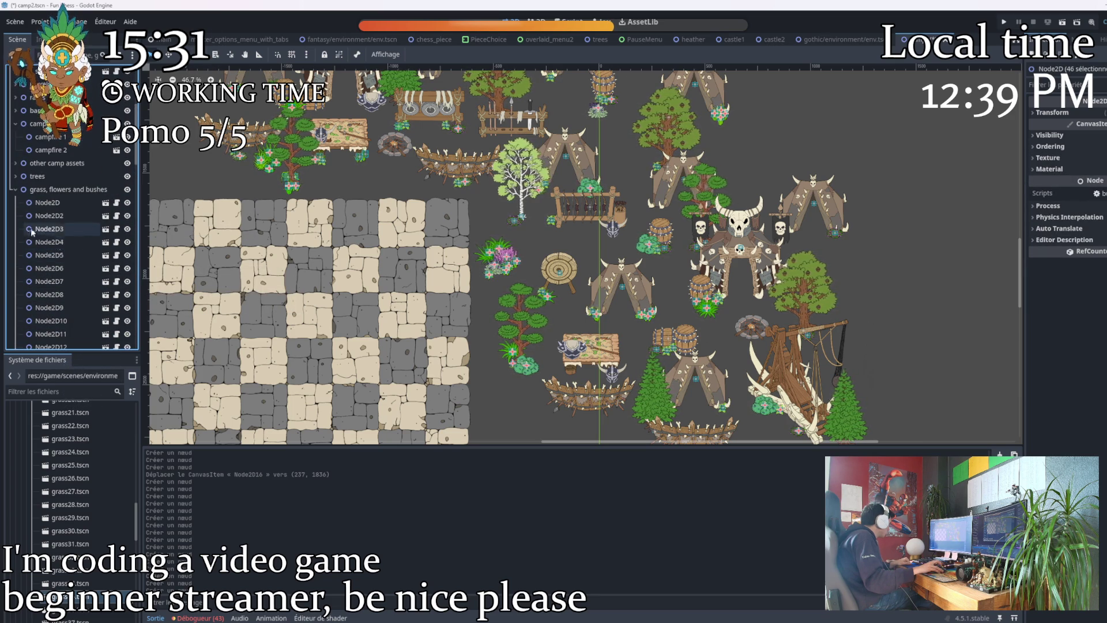
Collapse the tents and campfires groups and select the grass, flowers and bushes group.
{"action": "scroll", "coordinate": [68, 265], "scroll_direction": "down", "scroll_amount": 15}
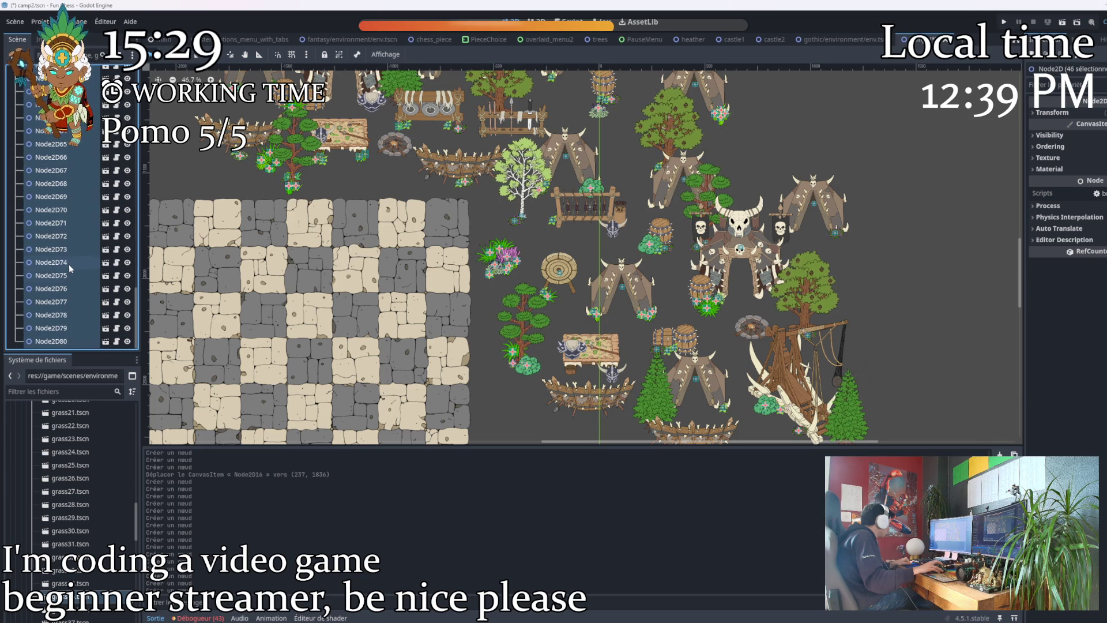
{"action": "scroll", "coordinate": [71, 269], "scroll_direction": "up", "scroll_amount": 15}
{"action": "scroll", "coordinate": [70, 254], "scroll_direction": "up", "scroll_amount": 8}
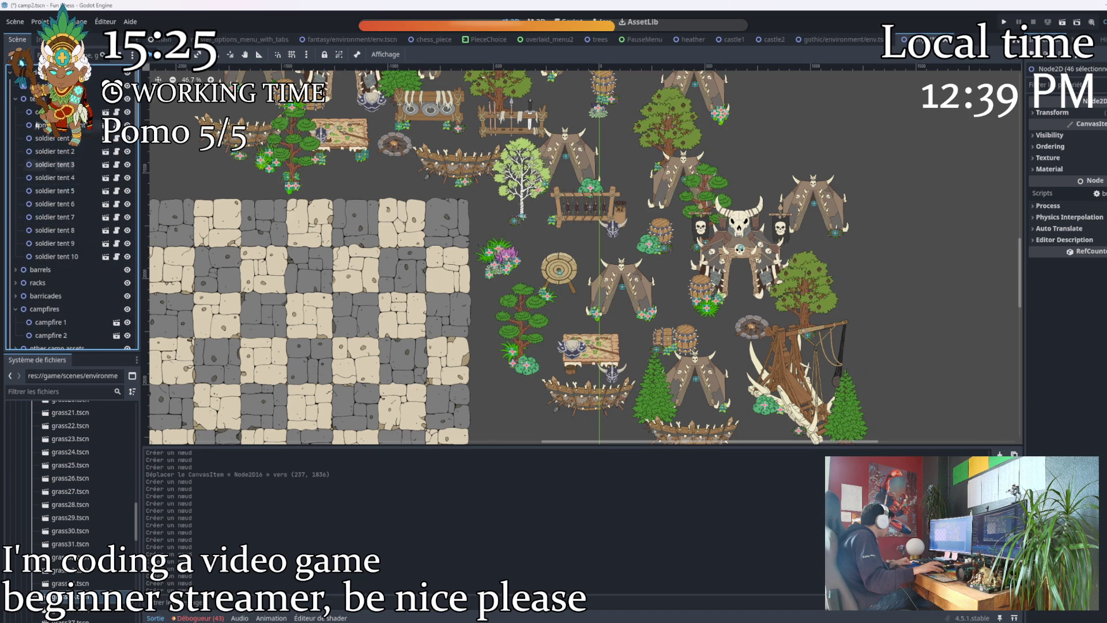
{"action": "left_click", "coordinate": [15, 99]}
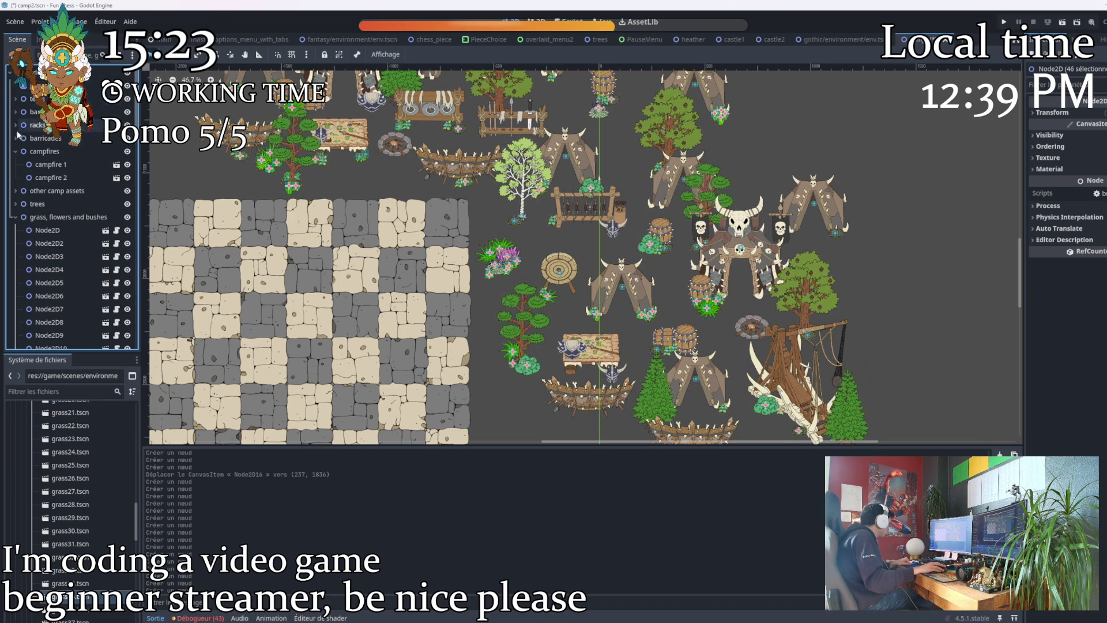
{"action": "left_click", "coordinate": [15, 151]}
{"action": "left_click", "coordinate": [68, 190]}
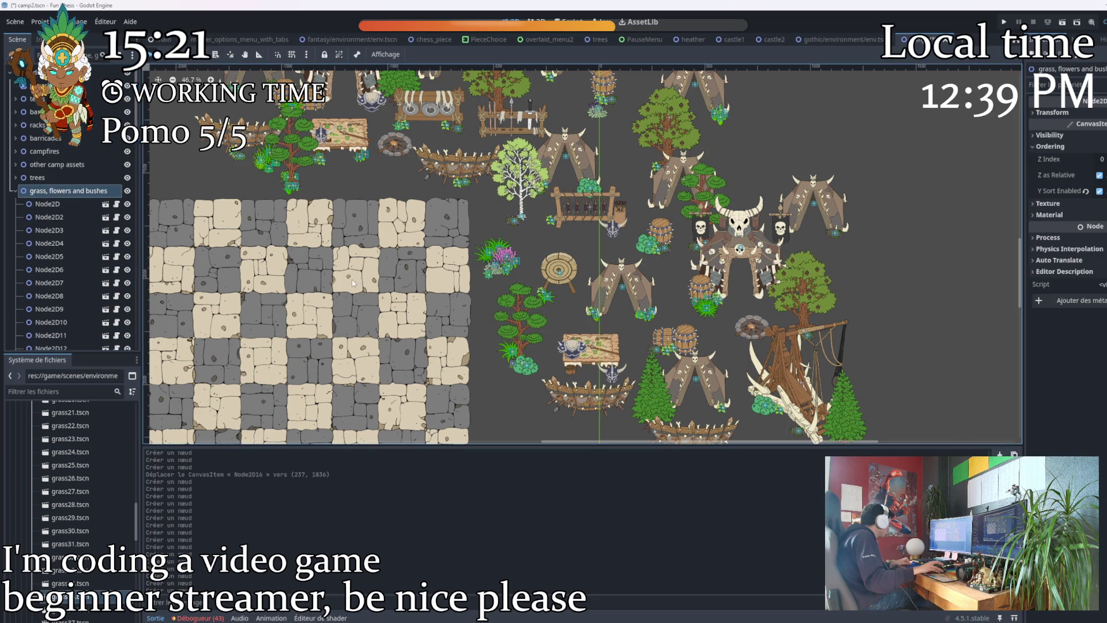
{"action": "scroll", "coordinate": [571, 306], "scroll_direction": "up", "scroll_amount": 2}
{"action": "scroll", "coordinate": [541, 304], "scroll_direction": "down", "scroll_amount": 4}
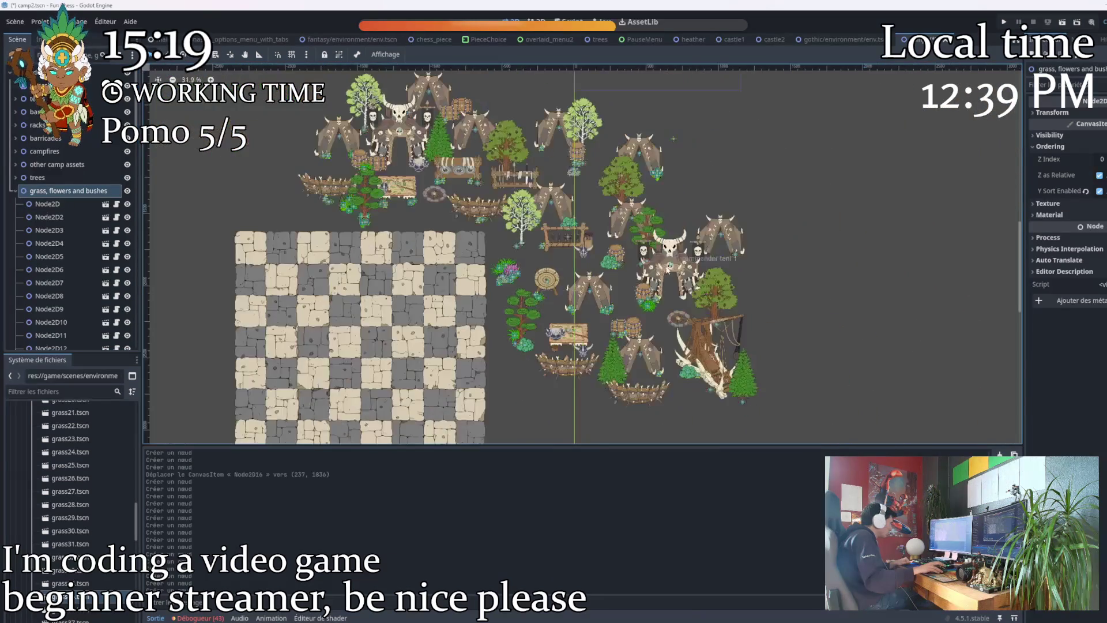
{"action": "scroll", "coordinate": [543, 179], "scroll_direction": "up", "scroll_amount": 2}
{"action": "scroll", "coordinate": [541, 180], "scroll_direction": "up", "scroll_amount": 1}
{"action": "left_click_drag", "start_coordinate": [499, 199], "coordinate": [521, 285]}
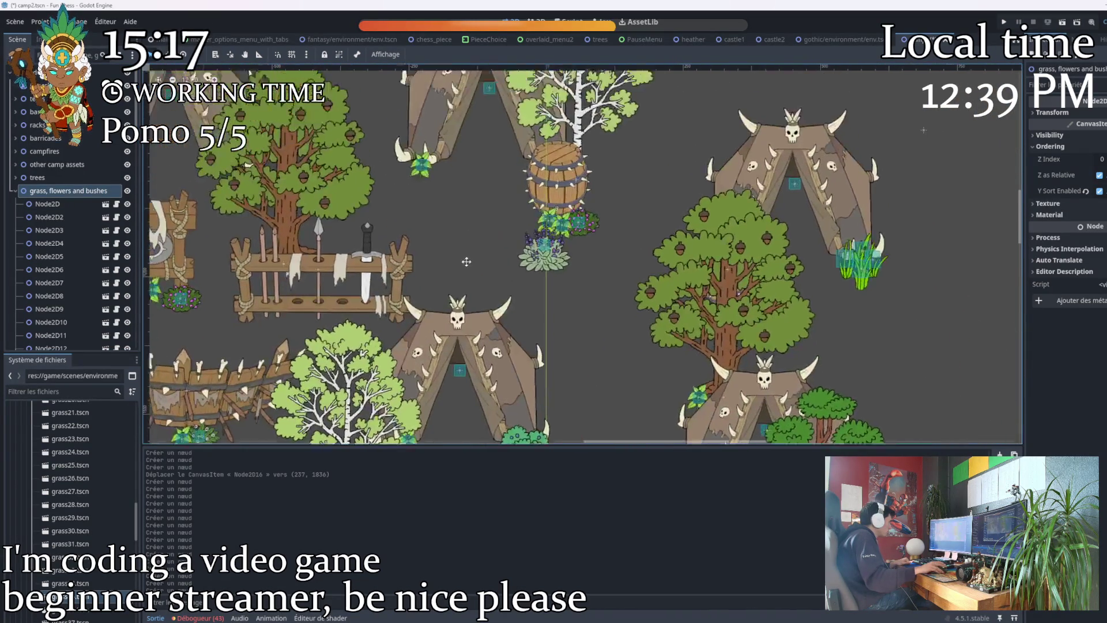
{"action": "scroll", "coordinate": [521, 285], "scroll_direction": "up", "scroll_amount": 1}
{"action": "scroll", "coordinate": [521, 285], "scroll_direction": "down", "scroll_amount": 5}
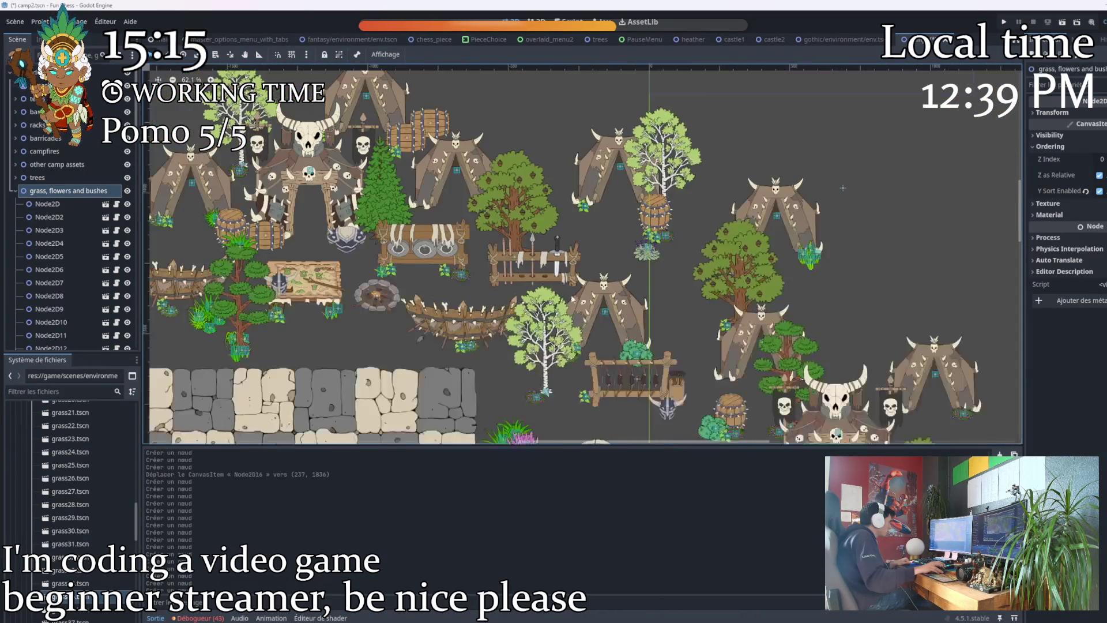